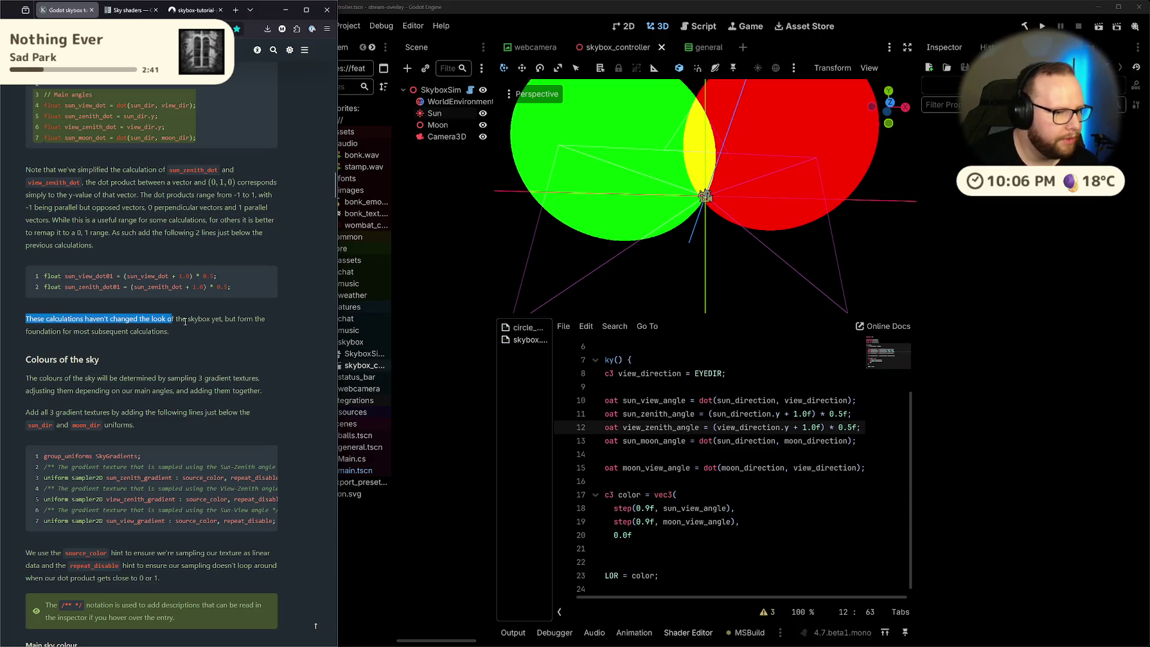
Read the tutorial's 'Colours of the sky' lines, highlighting the part about adding three gradient textures
scroll(185, 321, down, 3)
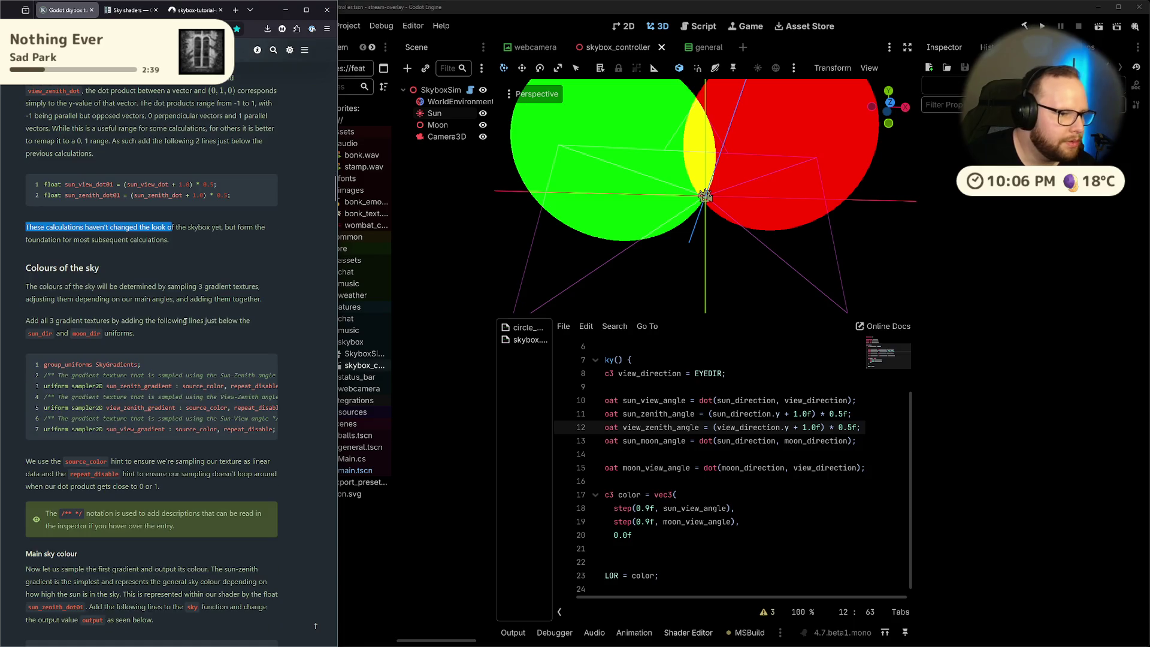
click(120, 265)
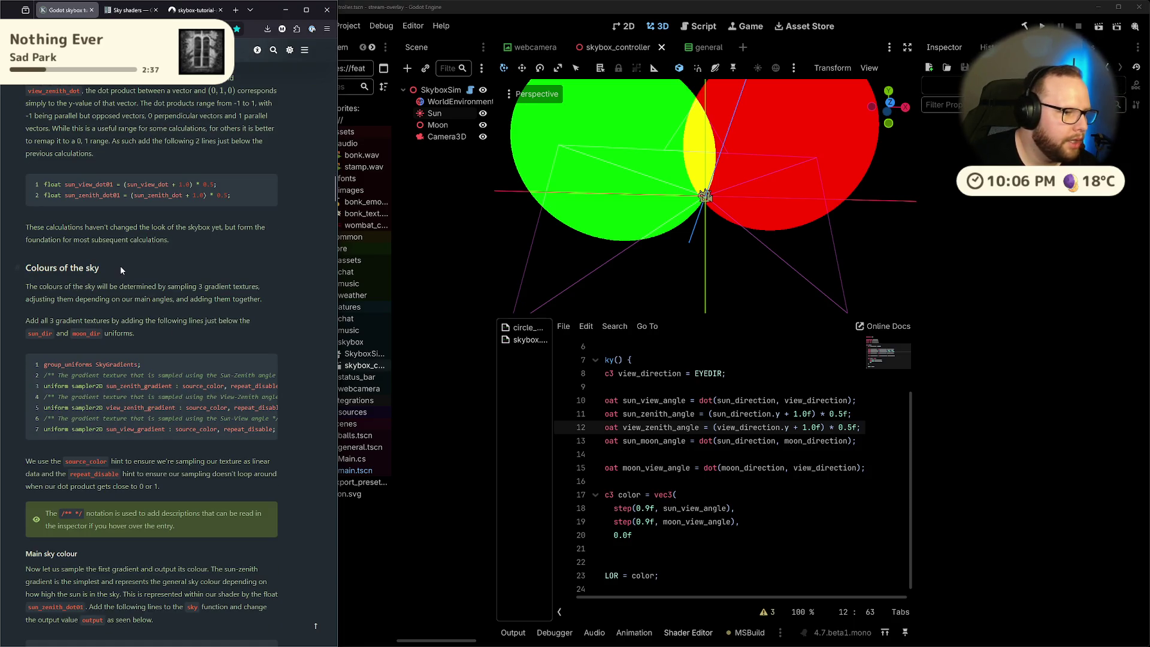
mouse_move(25, 286)
mouse_down()
mouse_move(187, 287)
mouse_move(225, 298)
mouse_move(258, 285)
mouse_up()
click(184, 280)
click(257, 286)
drag(19, 302, 249, 303)
click(249, 304)
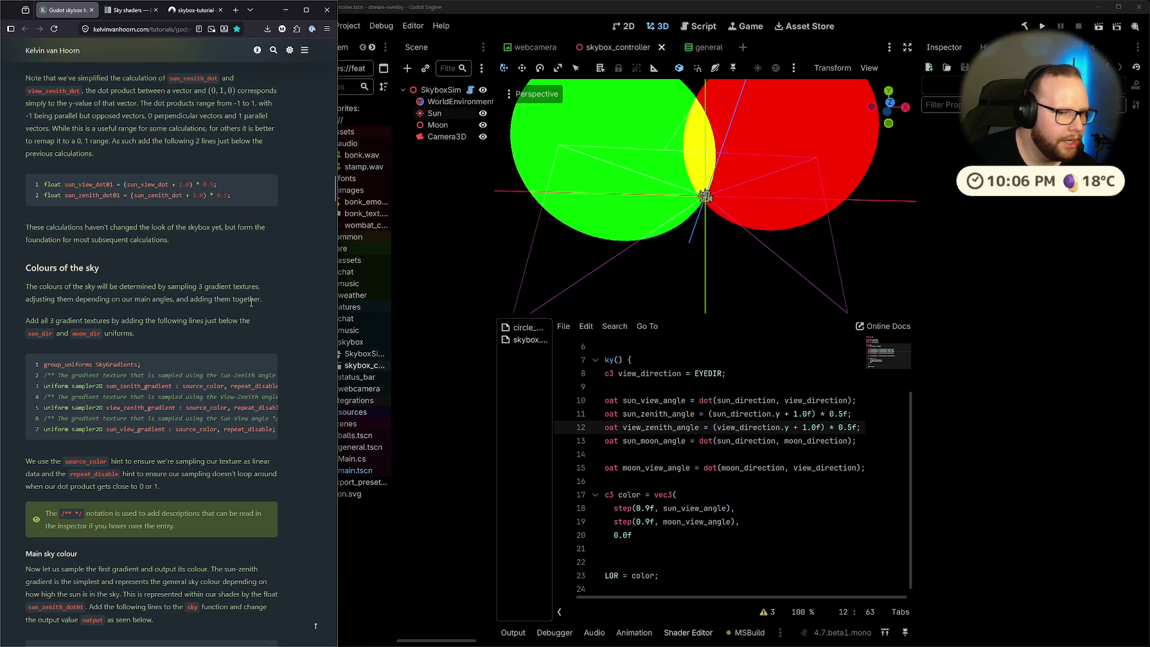
drag(20, 324, 212, 331)
click(212, 330)
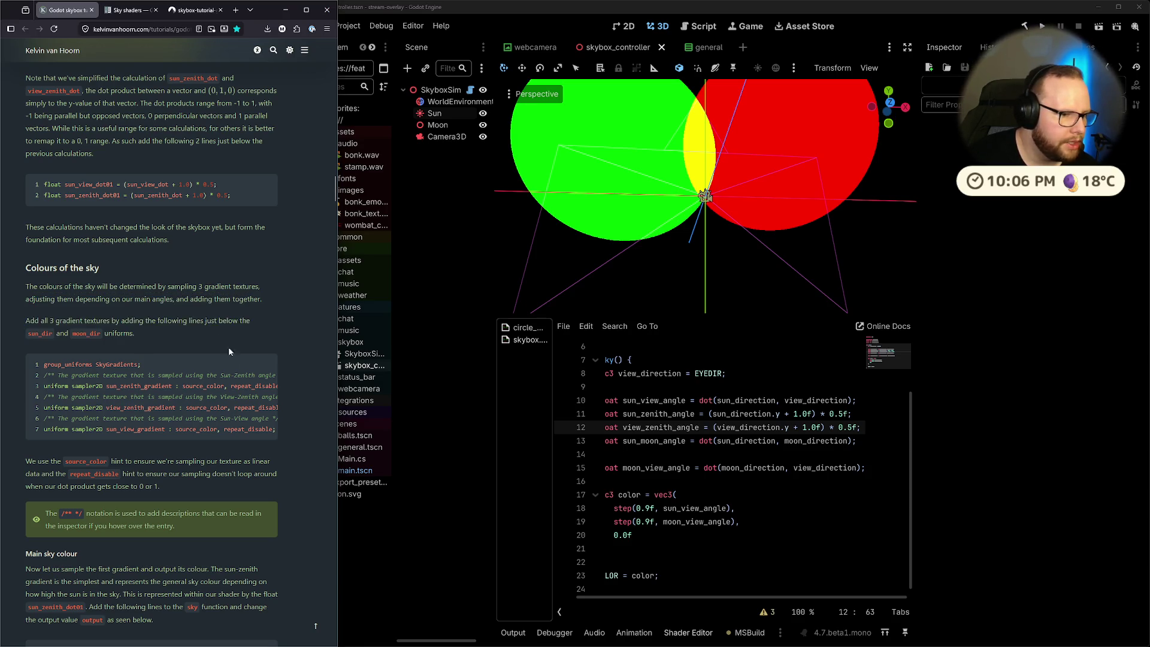
drag(28, 318, 239, 326)
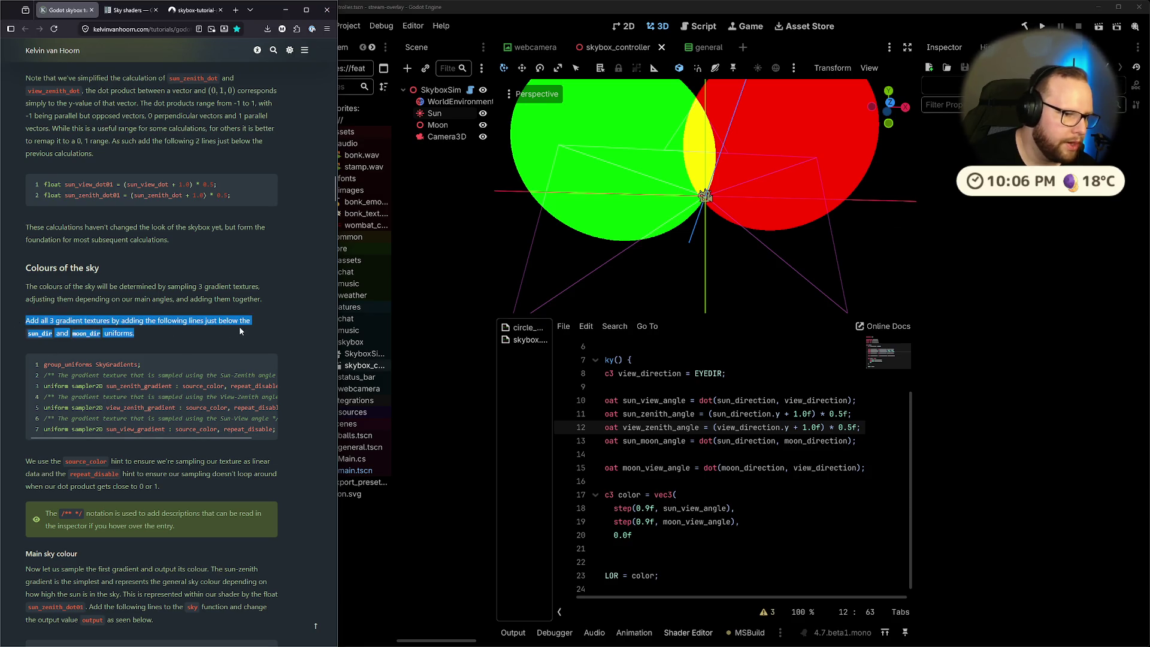
click(174, 334)
Scroll back up and return to the Godot sky shader code
scroll(696, 412, up, 2)
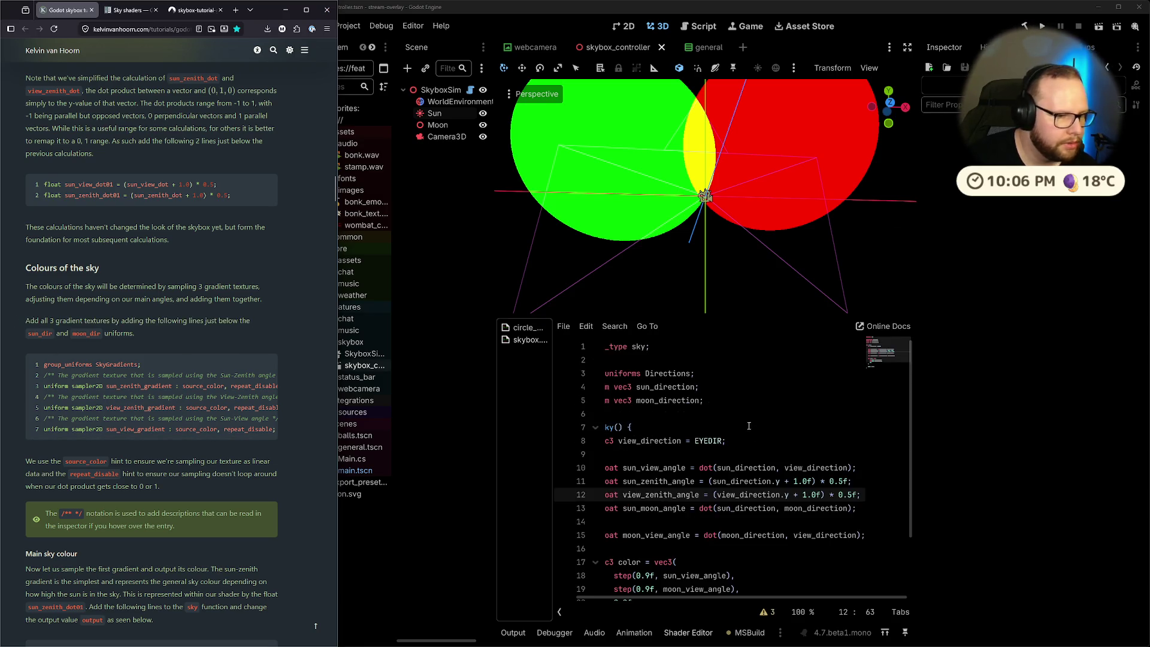
click(695, 424)
drag(590, 597, 568, 597)
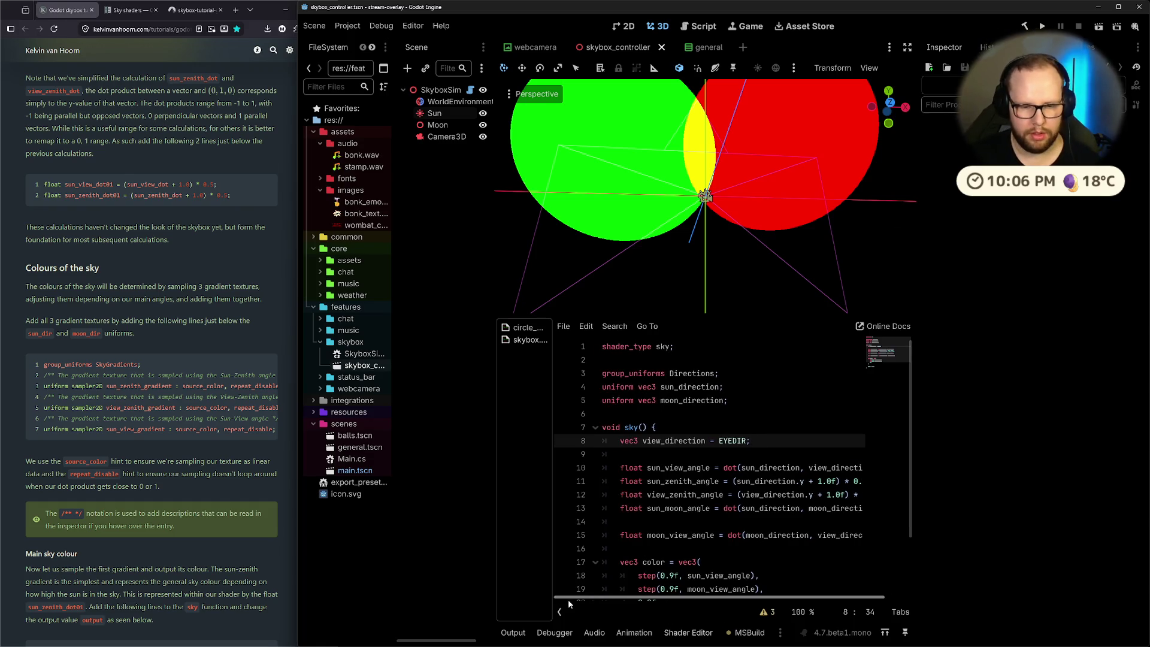
Add a 'group_uniforms ColourRamps;' line after the direction uniforms
click(737, 414)
key(Return)
key(Return)
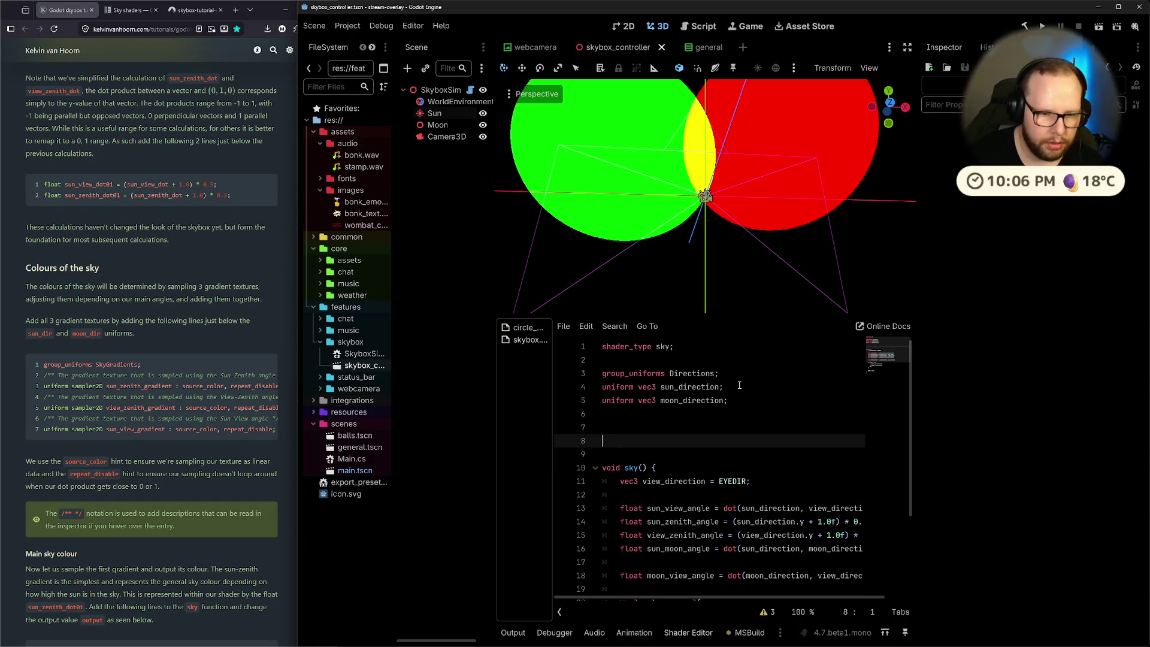
key(Up)
text(group_uin)
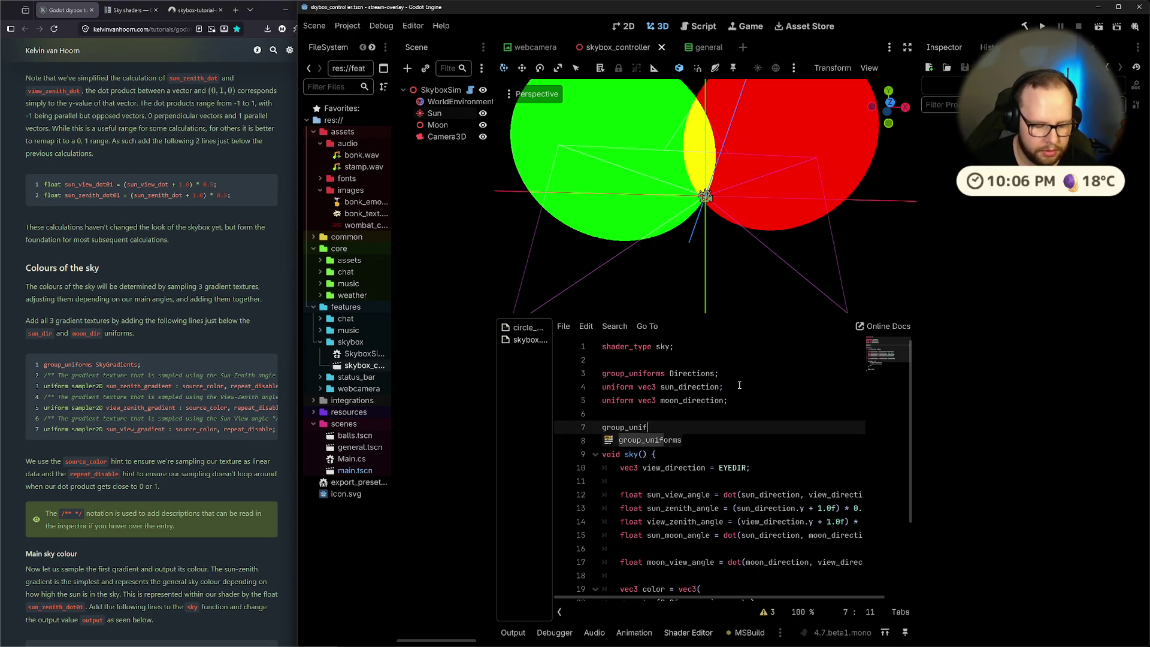
key(Return)
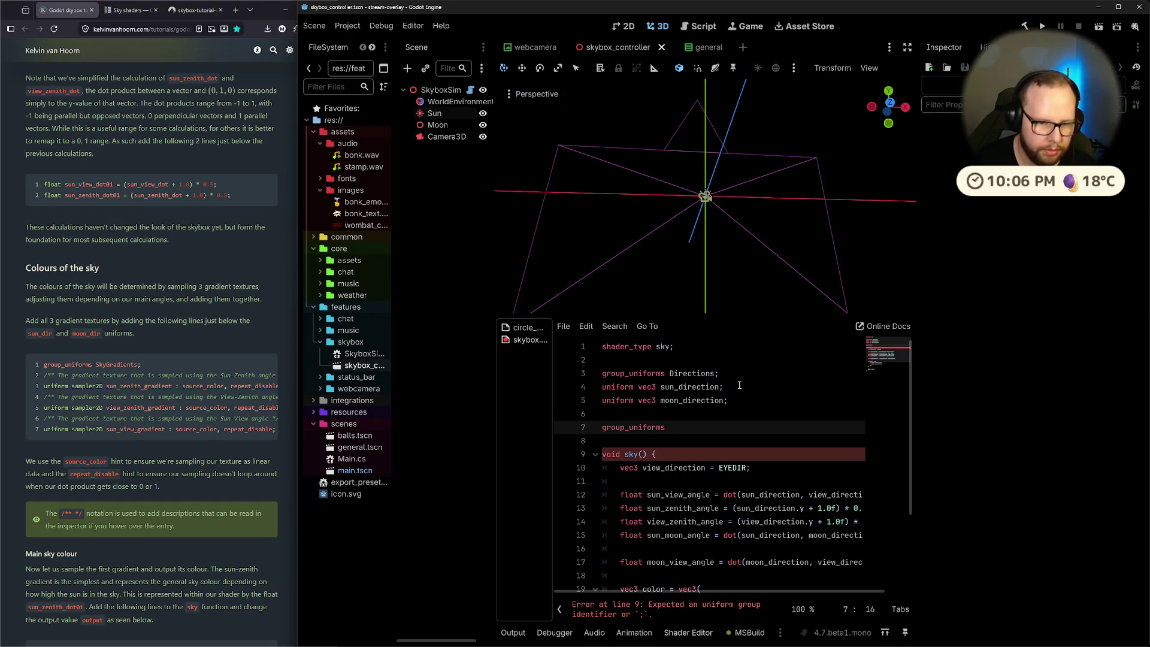
text(Col)
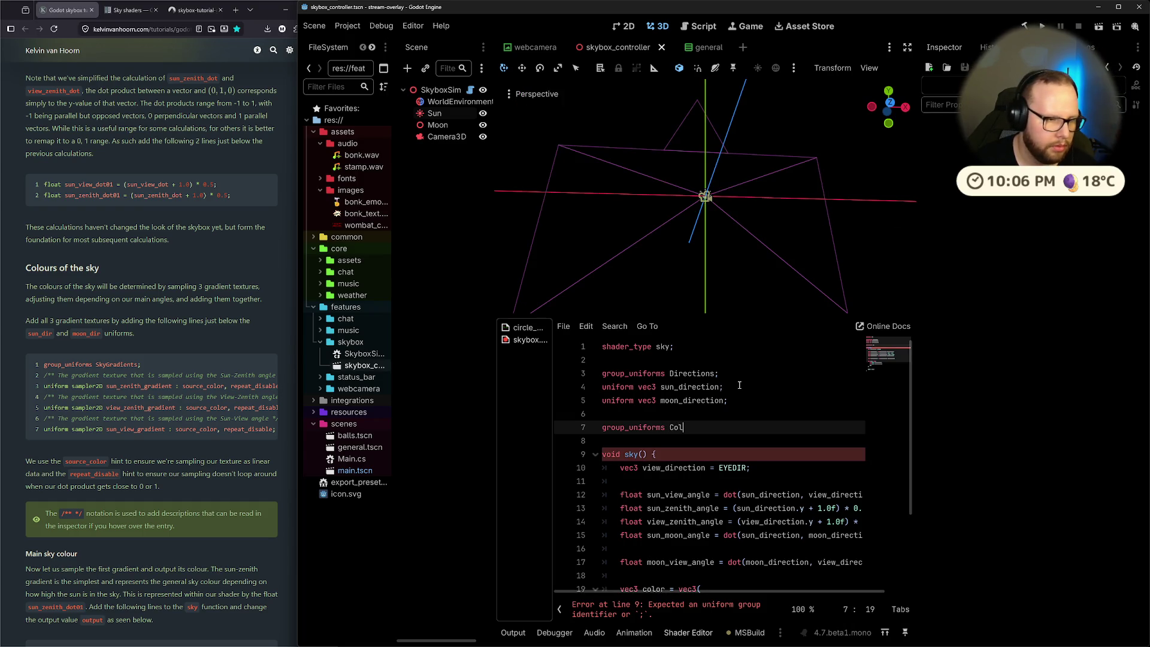
text(our Ramps;)
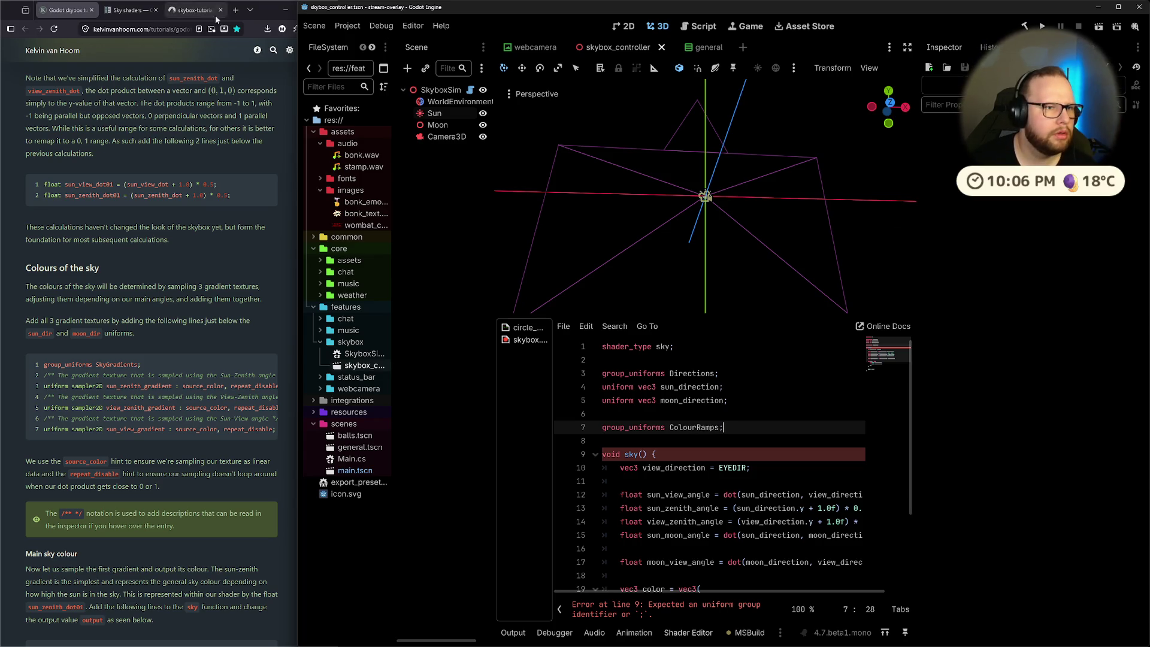
Search the web for 'what is a colour ramp', then close that tab
click(235, 10)
text(what is a colour ramp)
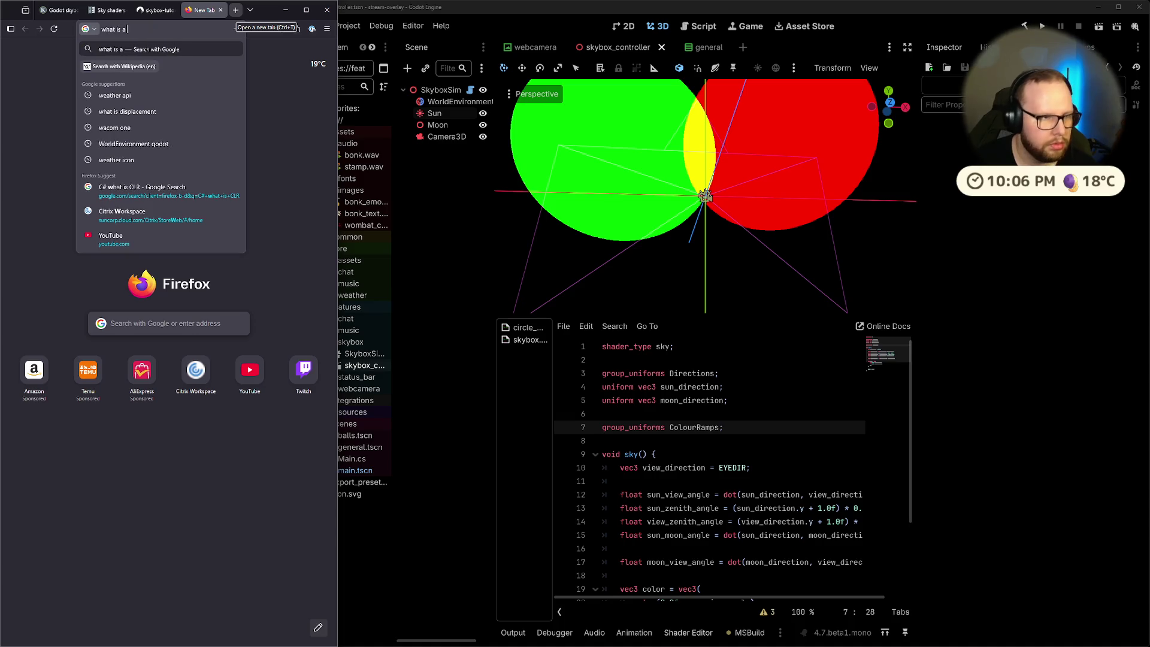
key(Return)
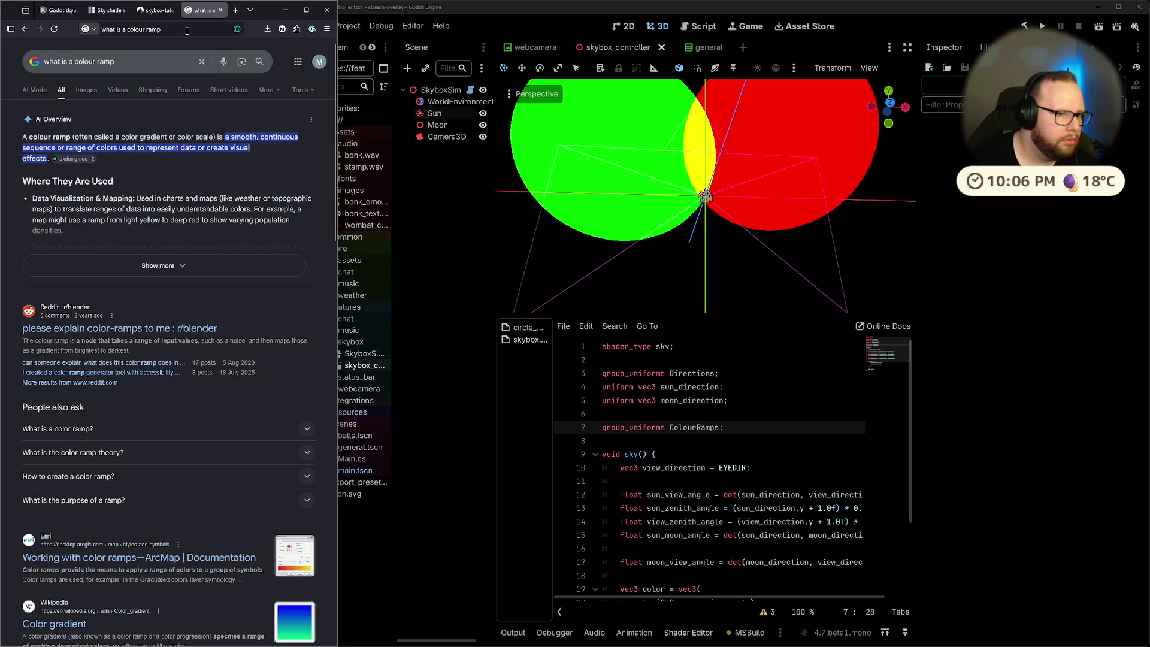
click(221, 9)
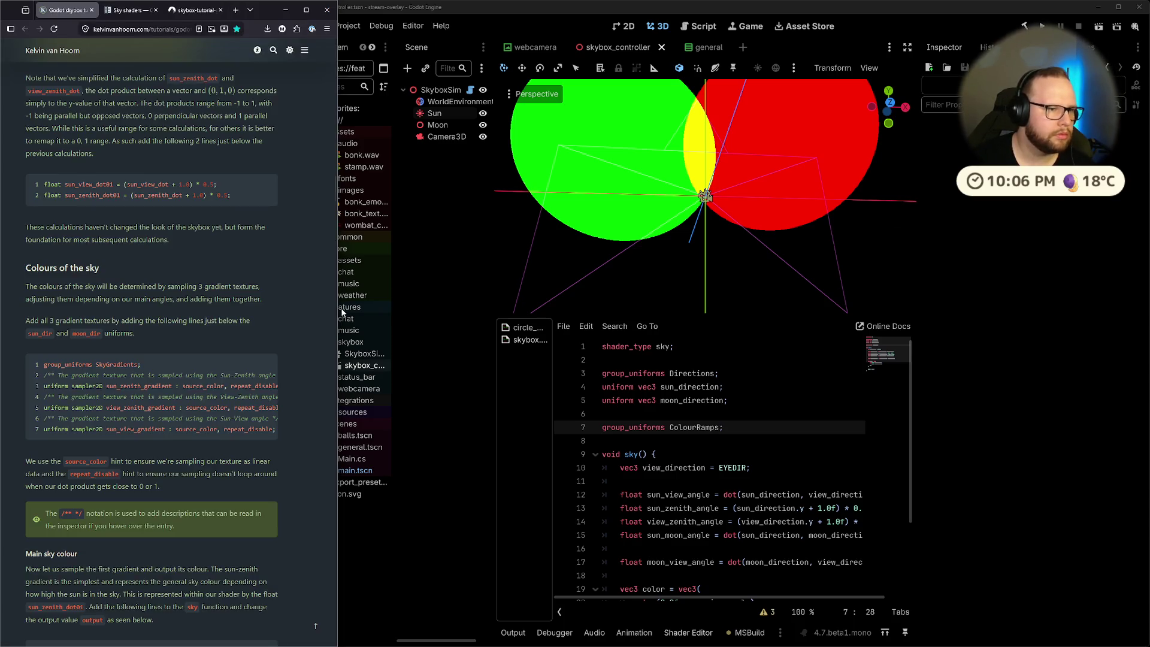
Respell the group as ColorRamps and declare sampler2D sun_zenith_ramp with source_color, repeat_disable
click(740, 427)
click(689, 427)
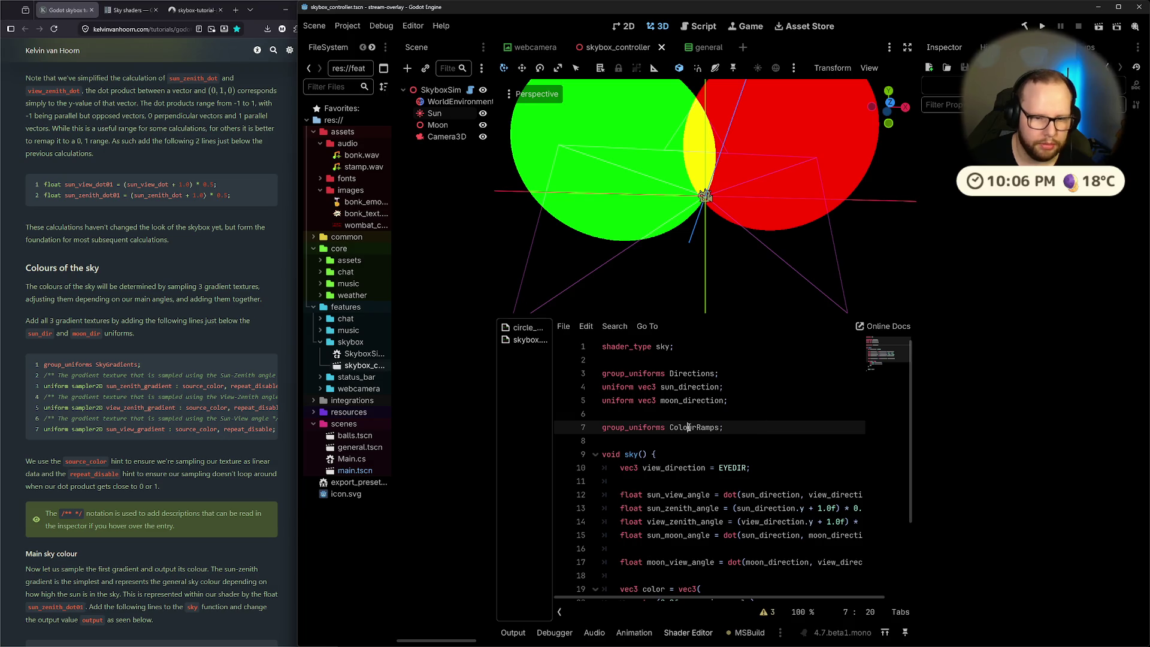
key(BackSpace)
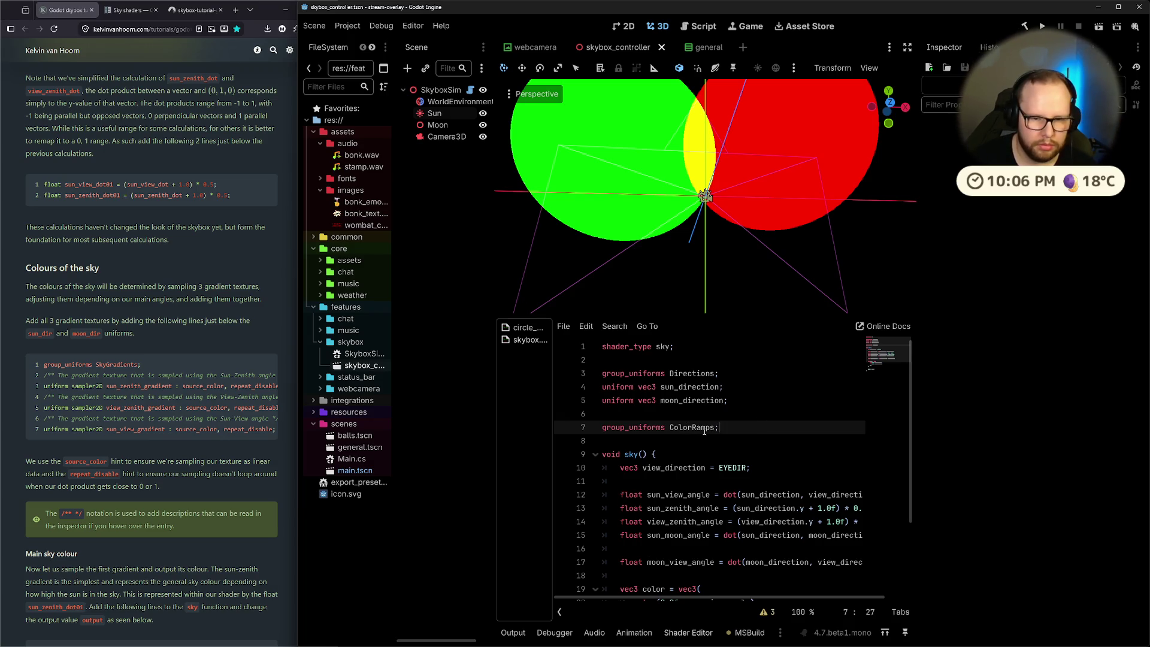
key(Return)
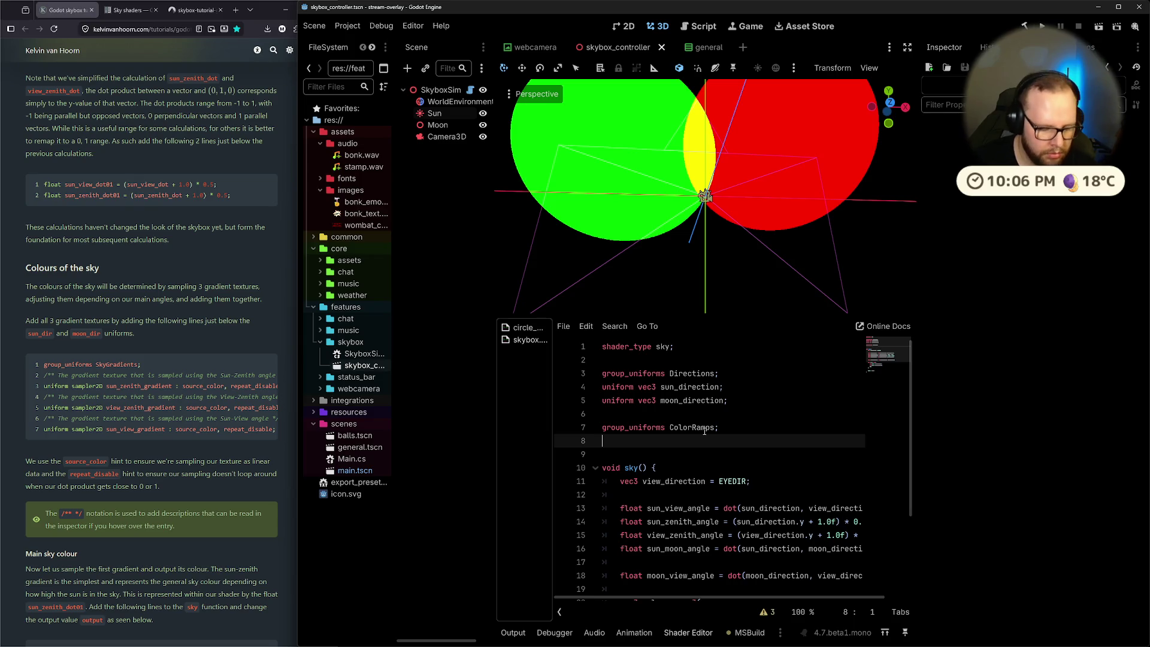
text(uniform samplet)
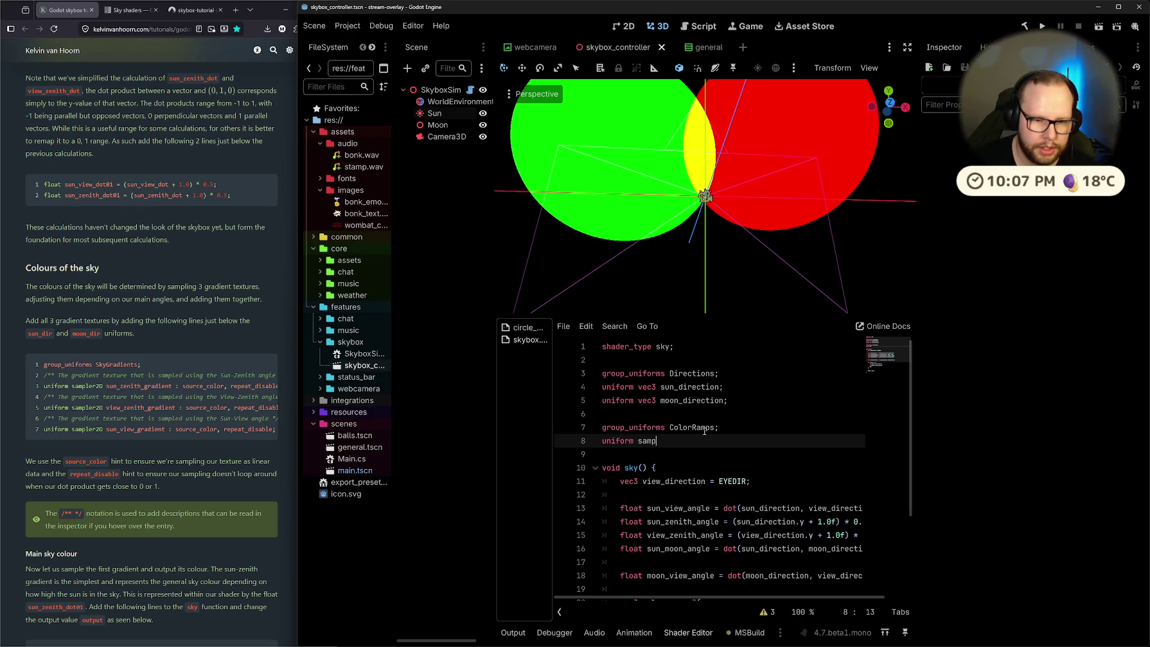
key(BackSpace)
text(r)
key(Return)
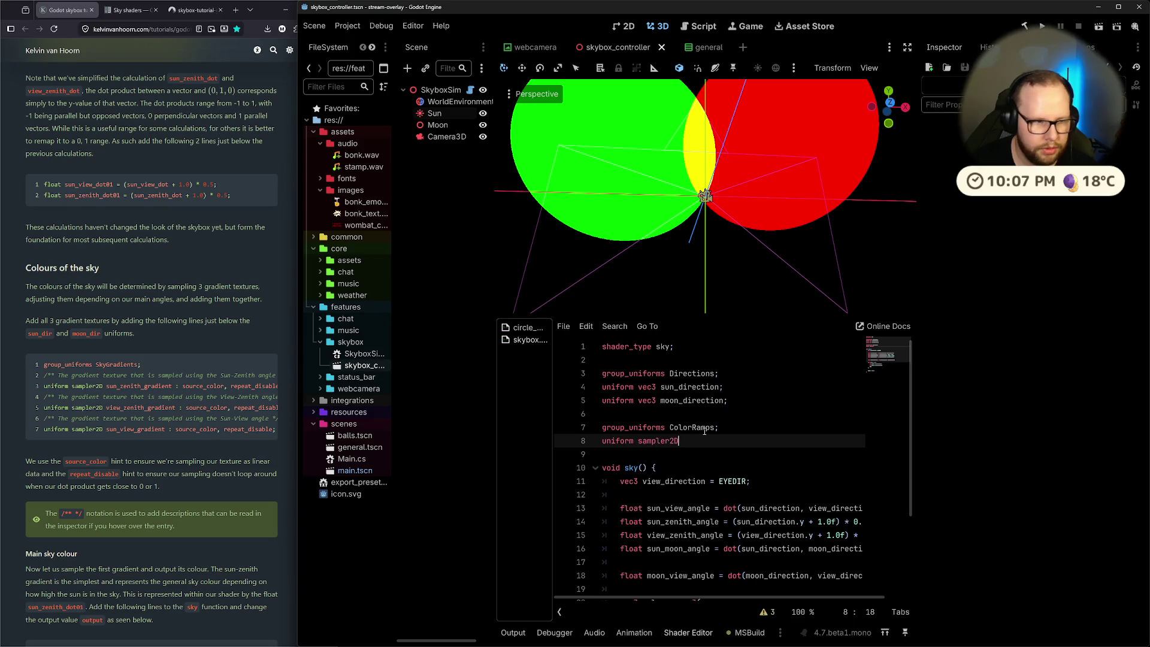
text( sun)
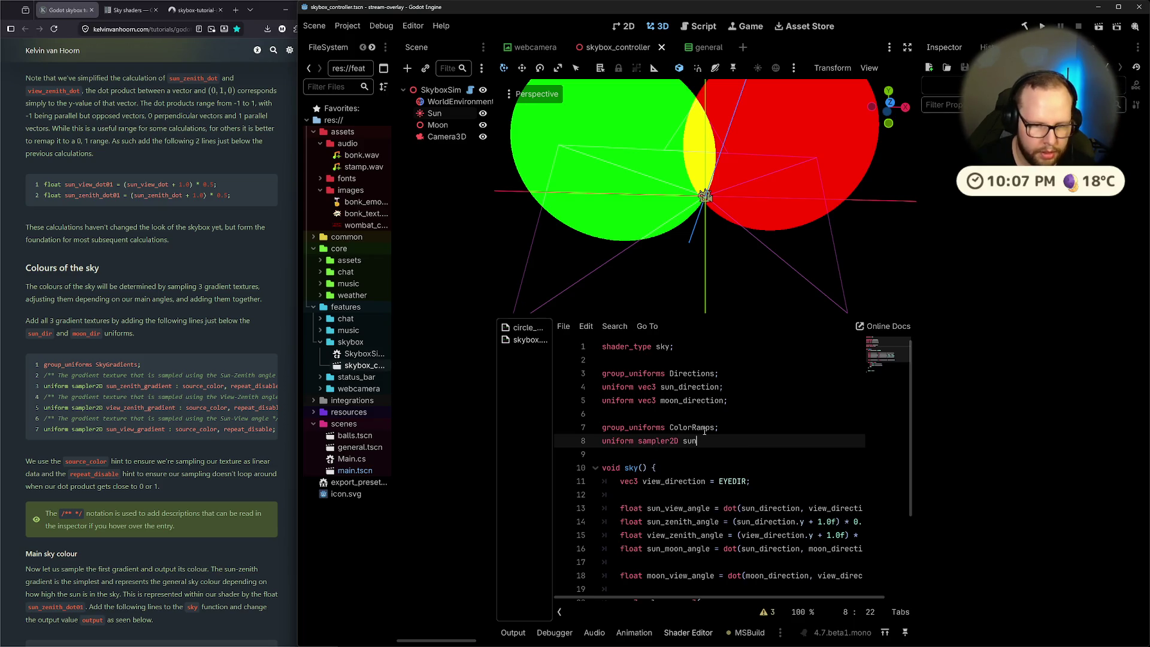
text(_zenith_))
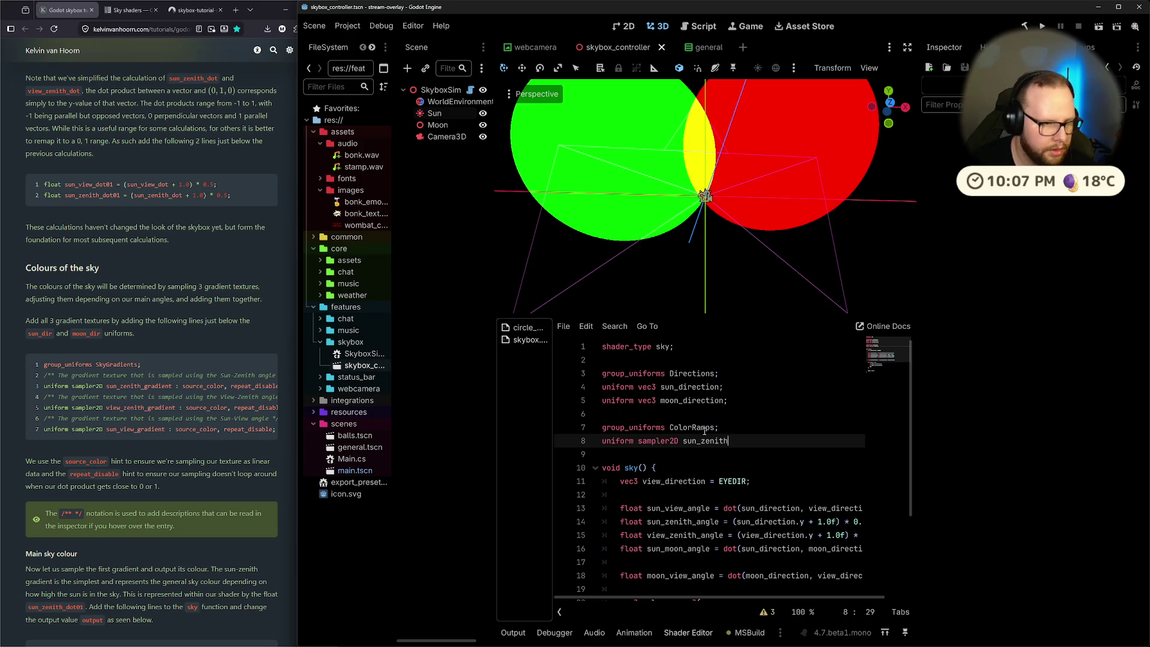
key(BackSpace)
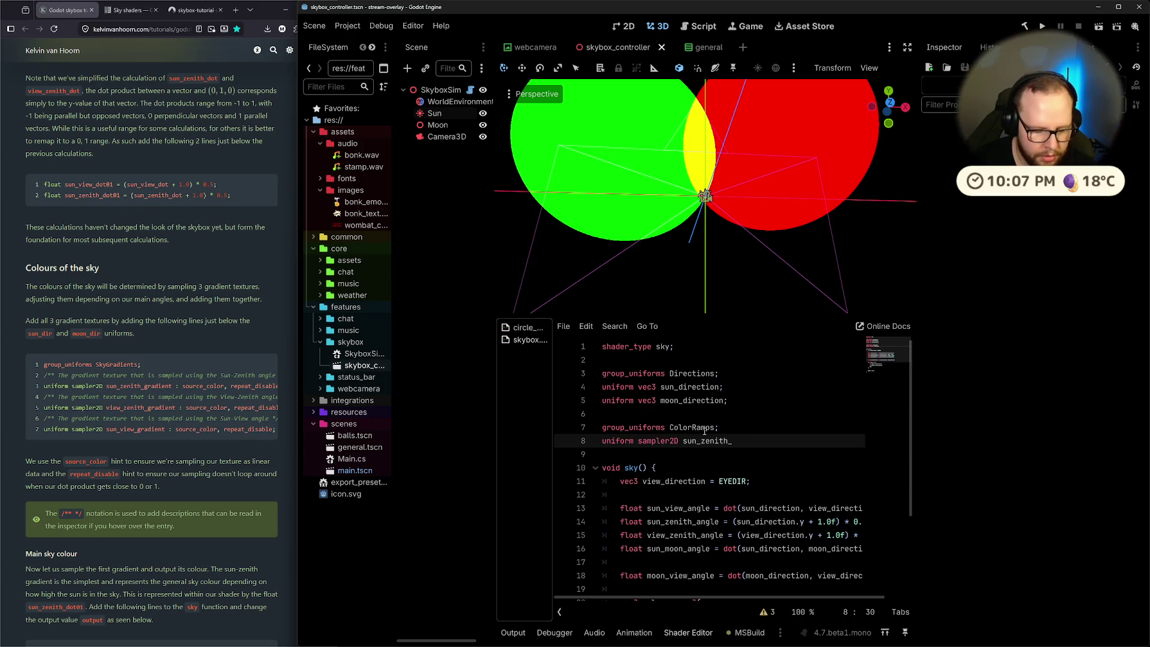
text(gr)
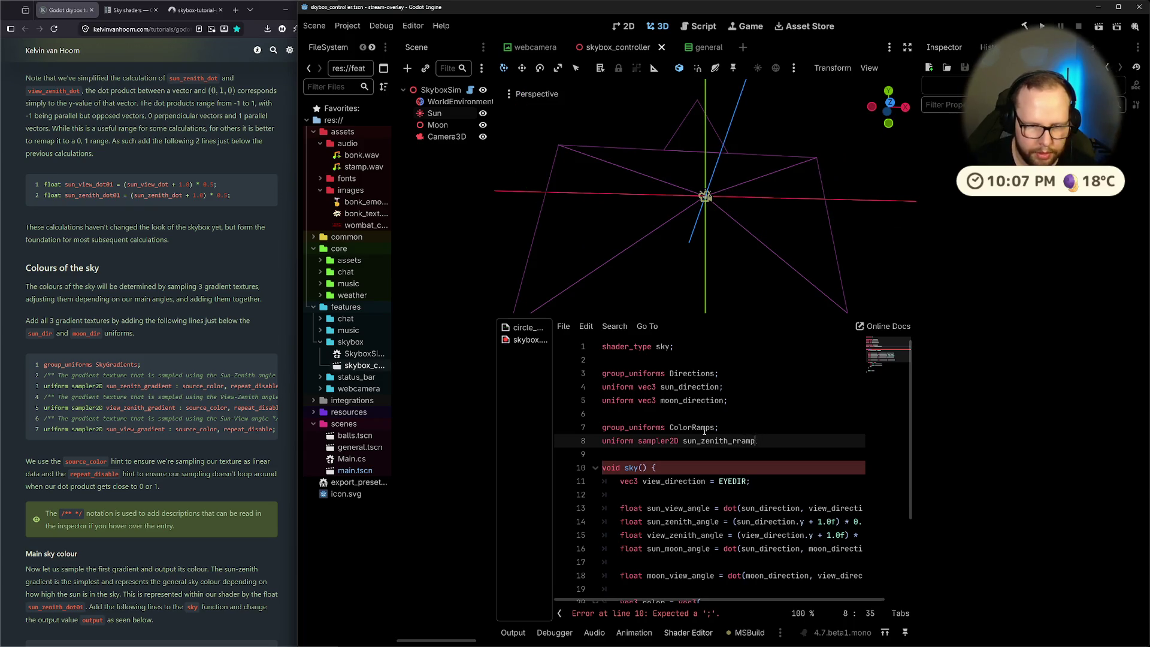
text(m)
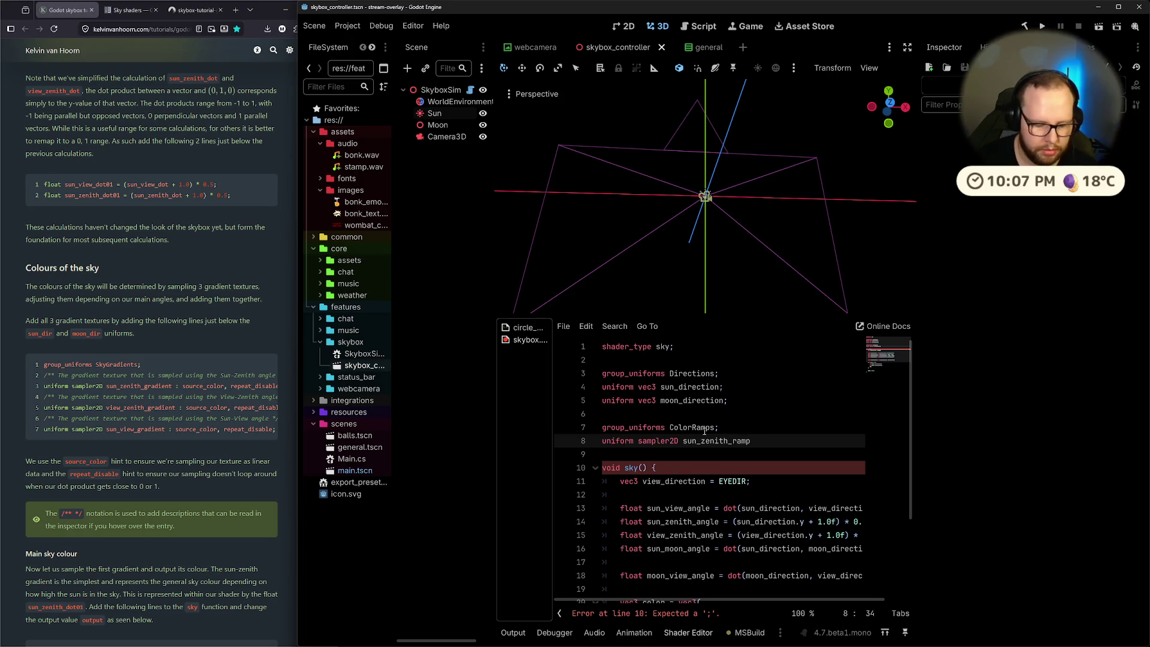
text(: source)
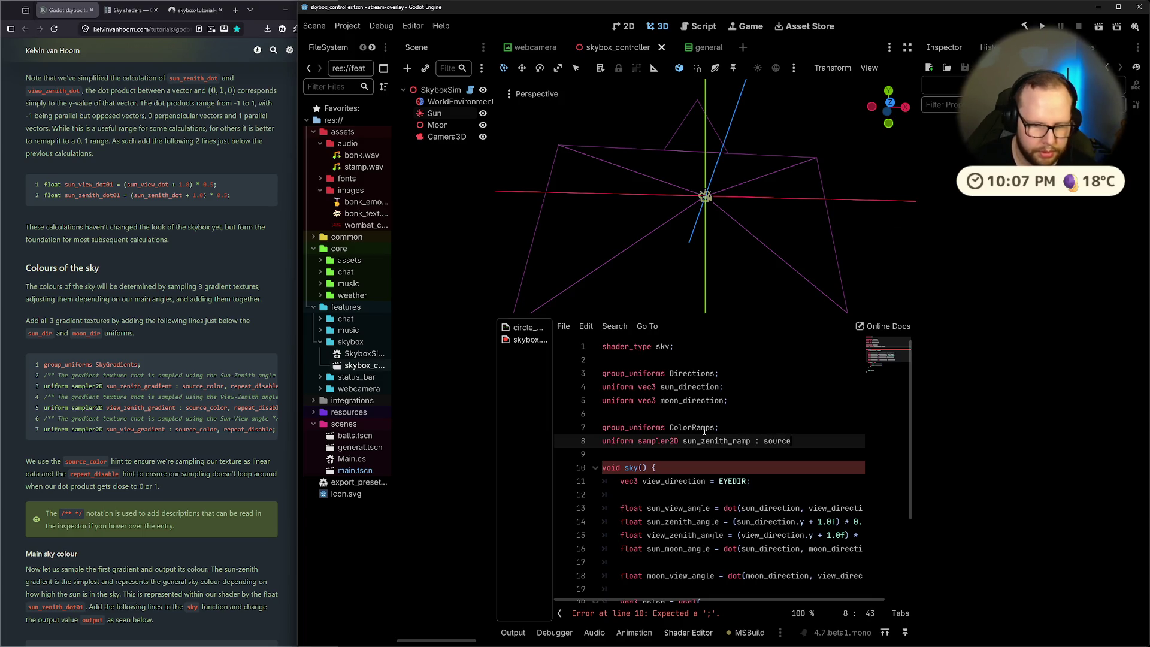
text(_color, rep)
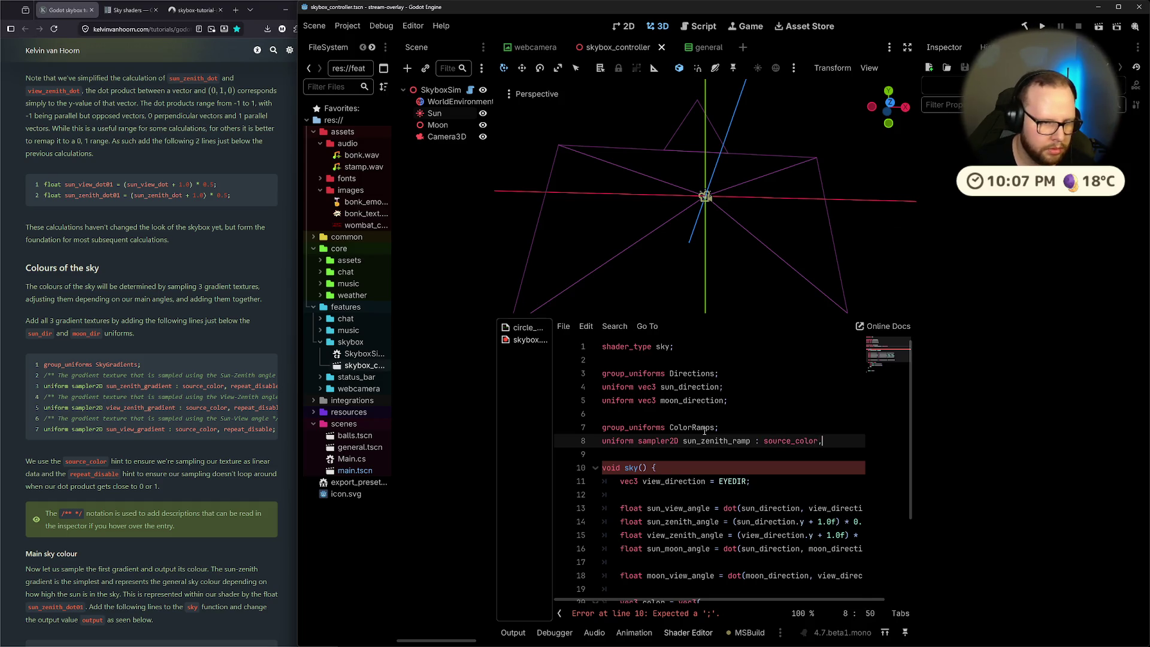
key(Return)
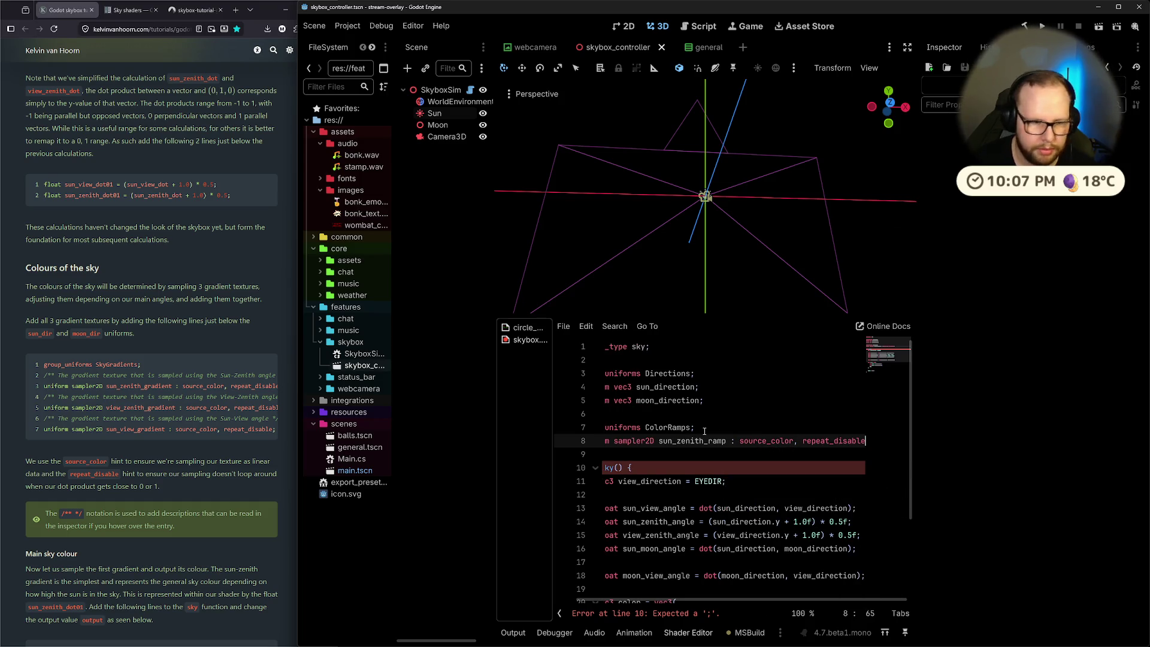
text(;)
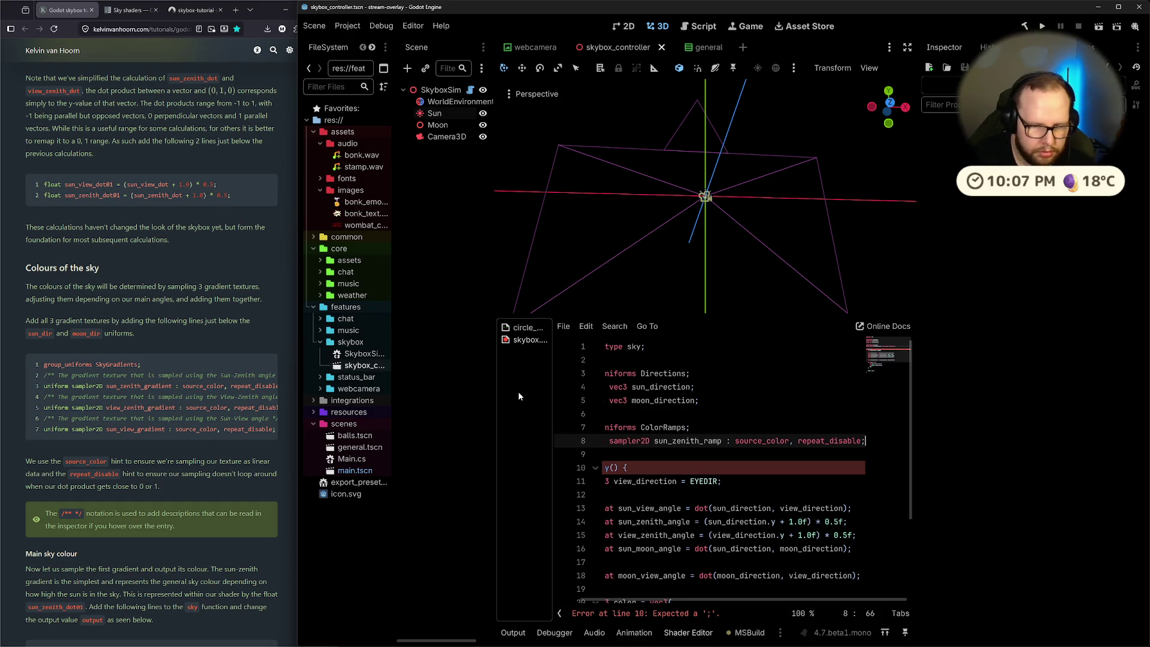
Declare sampler2D view_zenith_ramp and sun_view_ramp, each with source_color and repeat_disable
key(Return)
text(uniform sampler23)
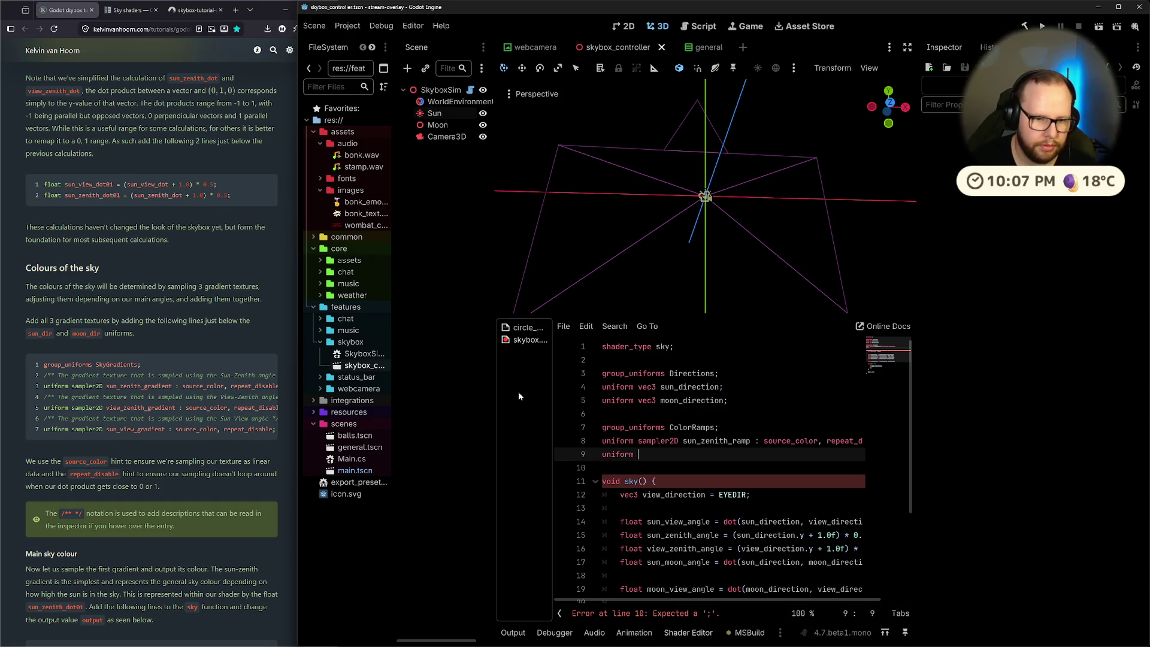
key(BackSpace)
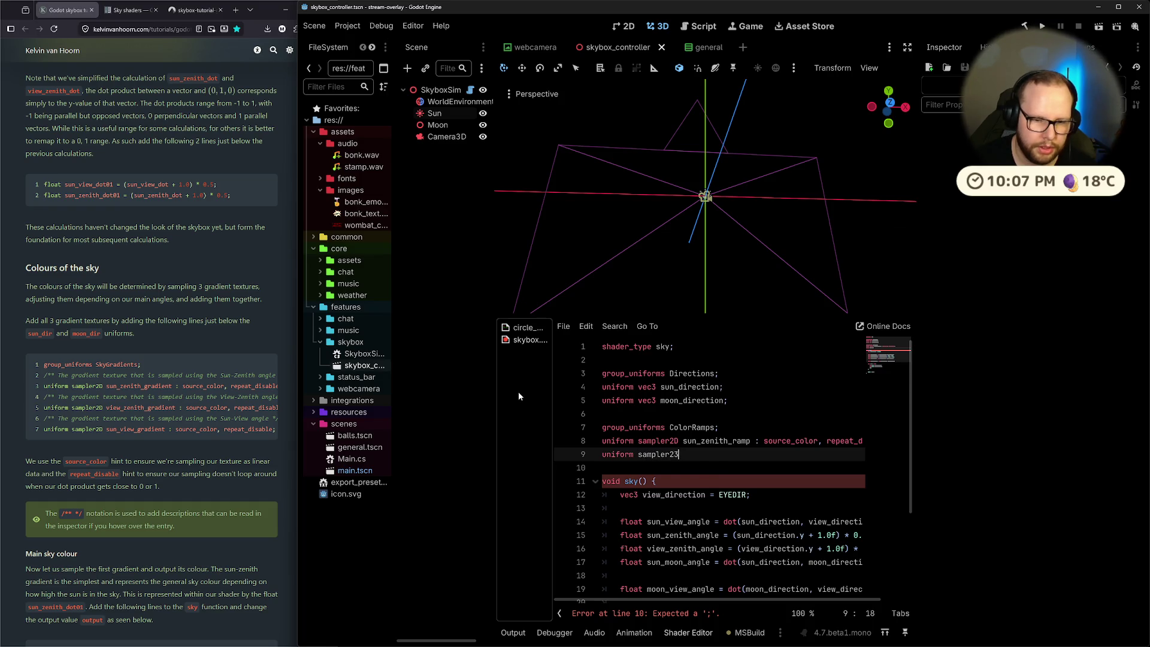
text(D )
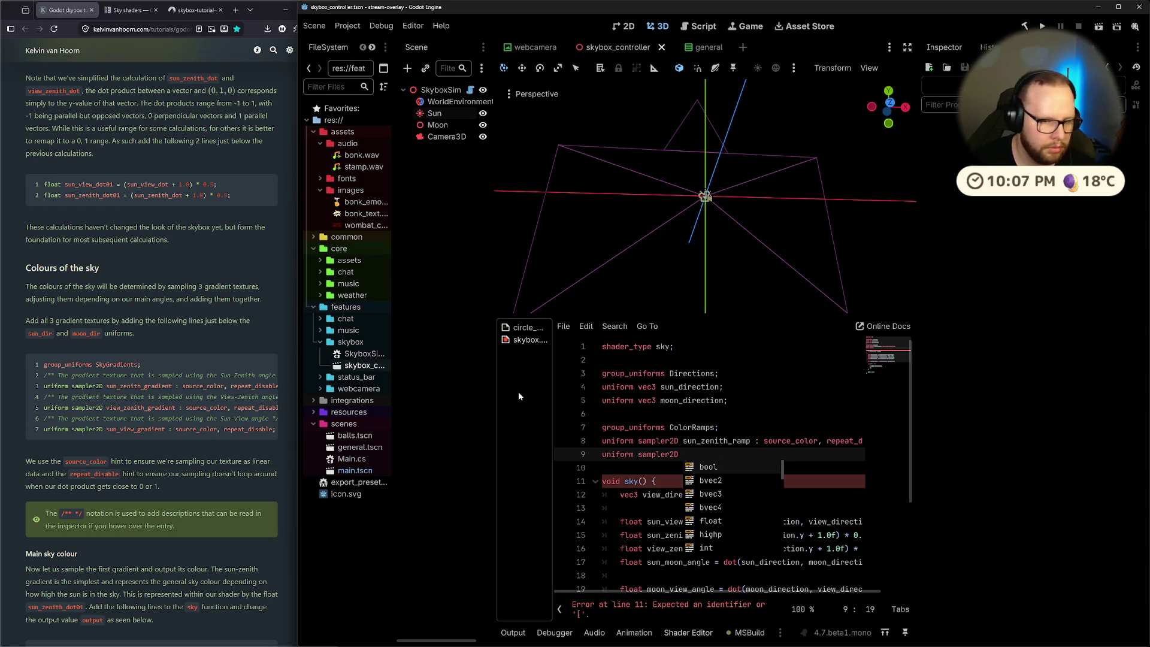
text(view_zen)
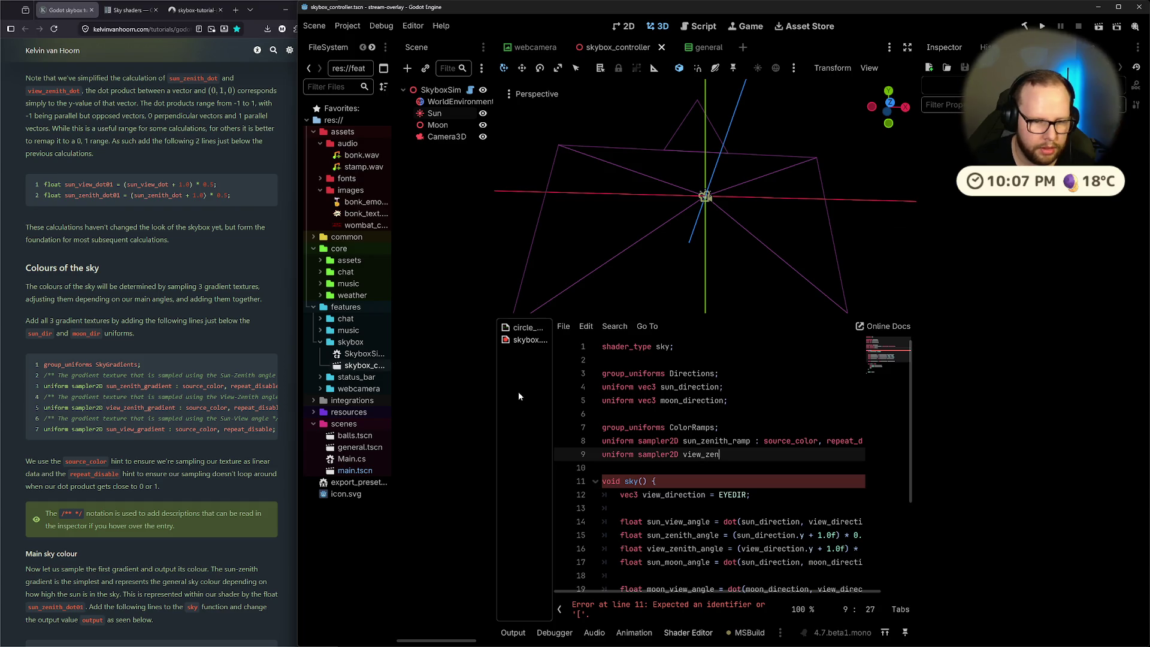
text(ith_ramp :)
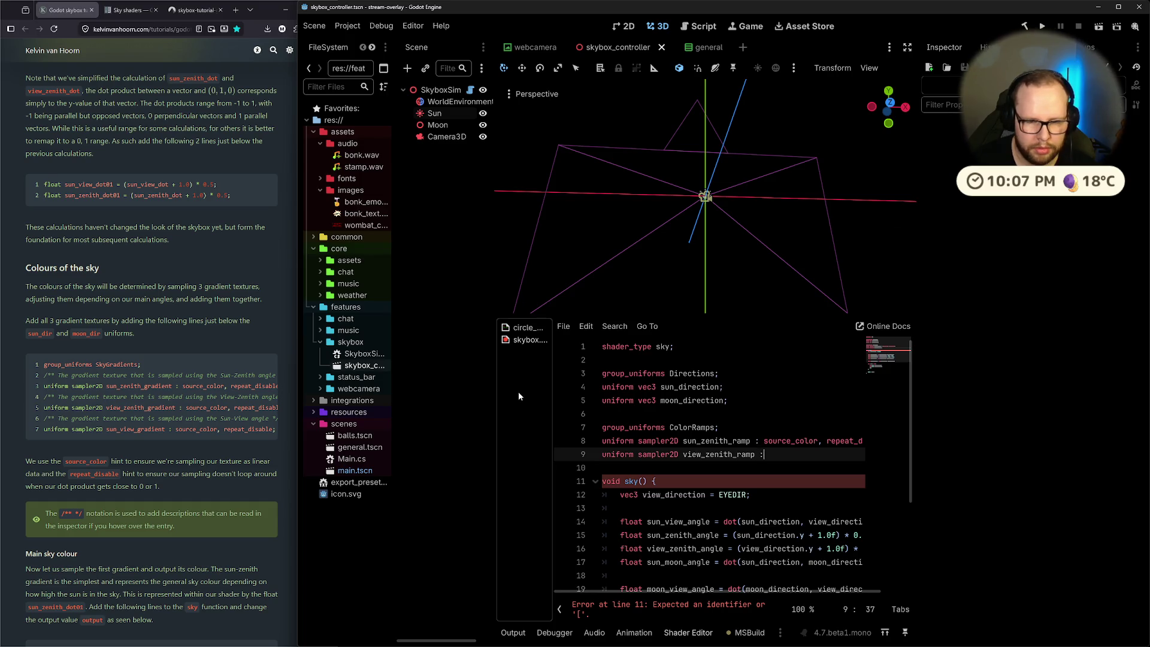
text( source_color)
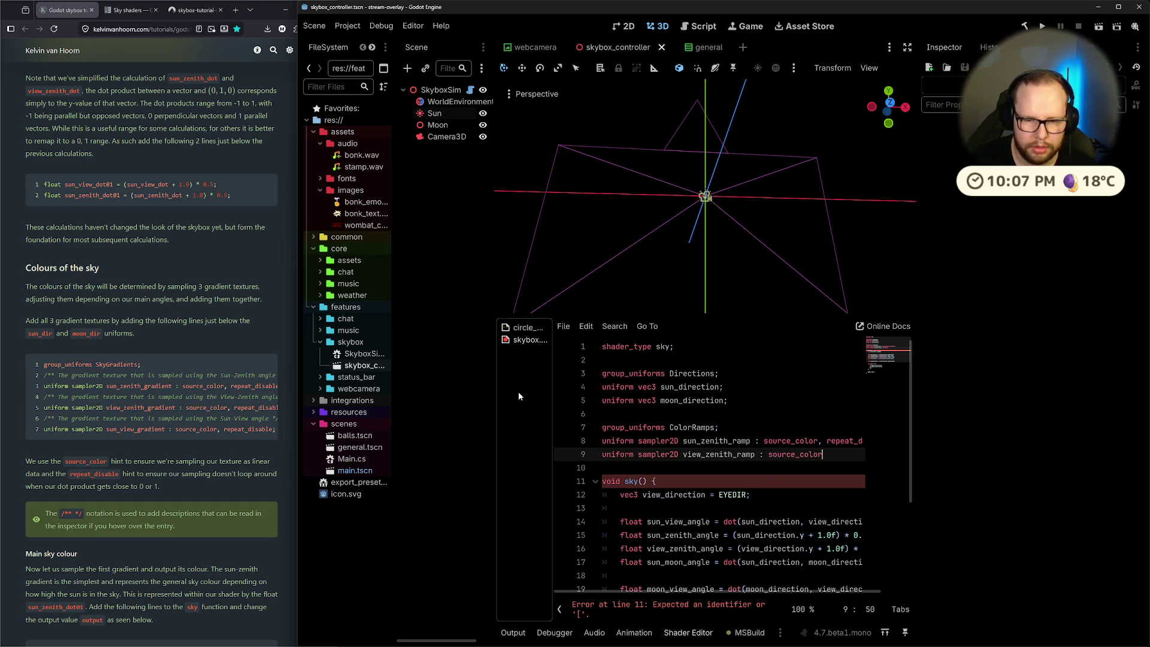
text(repeat_disable;)
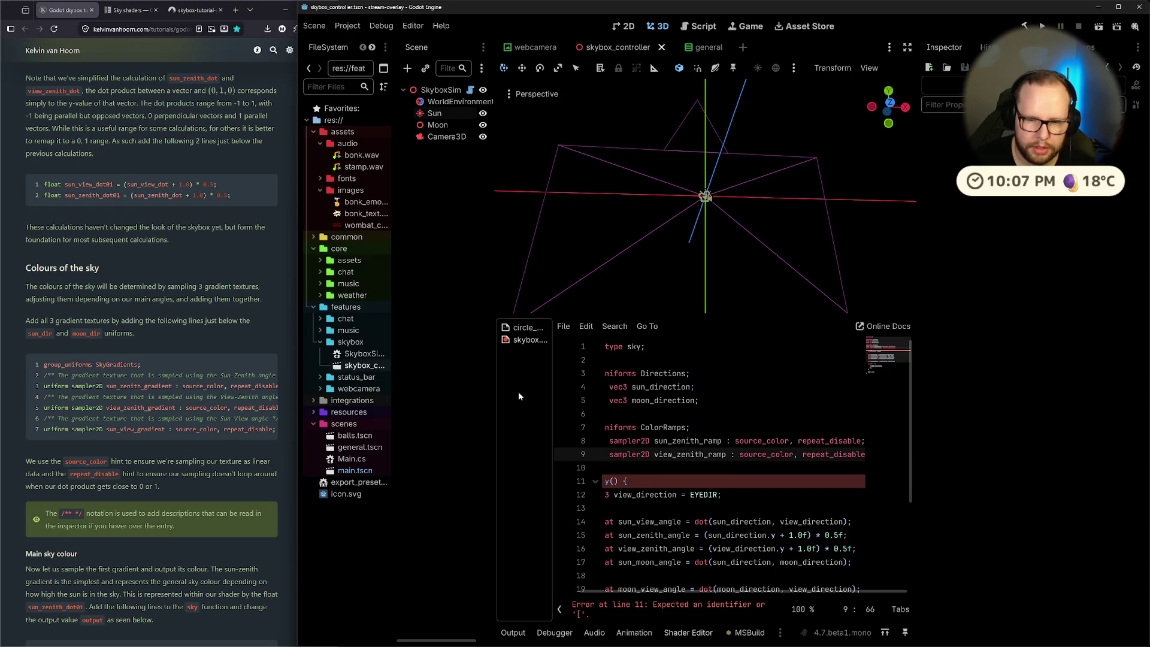
key(Return)
text(uniform)
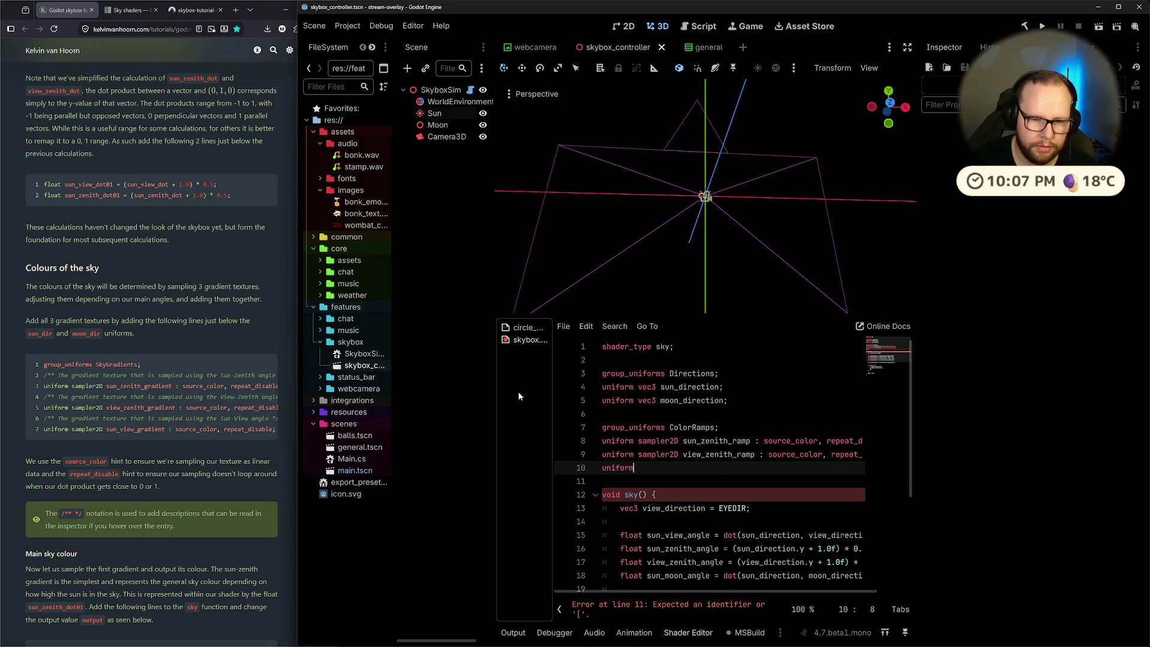
text( sampler2D )
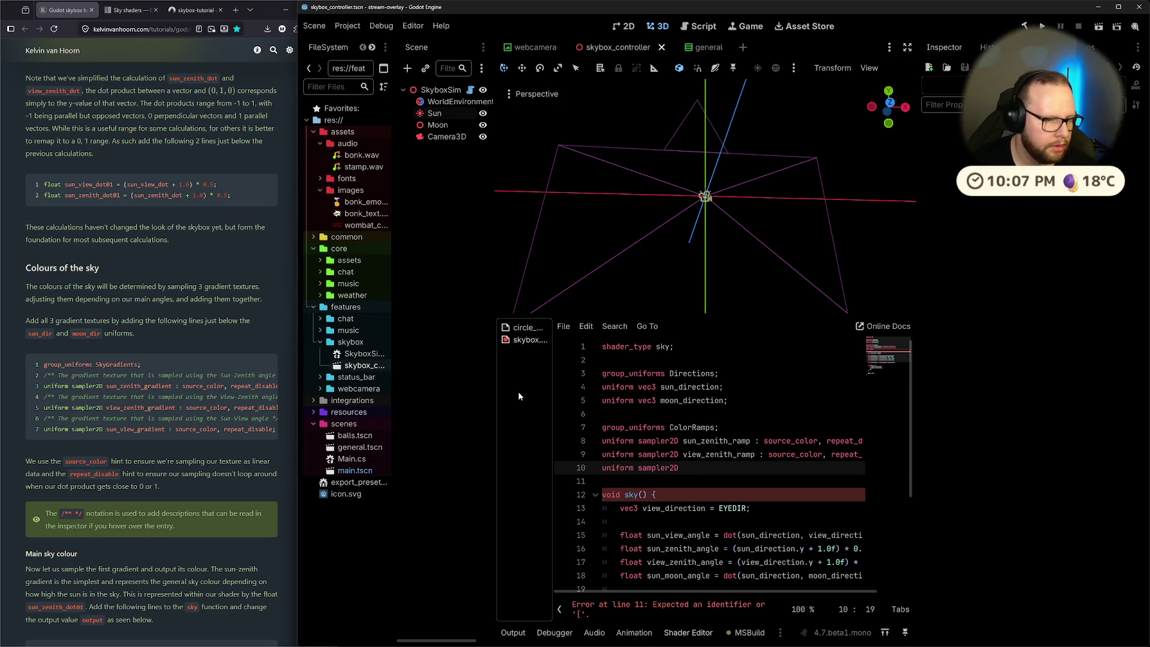
text(sun_view)
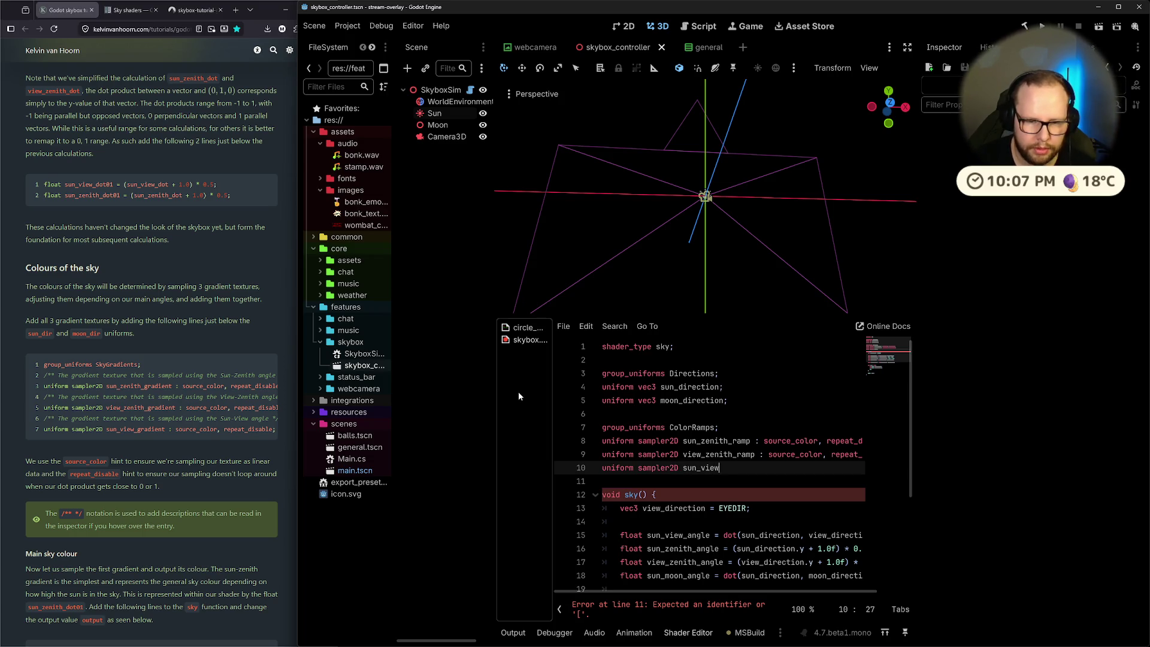
text(_ramp : source_col)
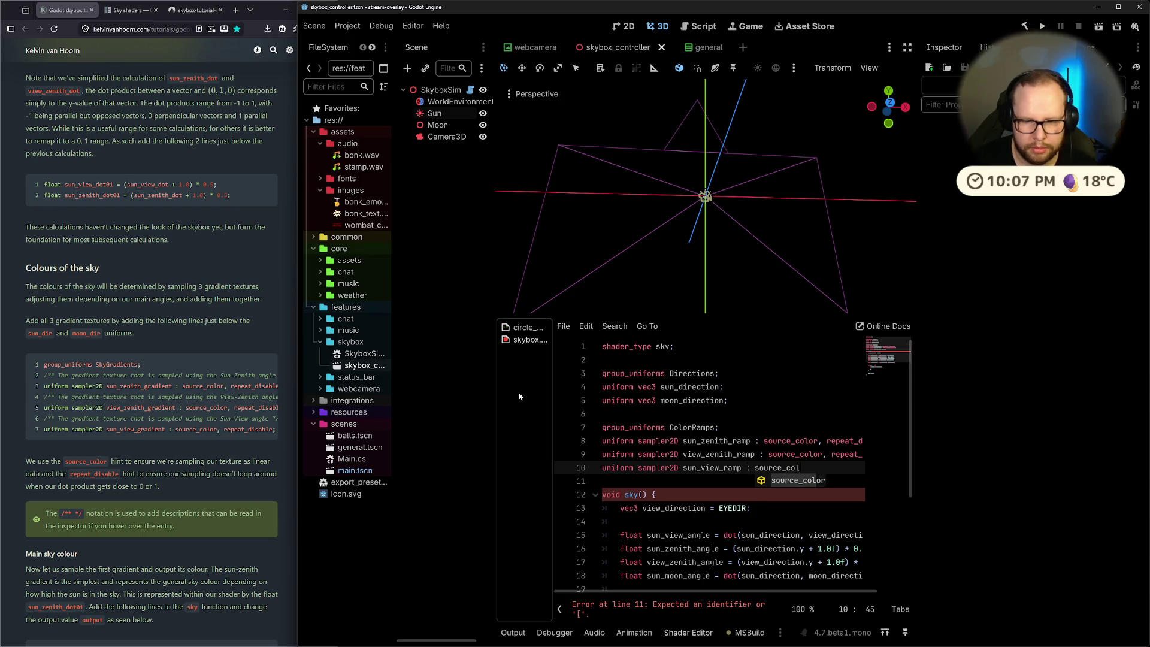
key(Return)
text(, repe)
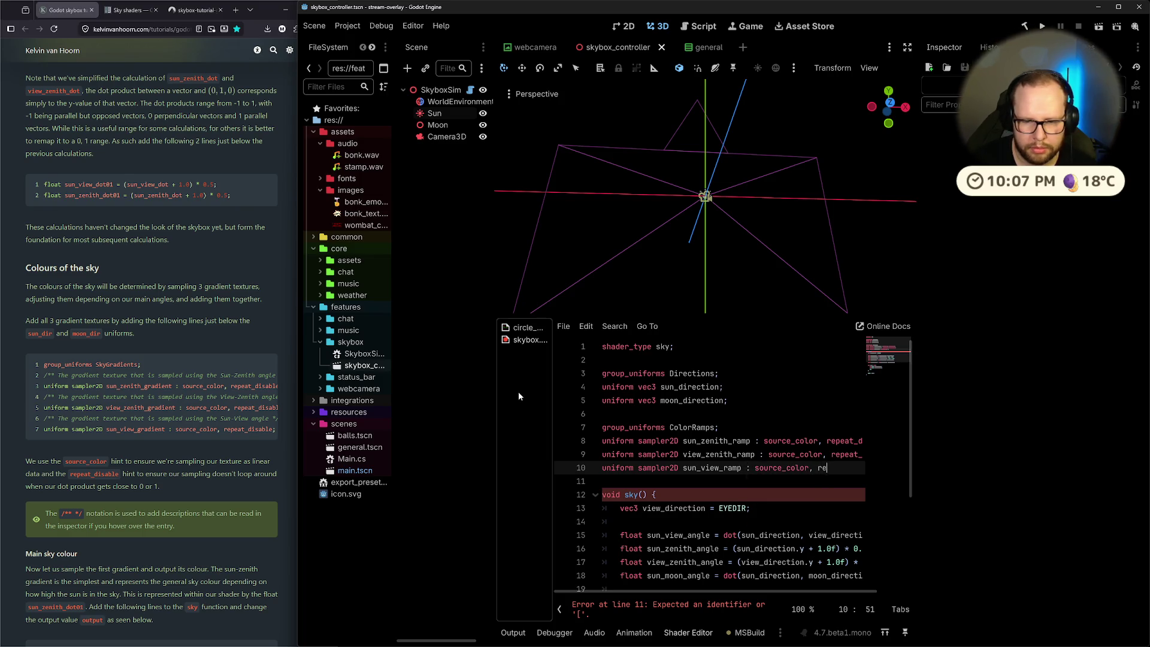
key(Return)
text(;)
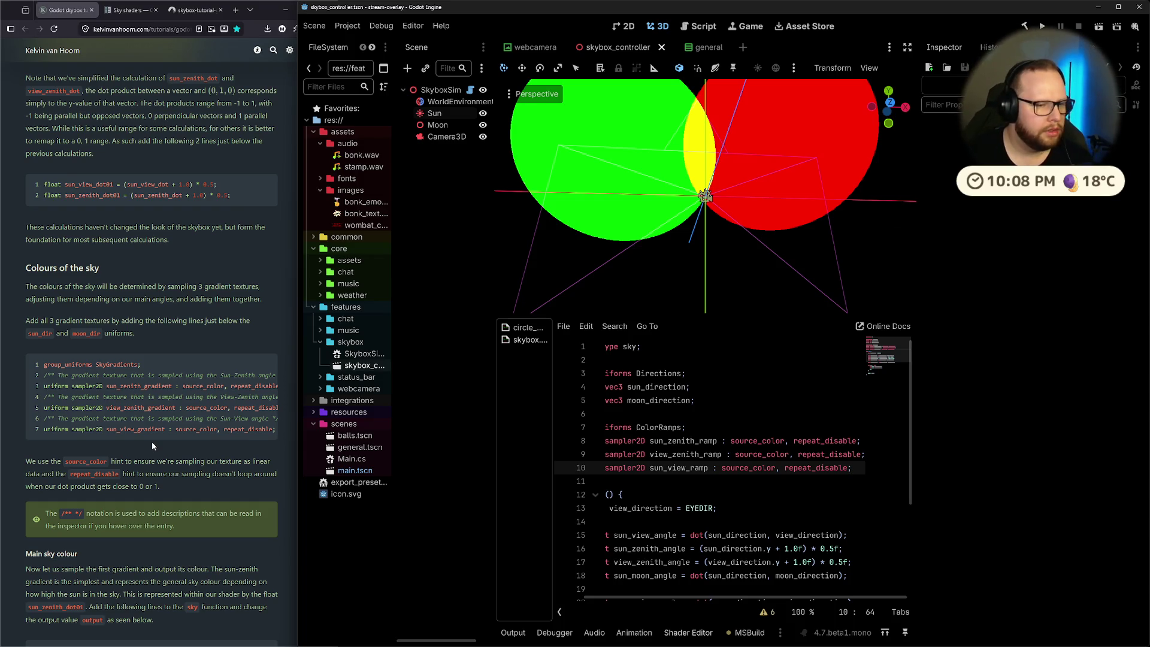
click(139, 438)
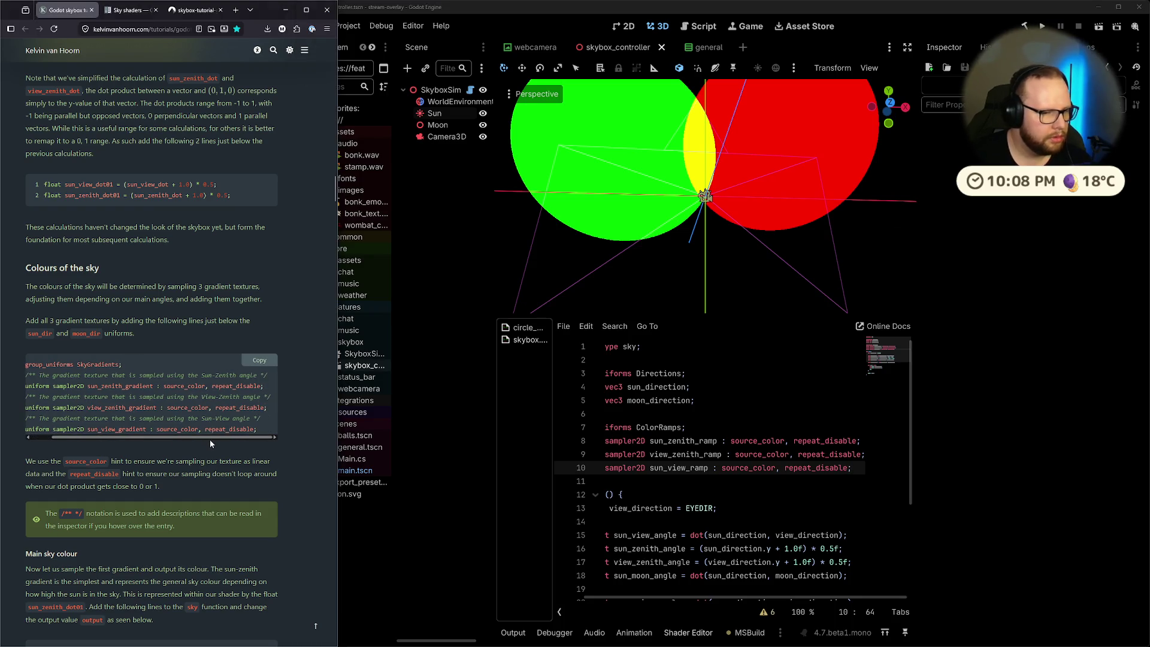
drag(210, 439, 127, 439)
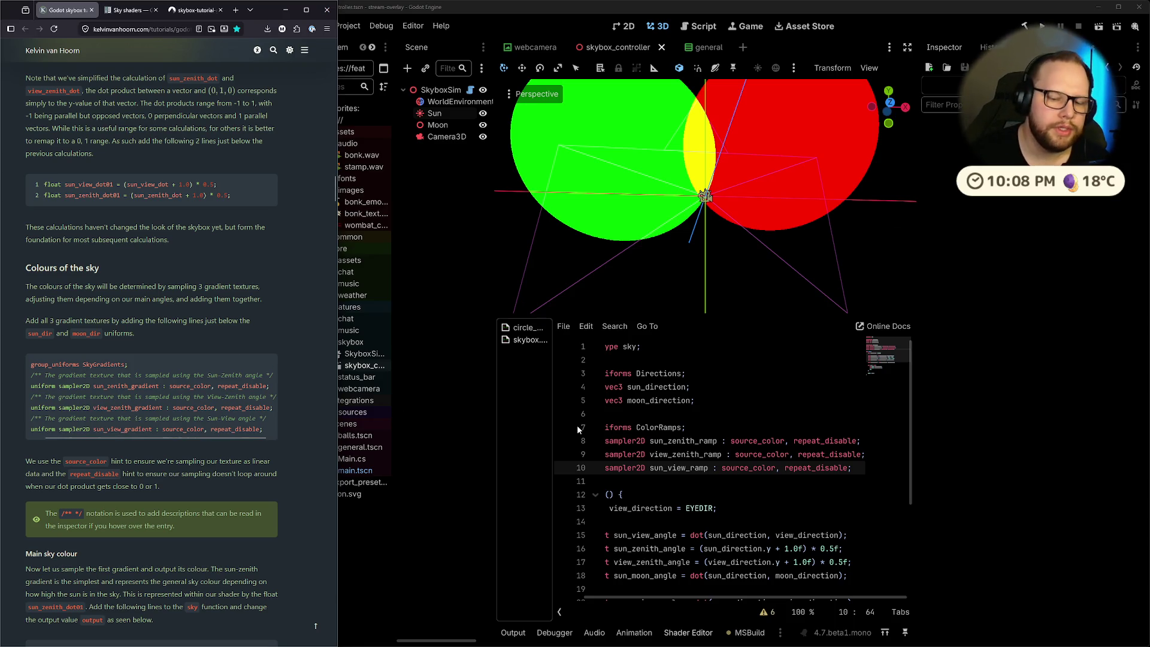
scroll(680, 423, down, 3)
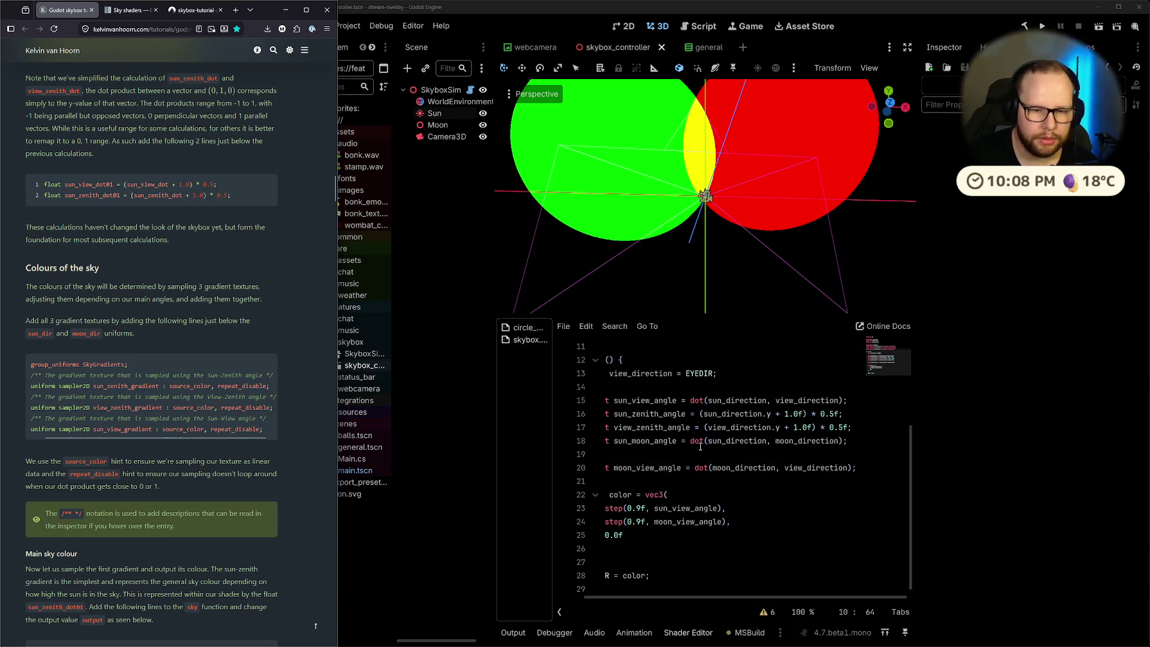
double_click(653, 399)
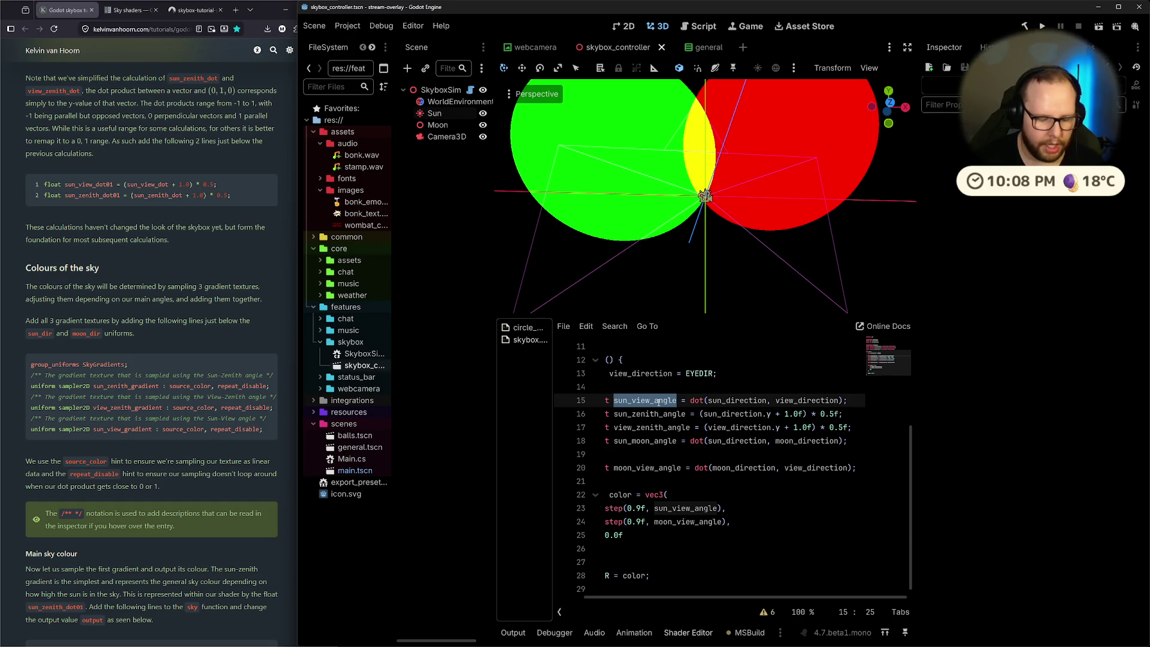
key(Right)
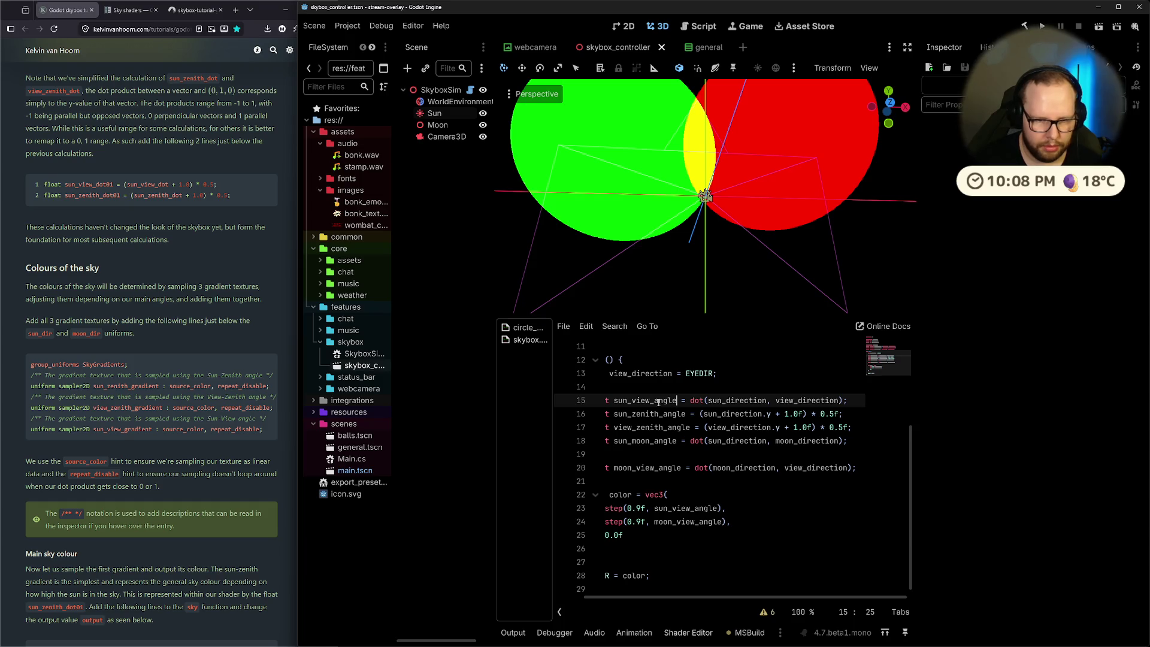
double_click(659, 402)
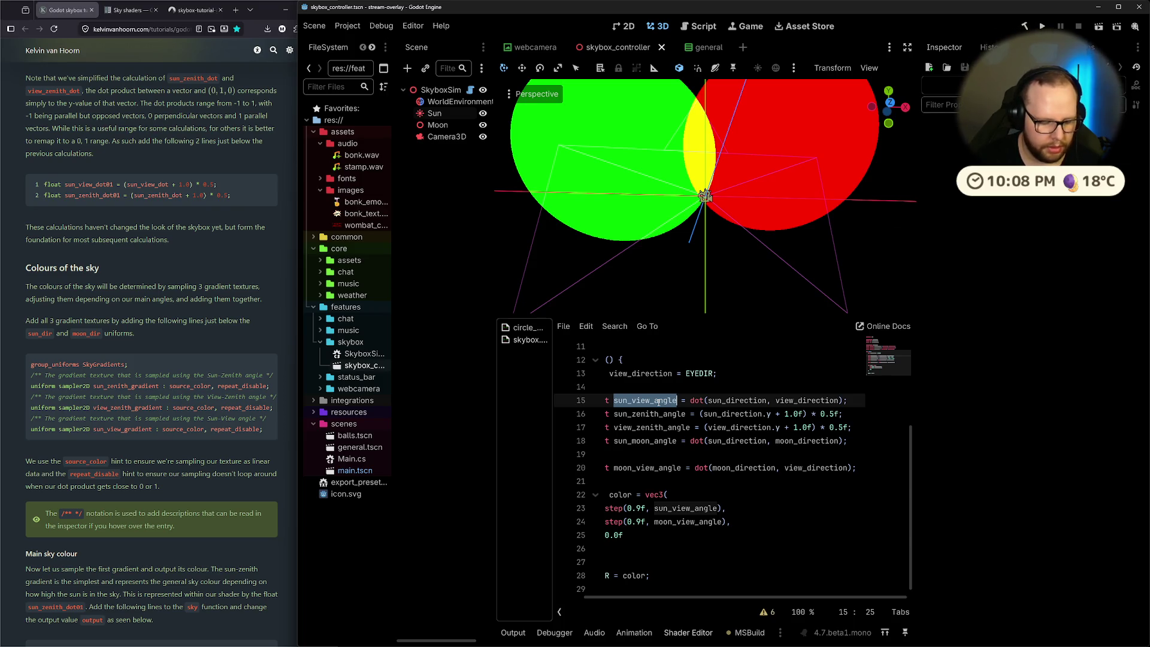
Replace sun_view_angle with sun_view_dot throughout the shader
key(ctrl+r)
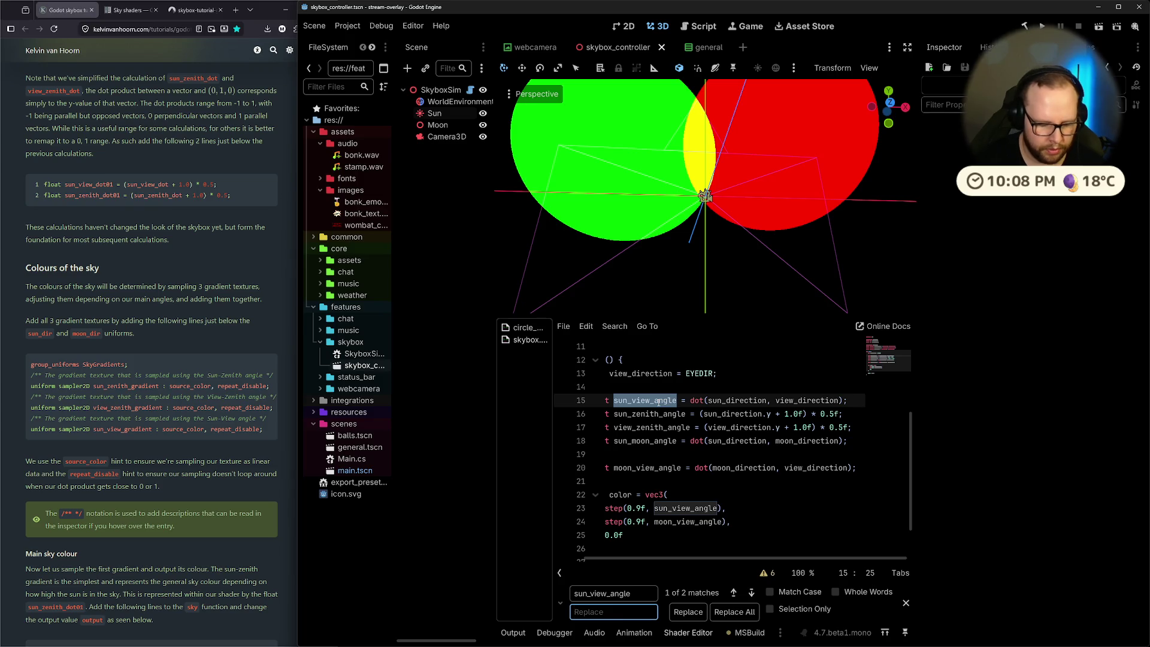
text(sun_view_dot)
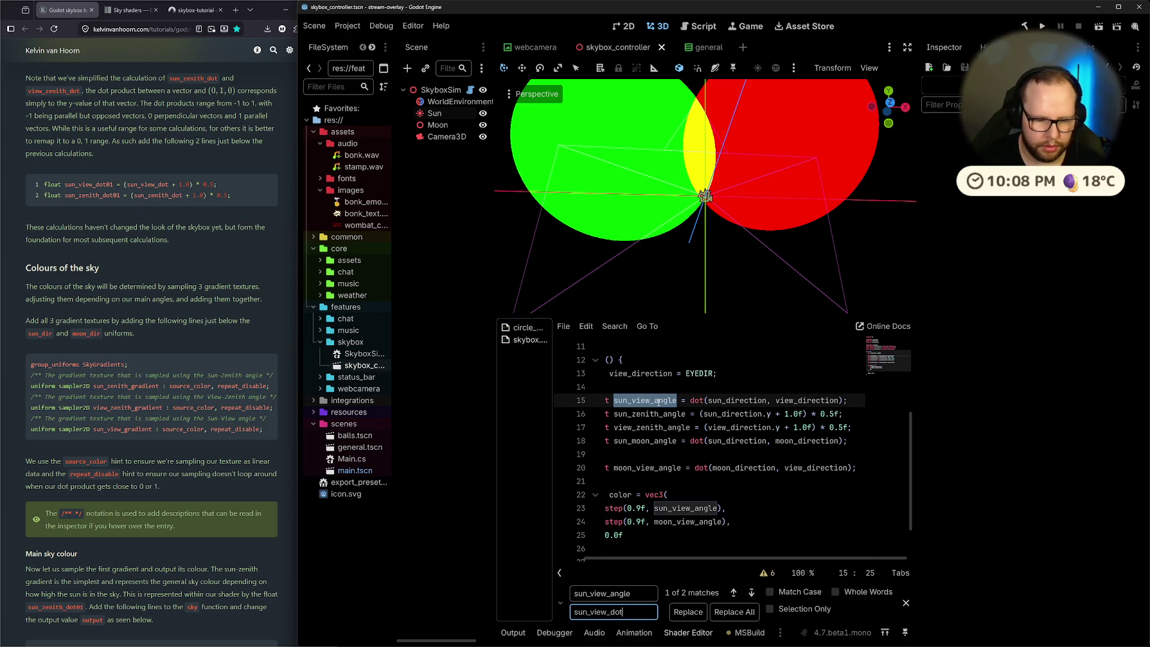
key(Return)
key(Return)
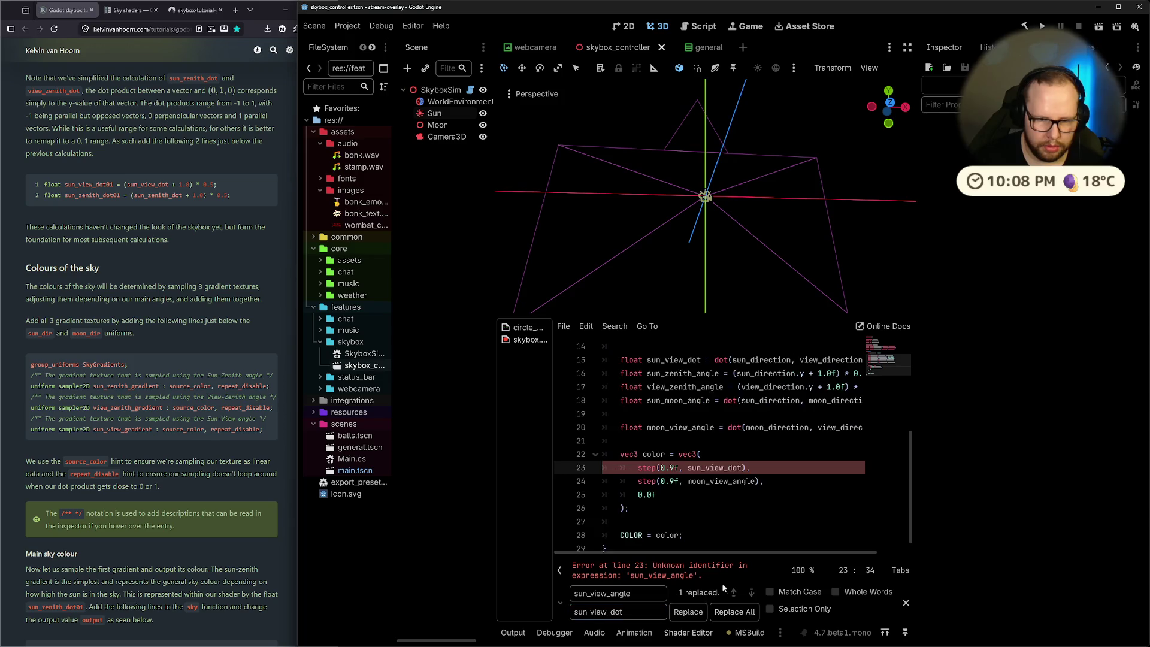
scroll(676, 497, up, 3)
Rename sun_zenith_angle to sun_zenith_dot, correcting the sun_zenith_dor typo
double_click(675, 495)
key(ctrl+r)
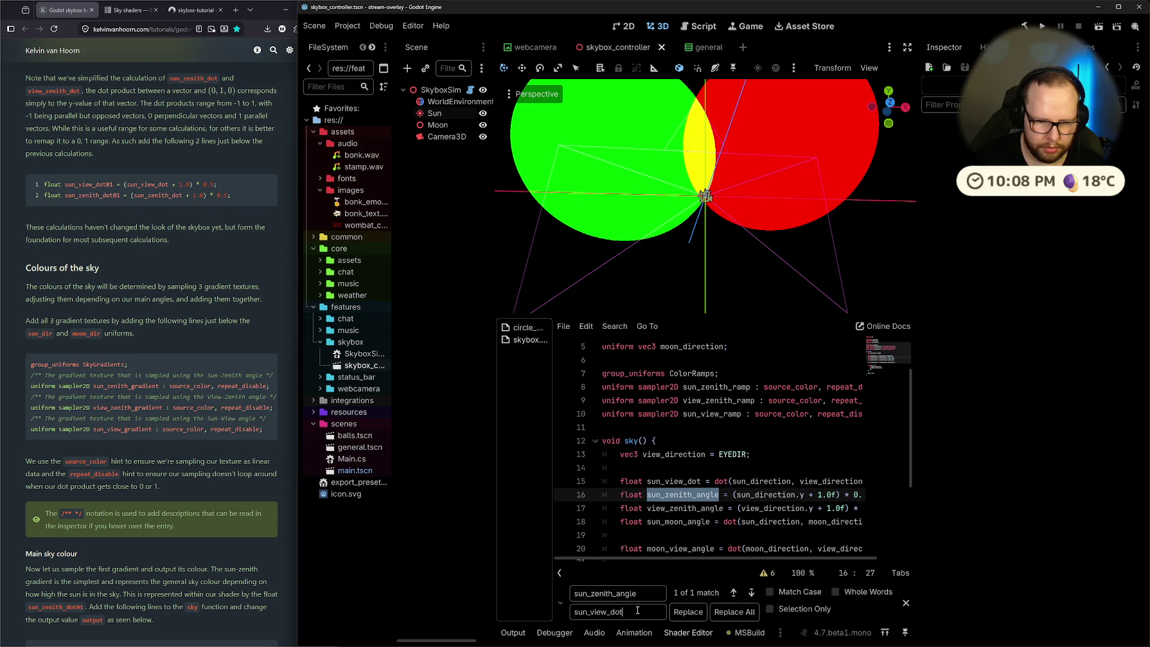
key(Tab)
text(sun_zenith_do)
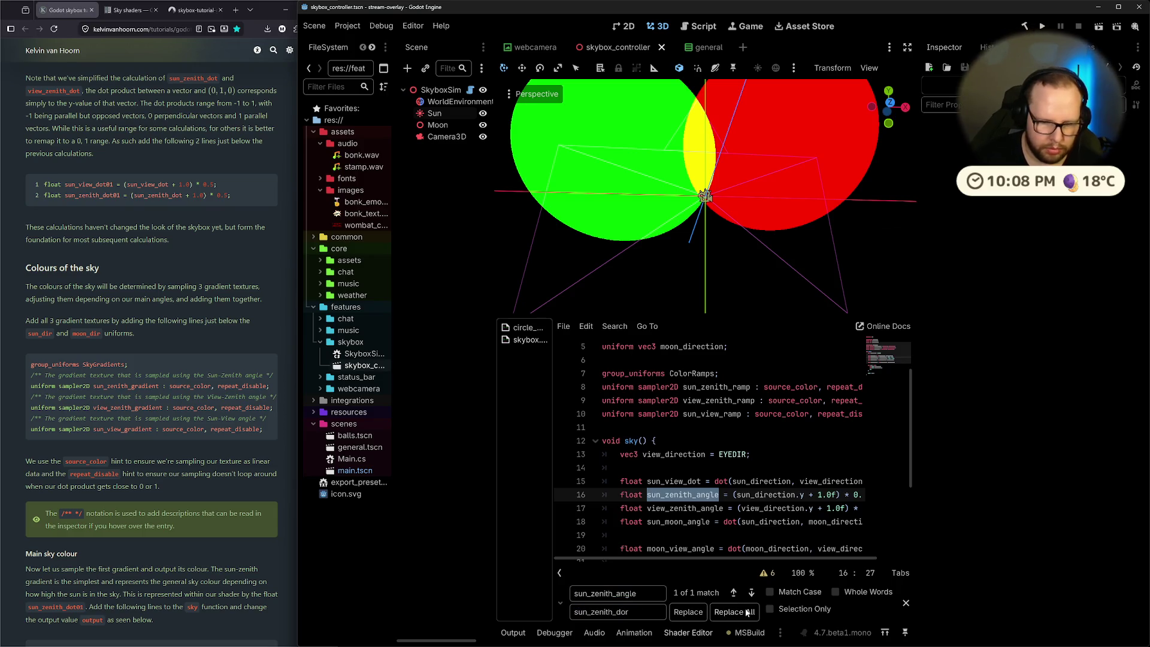
click(747, 612)
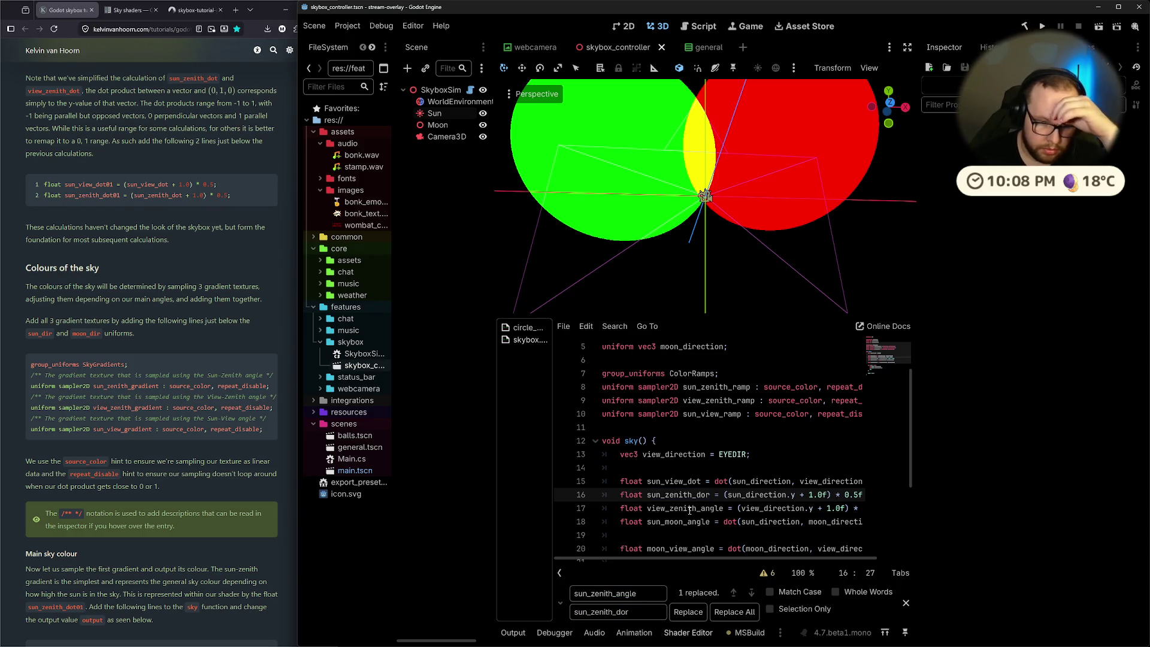
double_click(627, 612)
key(ctrl+c)
double_click(626, 593)
key(ctrl+v)
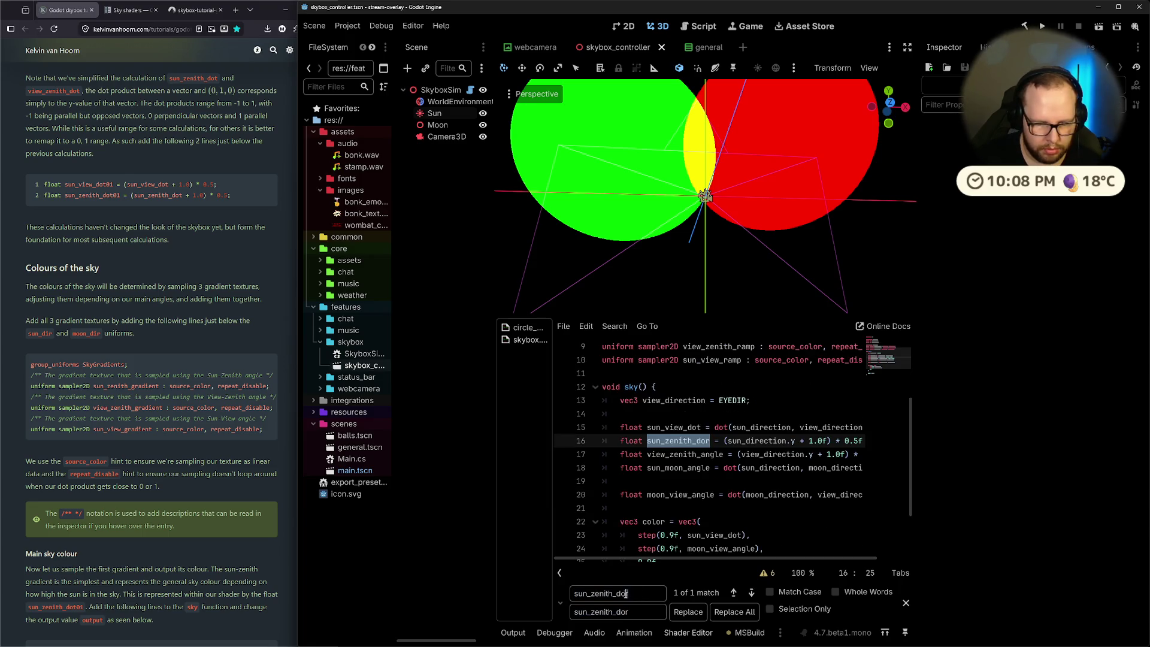
click(629, 611)
key(BackSpace)
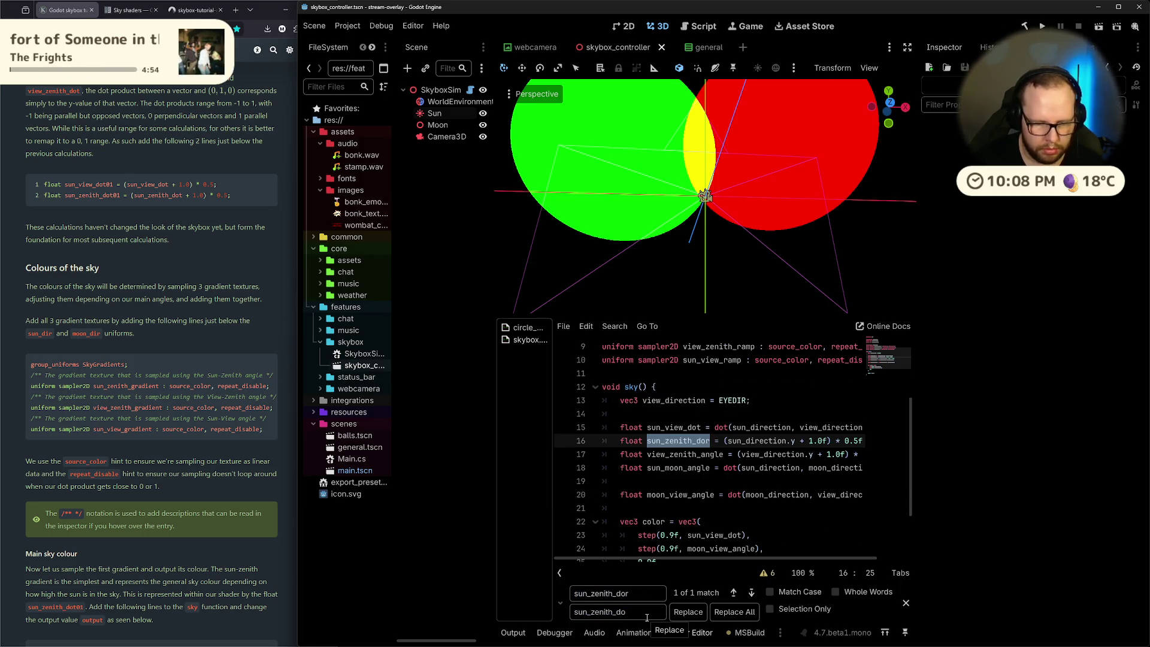
click(670, 614)
Rename view_zenith_angle to view_zenith_dot in the shader
double_click(684, 455)
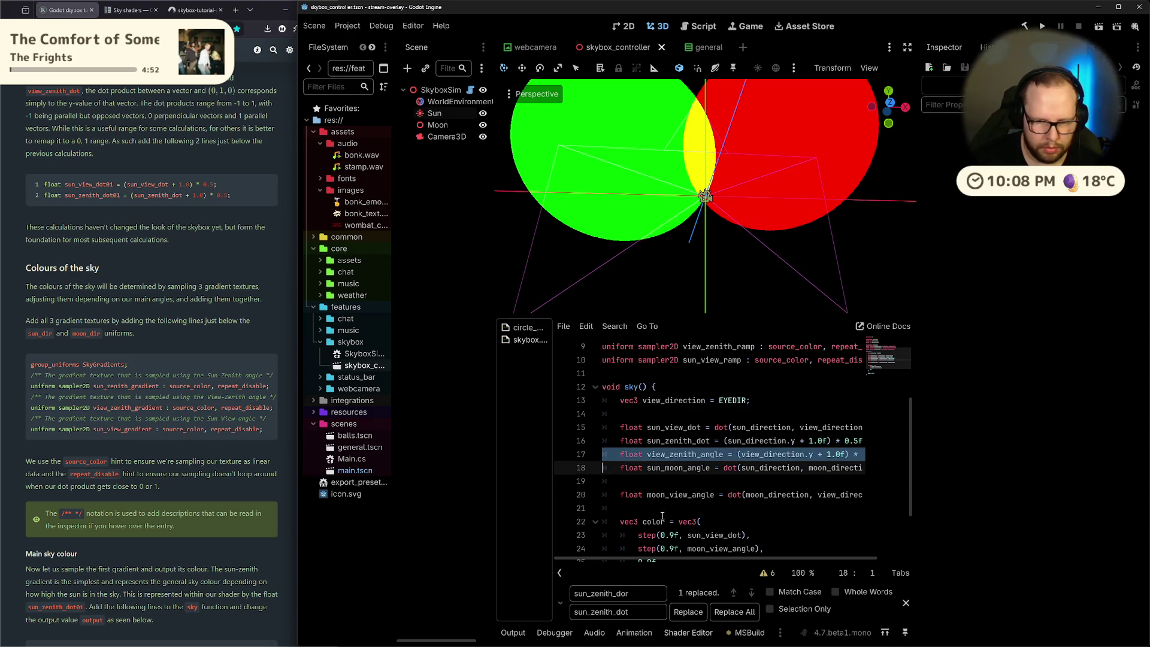
key(ctrl+c)
double_click(628, 596)
key(ctrl+v)
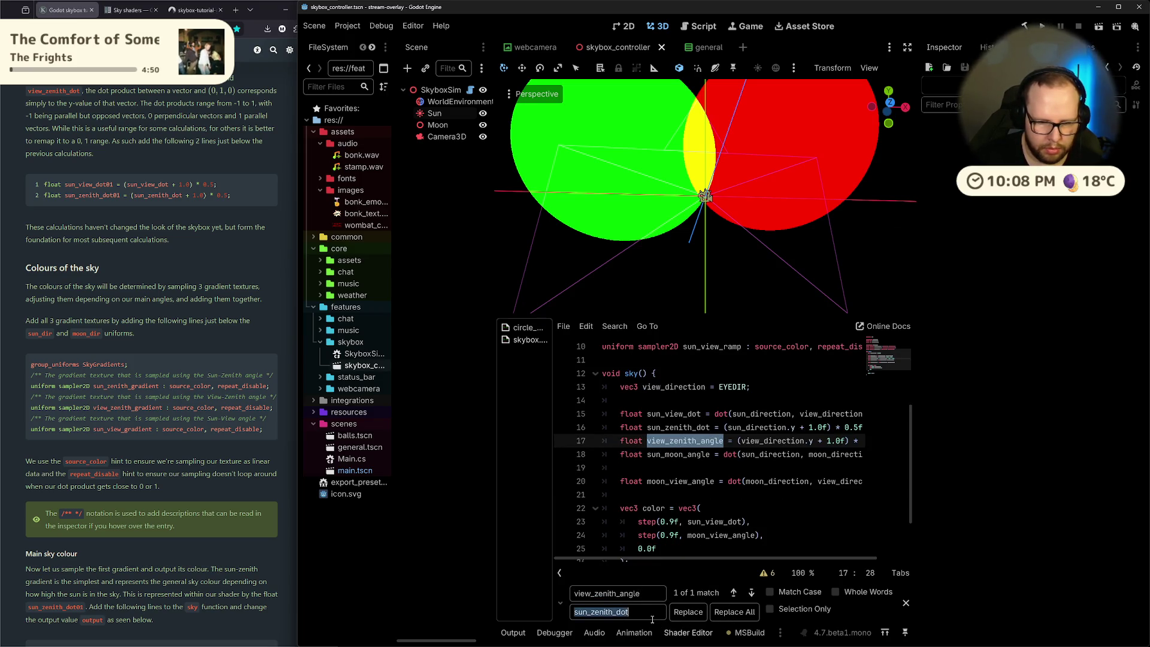
double_click(629, 611)
key(ctrl+v)
key(BackSpace)
key(BackSpace)
key(BackSpace)
text(dor)
click(689, 611)
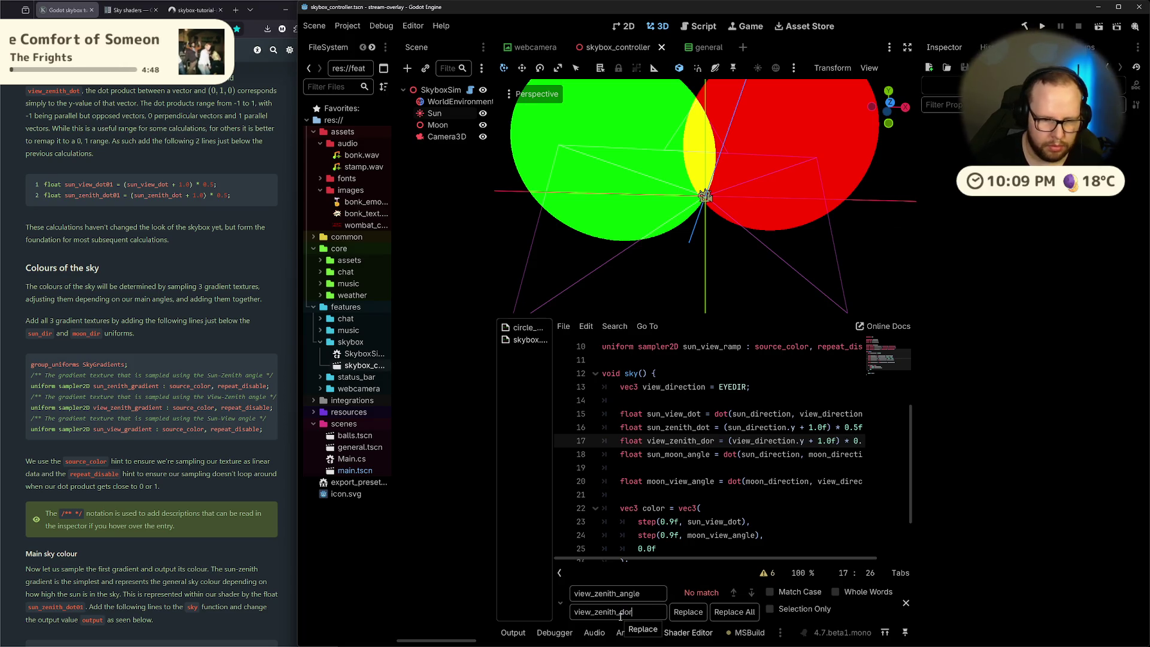
key(BackSpace)
text(t)
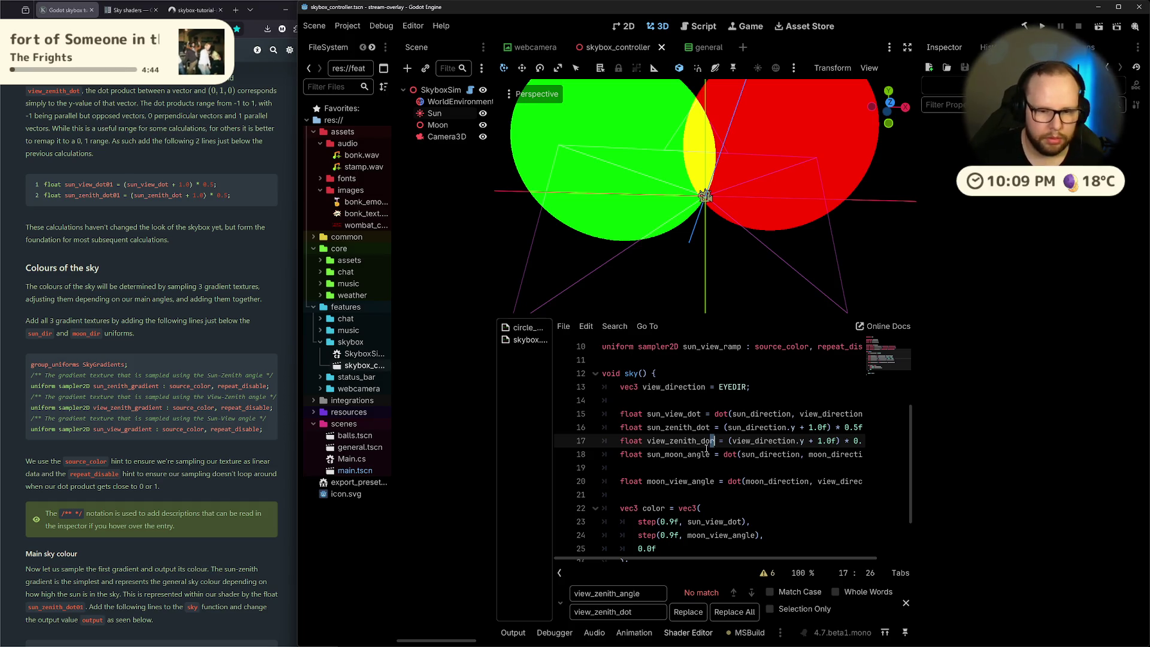
Replace all sun_moon_angle occurrences with sun_moon_dor
triple_click(681, 455)
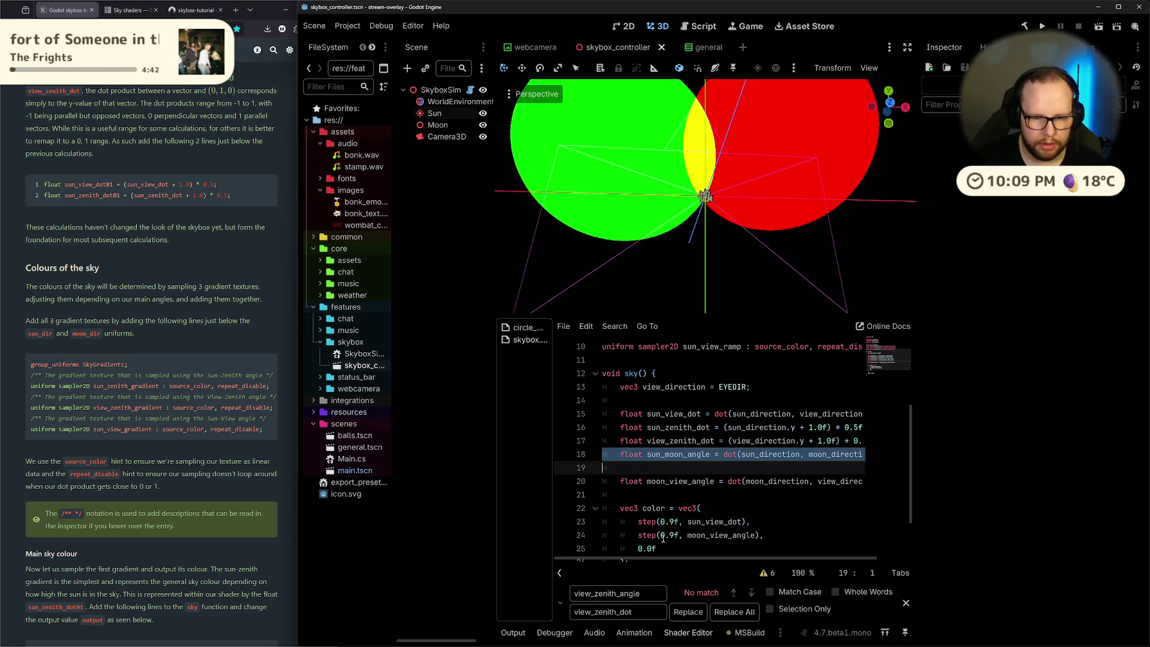
double_click(681, 455)
key(ctrl+r)
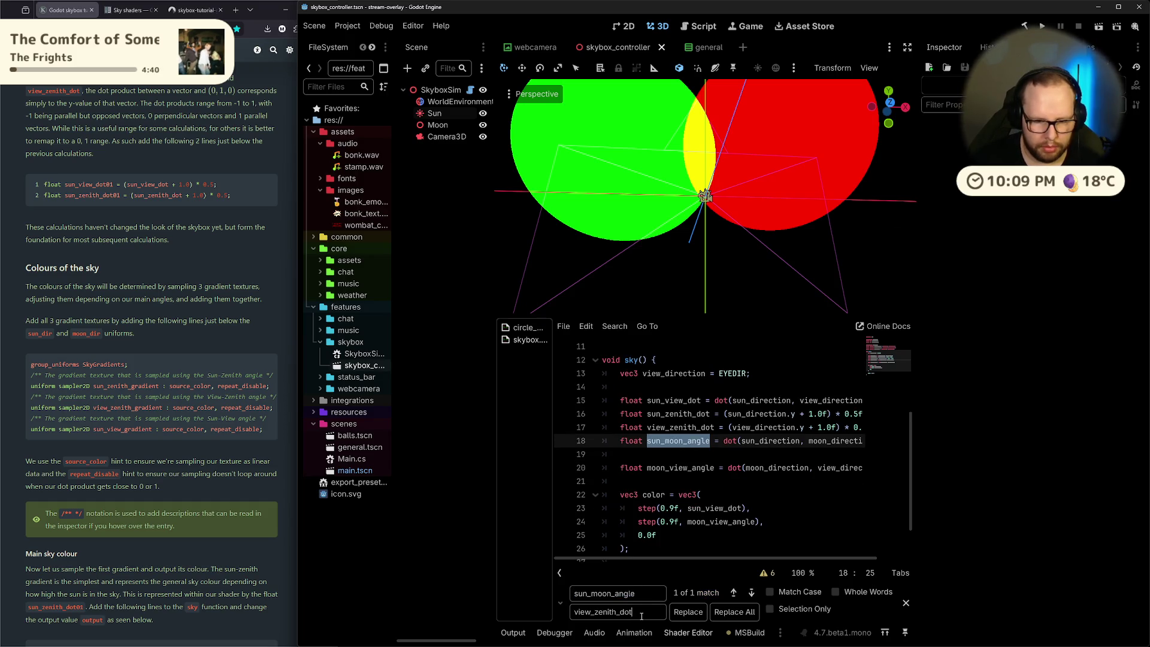
key(ctrl+a)
key(ctrl+v)
key(BackSpace)
key(BackSpace)
key(BackSpace)
text(dot)
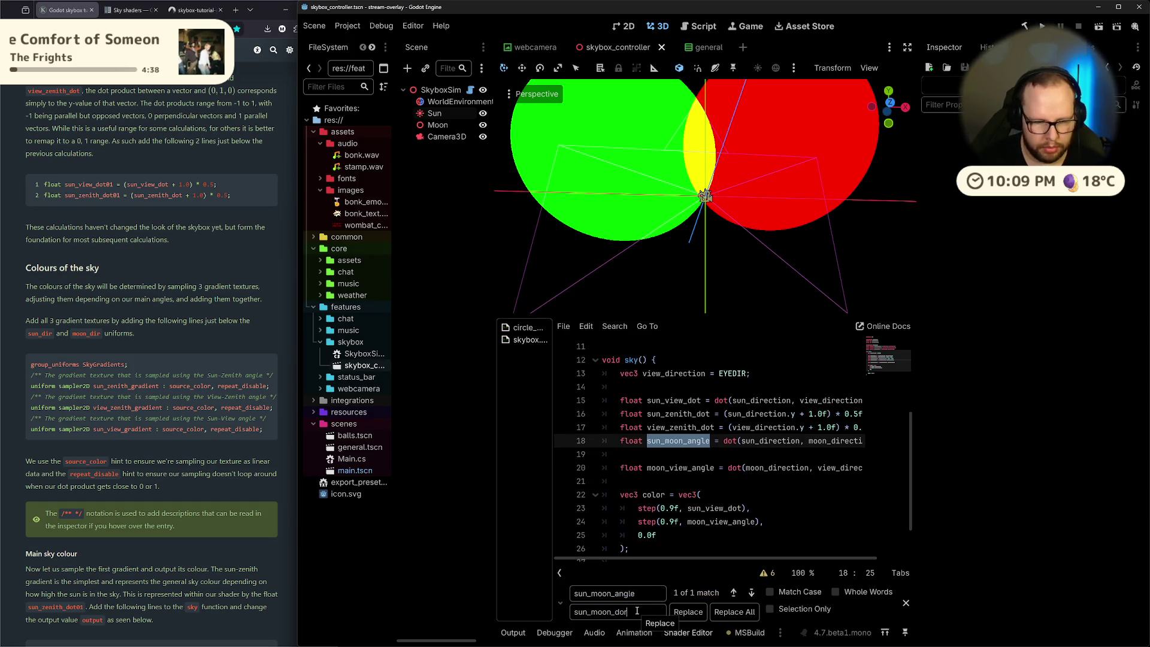
click(749, 617)
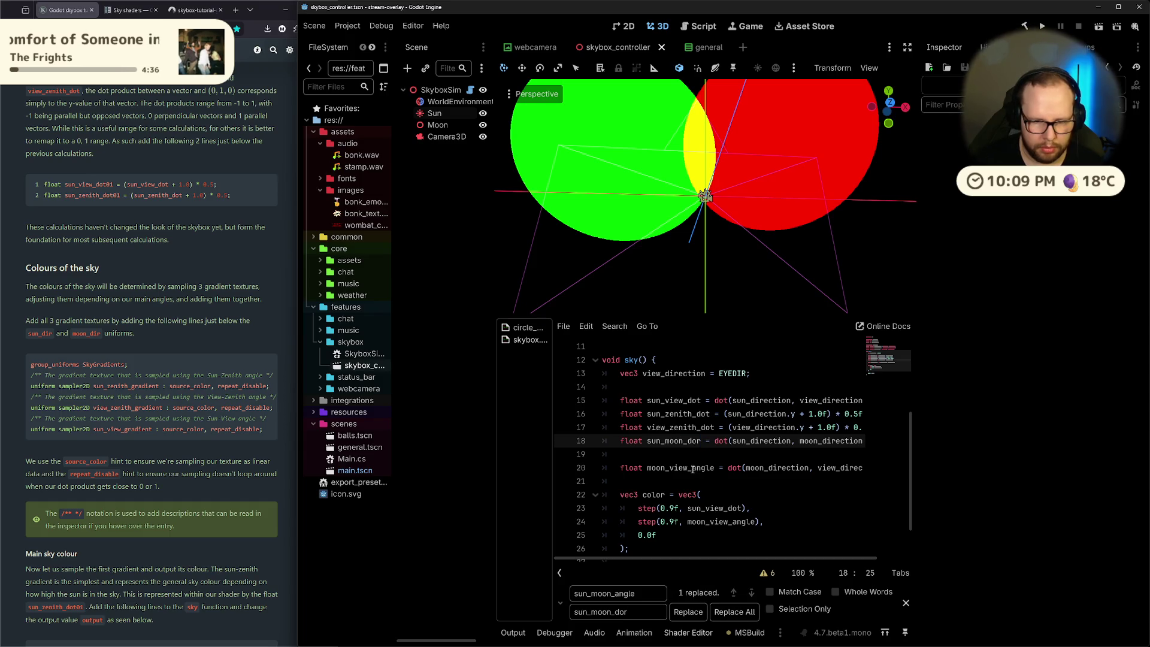
Replace both moon_view_angle occurrences with moon_view_dor and close the Find and Replace bar
double_click(694, 467)
key(ctrl+v)
key(ctrl+z)
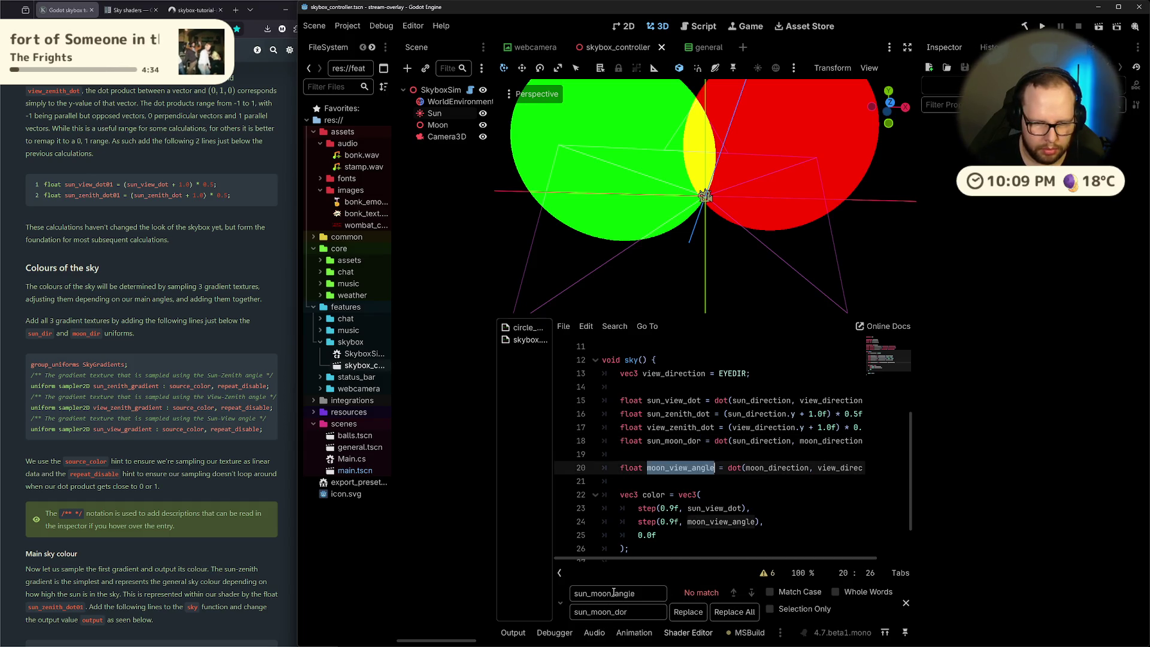
key(ctrl+r)
triple_click(616, 612)
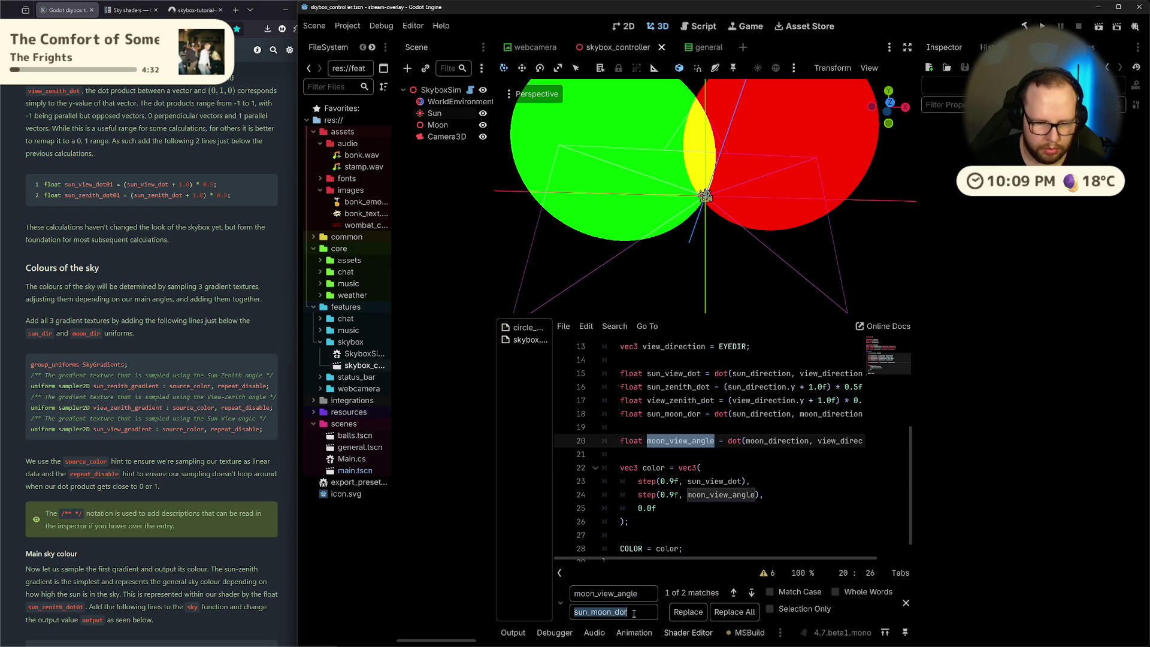
key(ctrl+v)
drag(618, 612, 638, 615)
text(dor)
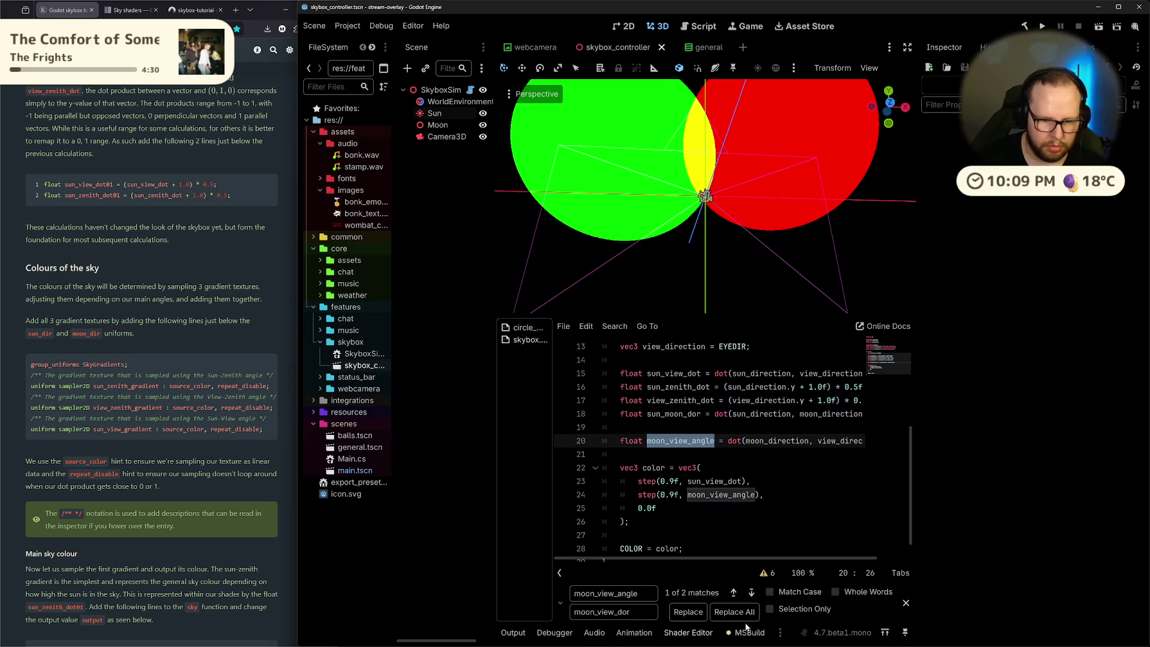
click(734, 611)
click(791, 481)
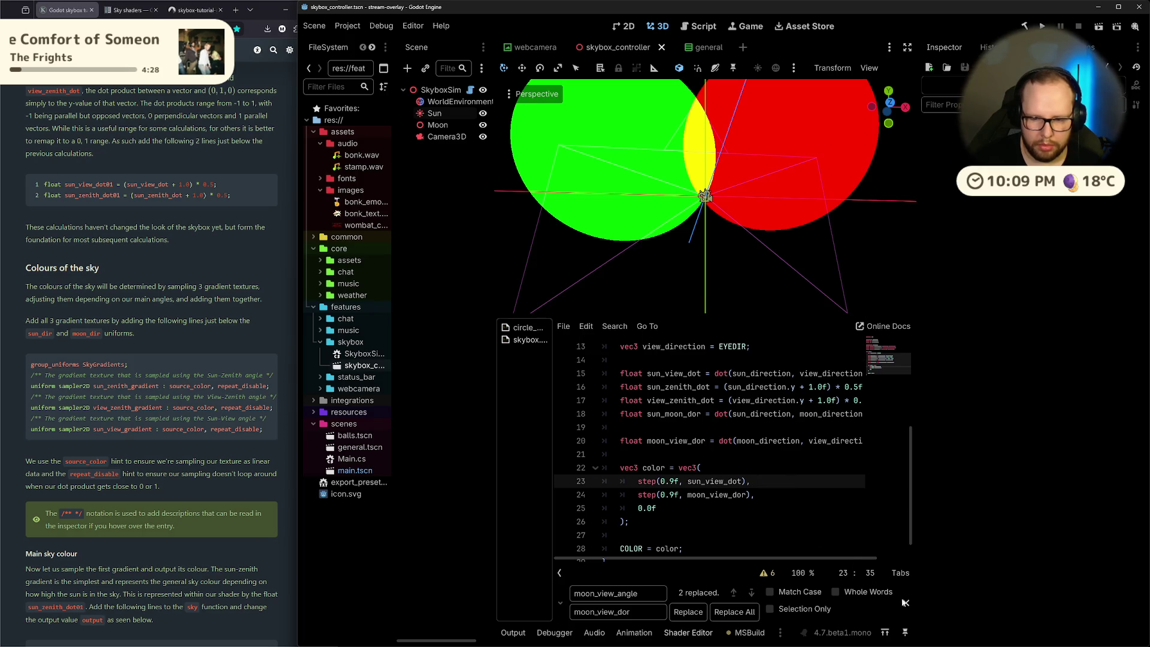
key(Escape)
scroll(749, 557, up, 3)
scroll(754, 527, down, 3)
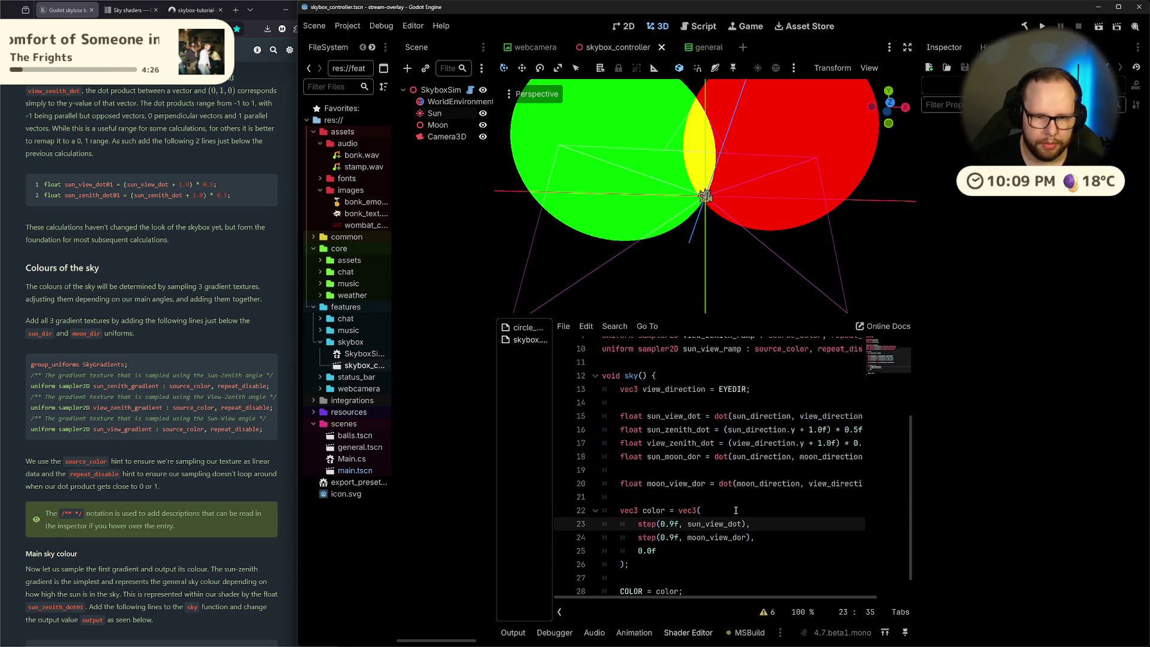
click(719, 467)
click(701, 479)
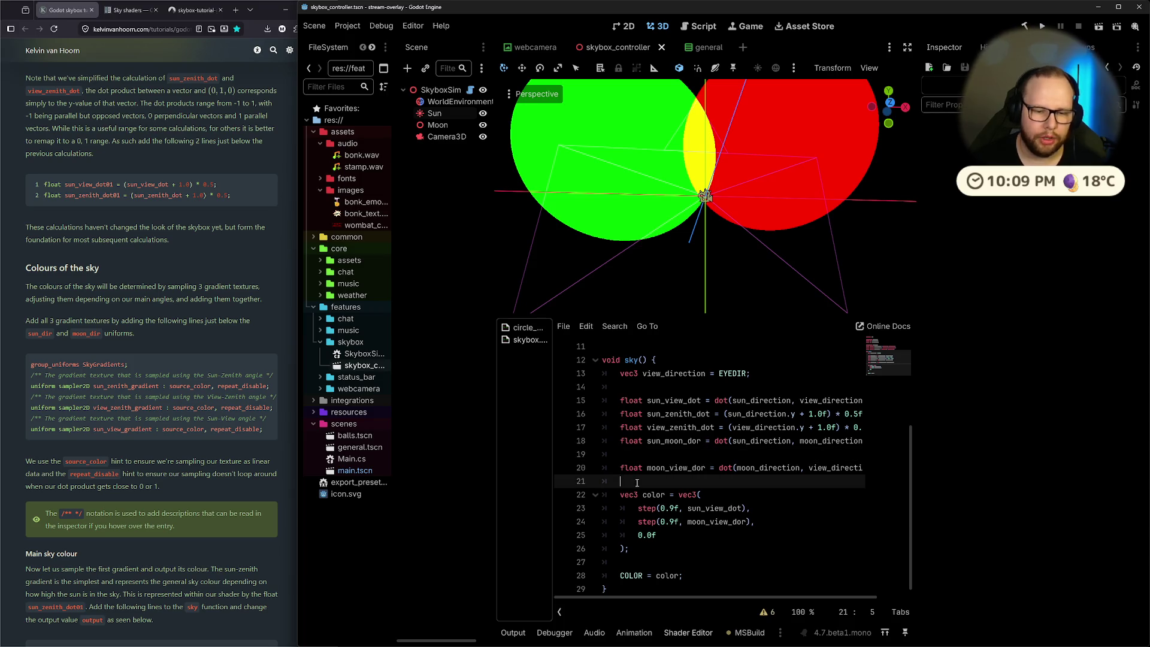
scroll(87, 264, down, 2)
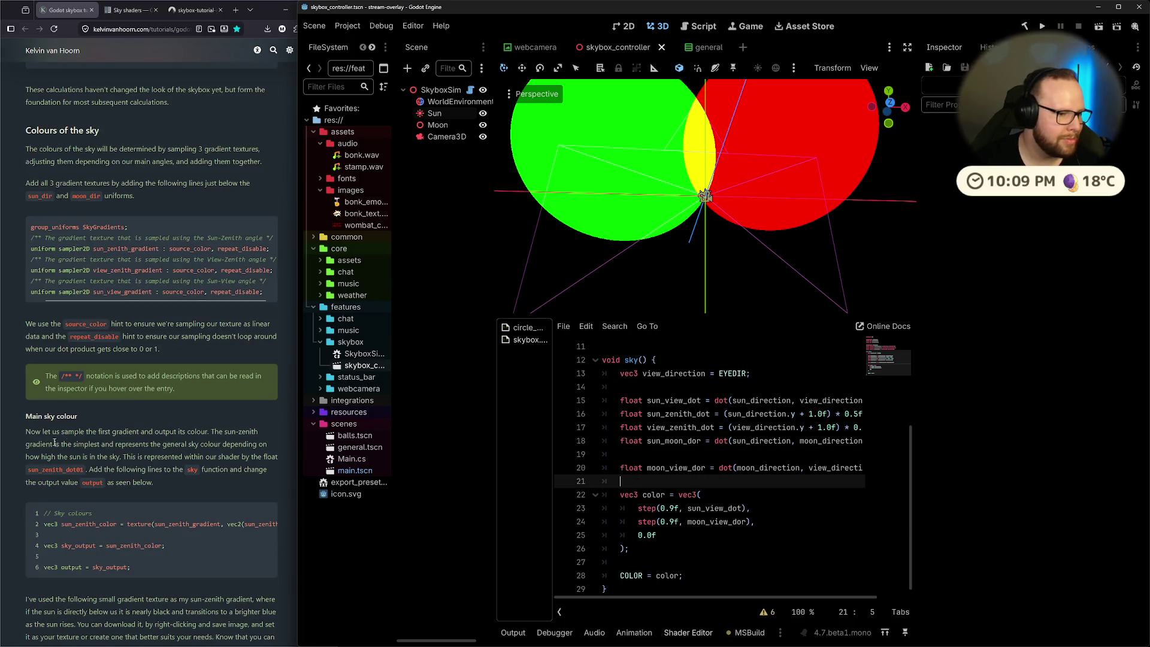
scroll(87, 264, down, 2)
click(180, 349)
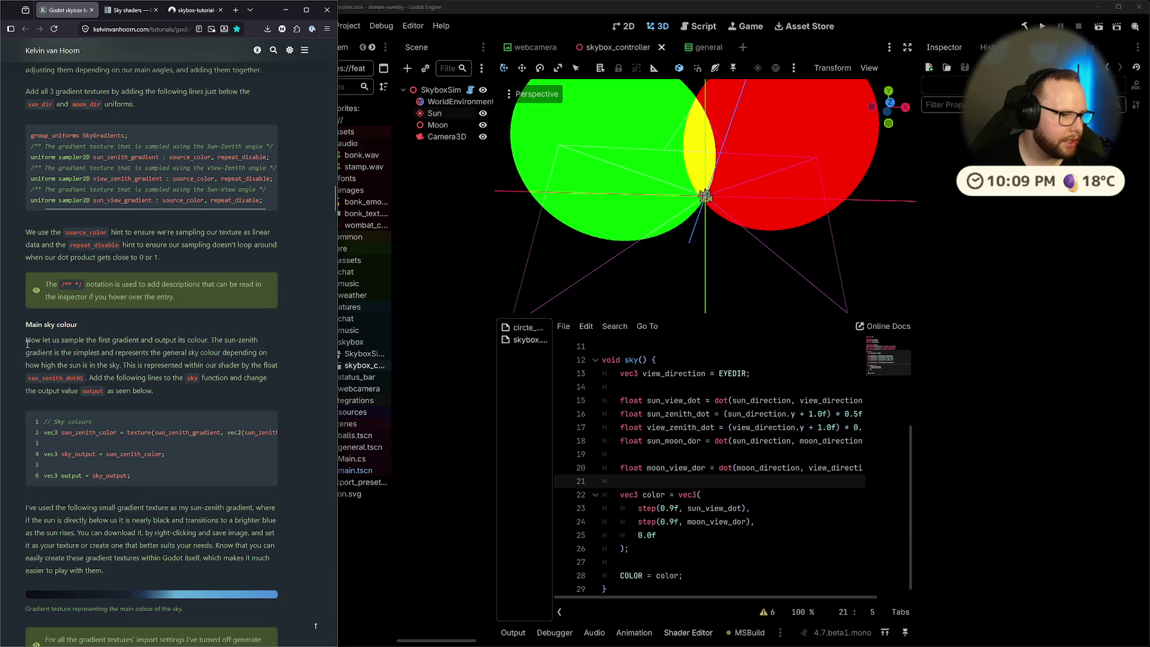
drag(25, 340, 195, 347)
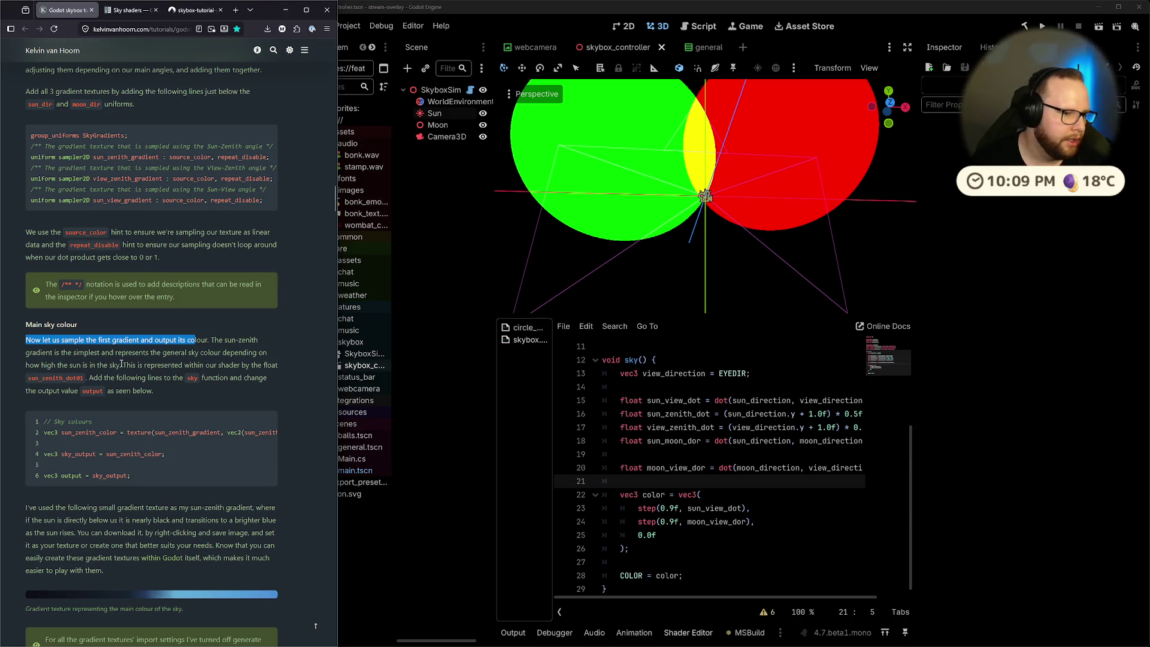
mouse_move(125, 365)
mouse_down()
mouse_move(275, 365)
mouse_move(153, 376)
mouse_move(179, 390)
mouse_up()
click(154, 374)
click(237, 389)
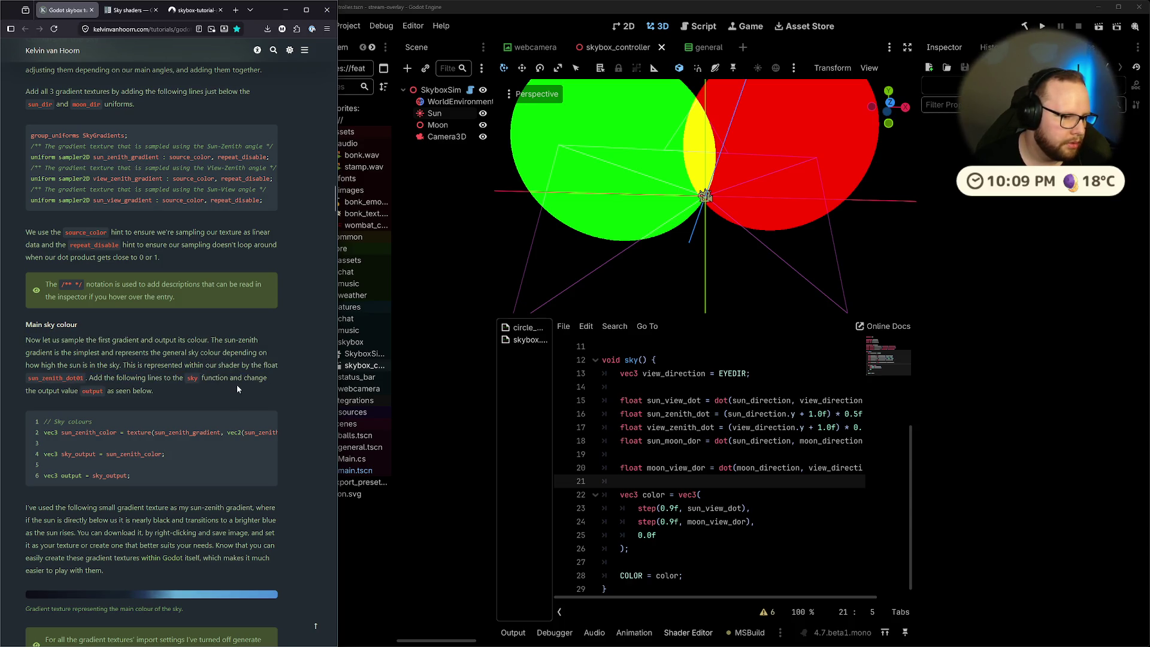
drag(90, 377, 242, 378)
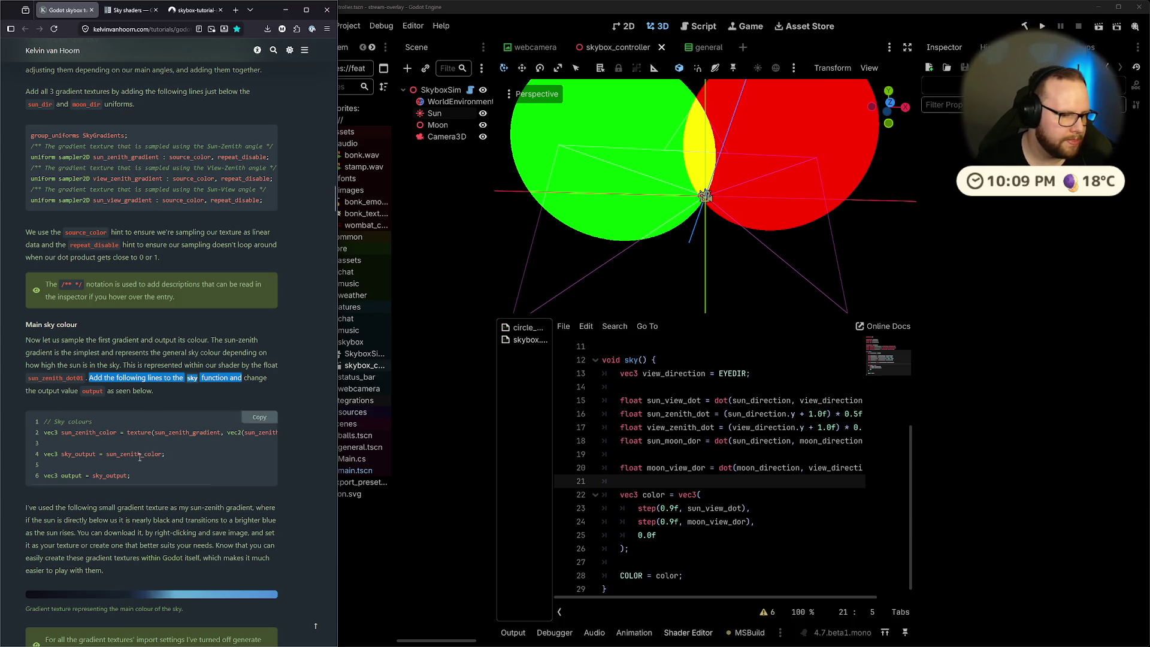
click(129, 486)
click(779, 521)
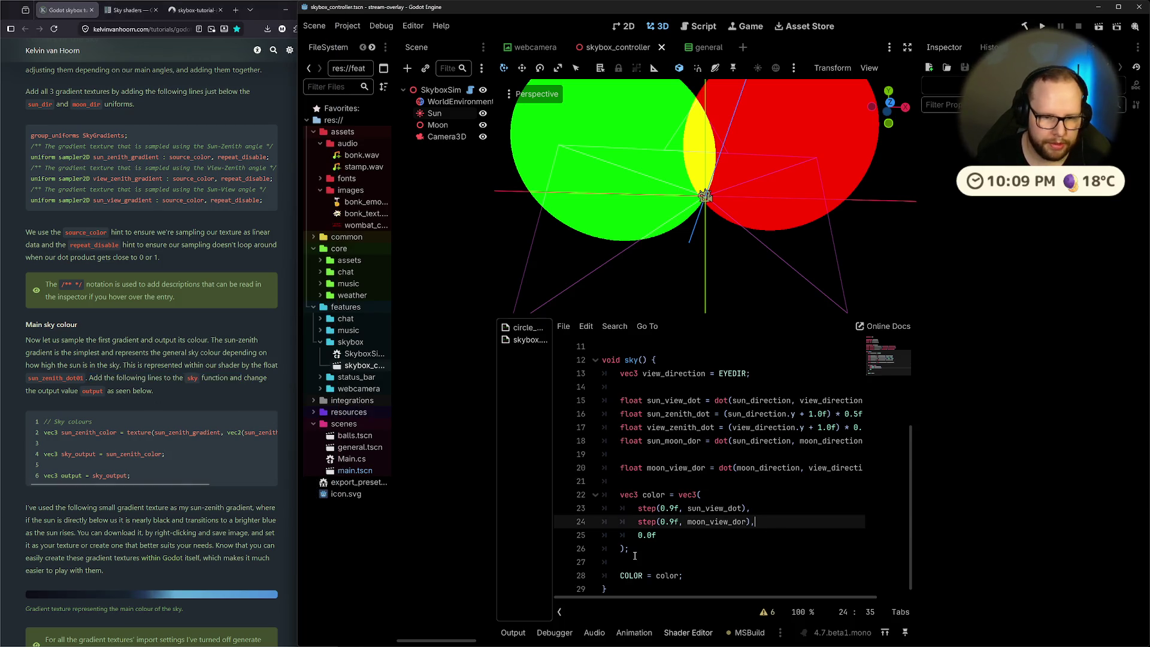
Delete the placeholder vec3 color step block and the moon_view_dor line
drag(657, 555, 621, 462)
key(Delete)
key(Delete)
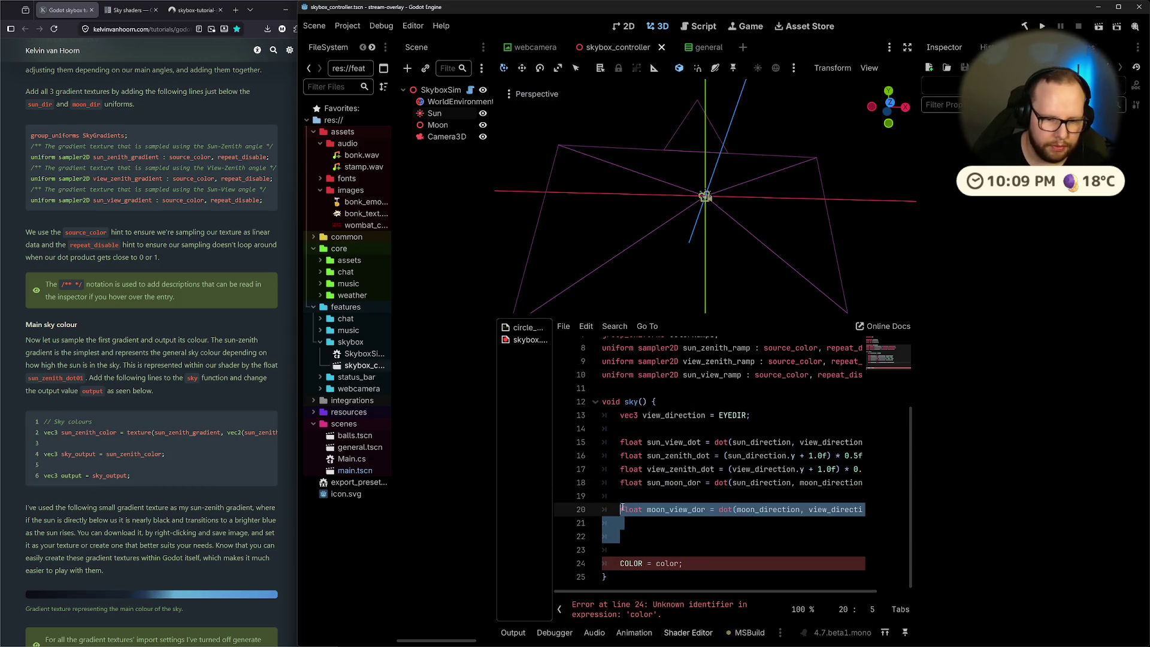
key(BackSpace)
key(BackSpace)
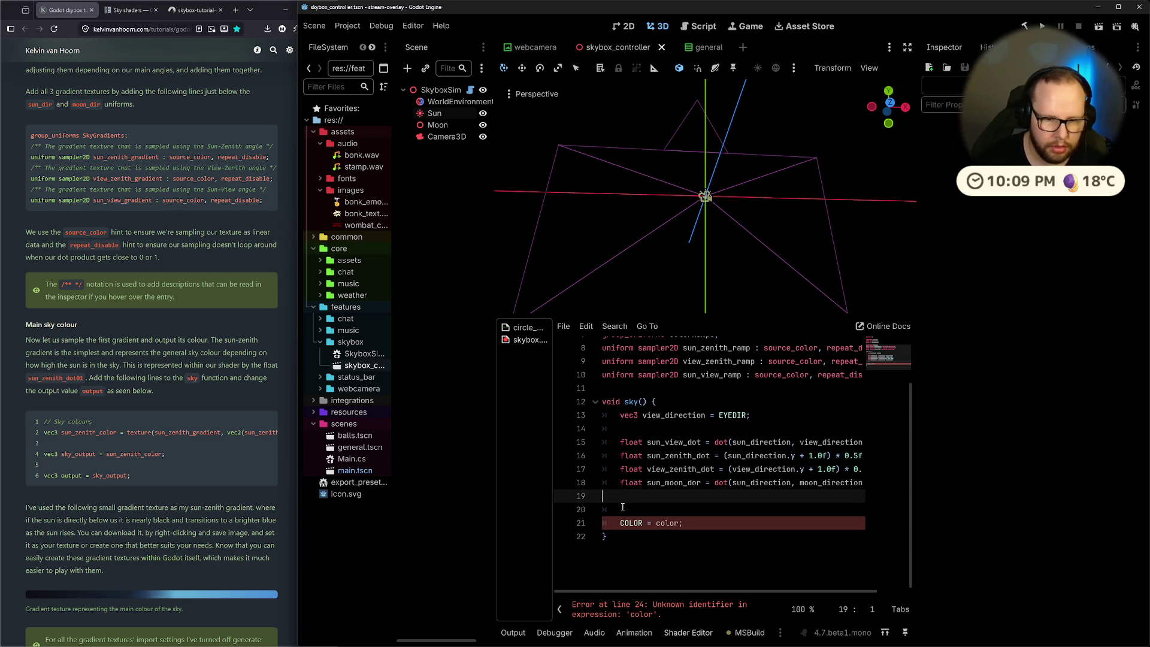
drag(695, 484, 701, 484)
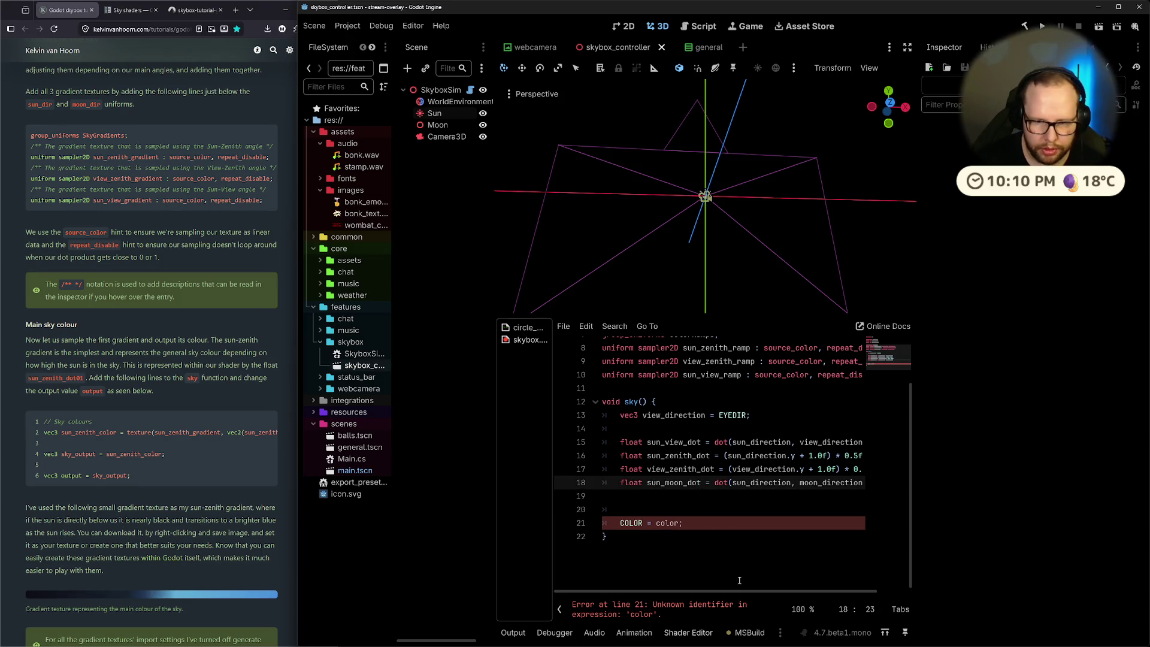
click(733, 499)
Start a new line 'vec3 sun_zenith_color = texture(sun_zenith_ramp, vec2(' in sky()
key(Return)
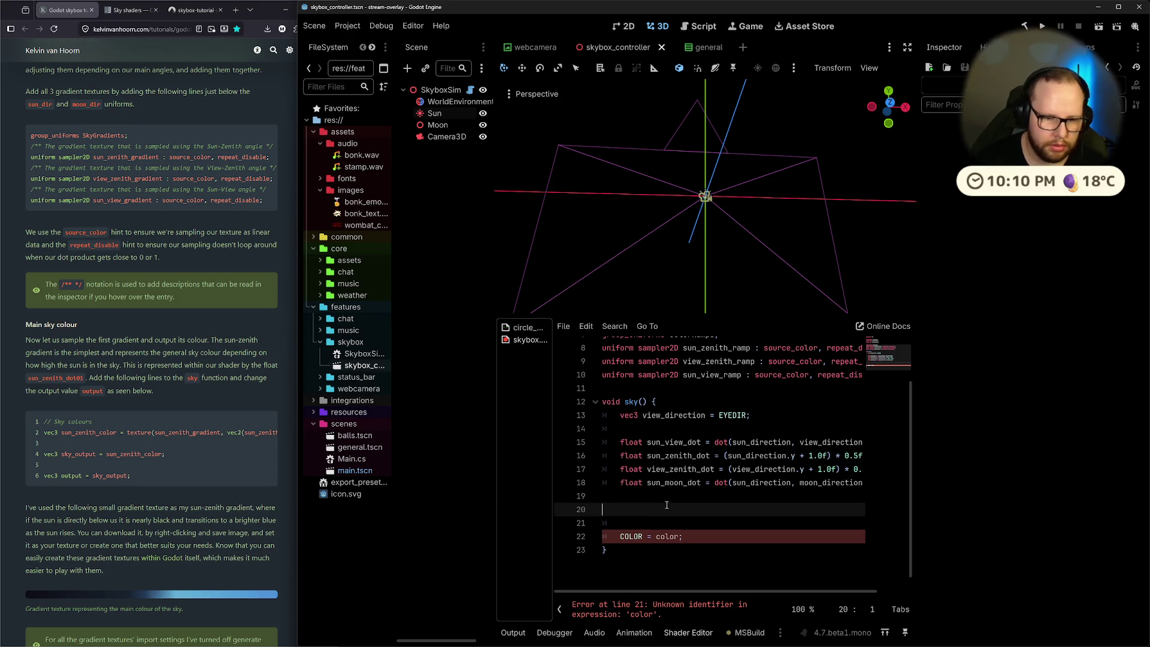
text(vec3 )
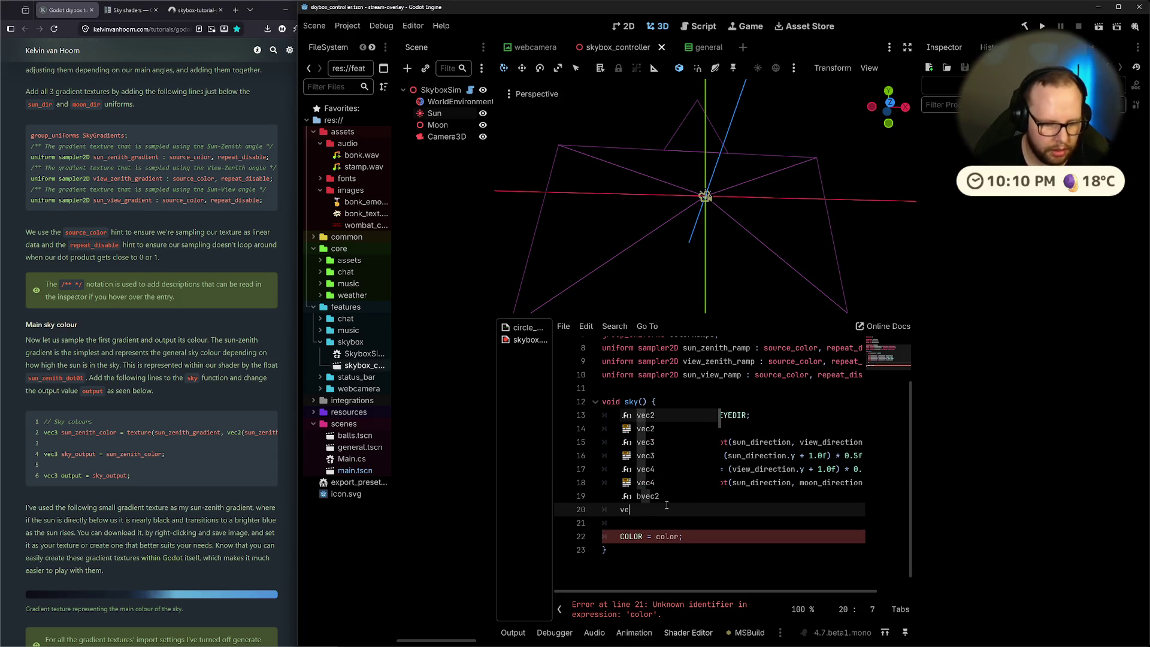
text(sun_zenith_color = texture)
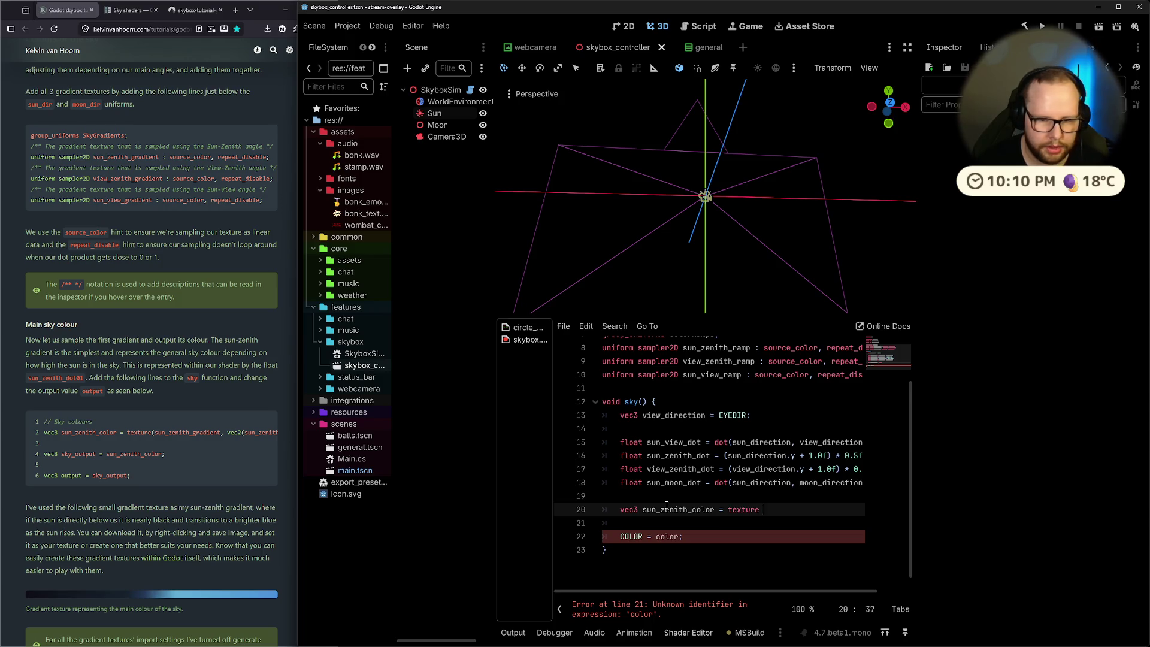
key(BackSpace)
text(())
text(sun)
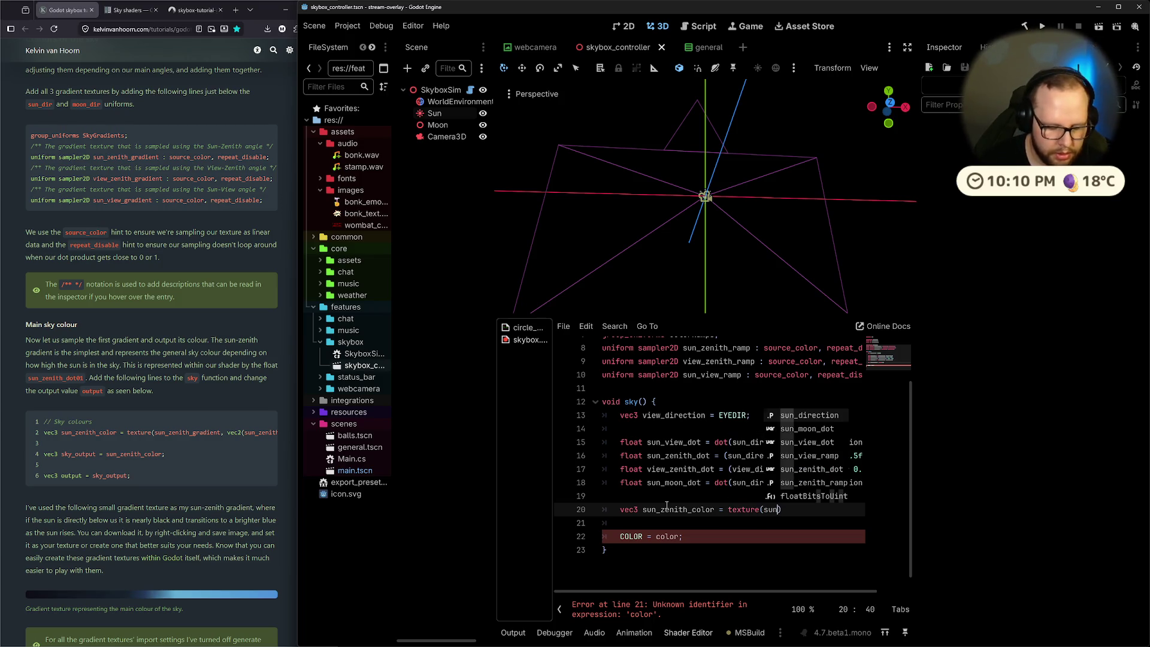
text(_z)
key(Down)
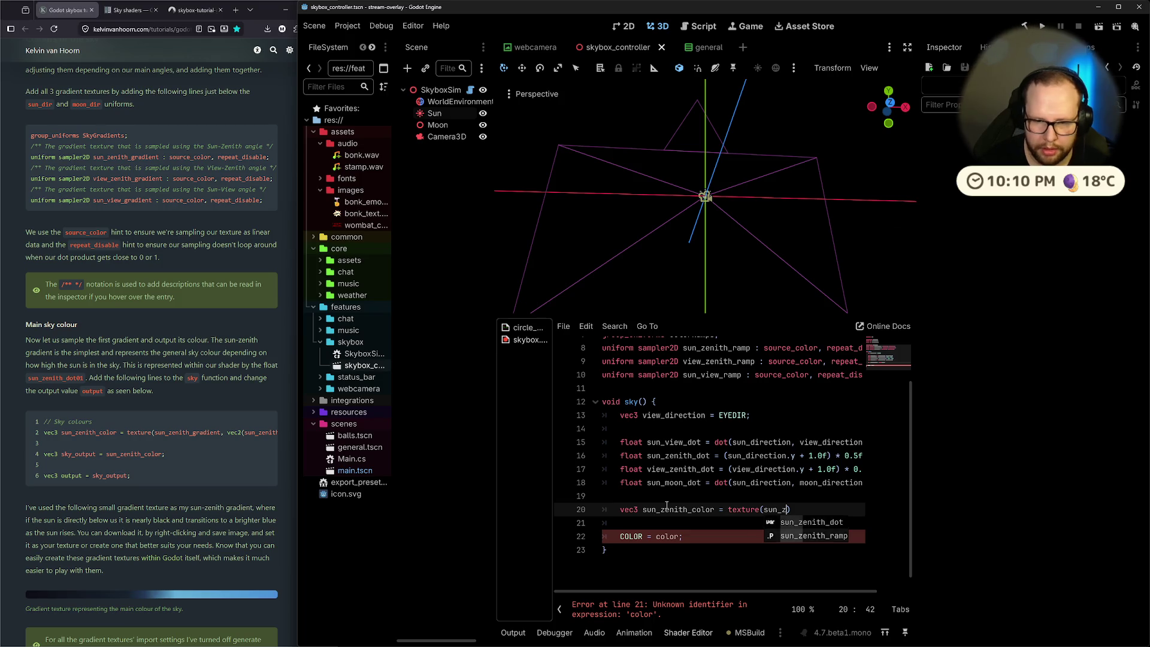
key(Return)
text(, vec2()
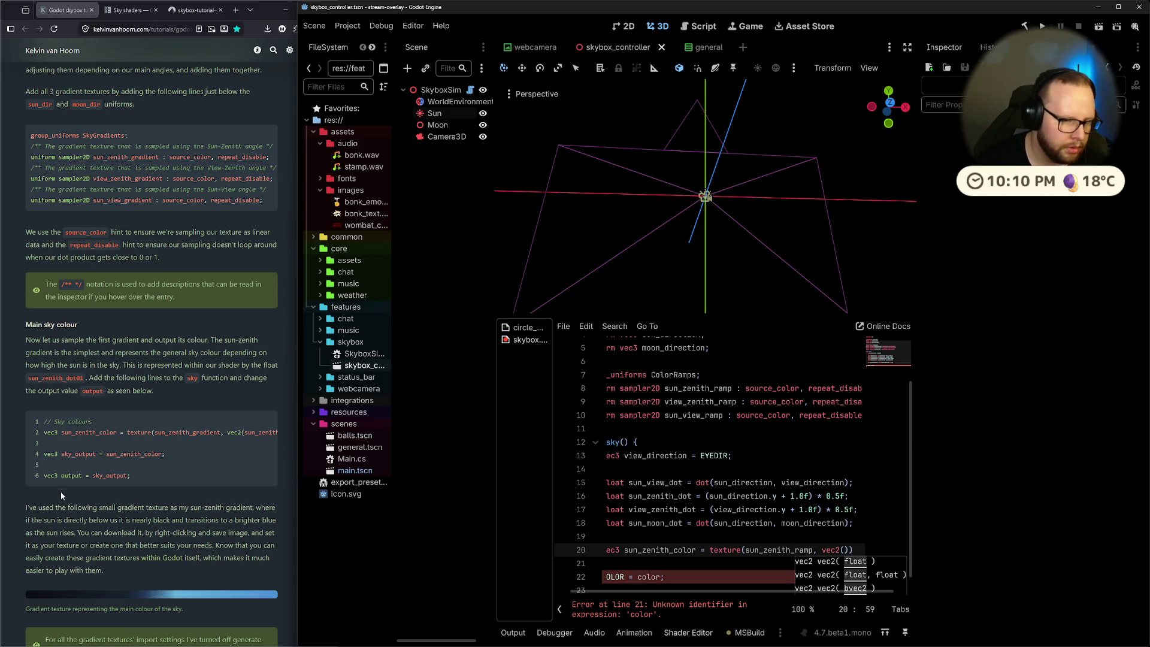
Paste sun_zenith_dot into vec2 and finish the line with '.rgb;'
mouse_move(129, 482)
mouse_down()
mouse_move(197, 482)
mouse_move(131, 479)
mouse_up()
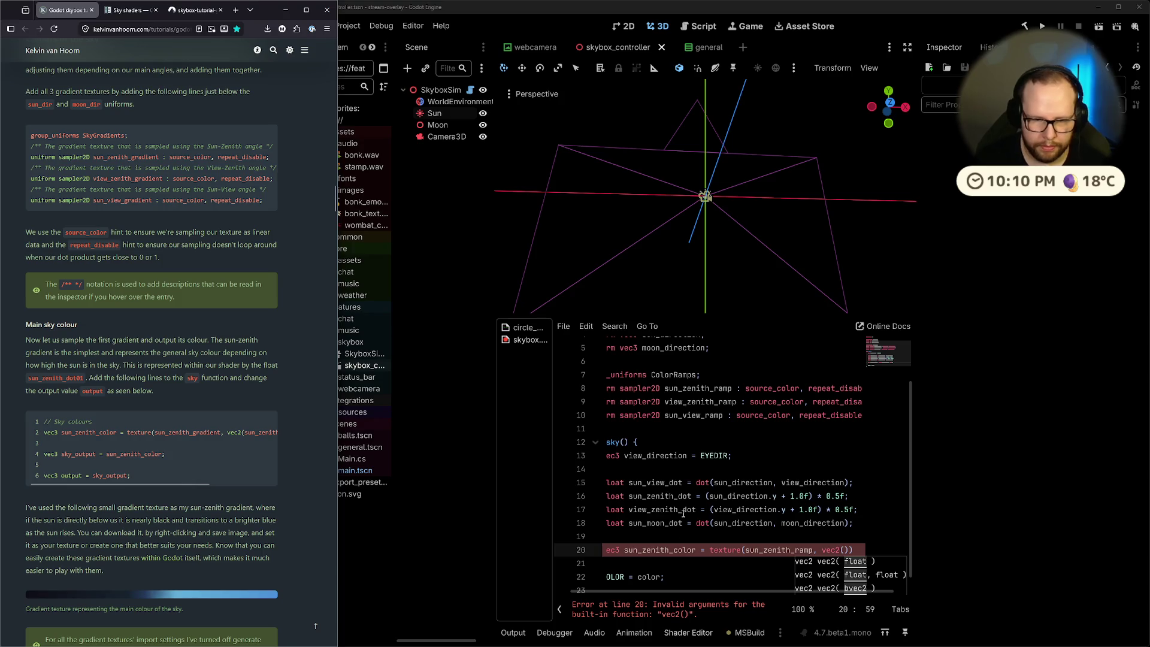
click(659, 496)
double_click(659, 496)
key(ctrl+c)
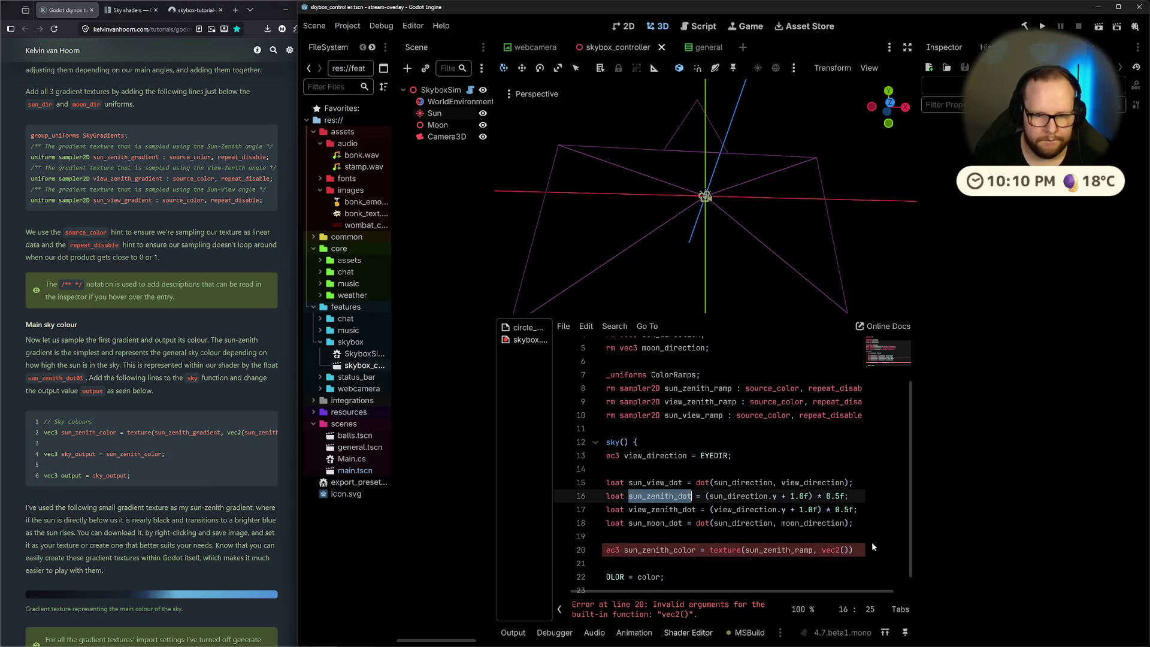
click(847, 549)
key(ctrl+v)
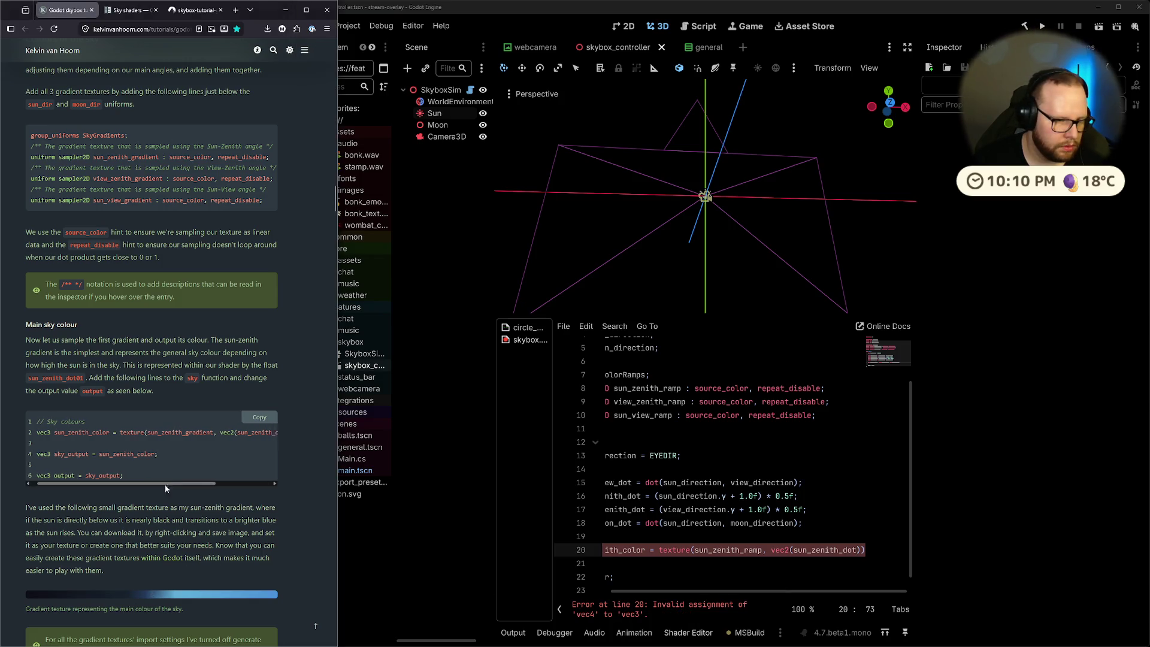
click(164, 484)
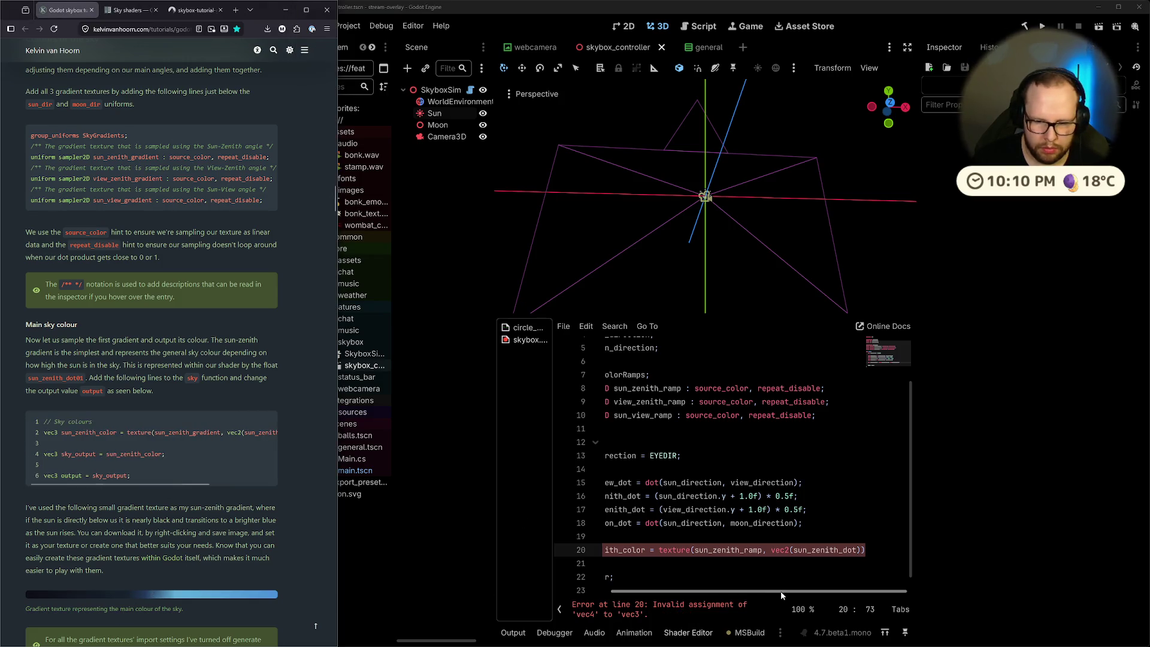
click(860, 551)
text(.rgb;)
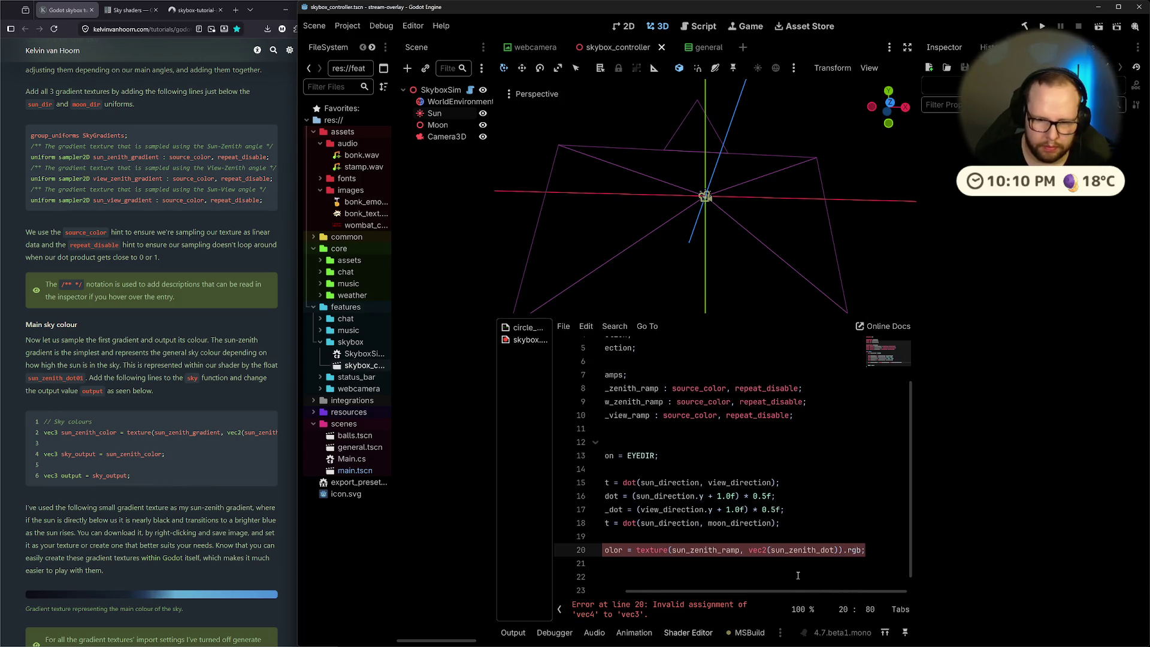
scroll(798, 592, left, 3)
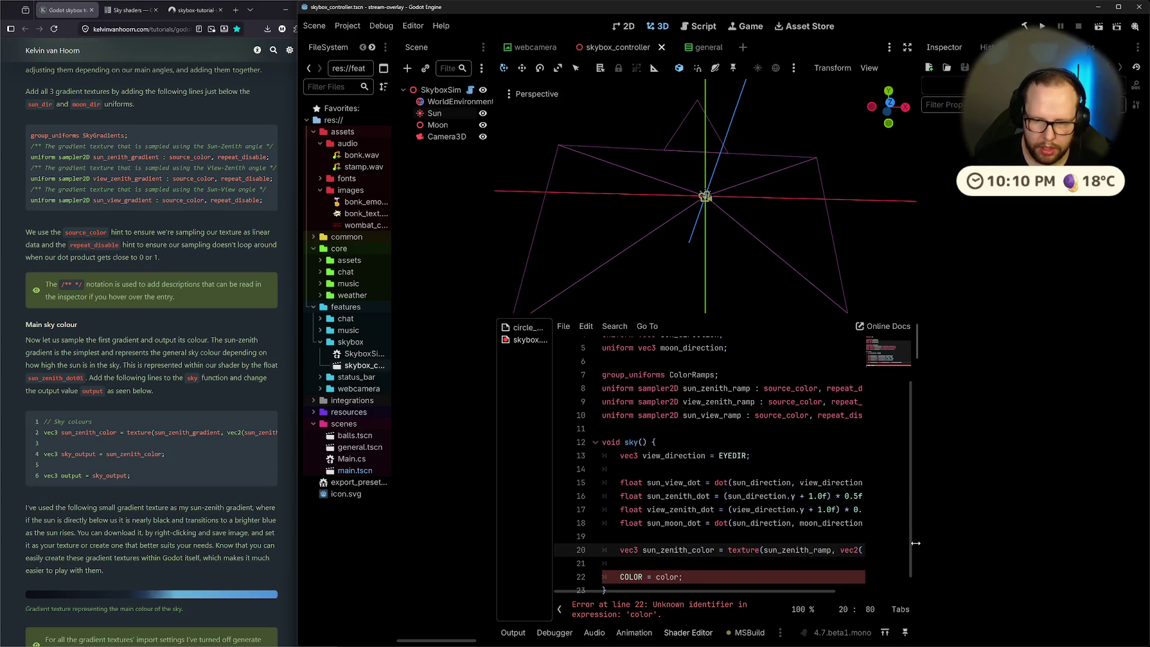
drag(915, 542, 942, 542)
scroll(673, 539, down, 1)
double_click(673, 539)
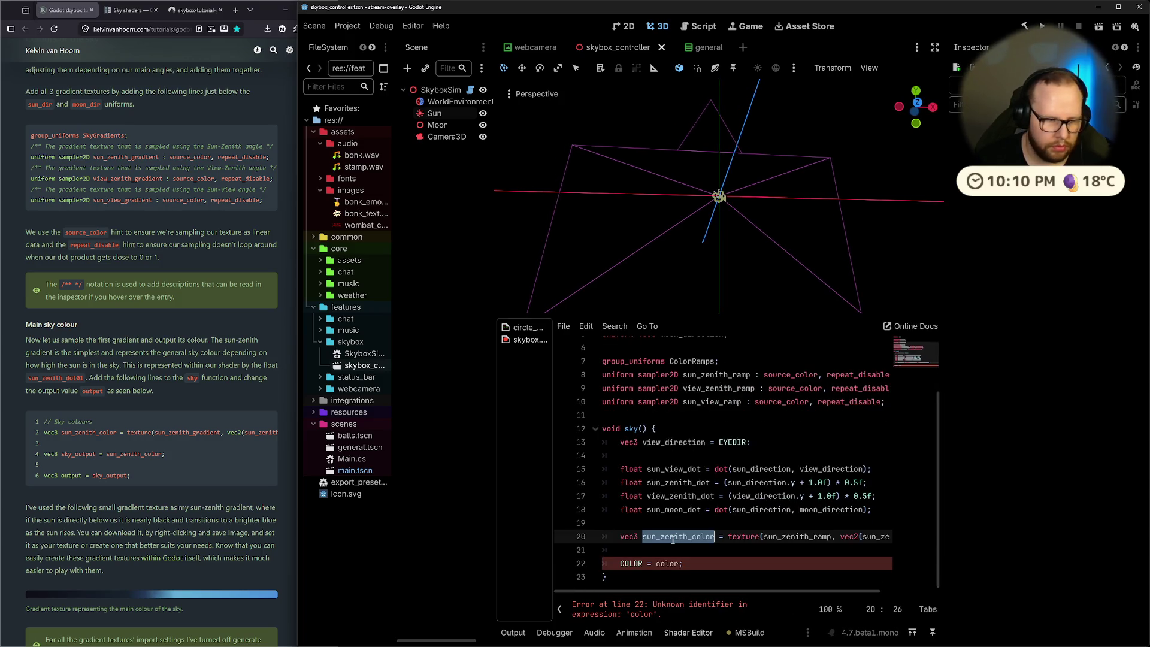
click(646, 547)
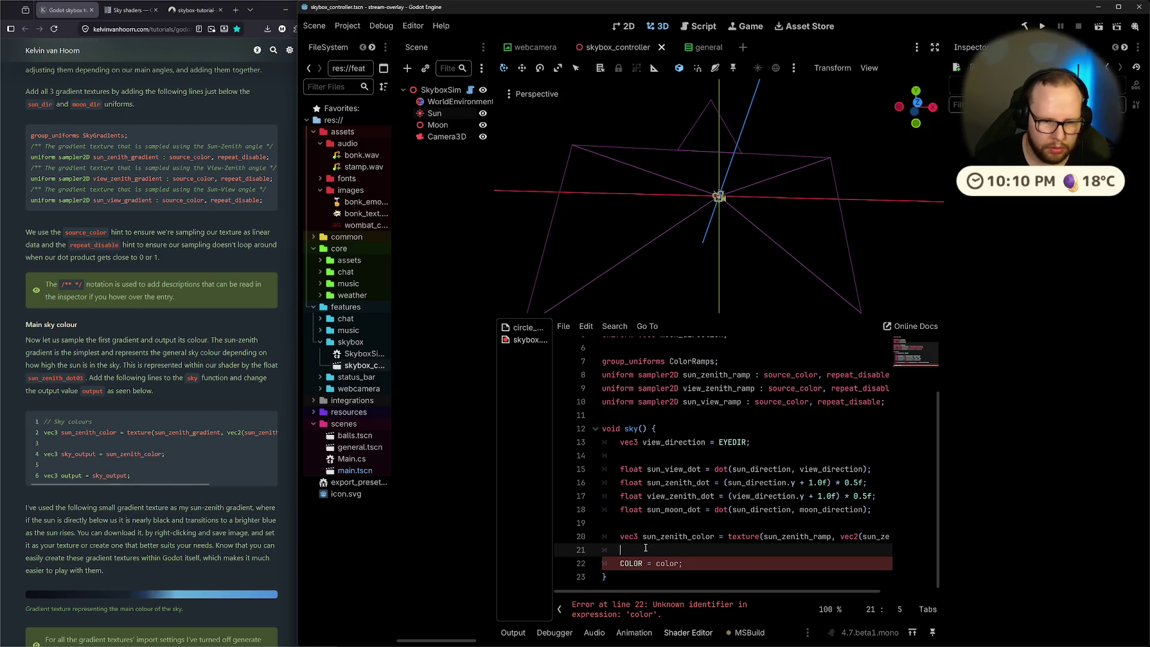
Add 'vec3 sky_color = sun_zenith_color;' above the COLOR output and save
key(Return)
key(Return)
key(Up)
text(c3 sky_color =)
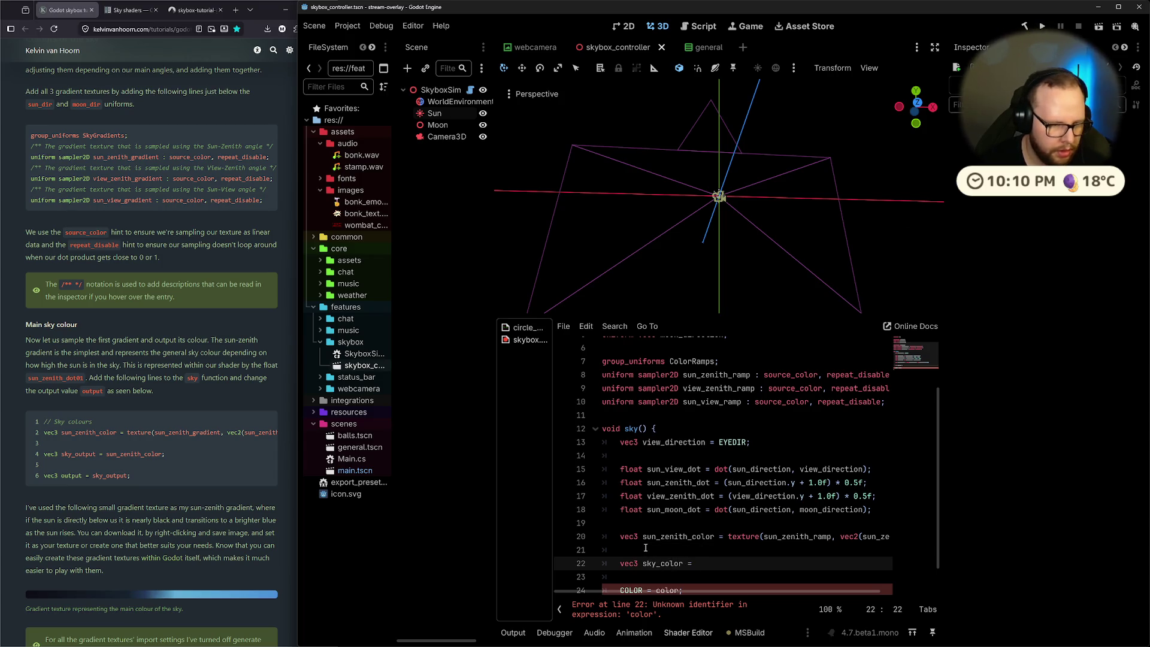
text( sun_zenith_color;)
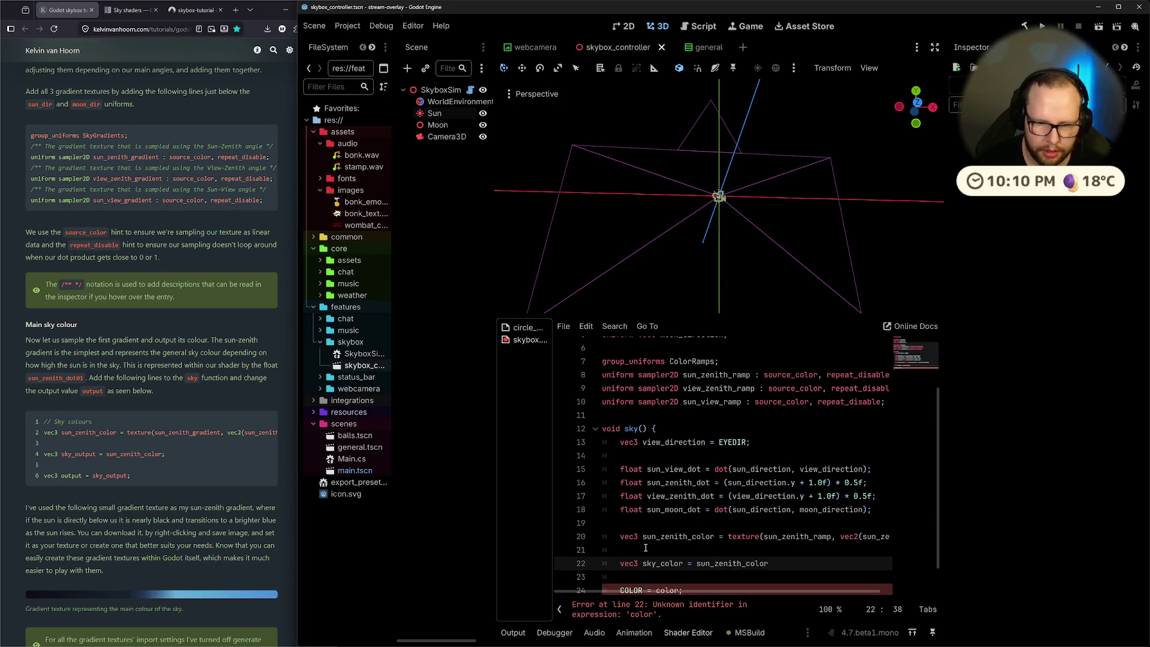
key(ctrl+s)
Change the output line to 'COLOR = sky_color;'
scroll(664, 563, down, 1)
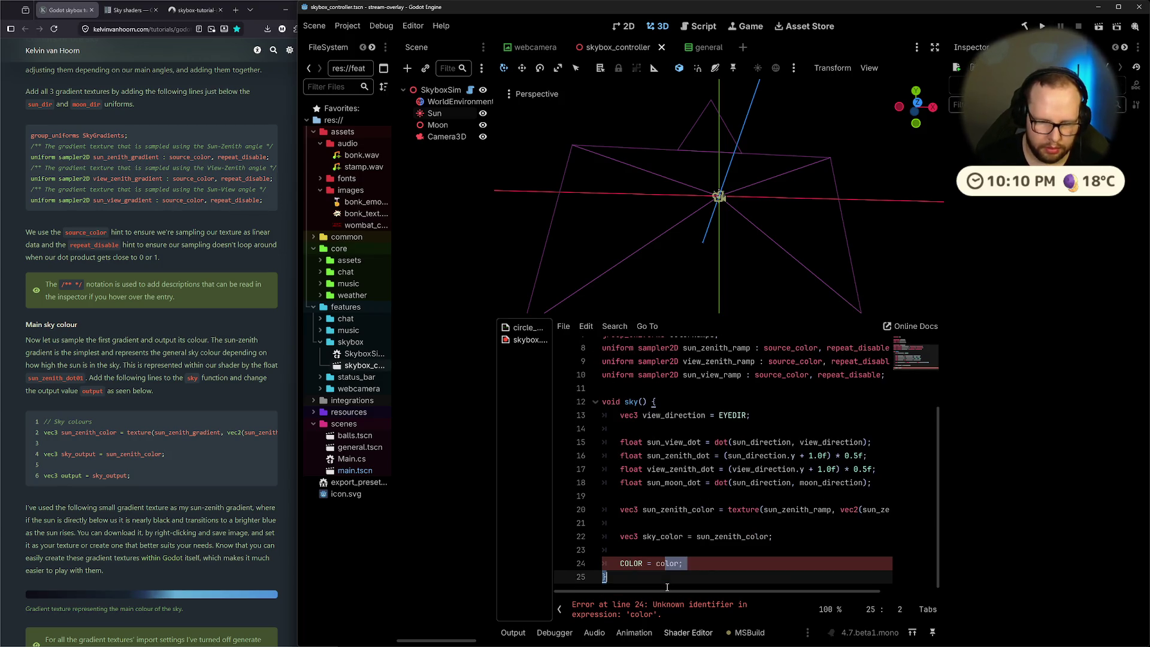
click(667, 567)
double_click(667, 567)
text(sky_color)
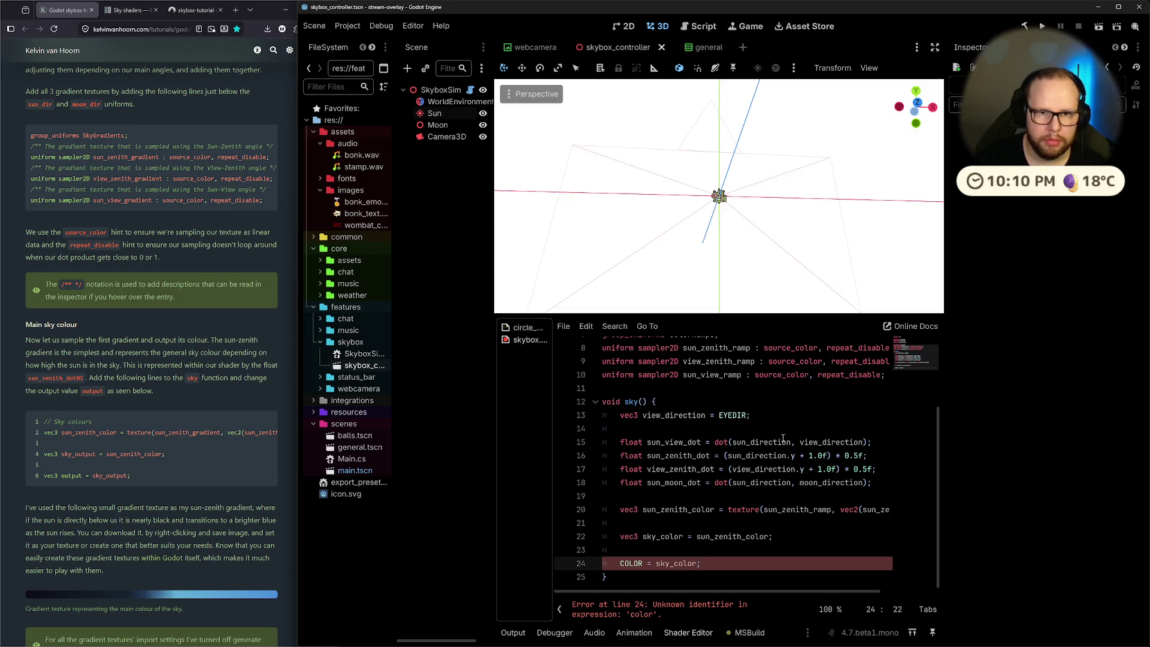
scroll(724, 277, down, 2)
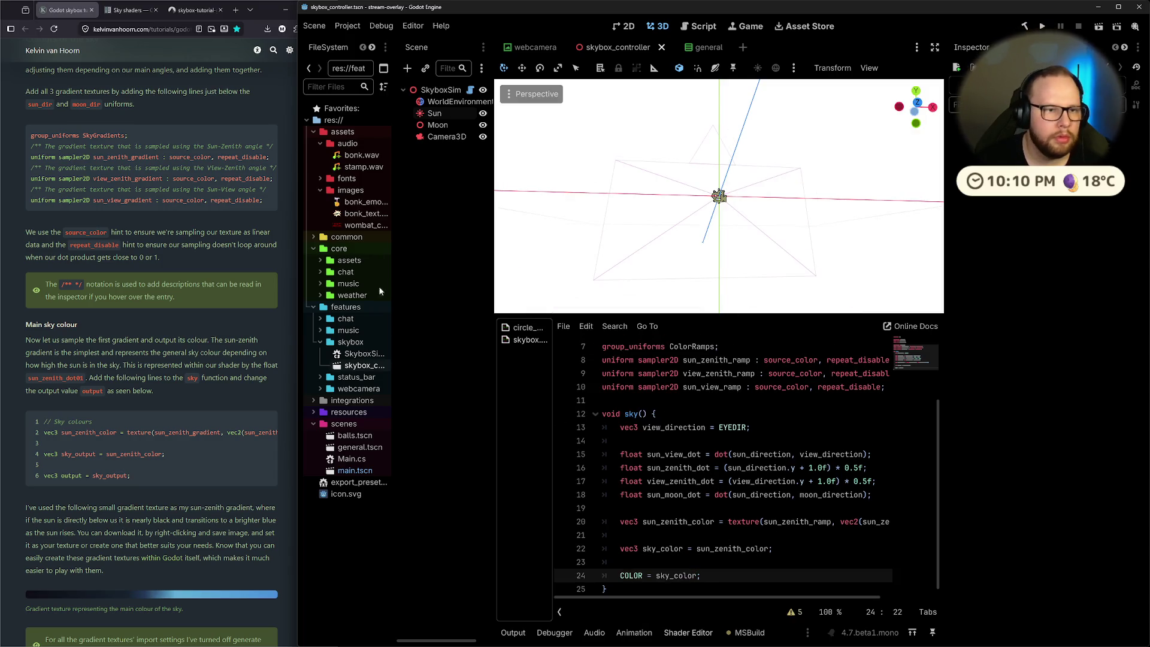
click(446, 102)
Start downloading star_color_cubemap.png from the repository, then go back to the textures listing
click(195, 10)
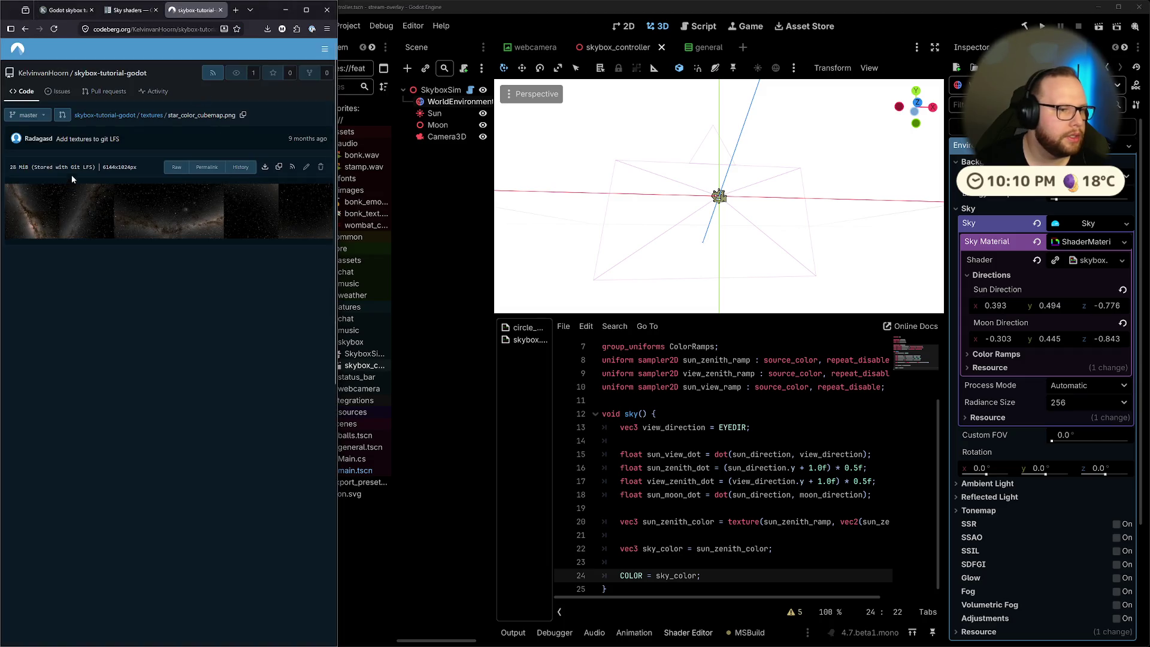
click(264, 171)
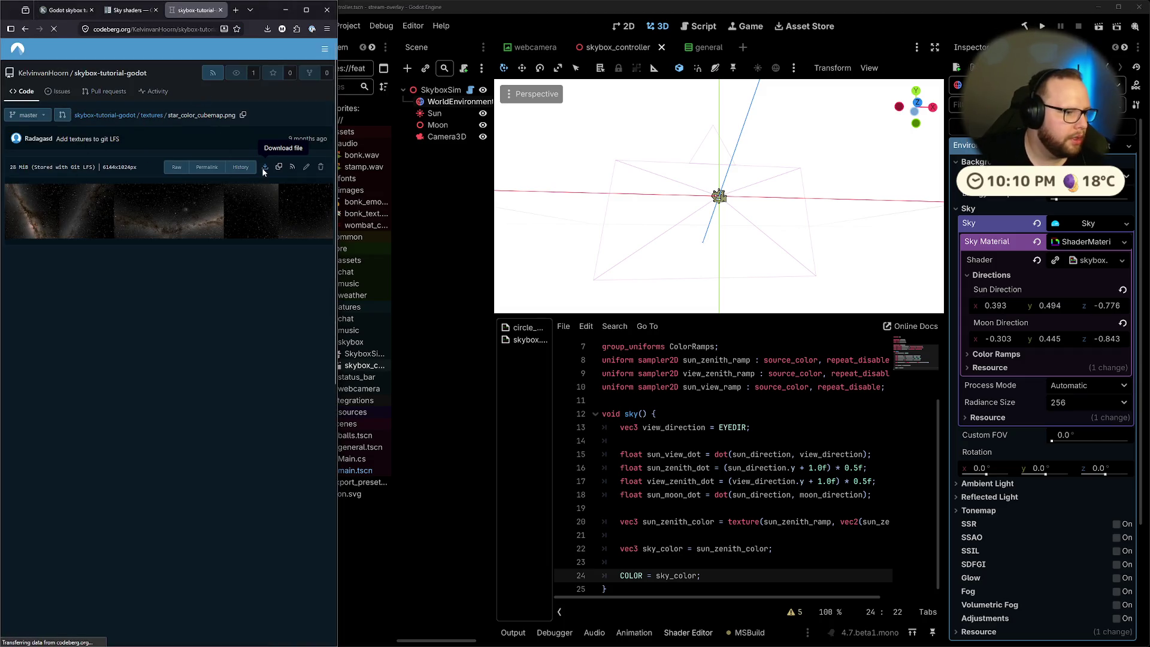
key(alt+Left)
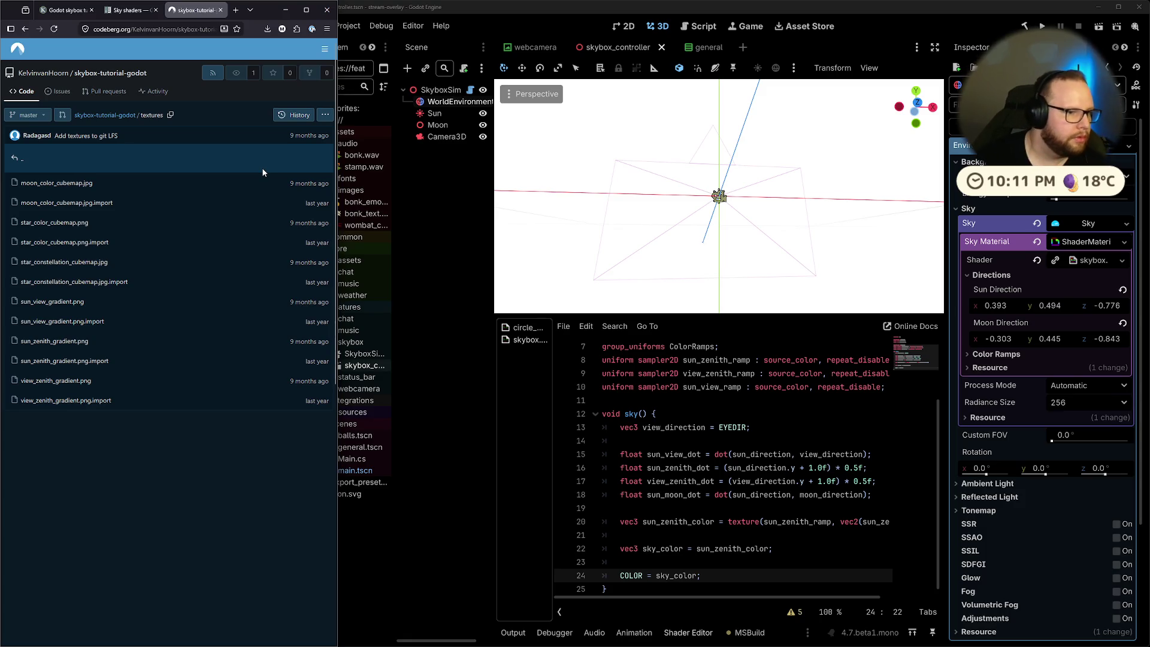
Download sun_view_gradient.png, sun_zenith_gradient.png and view_zenith_gradient.png from their file pages
middle_click(53, 302)
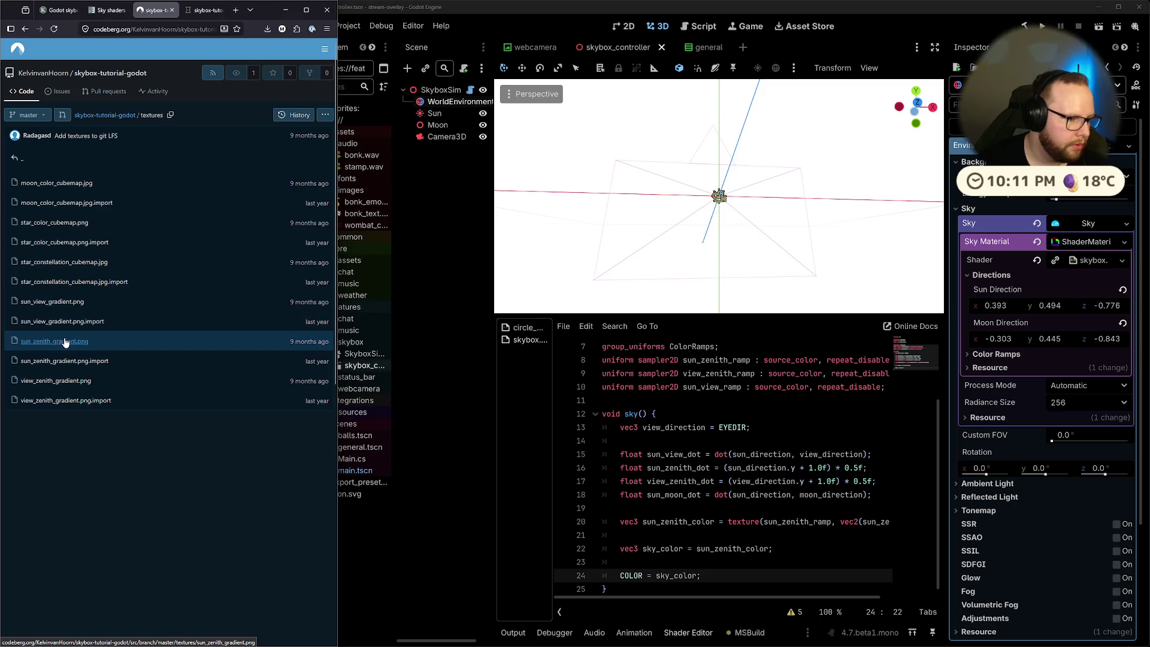
middle_click(66, 341)
middle_click(55, 381)
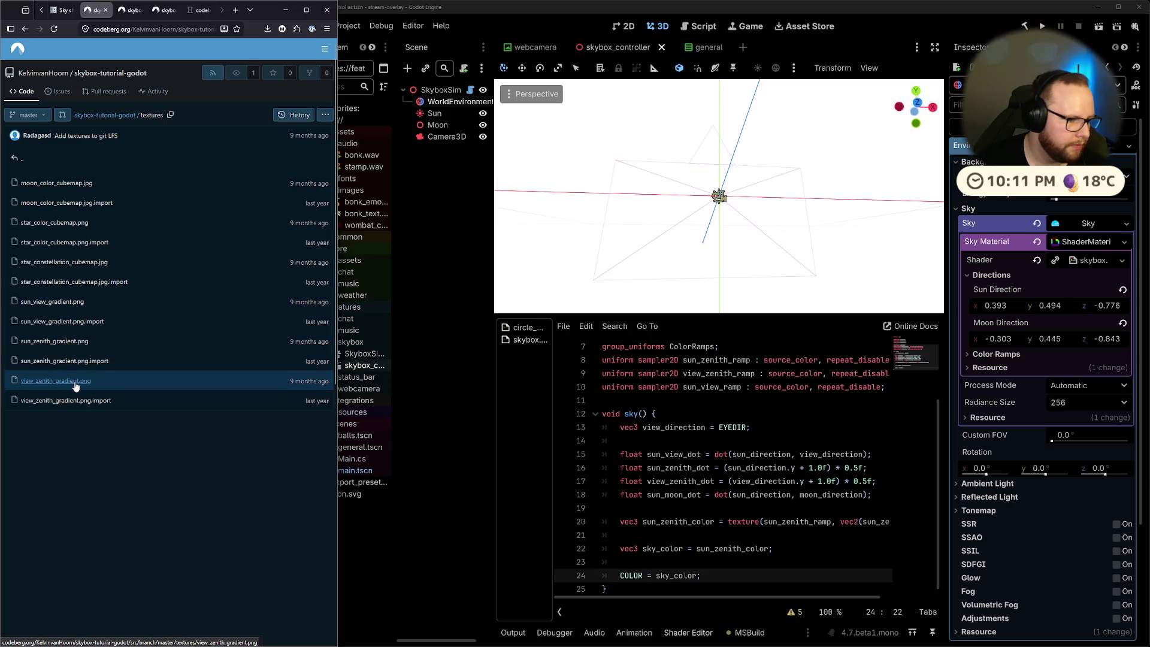
click(135, 11)
click(264, 168)
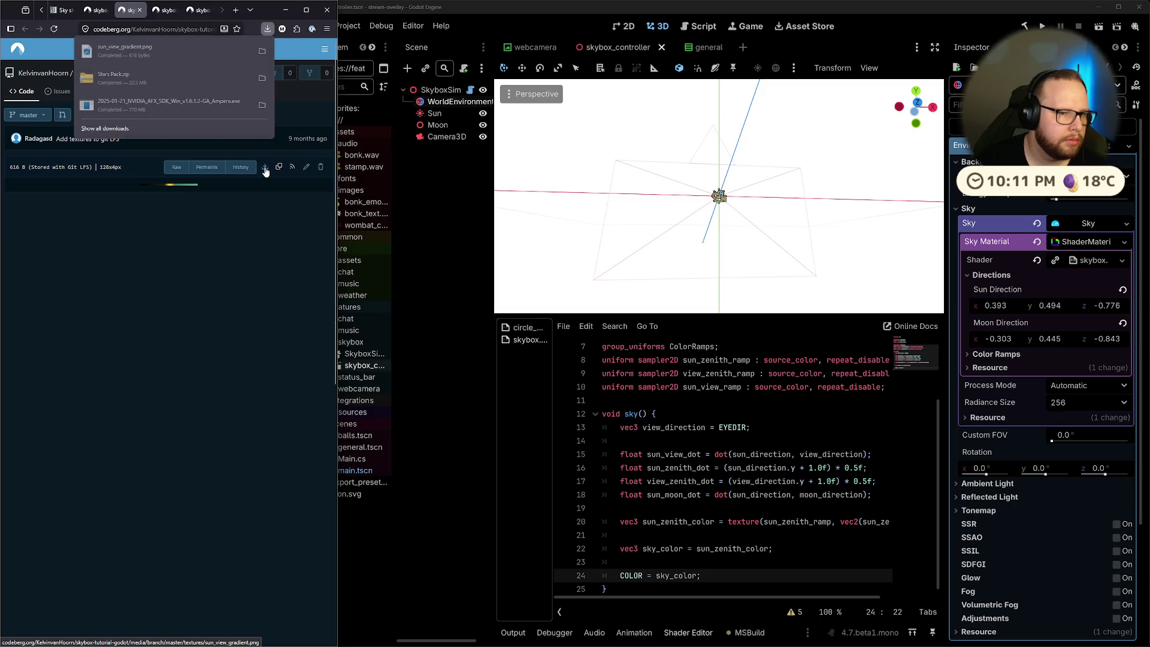
click(165, 10)
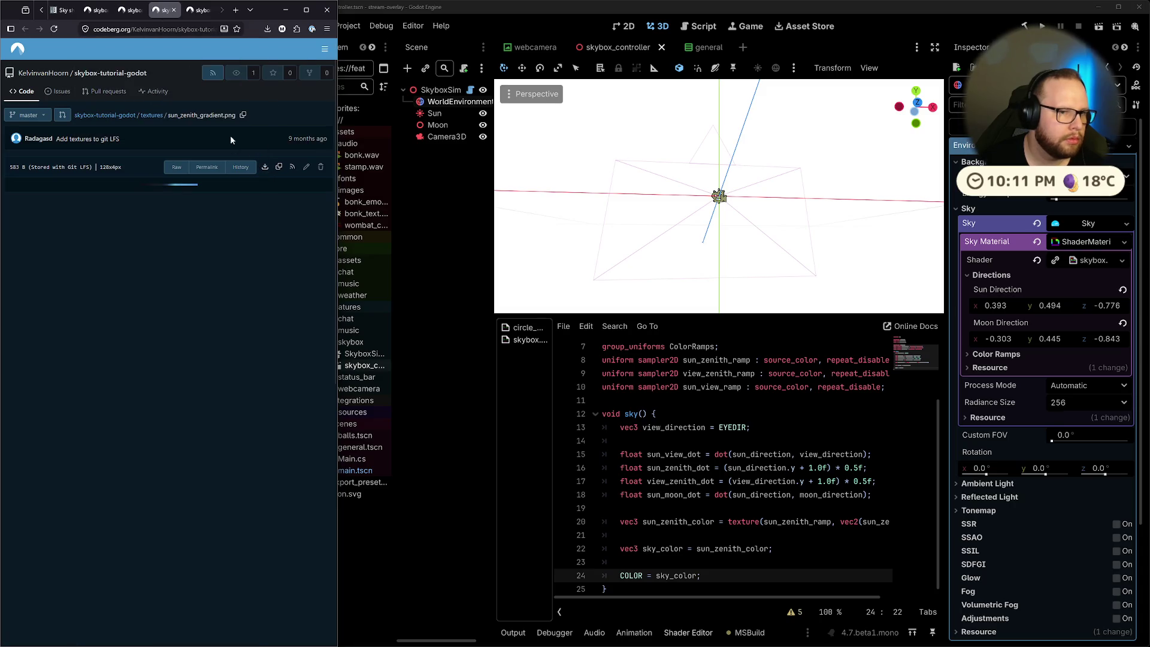
click(266, 167)
click(197, 10)
click(267, 169)
Download star_color_cubemap.png from its file page and check the download's progress
click(96, 10)
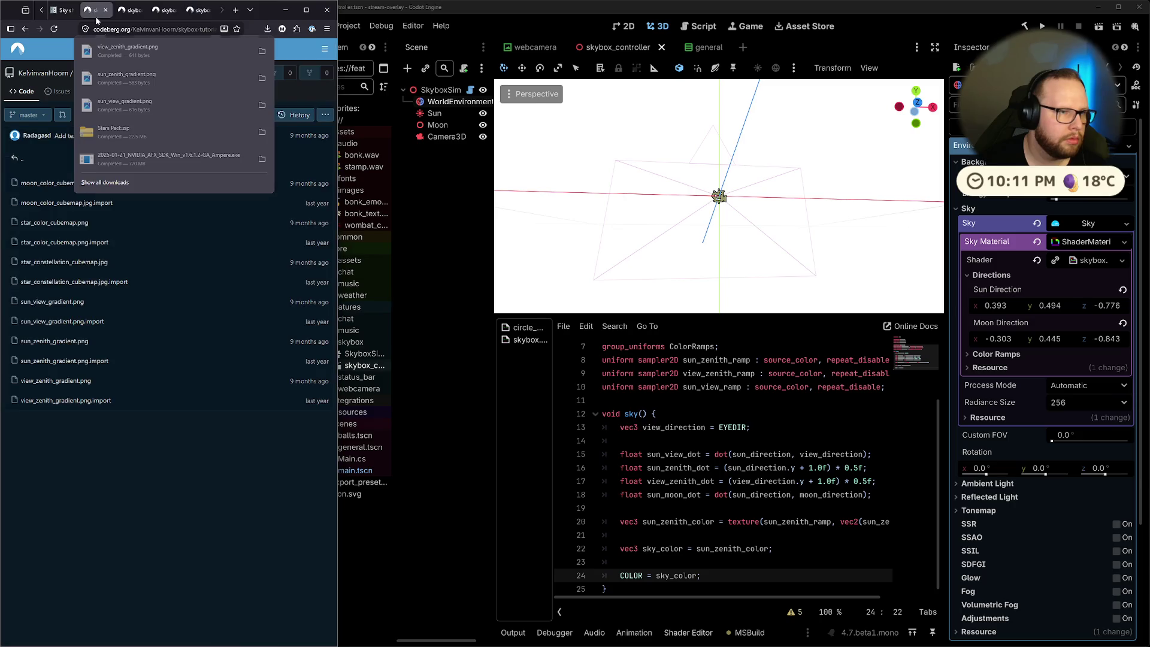
click(152, 487)
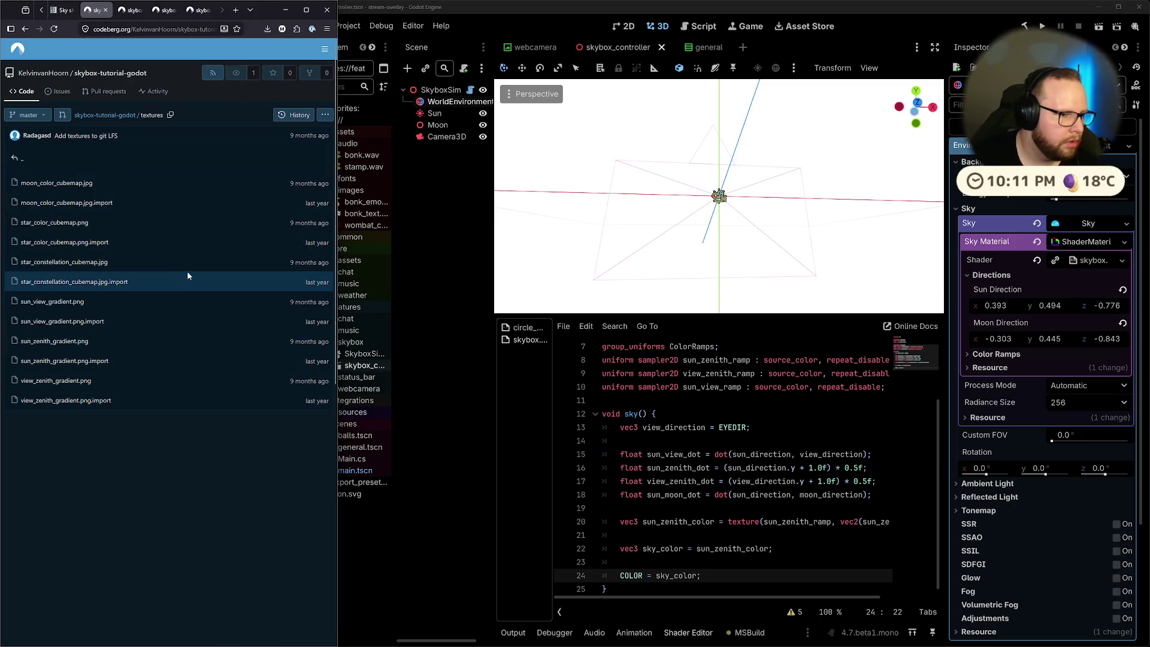
click(71, 224)
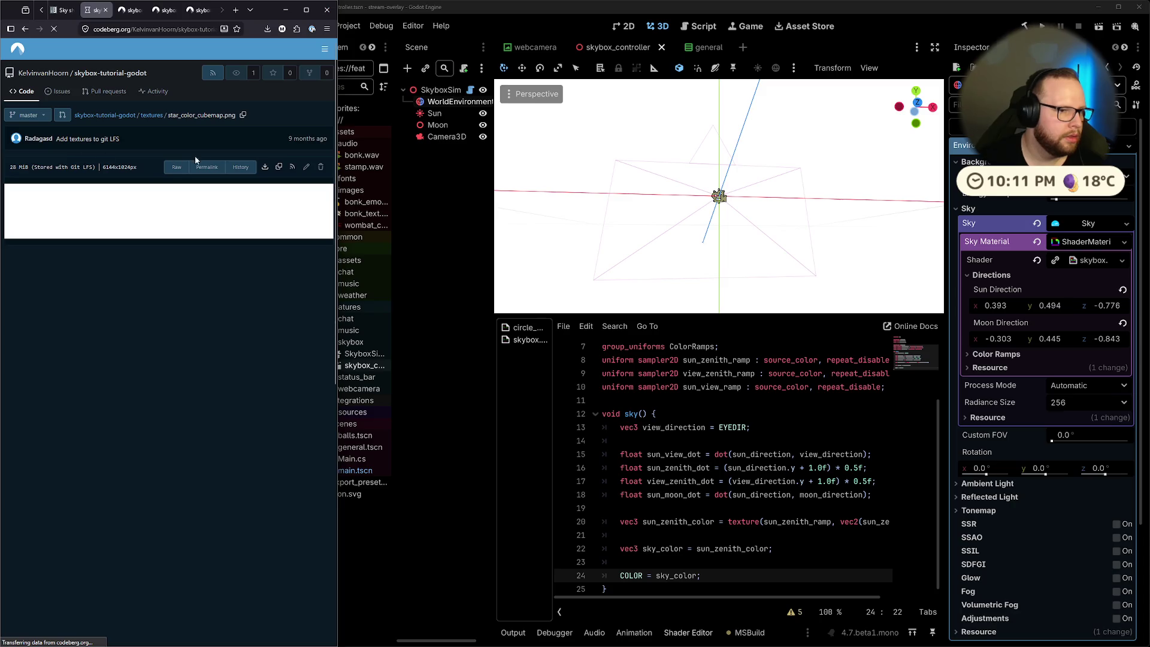
click(264, 168)
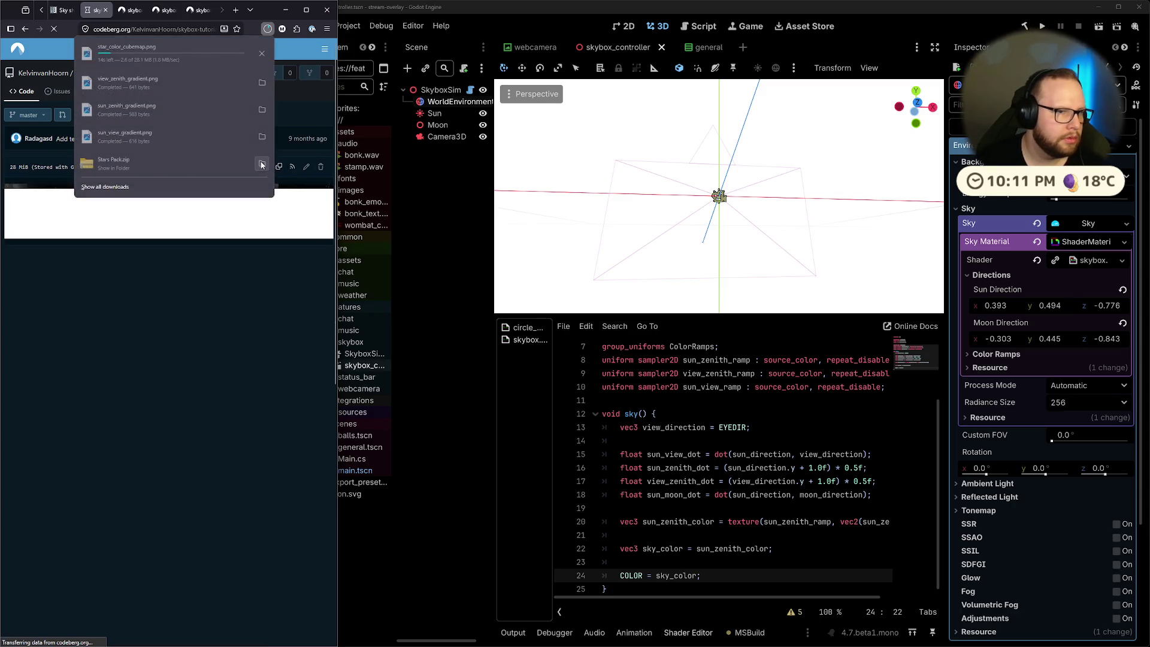
click(218, 436)
Close the leftover file tabs and open File Explorer to locate the downloads
click(65, 10)
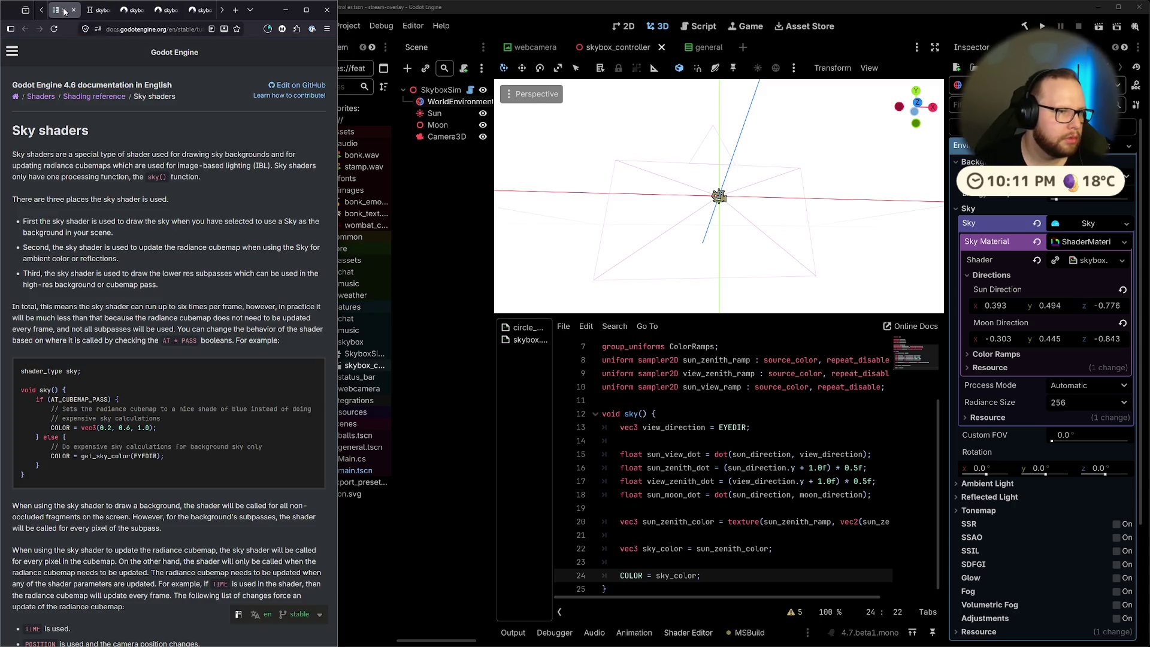
click(96, 11)
click(133, 10)
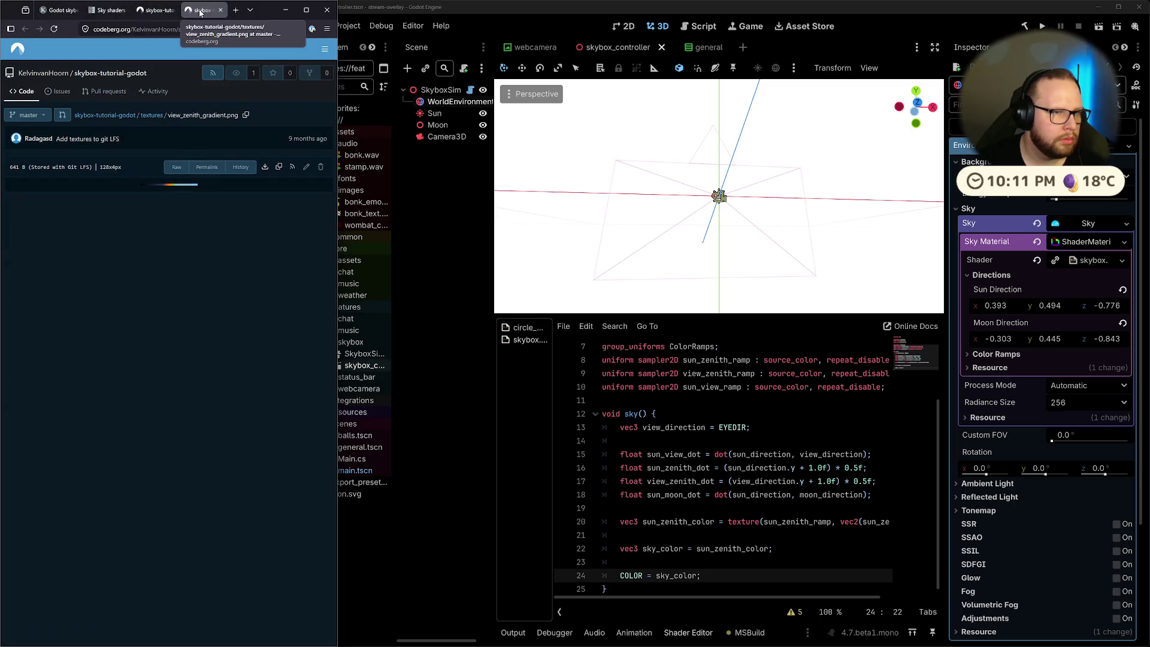
click(174, 10)
click(173, 10)
key(super+e)
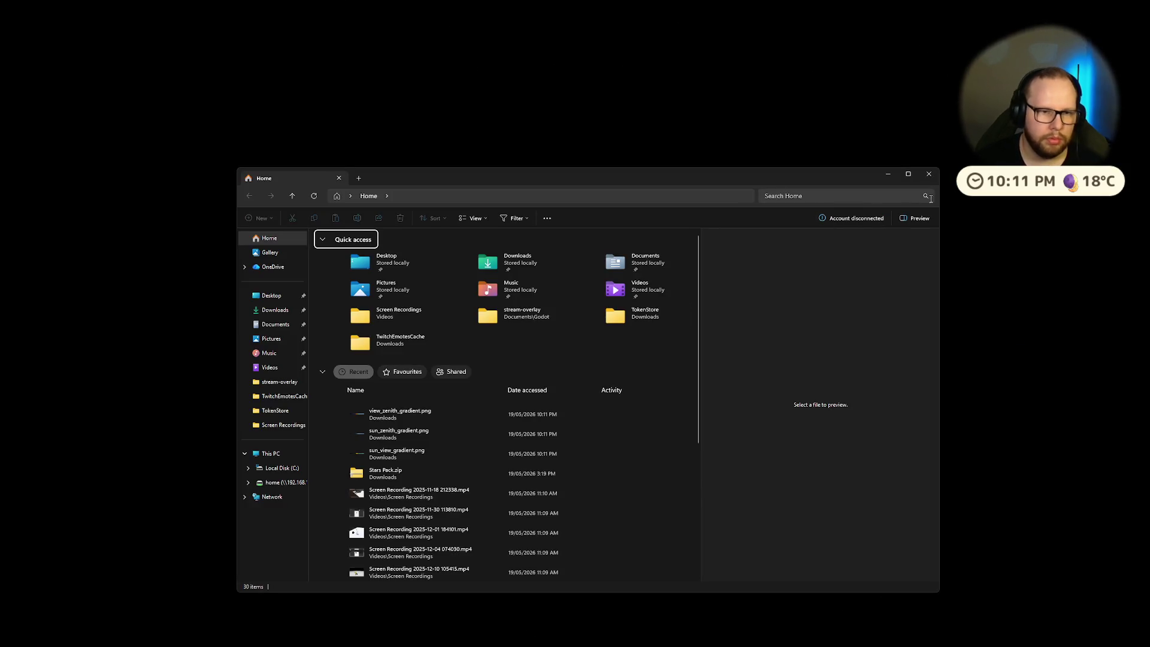
Close File Explorer and switch to the virtual desktop holding Godot
click(927, 174)
key(ctrl+super+Right)
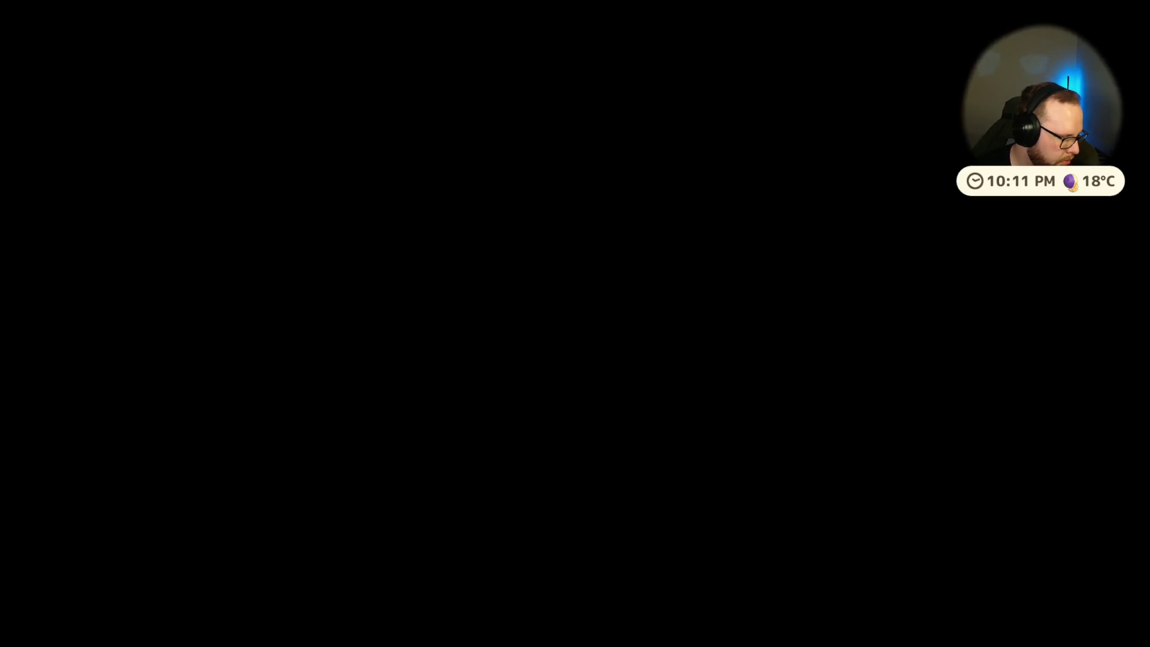
key(ctrl+super+Right)
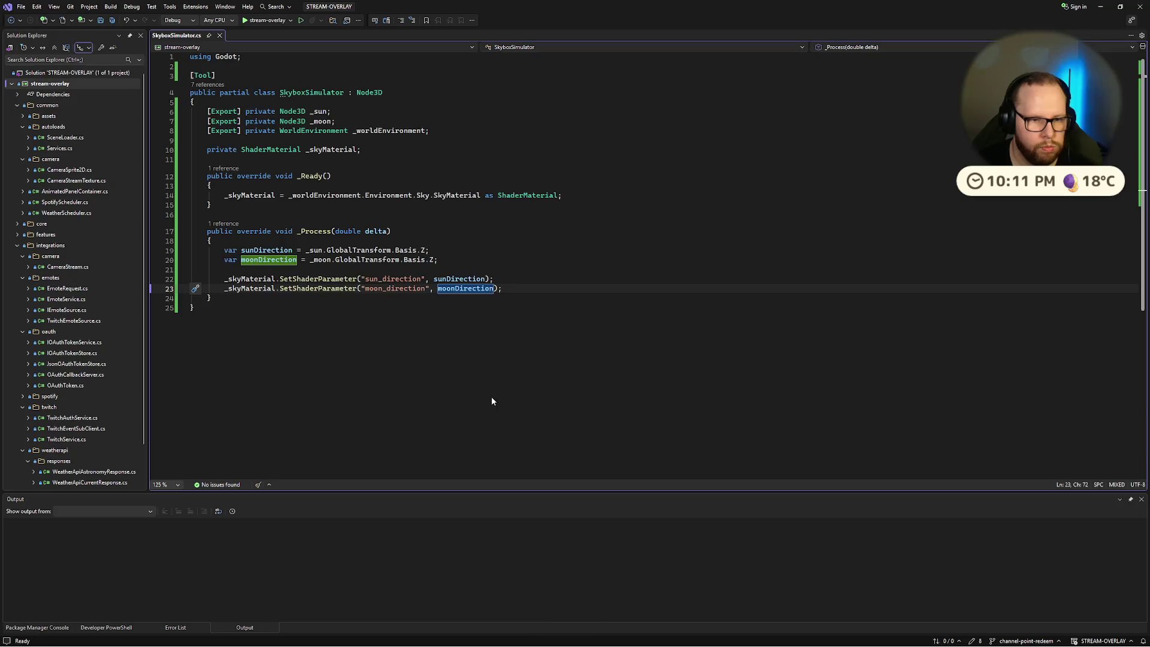
key(ctrl+super+Left)
key(super)
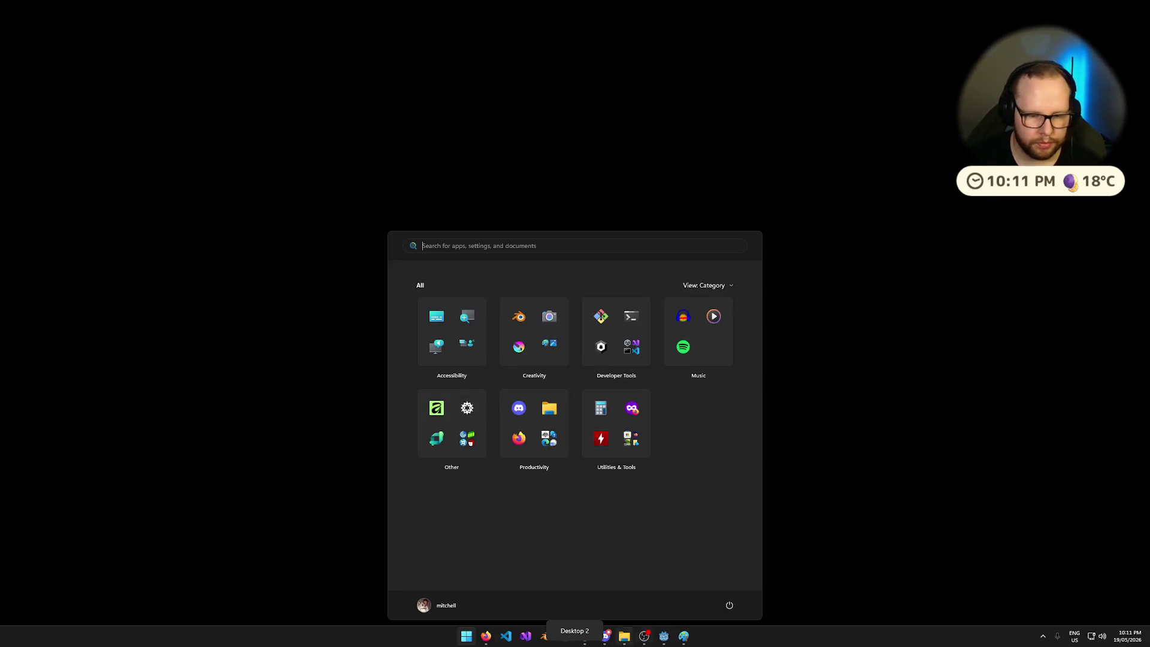
key(ctrl+super+Left)
key(super)
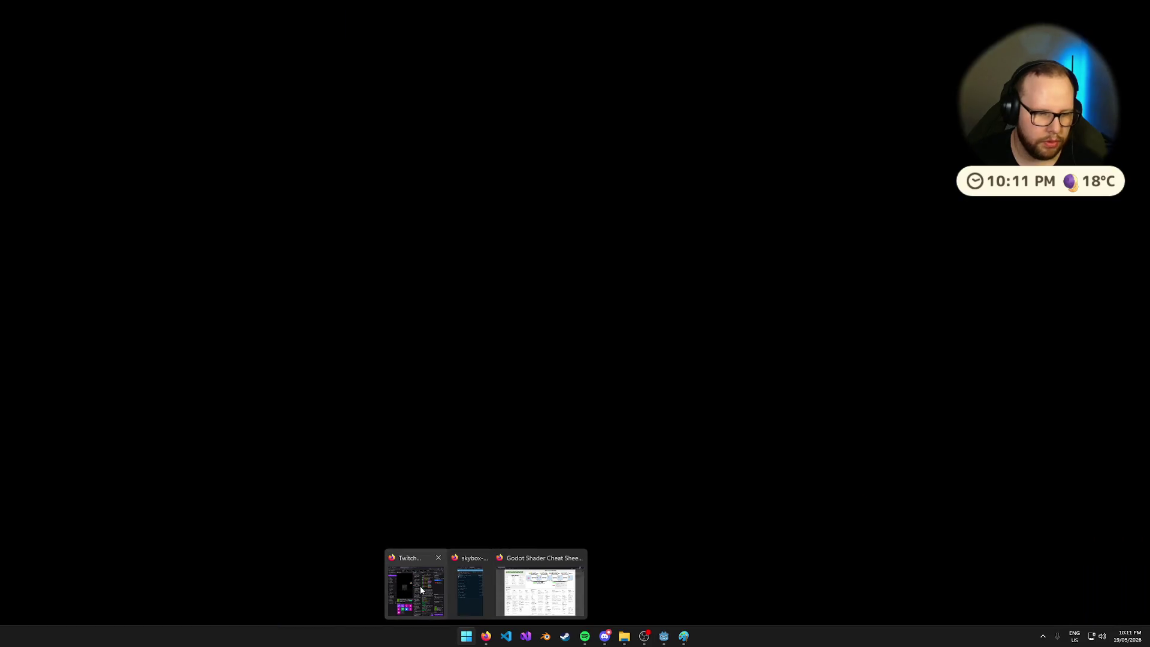
Tile Firefox beside the Godot window, showing the skybox tutorial tab
click(464, 591)
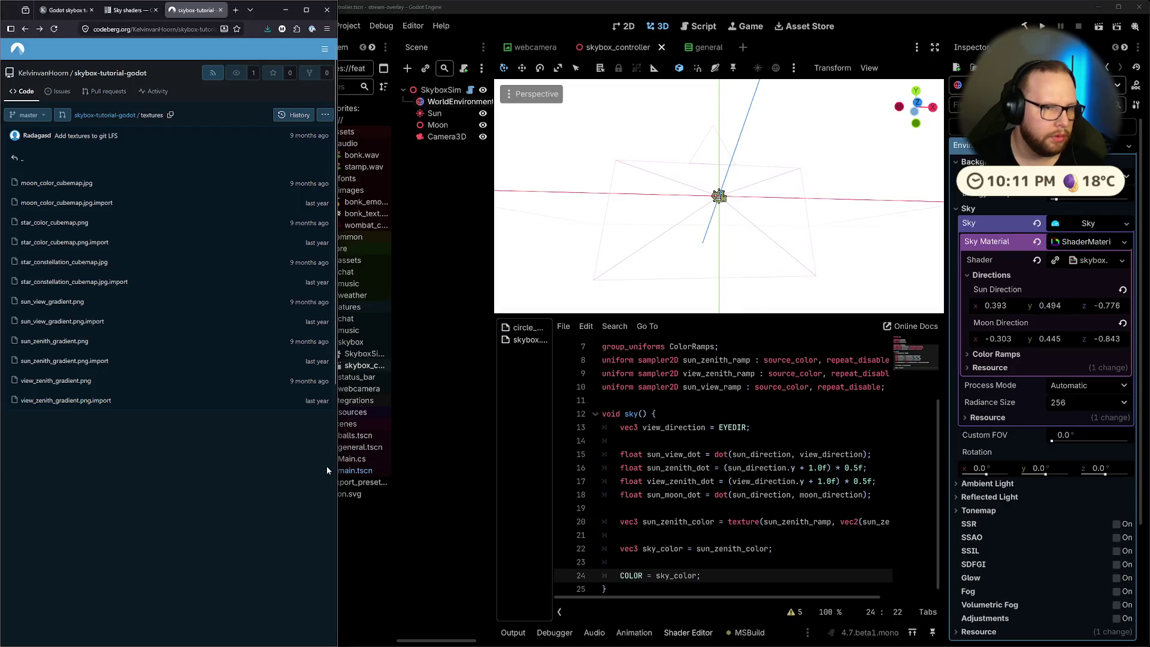
mouse_move(494, 9)
mouse_down()
mouse_move(961, 142)
mouse_move(1146, 179)
mouse_up()
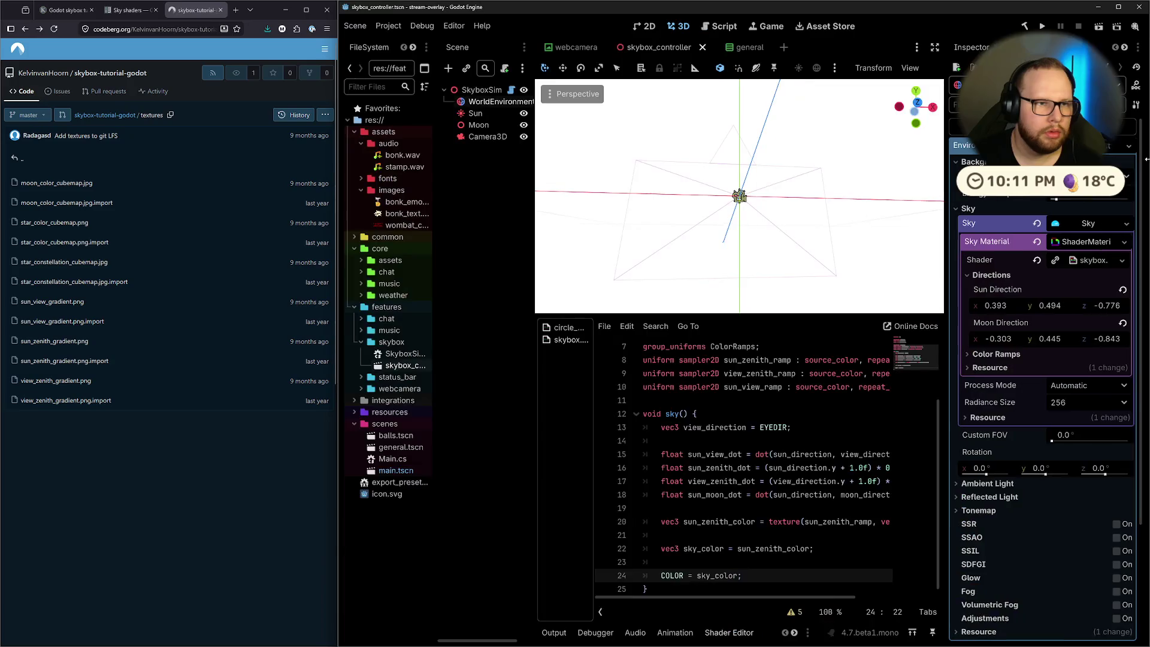
click(66, 10)
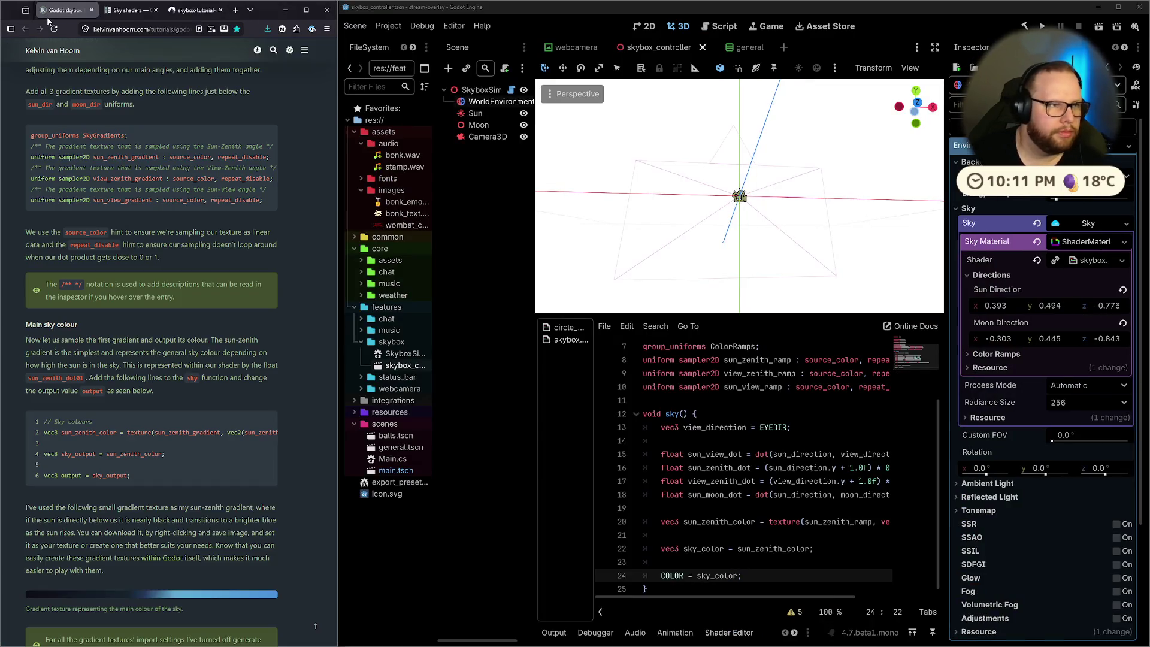
In Downloads, rename sun_view_gradient.png to sun_view_ramp.png and sun_zenith_gradient.png to sun_zenith_ramp.png
key(super+e)
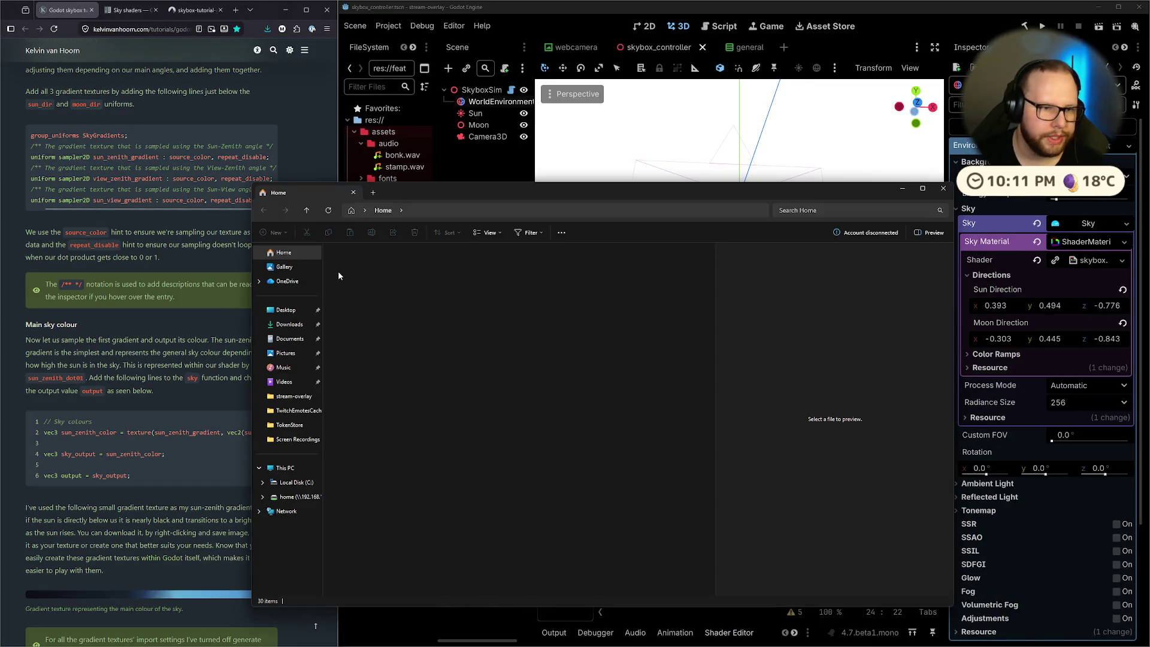
click(383, 312)
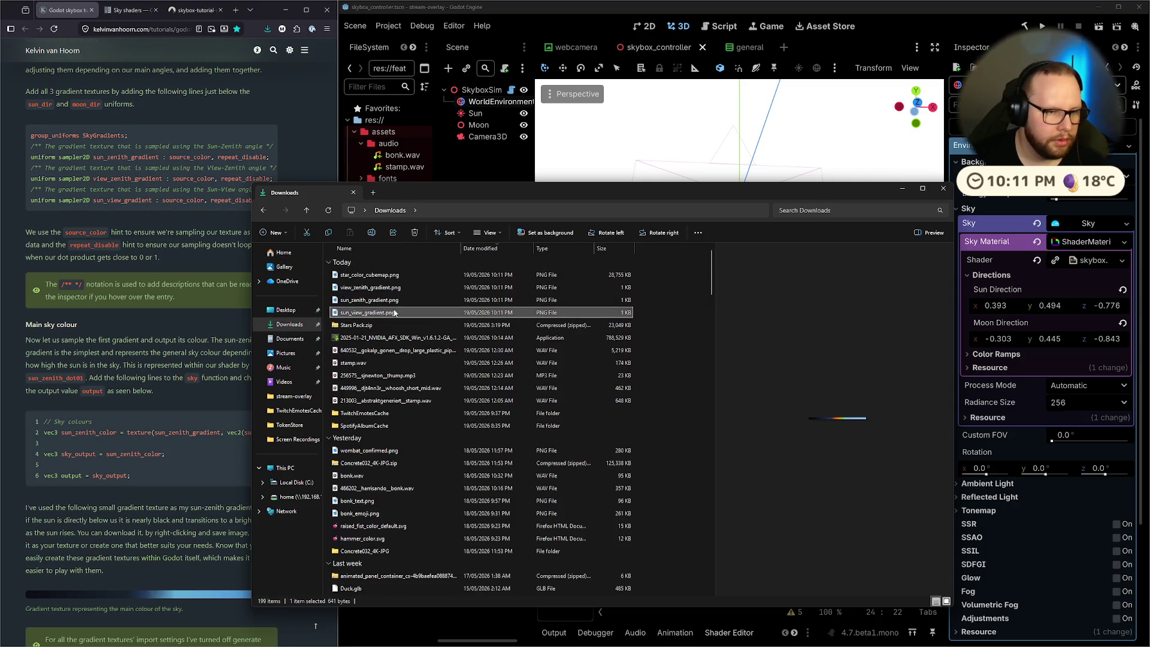
key(F2)
text(sun_view_ramp)
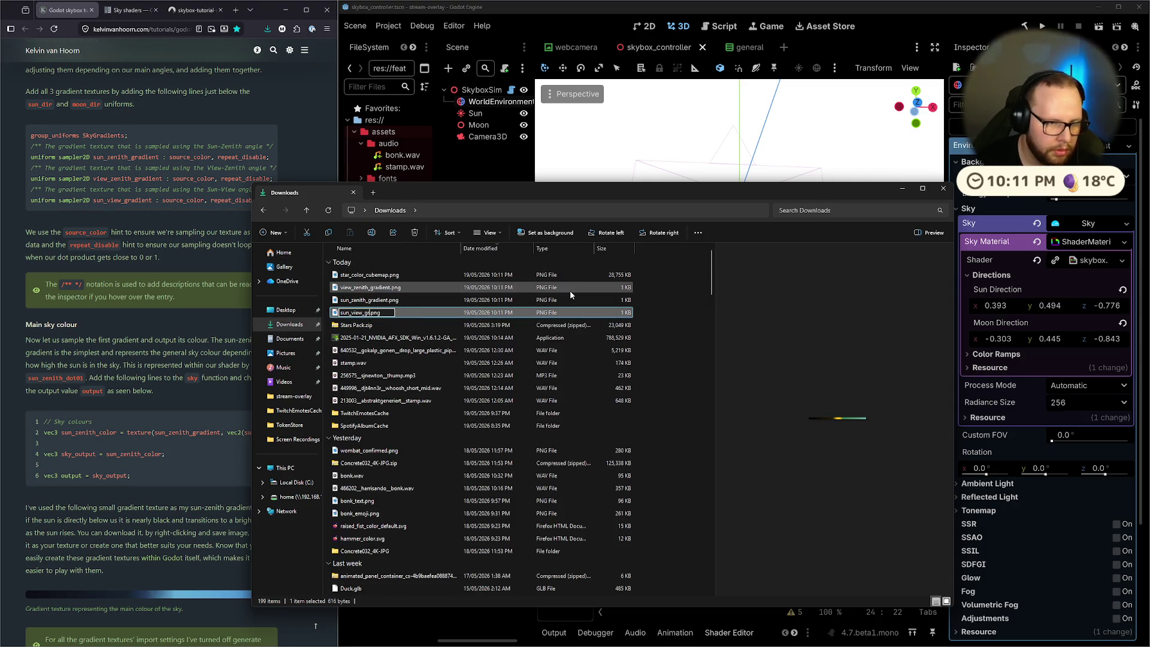
key(Return)
click(384, 299)
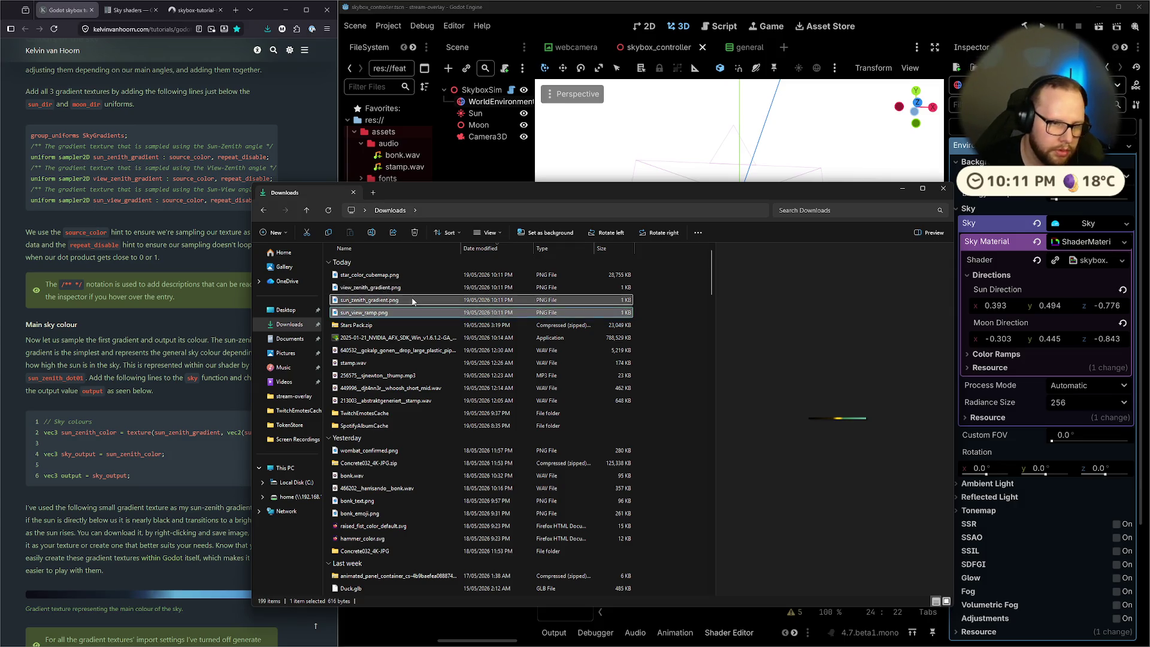
key(F2)
key(BackSpace)
key(BackSpace)
key(BackSpace)
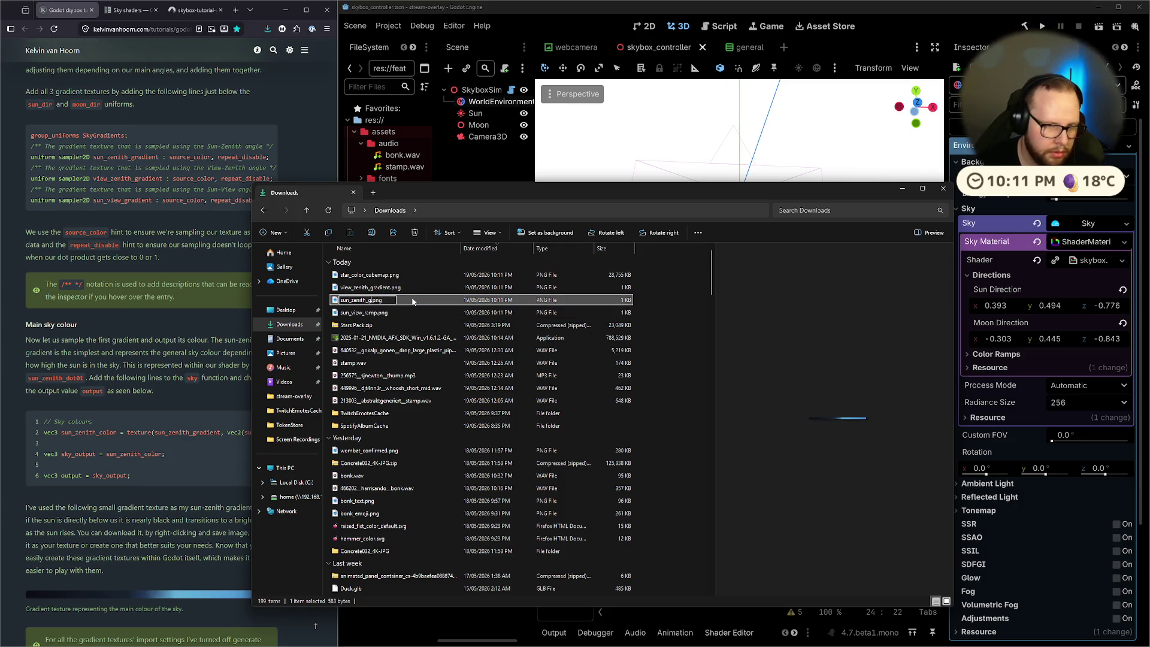
key(BackSpace)
text(ramp)
key(Return)
Rename view_zenith_gradient.png to view_zenith_ramp.png and select the four sky images together
click(375, 290)
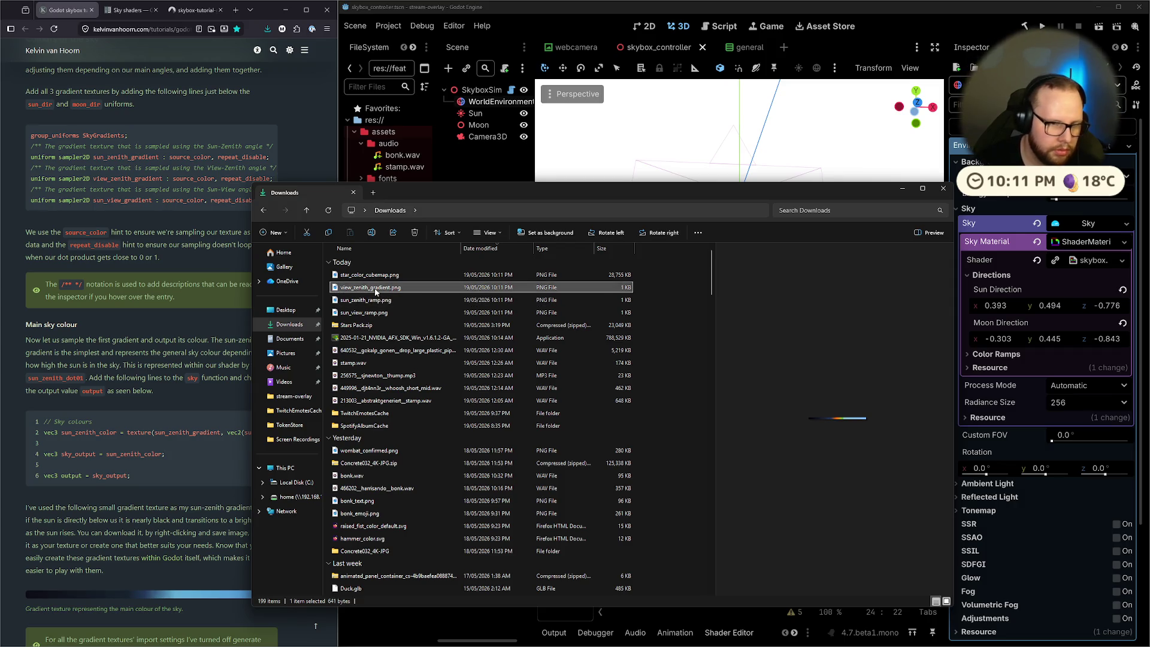
key(F2)
key(Right)
key(BackSpace)
key(BackSpace)
key(BackSpace)
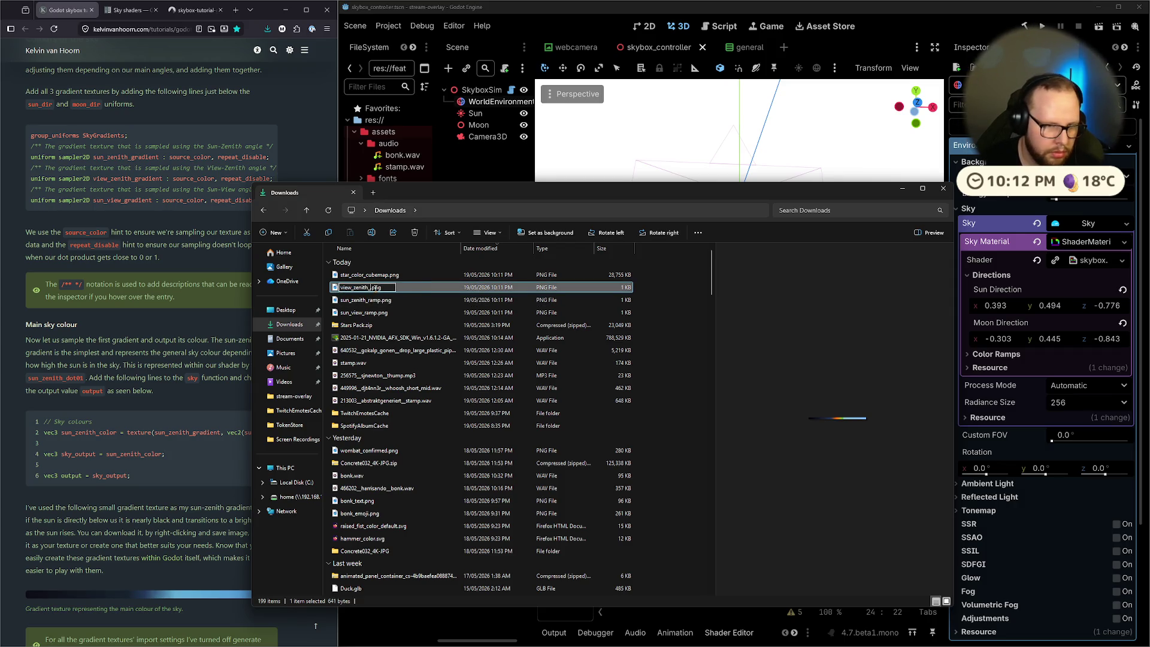
text(ramp)
key(Return)
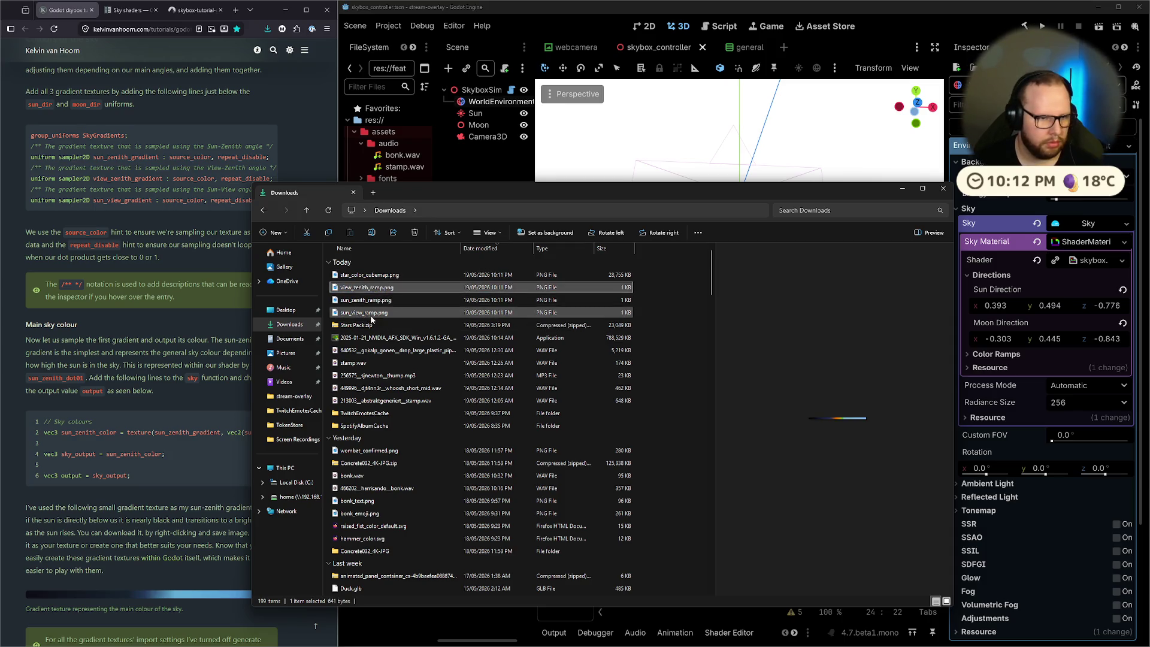
shift+click(370, 314)
ctrl+click(364, 275)
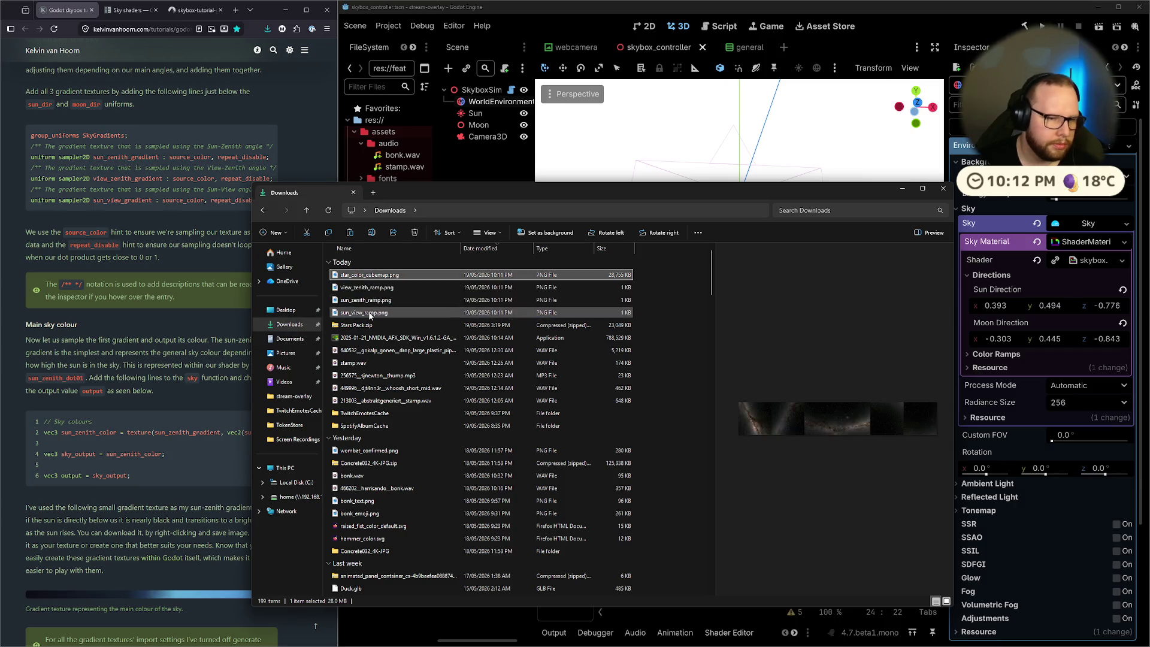
Paste the four sky images into Documents > Godot > stream-overlay > assets > images
click(271, 343)
double_click(364, 323)
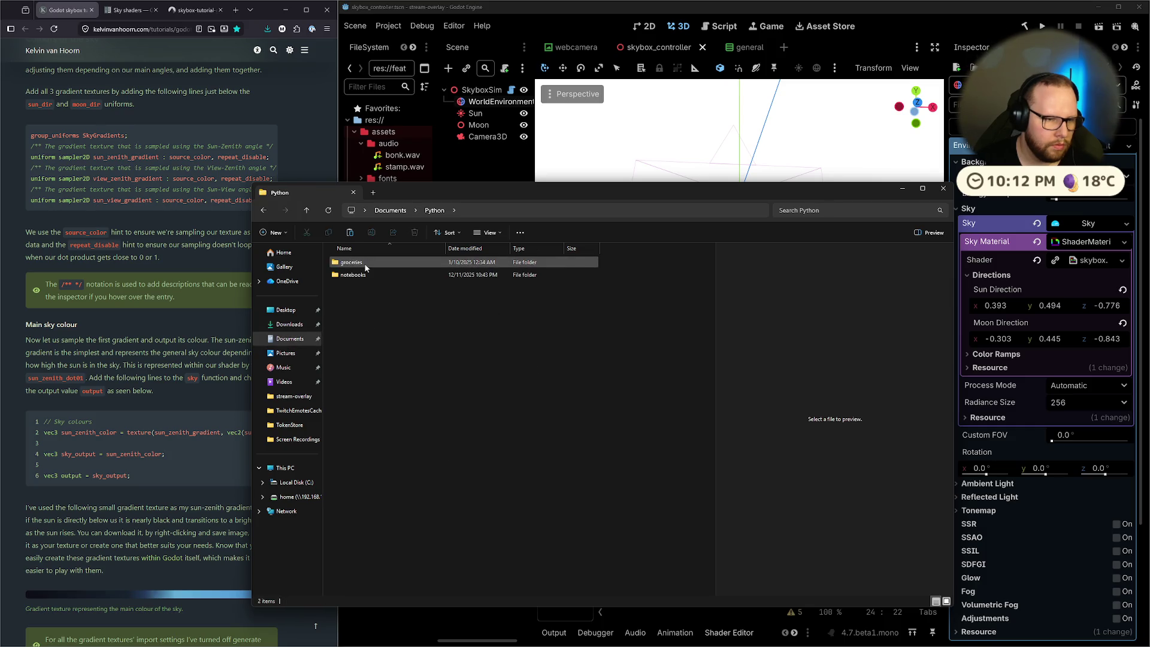
click(391, 210)
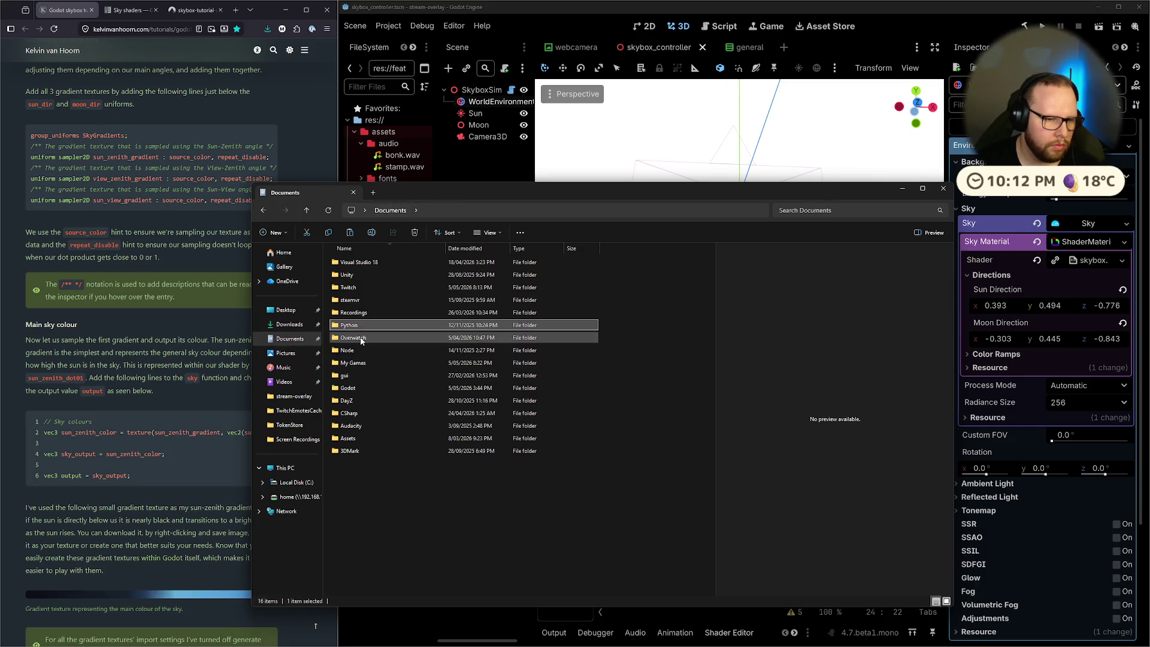
double_click(347, 388)
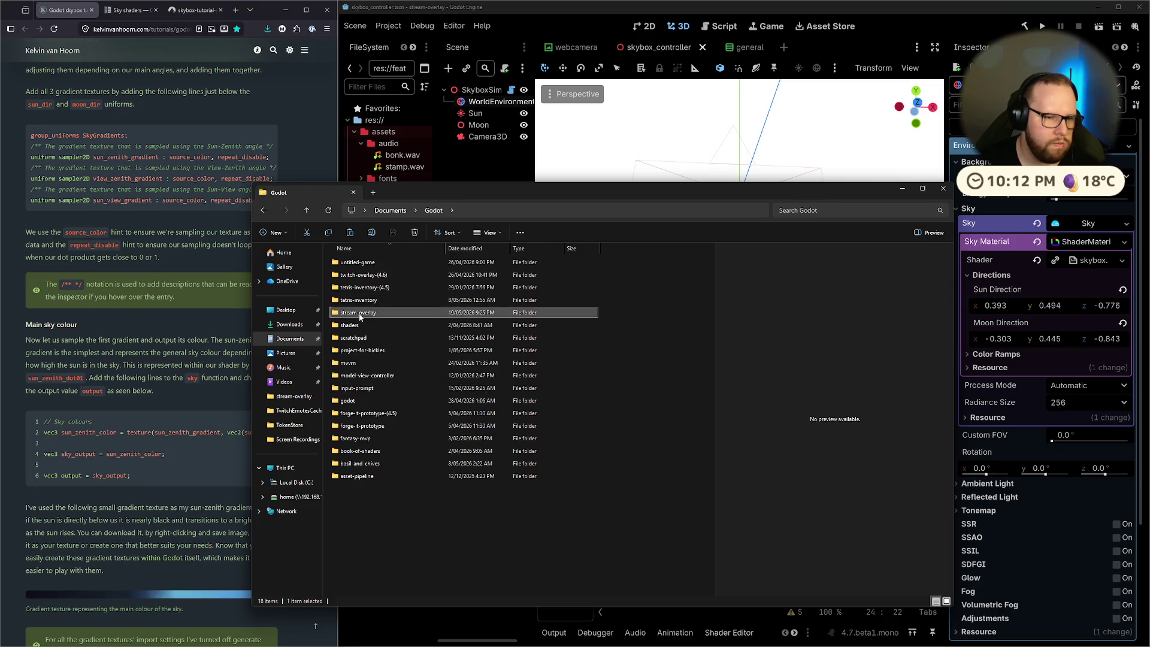
double_click(353, 312)
click(355, 302)
double_click(355, 301)
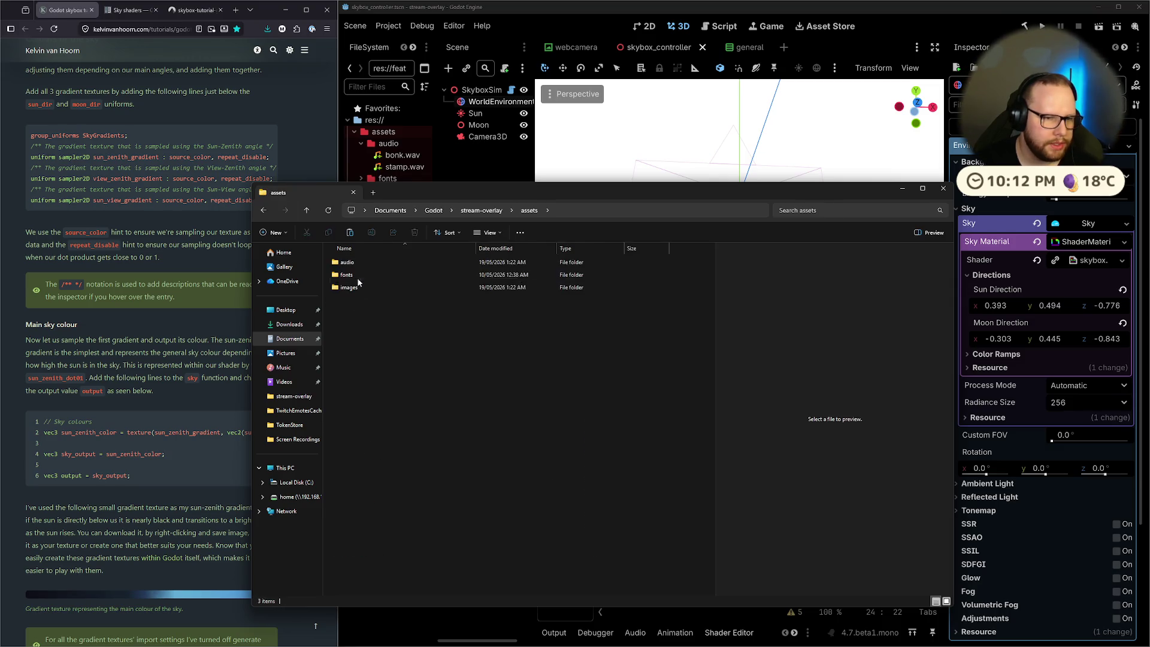
double_click(350, 287)
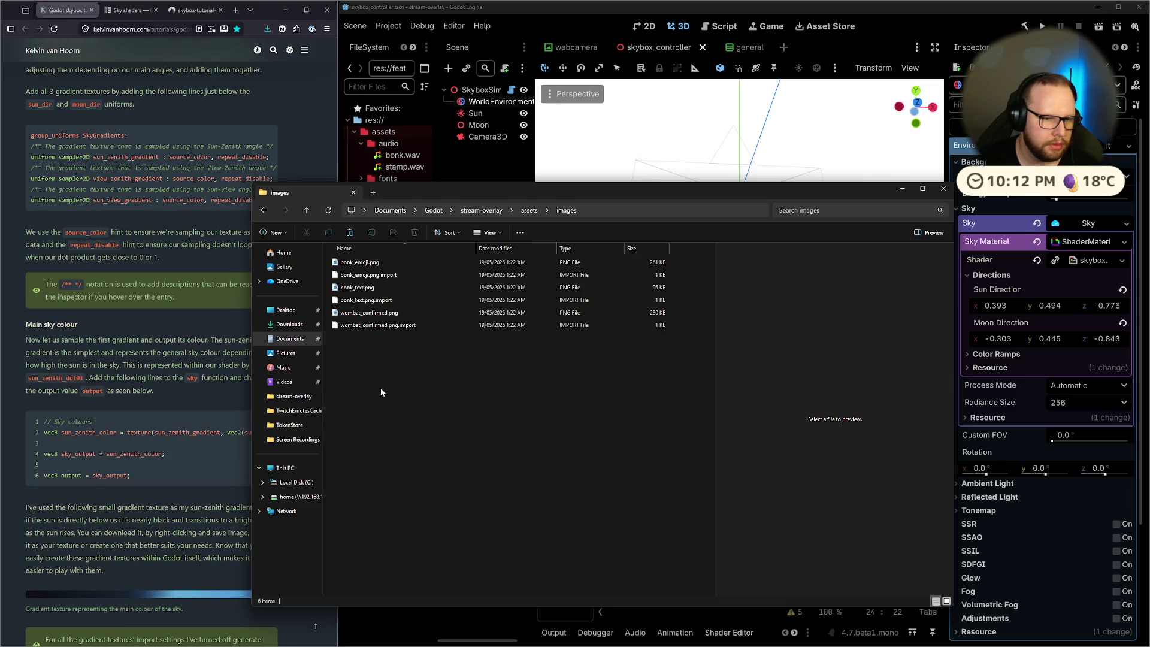
key(ctrl+v)
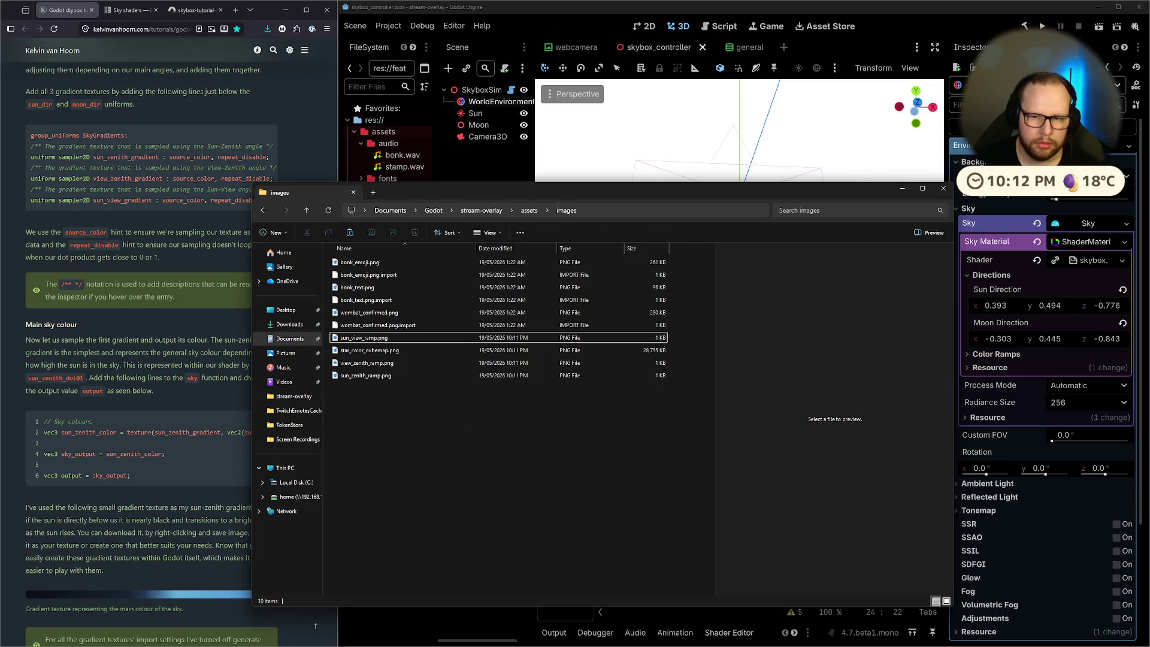
key(alt+Tab)
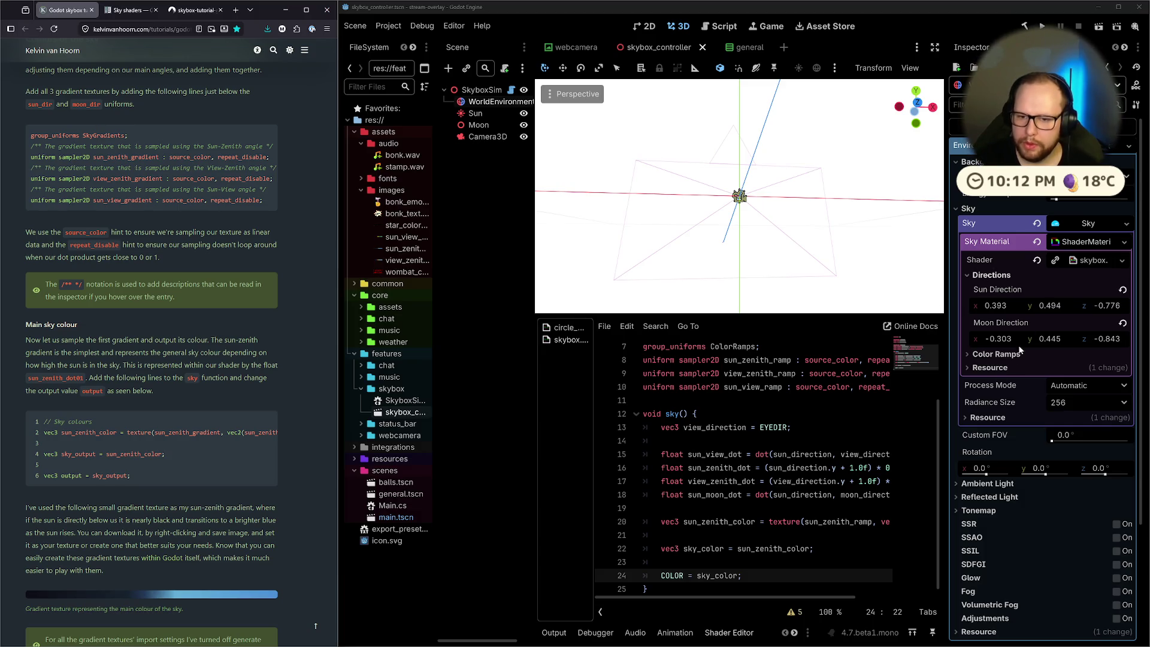
Under Color Ramps, load sun_zenith_ramp.png, view_zenith_ramp.png and sun_view_ramp.png into the matching ramp slots
click(996, 354)
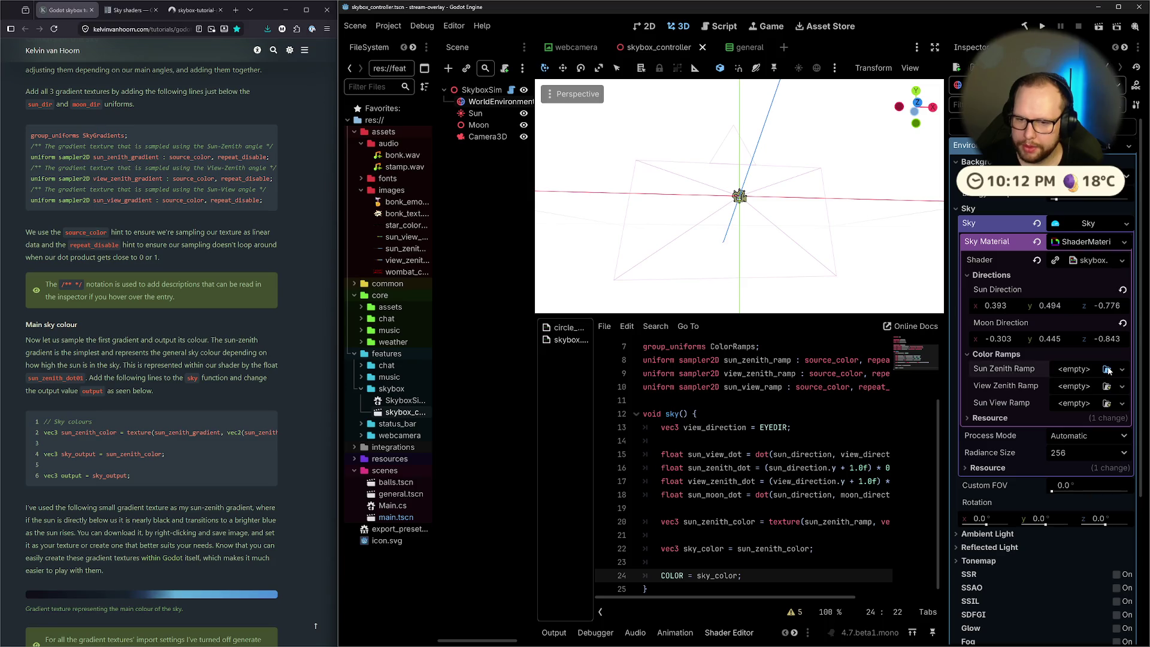
click(1106, 370)
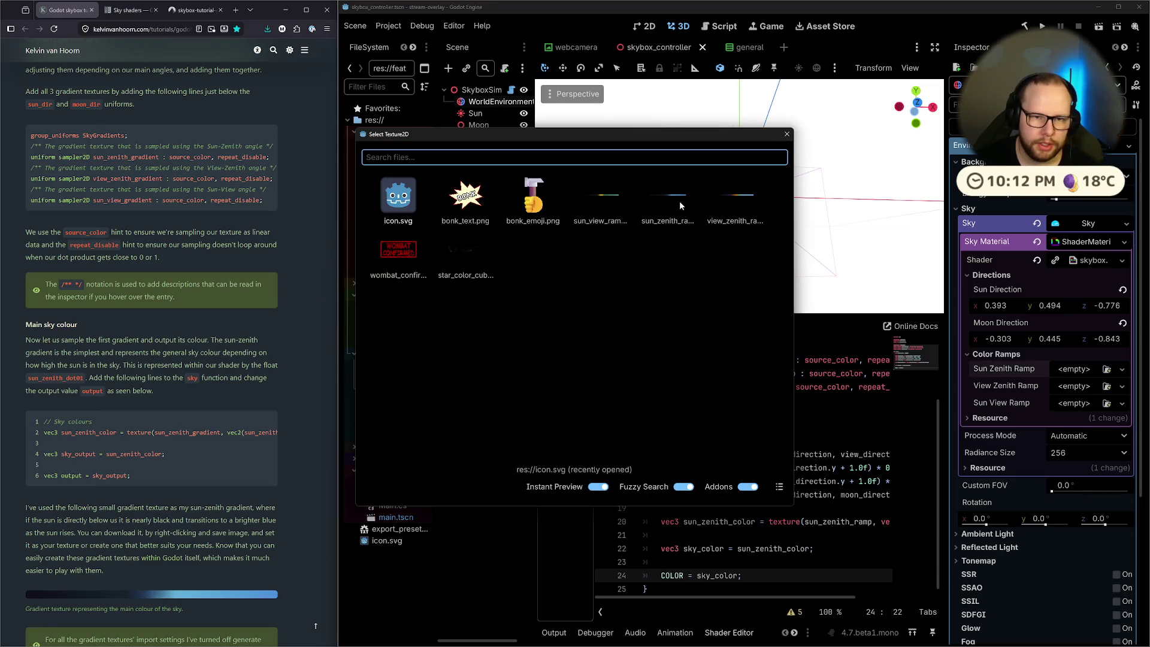
click(679, 200)
click(1108, 406)
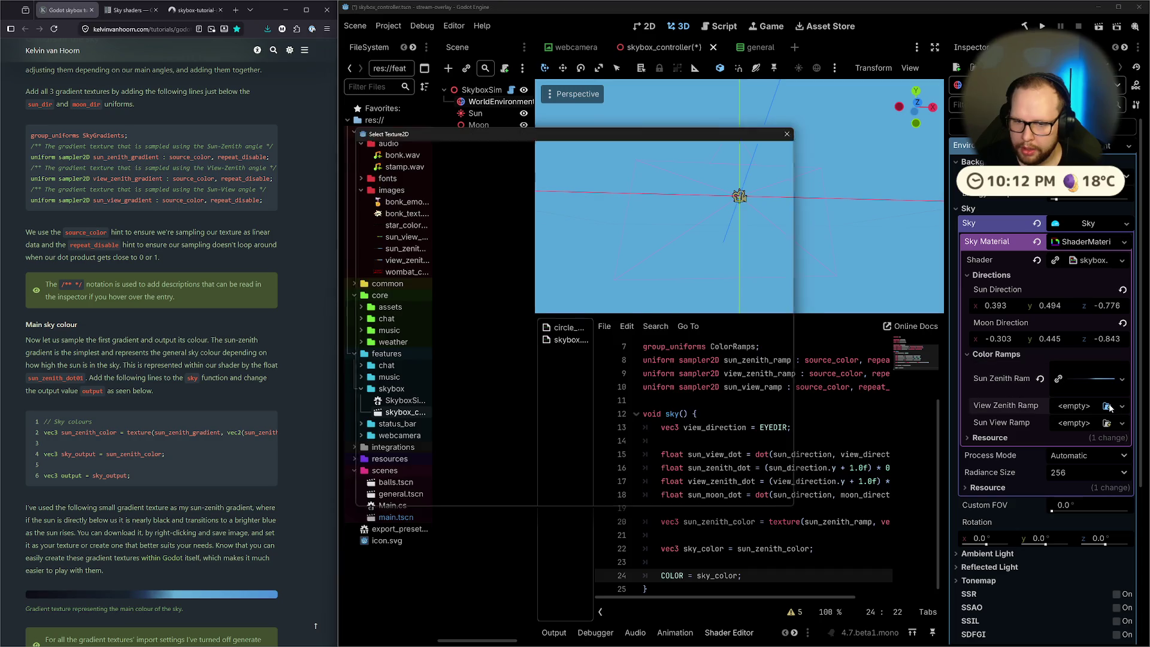
double_click(735, 196)
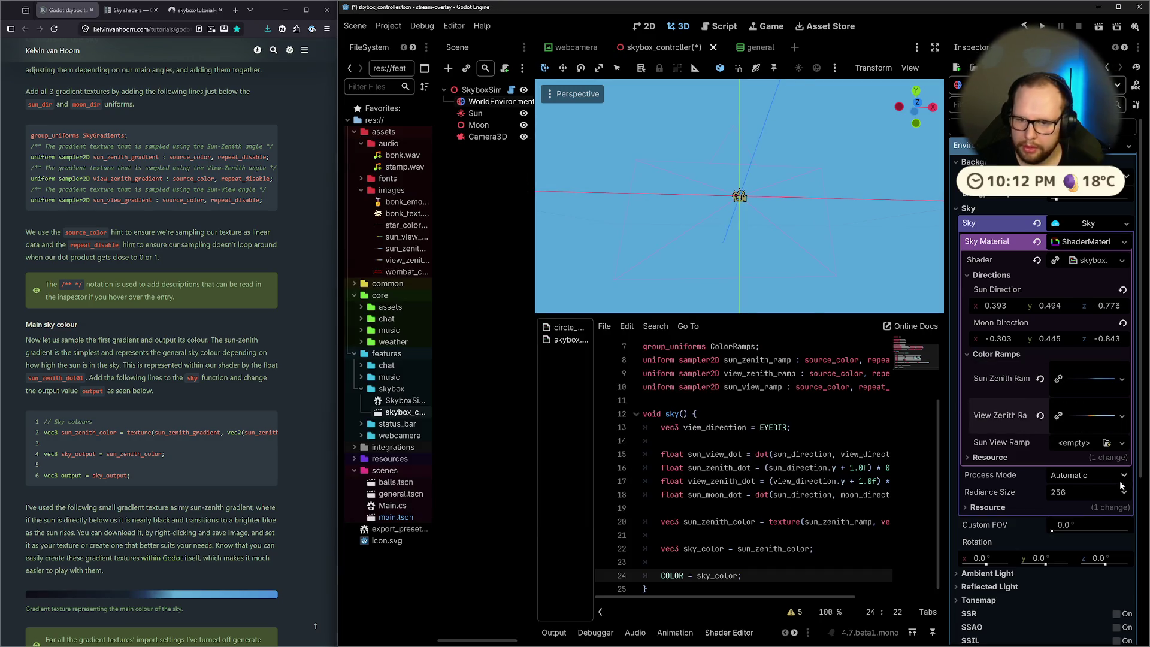
click(1107, 442)
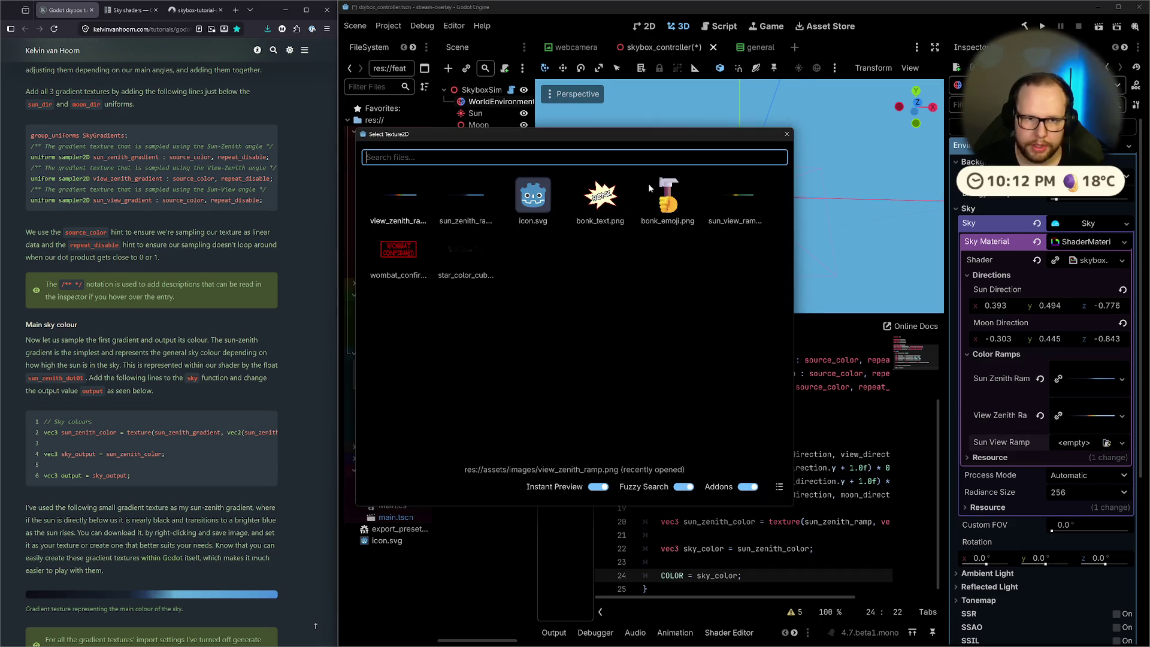
double_click(761, 195)
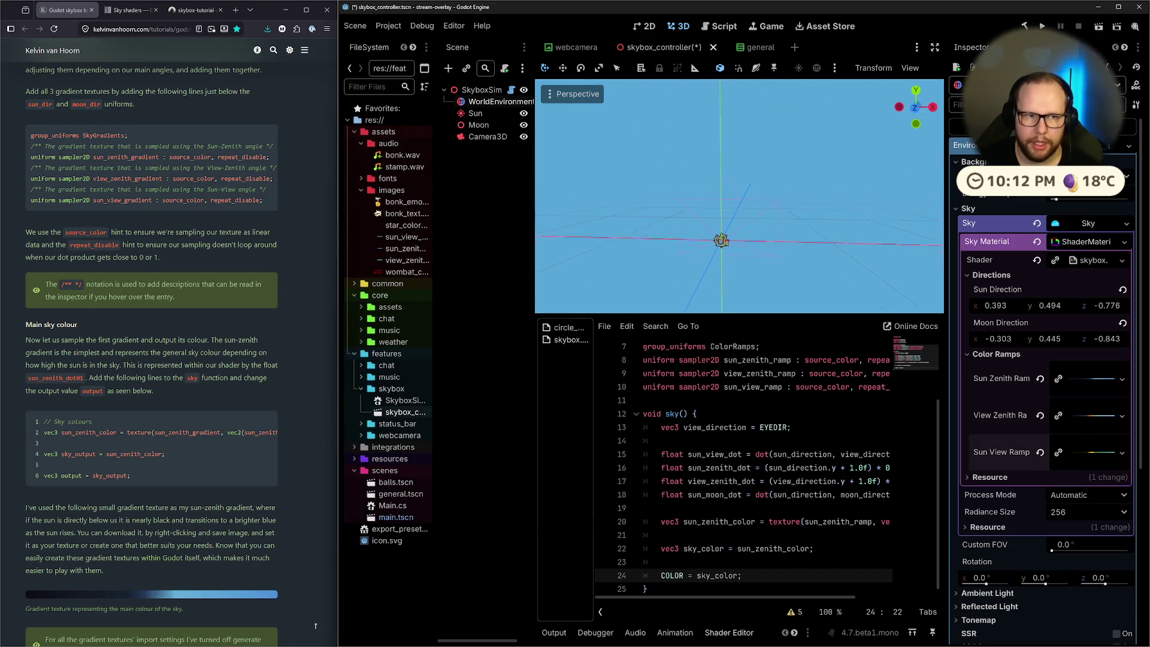
click(443, 113)
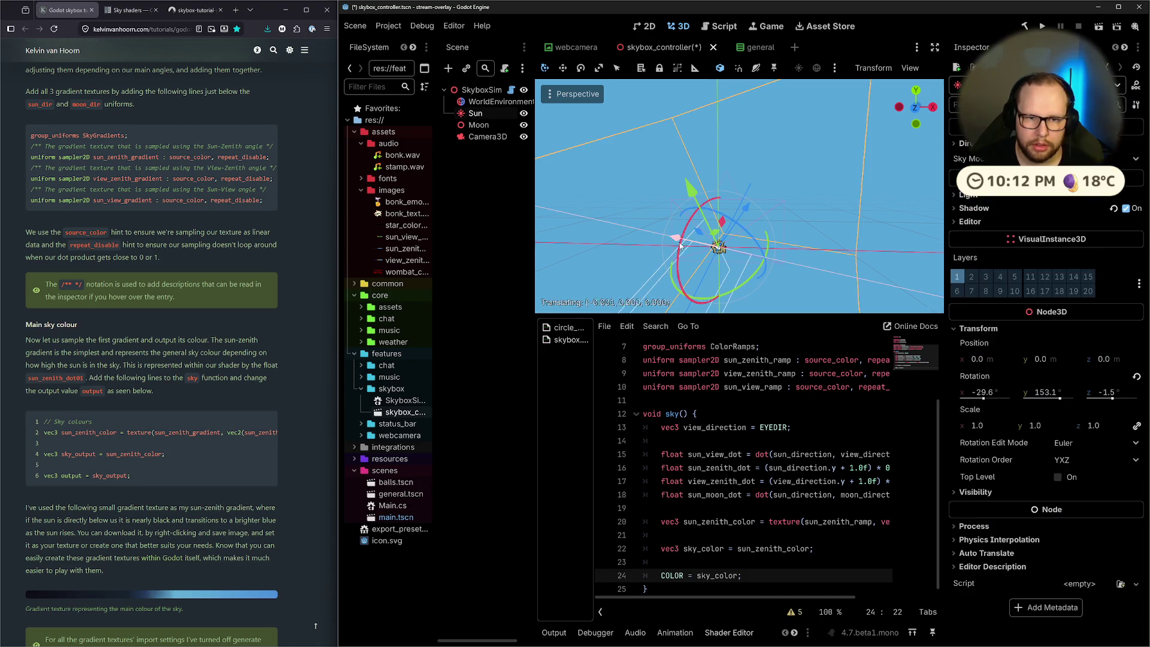
Tilt the Sun upward to watch the sky colour change with its height
mouse_move(679, 262)
mouse_down()
mouse_move(682, 235)
mouse_move(677, 336)
mouse_move(679, 236)
mouse_move(680, 249)
mouse_up()
mouse_move(680, 247)
mouse_down()
mouse_move(680, 237)
mouse_move(682, 262)
mouse_move(879, 247)
mouse_move(866, 222)
mouse_move(735, 242)
mouse_up()
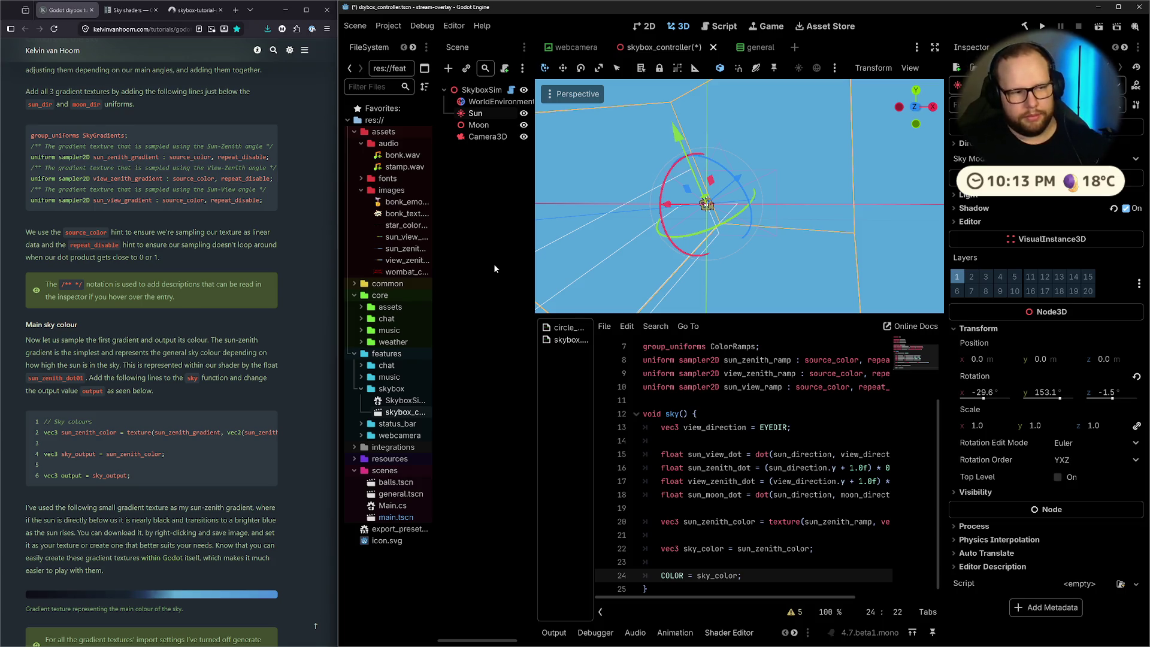
scroll(213, 343, down, 5)
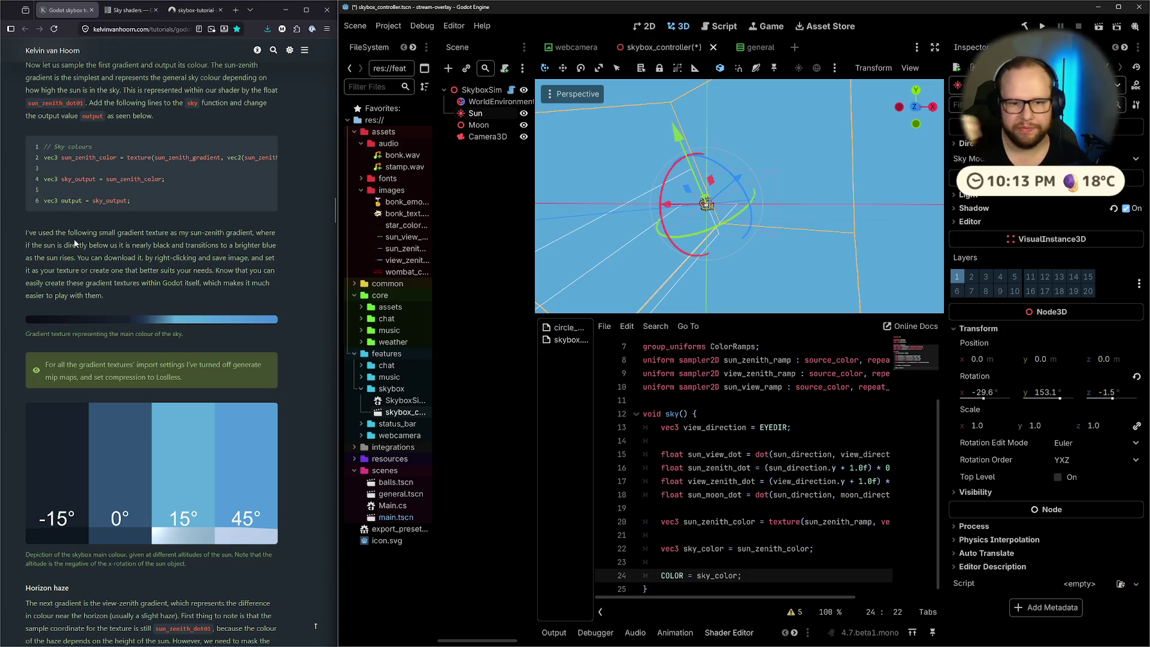
Read the tutorial's gradient explanation and open the GradientTexture1D docs in a new tab
drag(25, 232, 255, 233)
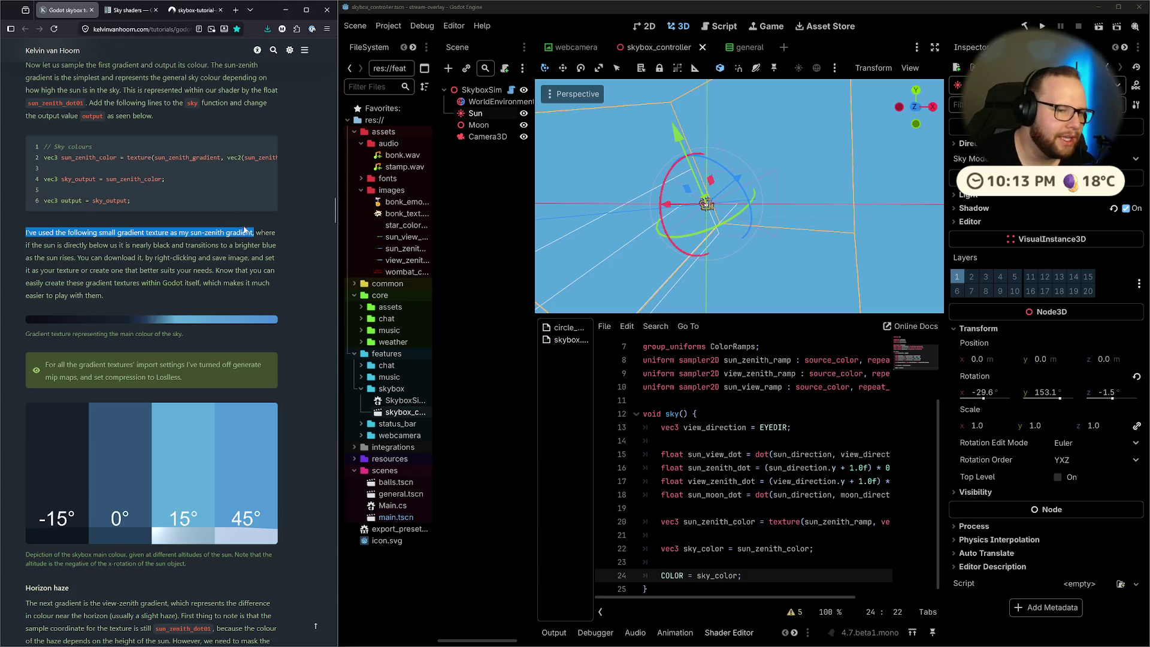
click(216, 242)
mouse_move(38, 245)
mouse_down()
mouse_move(136, 257)
mouse_move(144, 245)
mouse_move(190, 245)
mouse_up()
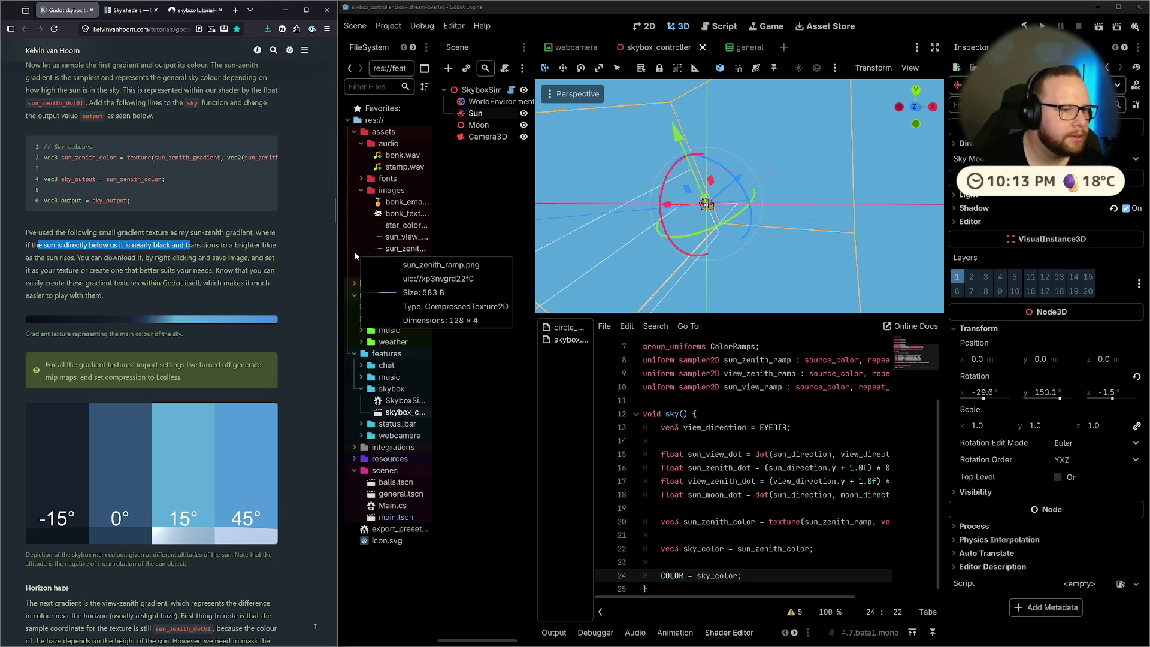
mouse_move(146, 259)
mouse_down()
mouse_move(257, 257)
mouse_move(104, 294)
mouse_move(144, 282)
mouse_up()
click(252, 274)
click(229, 292)
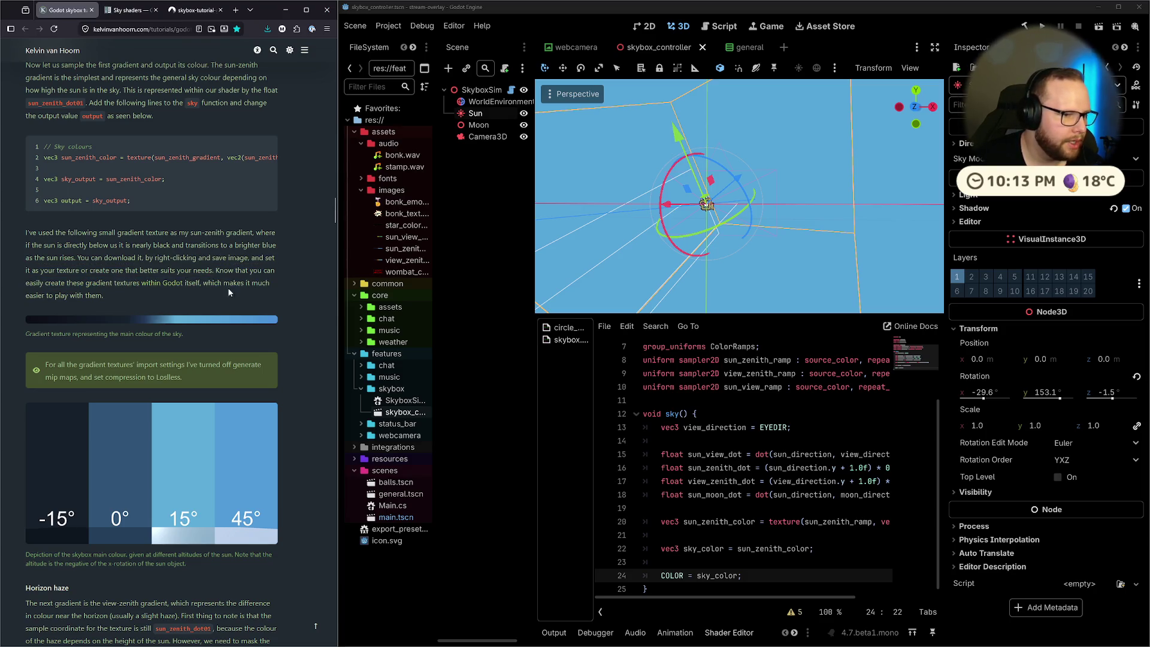
middle_click(155, 288)
click(106, 10)
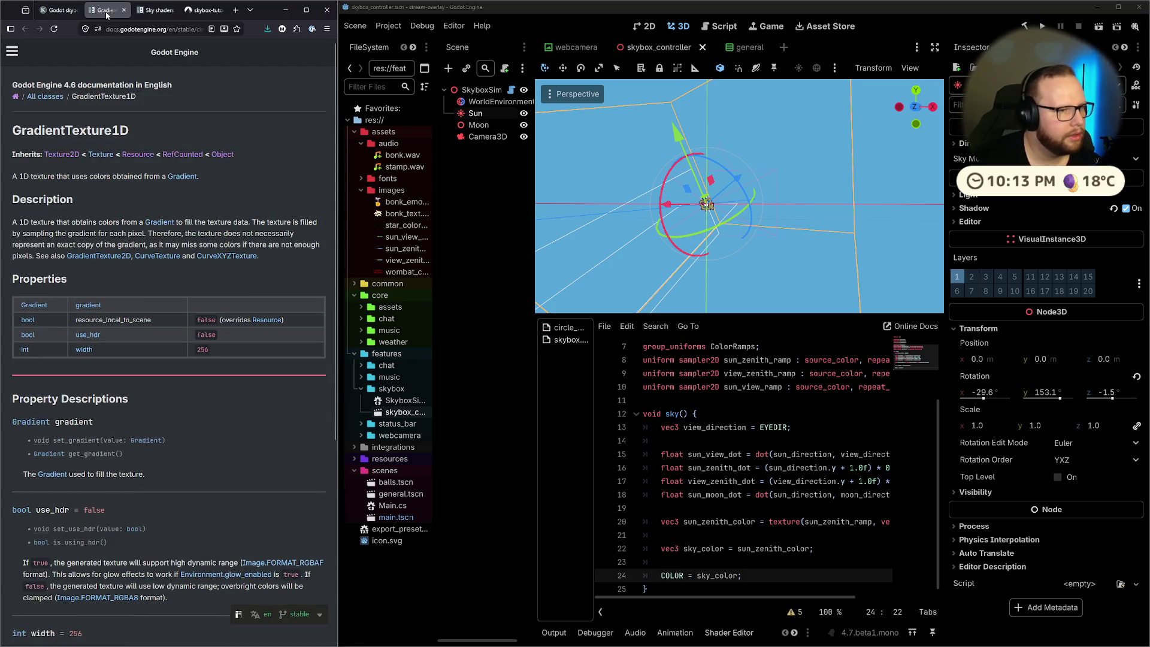
key(ctrl+Page_Up)
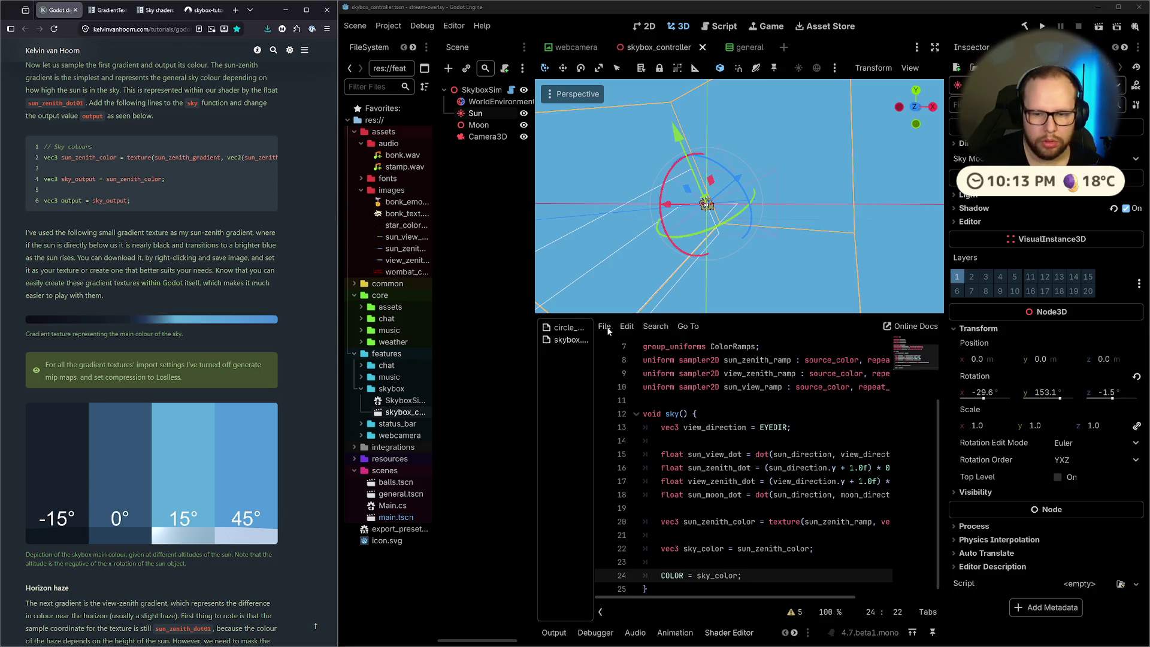
click(488, 101)
On WorldEnvironment, revert Sun Zenith Ramp and assign an expanded new GradientTexture1D
scroll(1091, 316, down, 5)
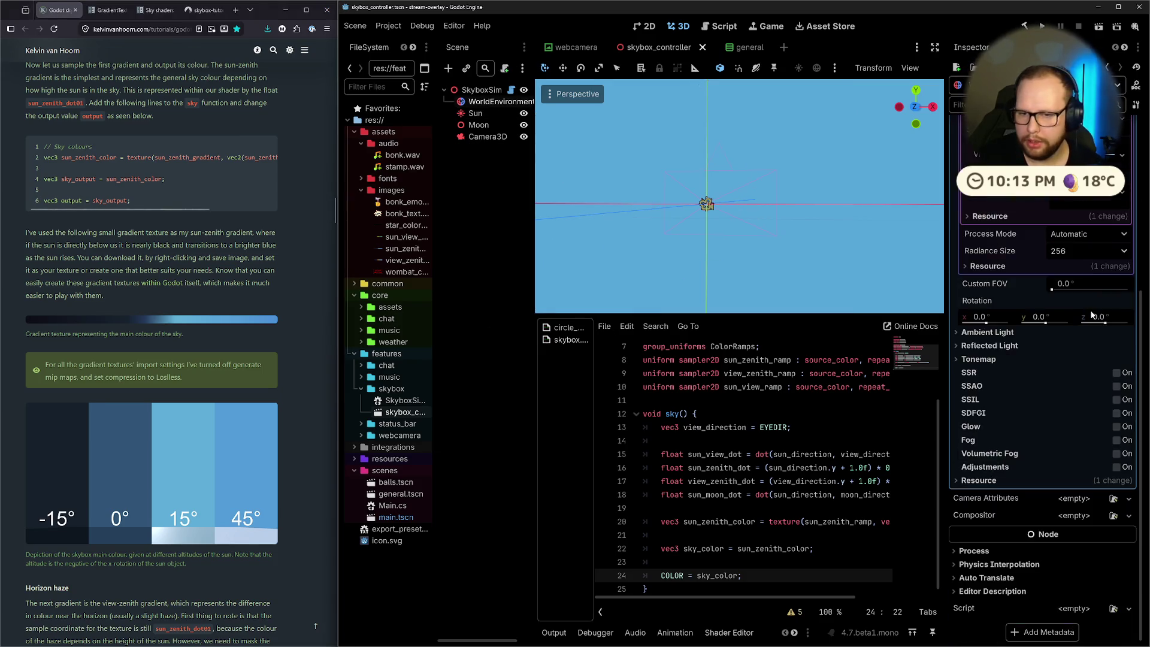
scroll(1091, 315, up, 3)
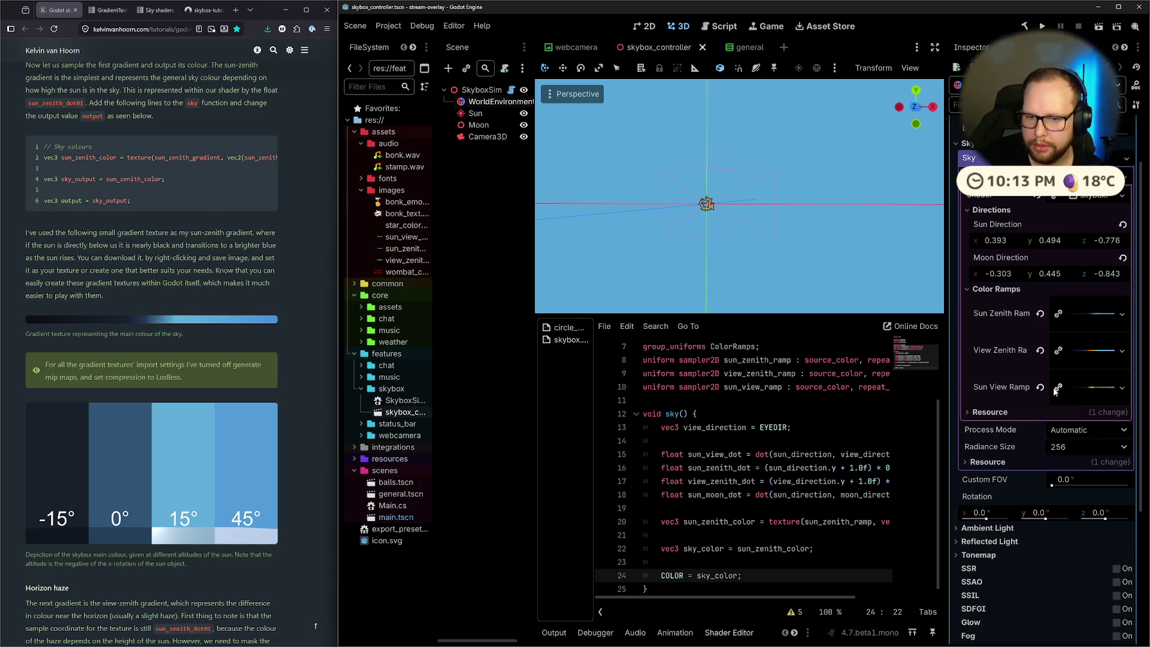
click(1040, 314)
click(1106, 303)
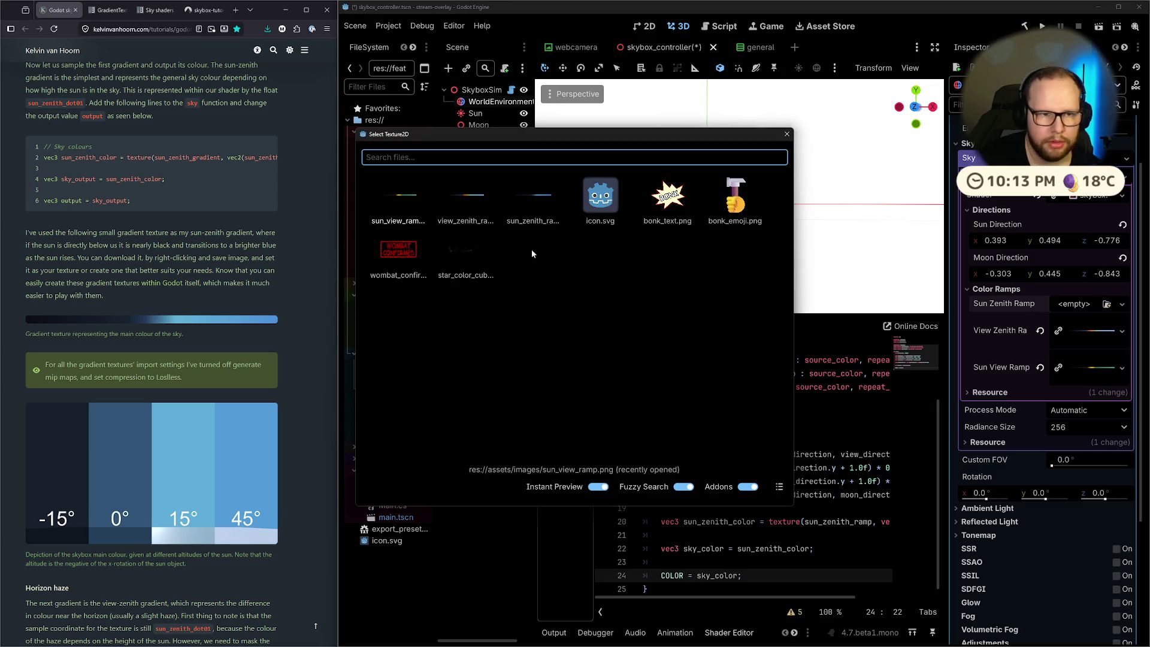
click(785, 135)
click(1078, 305)
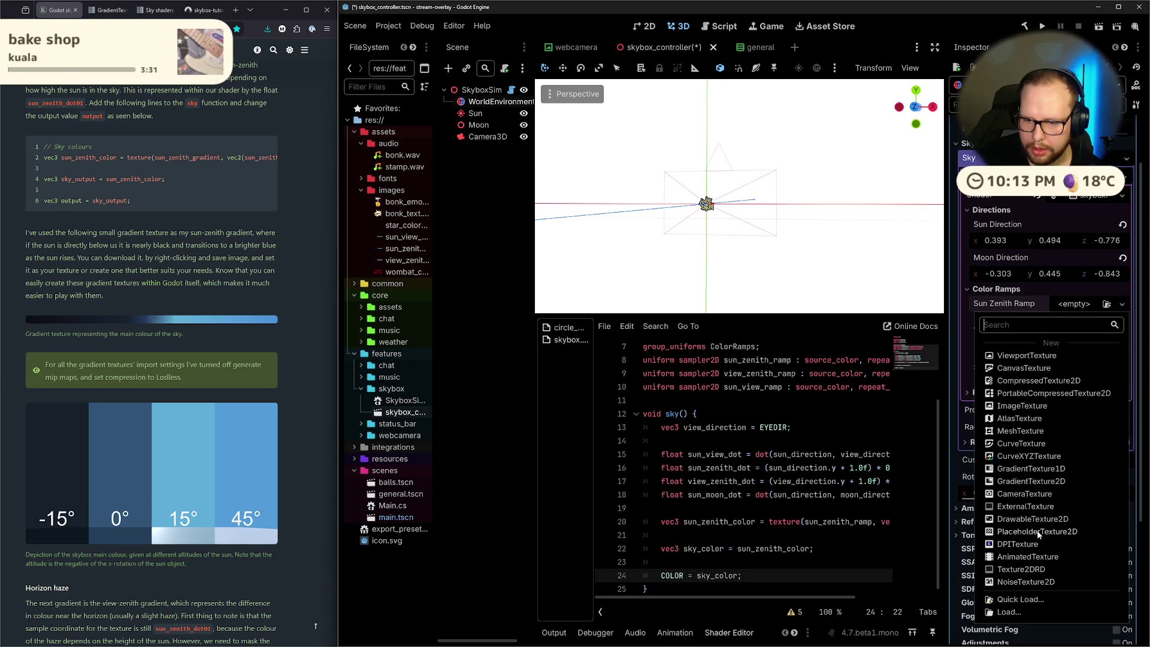
click(1033, 470)
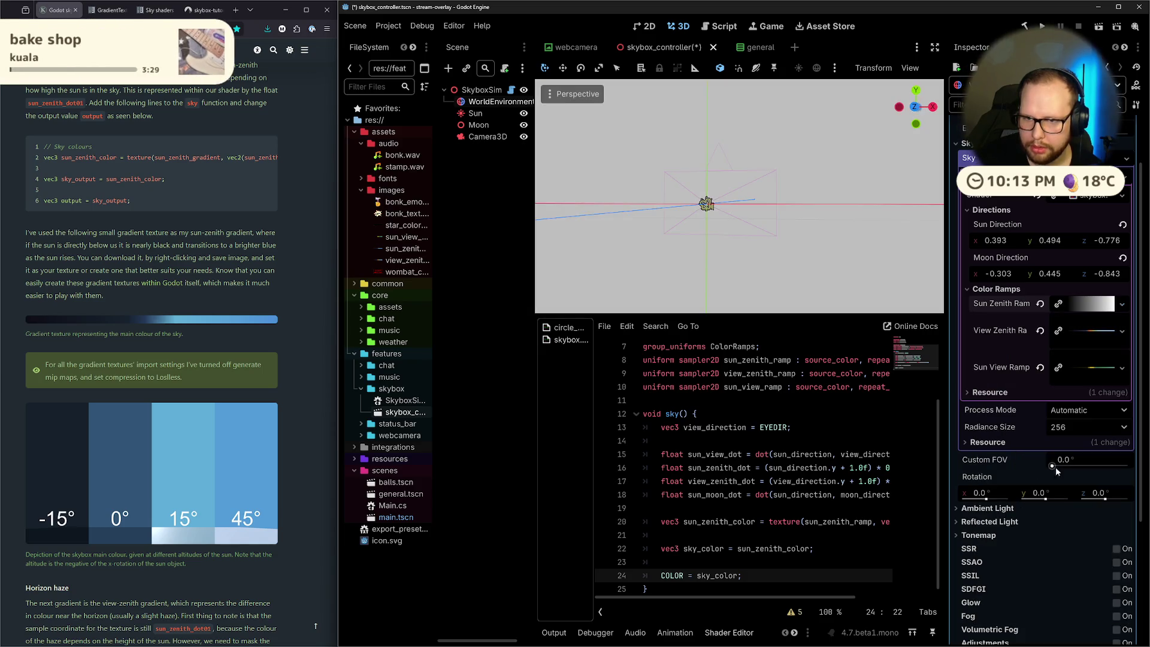
click(1081, 306)
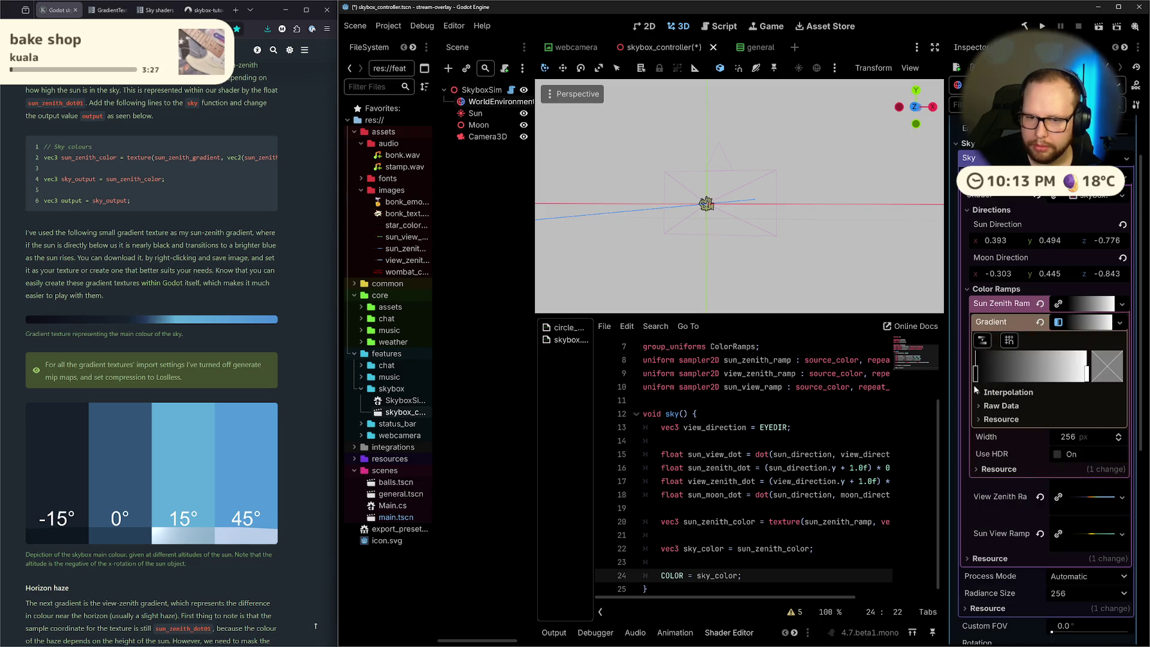
Turn the gradient's left stop blue and save the scene
click(976, 374)
double_click(976, 374)
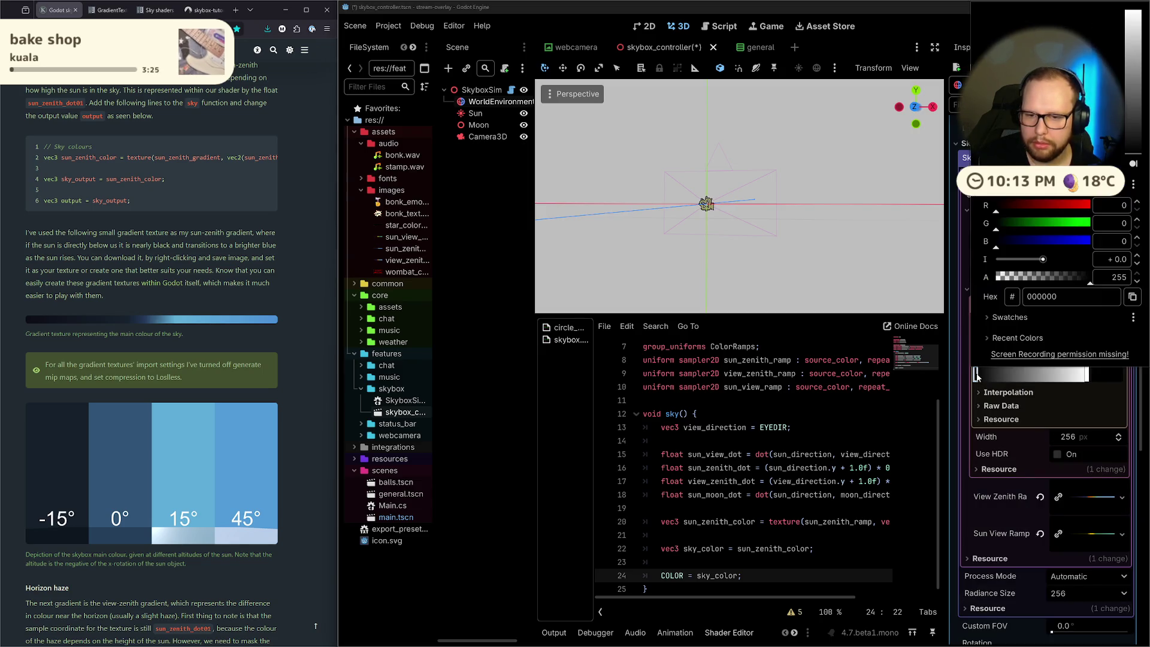
key(Escape)
key(ctrl+s)
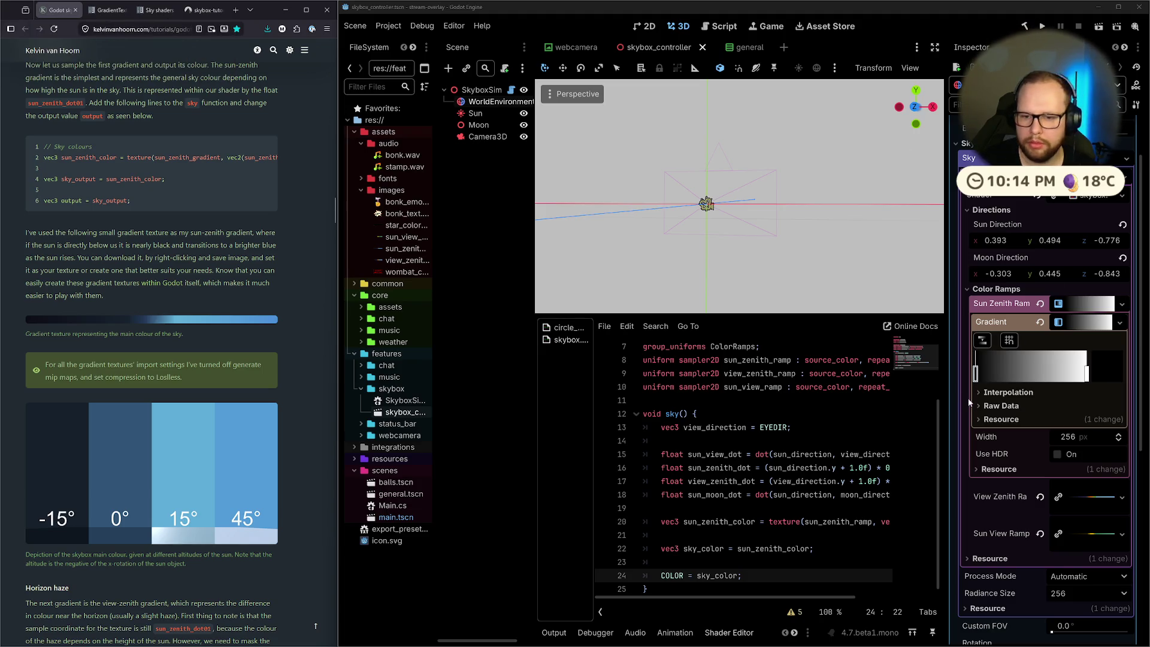
double_click(975, 373)
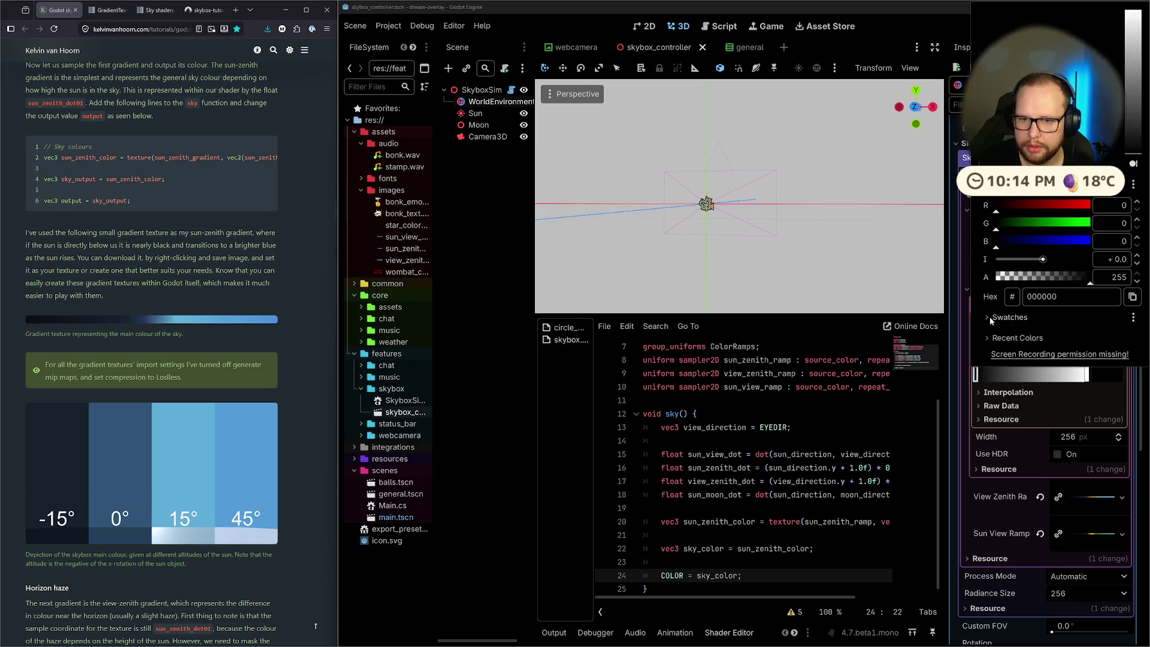
mouse_move(1018, 158)
mouse_down()
mouse_move(1039, 132)
mouse_move(1045, 149)
mouse_up()
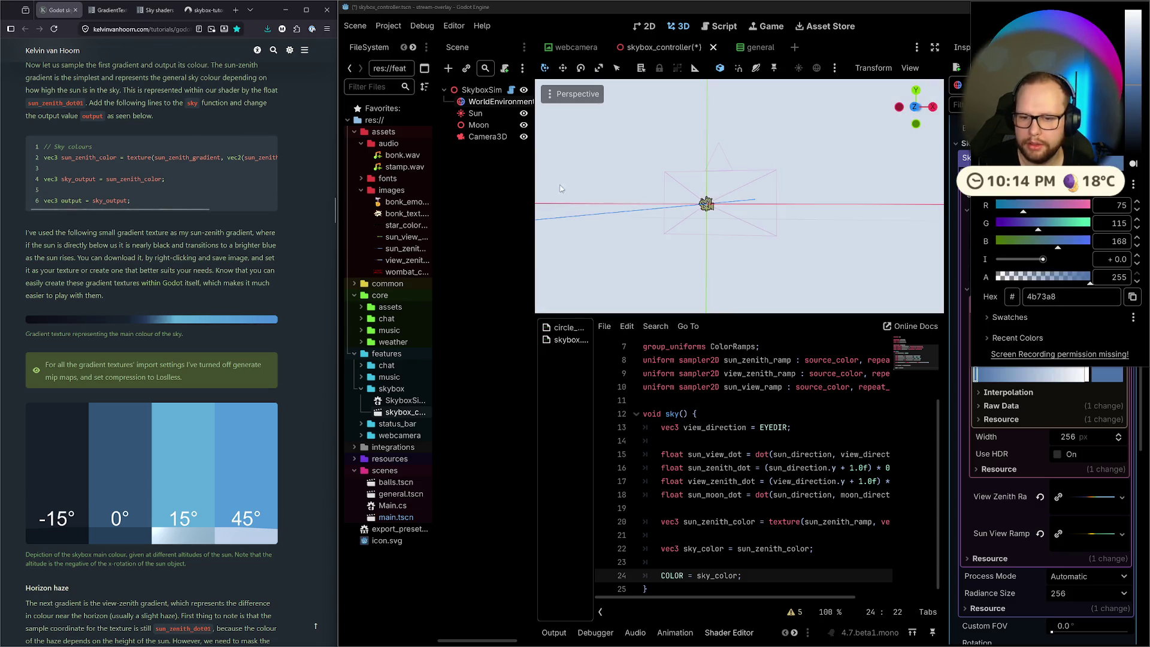
key(ctrl+s)
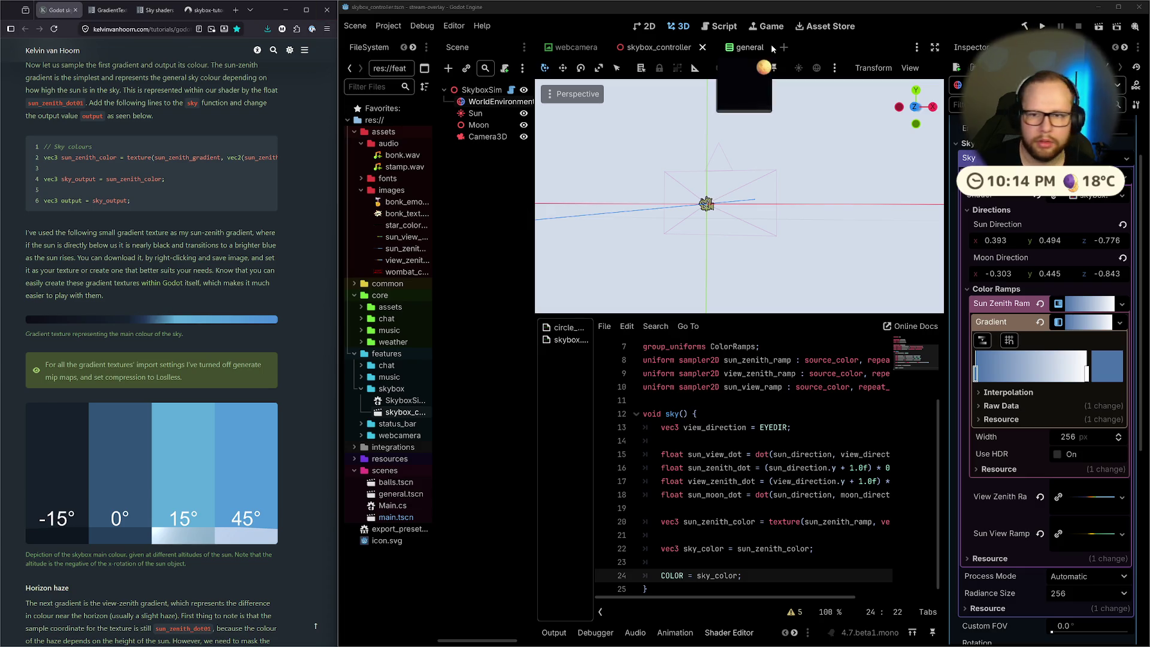
Darken the gradient's right stop to near-black, undoing an accidental stop move
double_click(1087, 376)
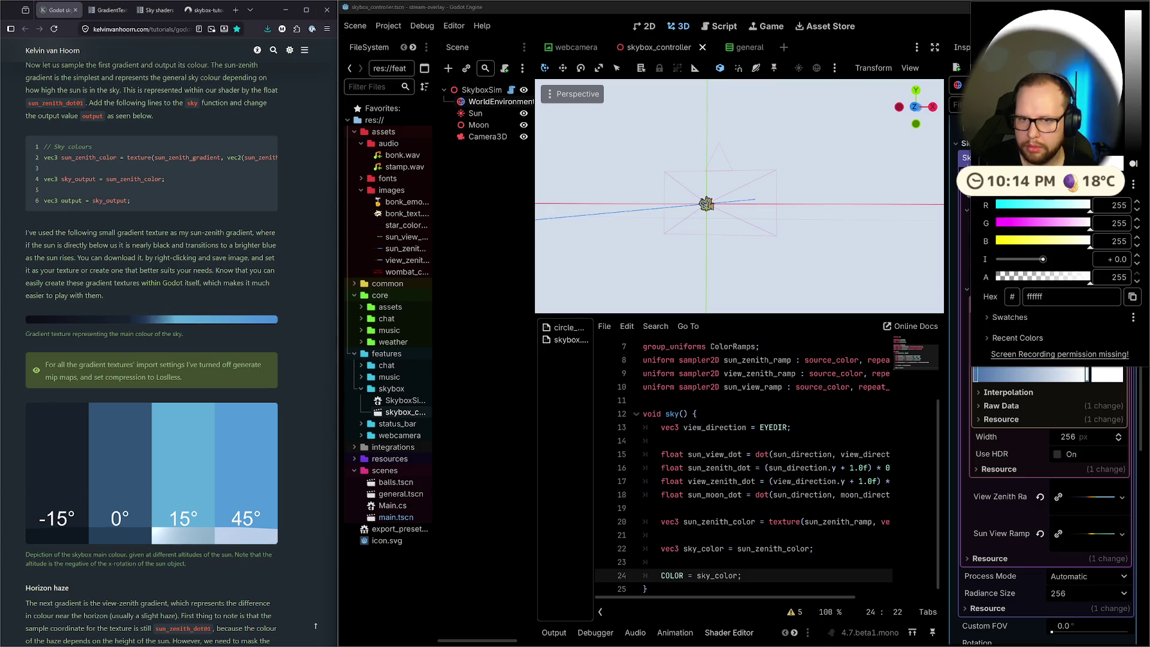
mouse_move(1054, 72)
mouse_down()
mouse_move(1018, 132)
mouse_move(1030, 144)
mouse_move(984, 155)
mouse_up()
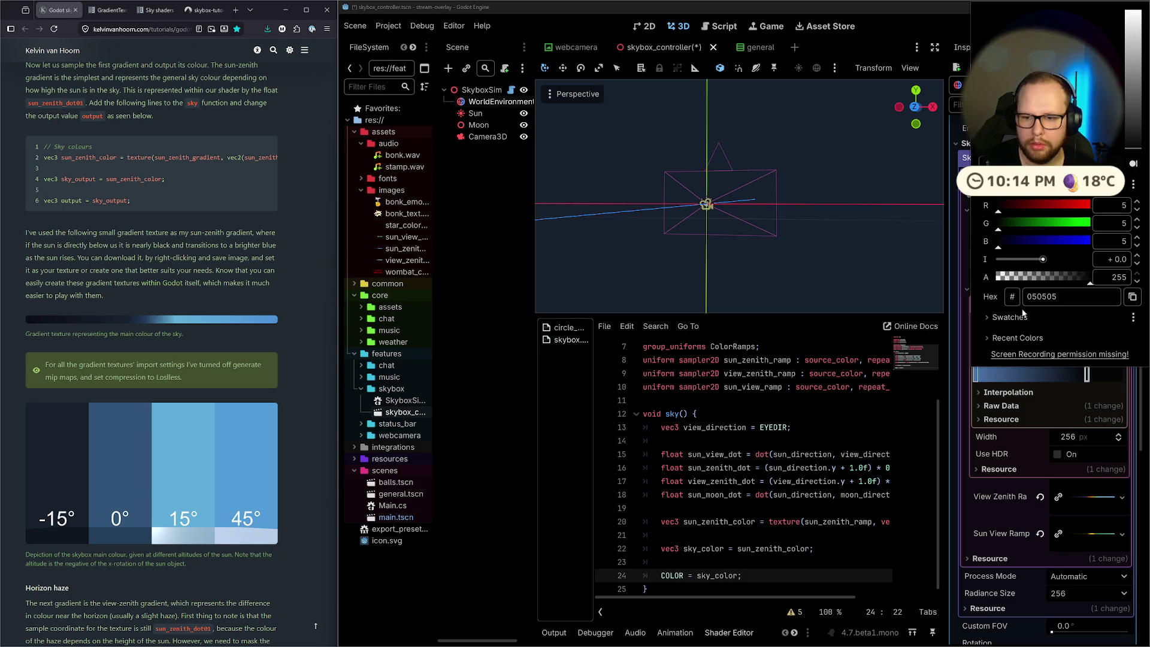
click(1033, 377)
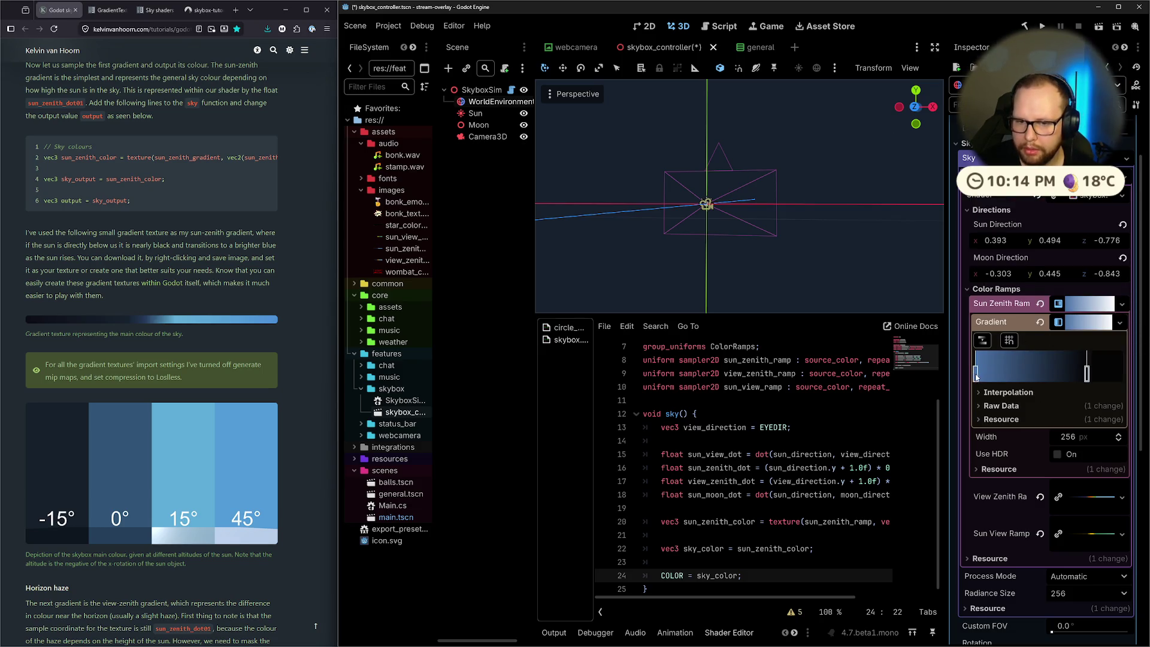
mouse_move(975, 372)
mouse_down()
mouse_move(1052, 373)
mouse_move(982, 373)
mouse_up()
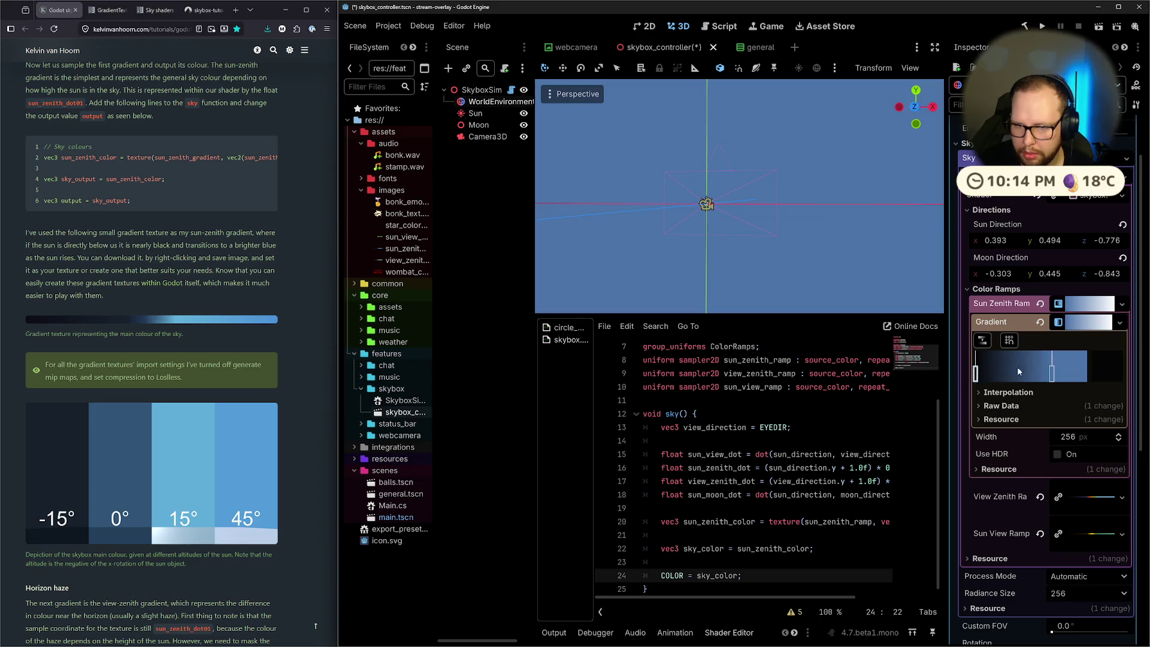
key(ctrl+z)
key(ctrl+z)
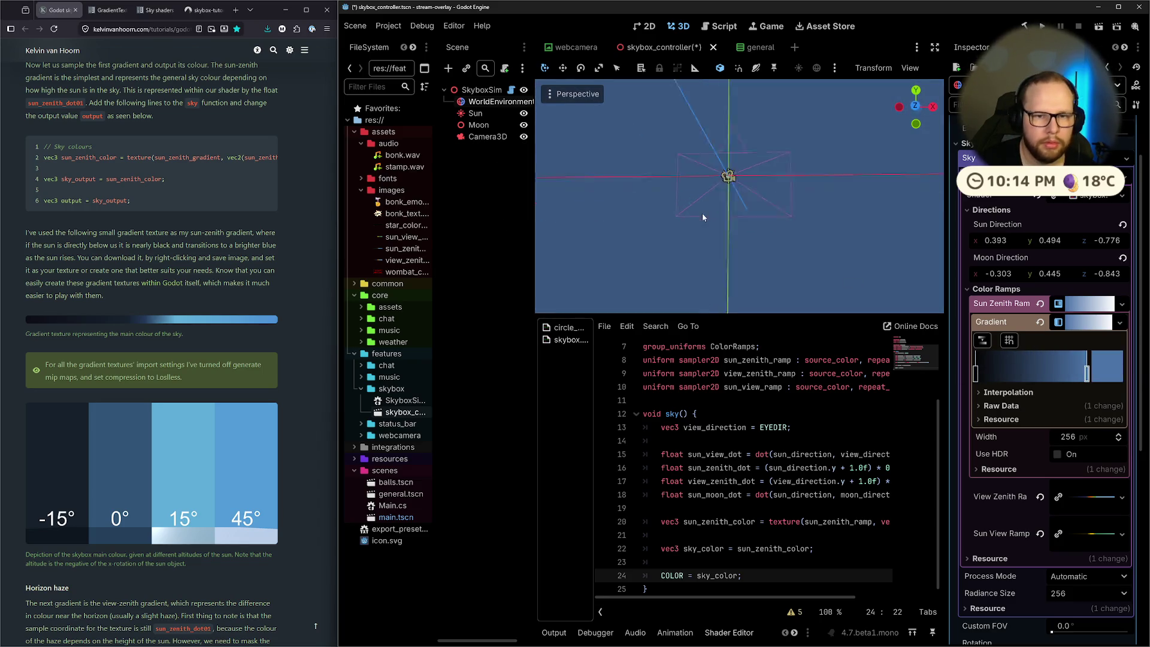
Test-rotate the Sun about 40 degrees, cancel it, then clear Sun Zenith Ramp to empty
drag(702, 213, 704, 252)
click(479, 170)
click(486, 102)
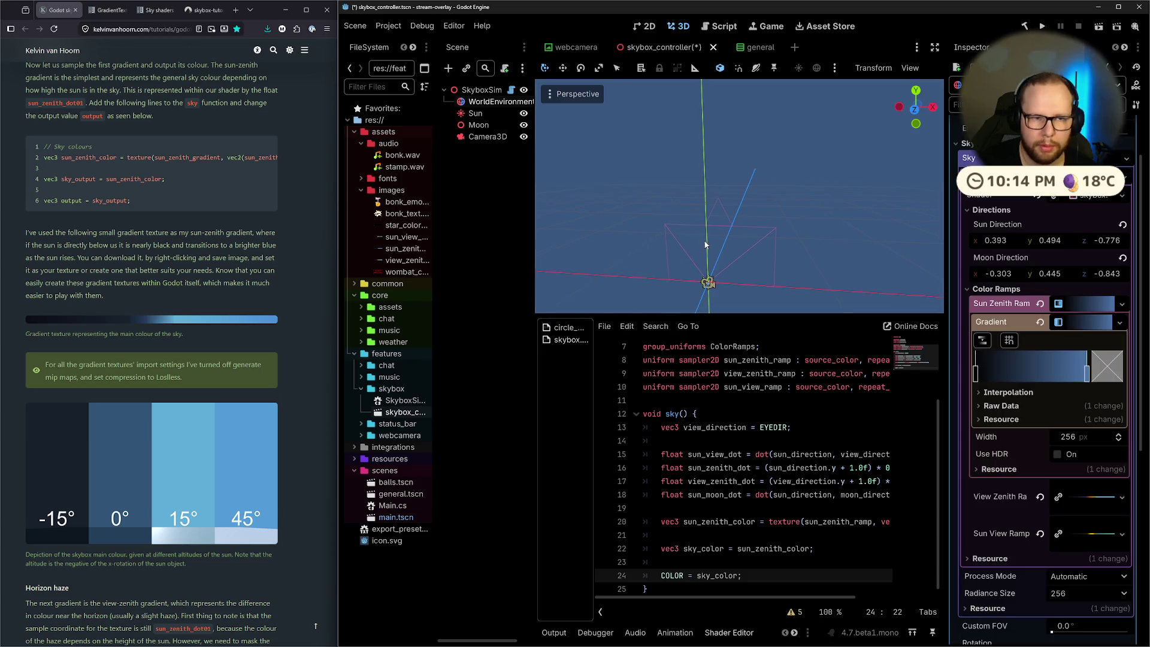
scroll(698, 228, down, 3)
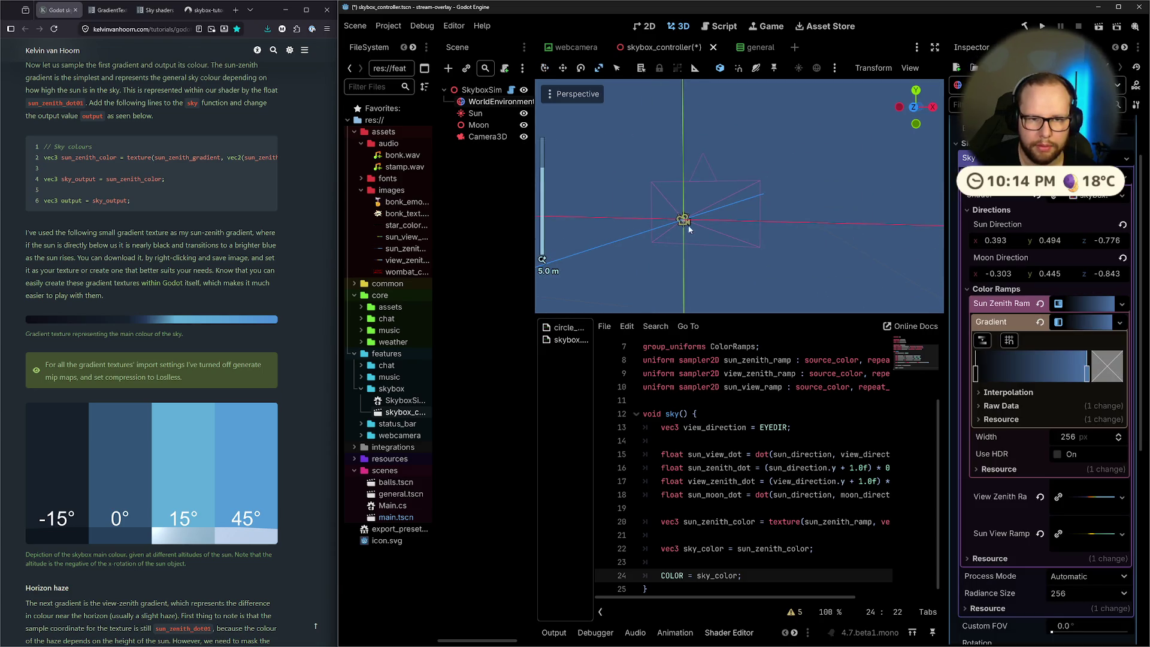
scroll(691, 240, up, 4)
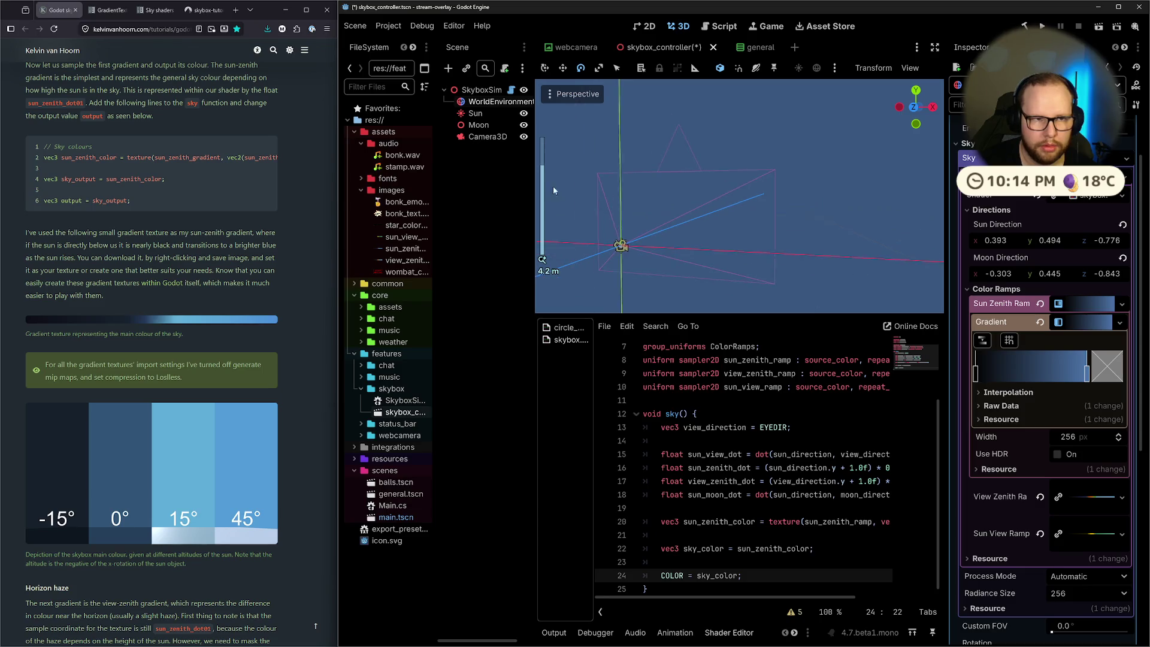
click(475, 113)
mouse_move(599, 229)
mouse_down()
mouse_move(561, 183)
mouse_move(582, 250)
mouse_move(850, 227)
mouse_up()
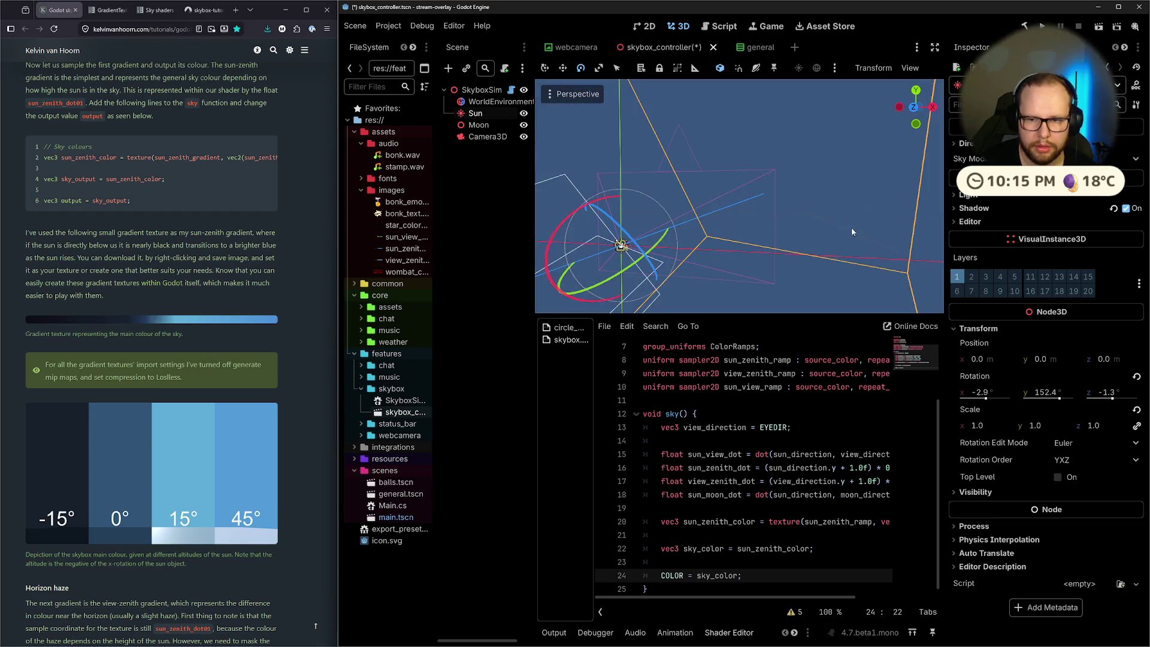
right_click(850, 227)
scroll(768, 251, down, 3)
click(490, 102)
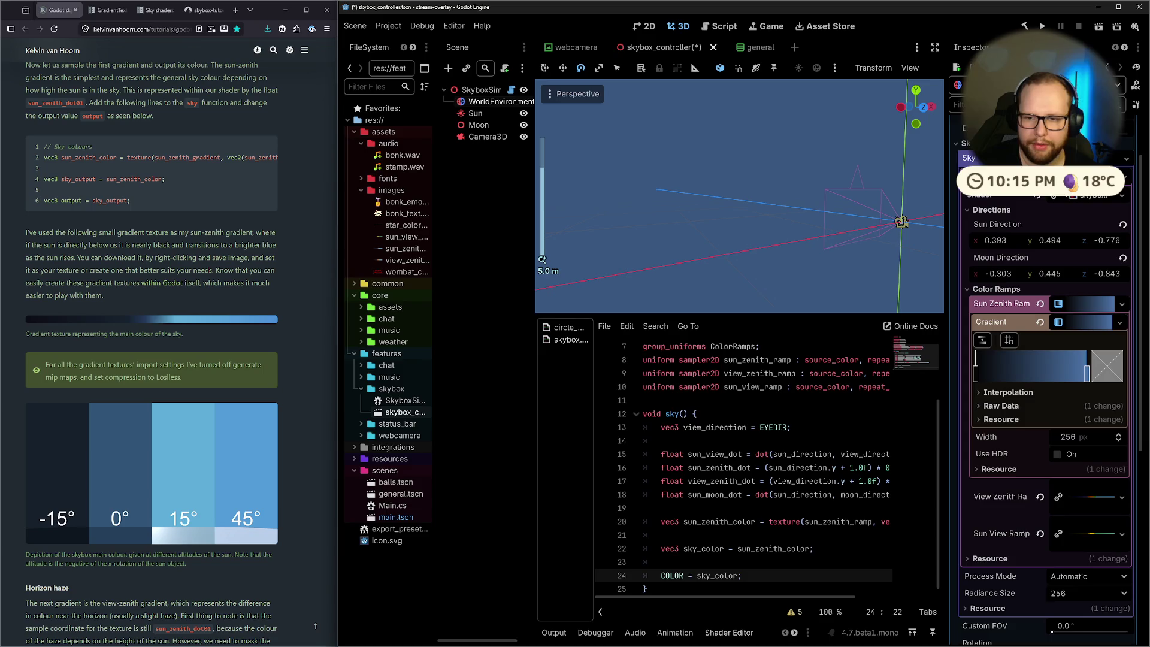
click(1040, 304)
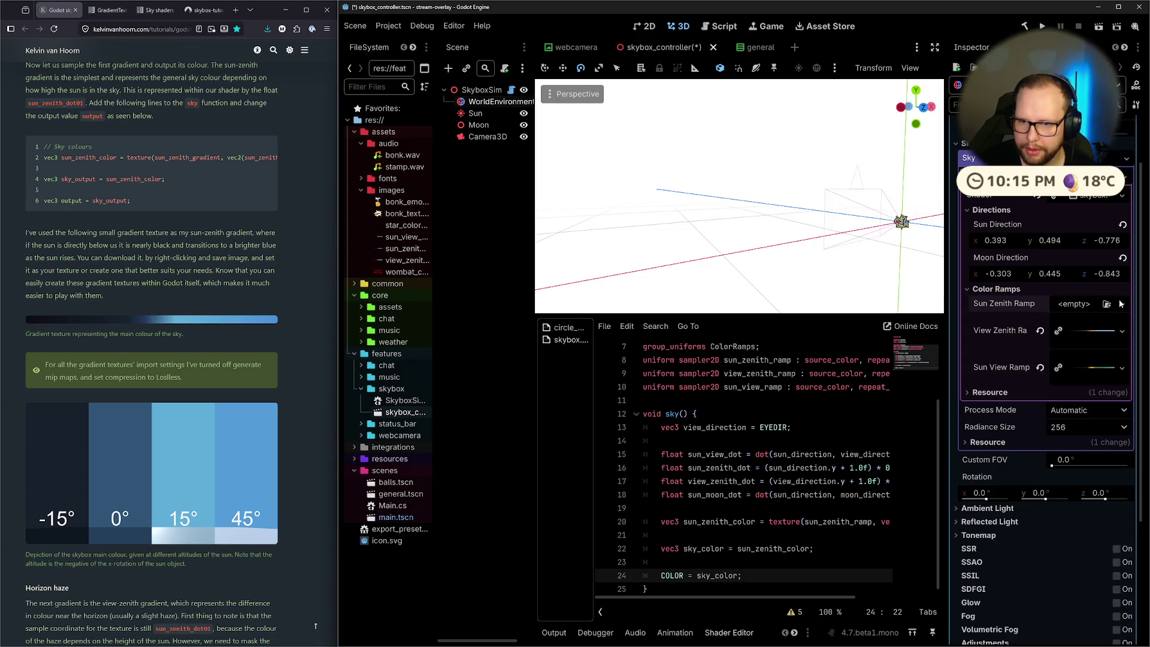
Quick-load sun_zenith_ramp.png into Sun Zenith Ramp, collapse its preview and save the scene
click(1106, 305)
double_click(533, 201)
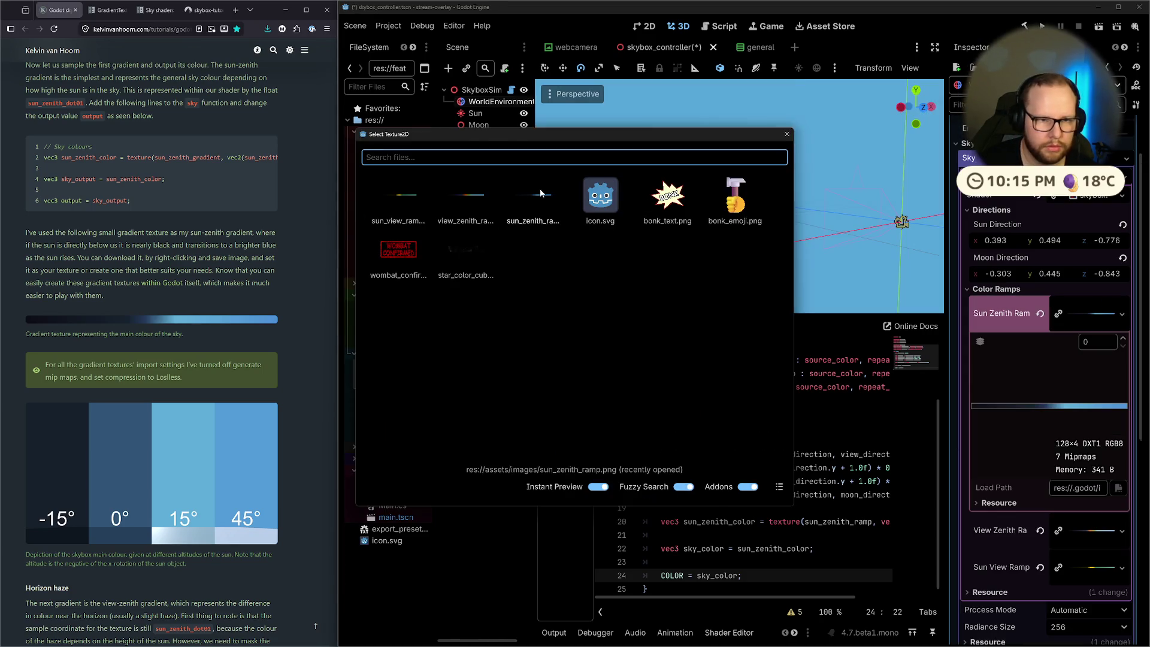
drag(867, 258, 894, 254)
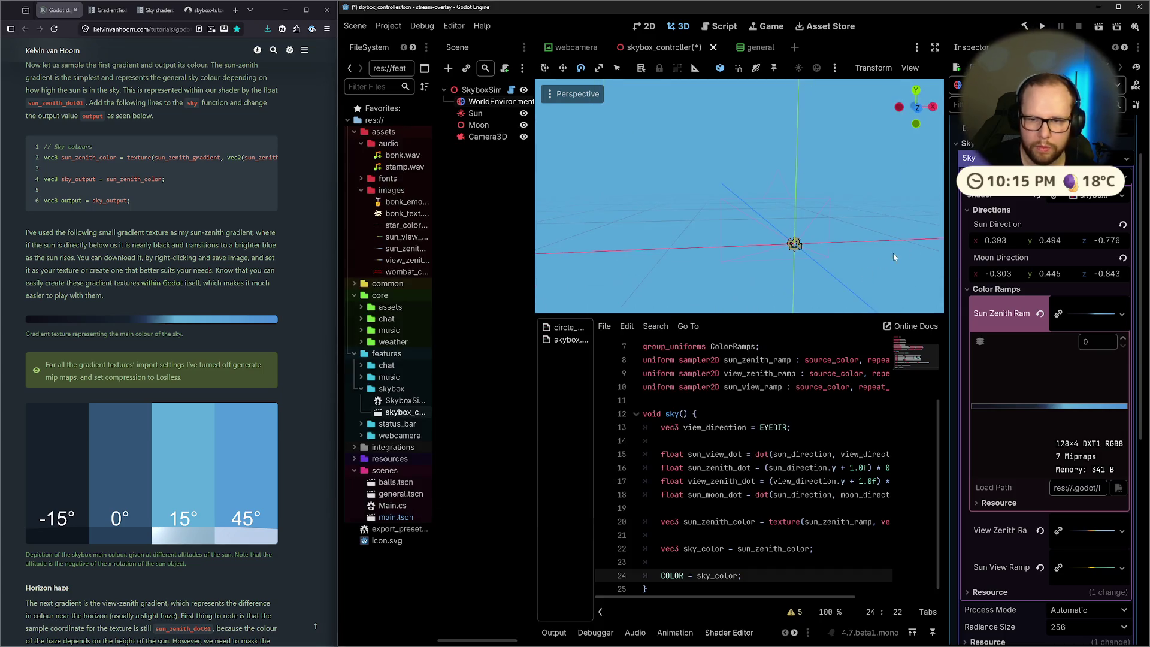
click(1091, 318)
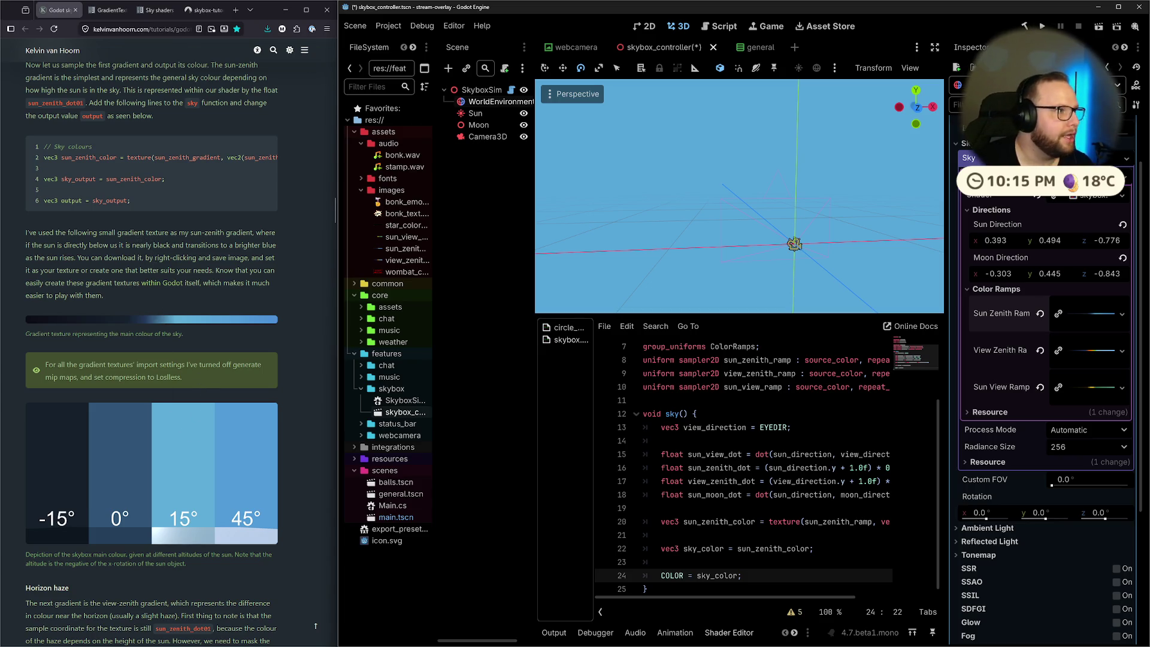
key(ctrl+s)
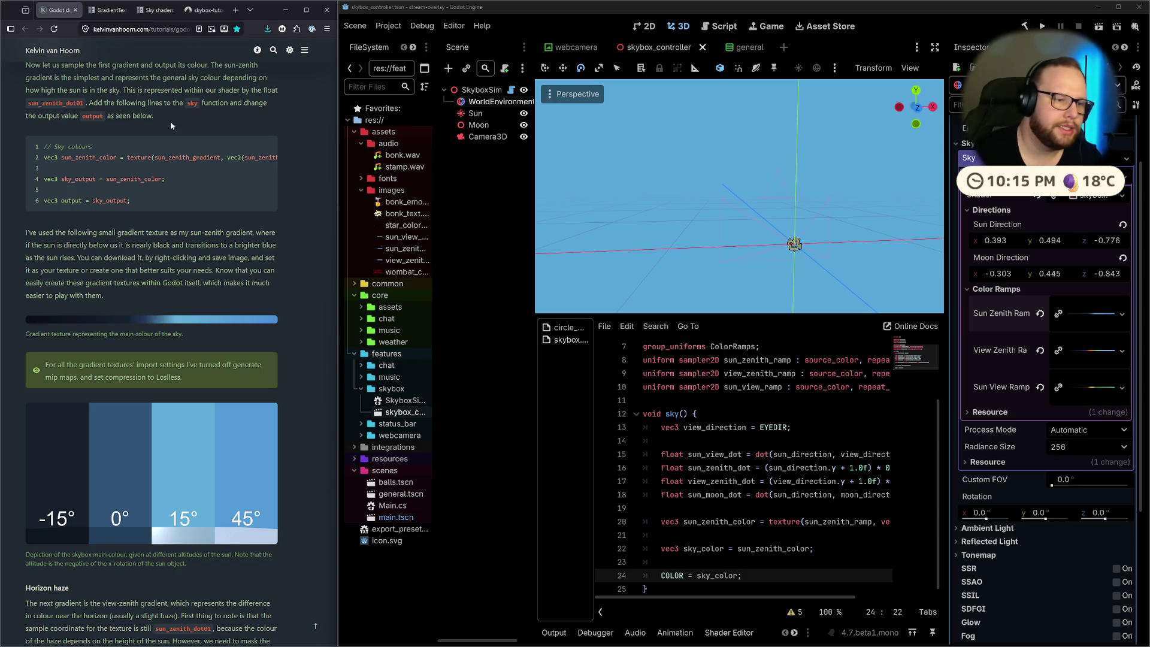
click(398, 239)
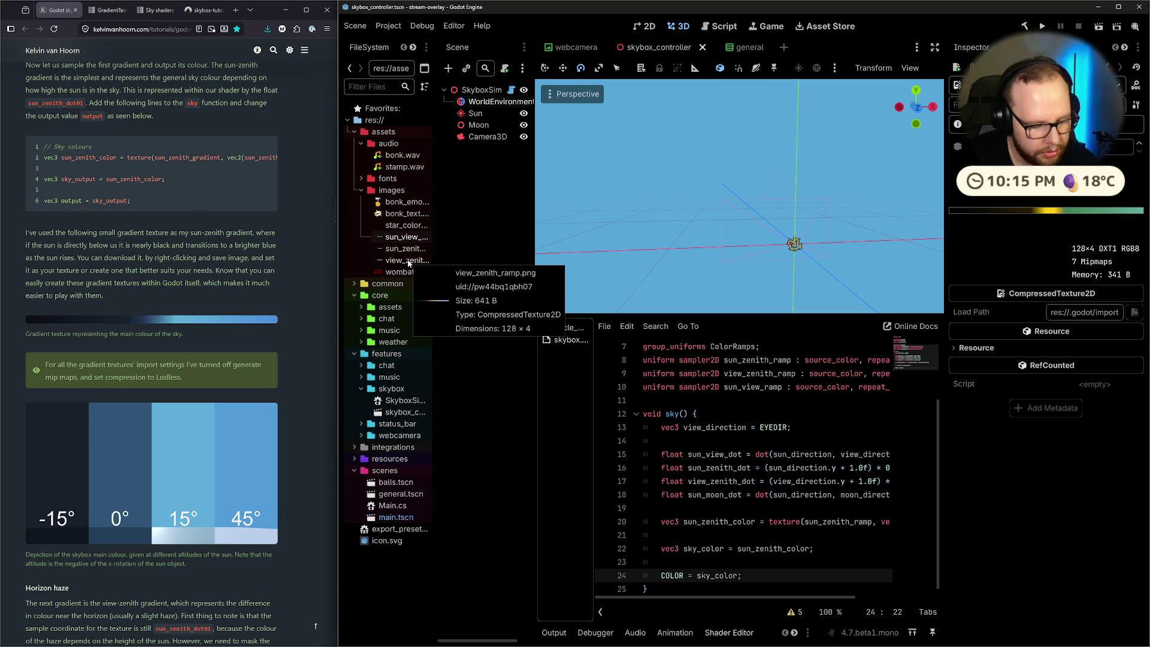
Select the three gradient ramp images and turn off mipmap generation in their import settings
shift+click(399, 262)
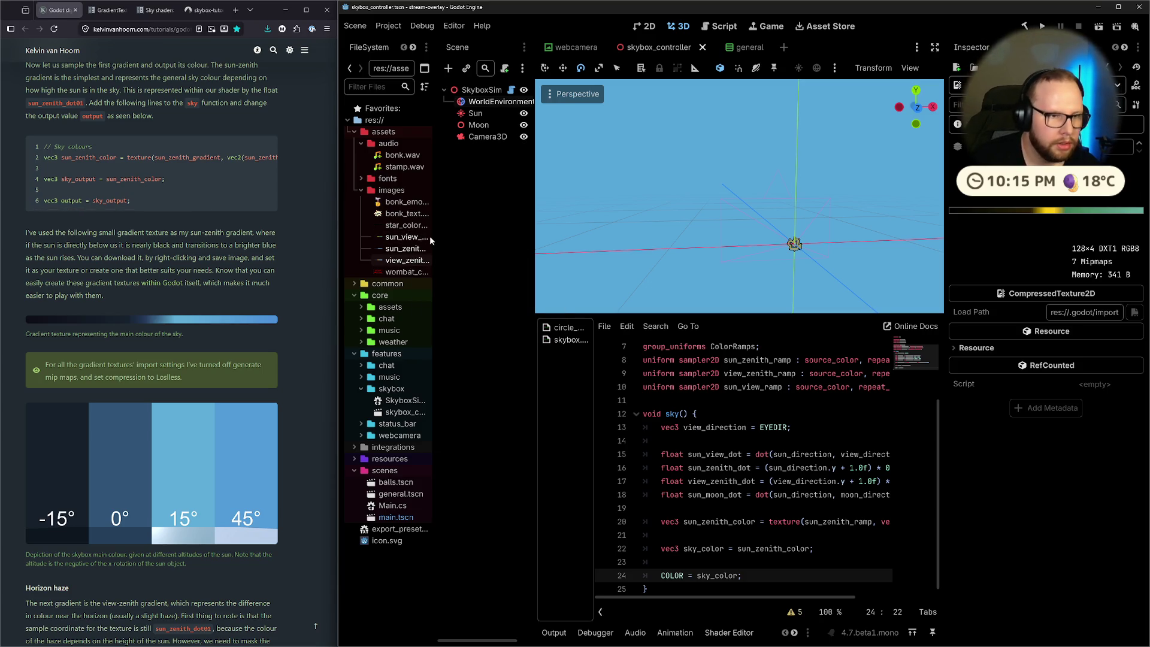
drag(435, 89, 489, 90)
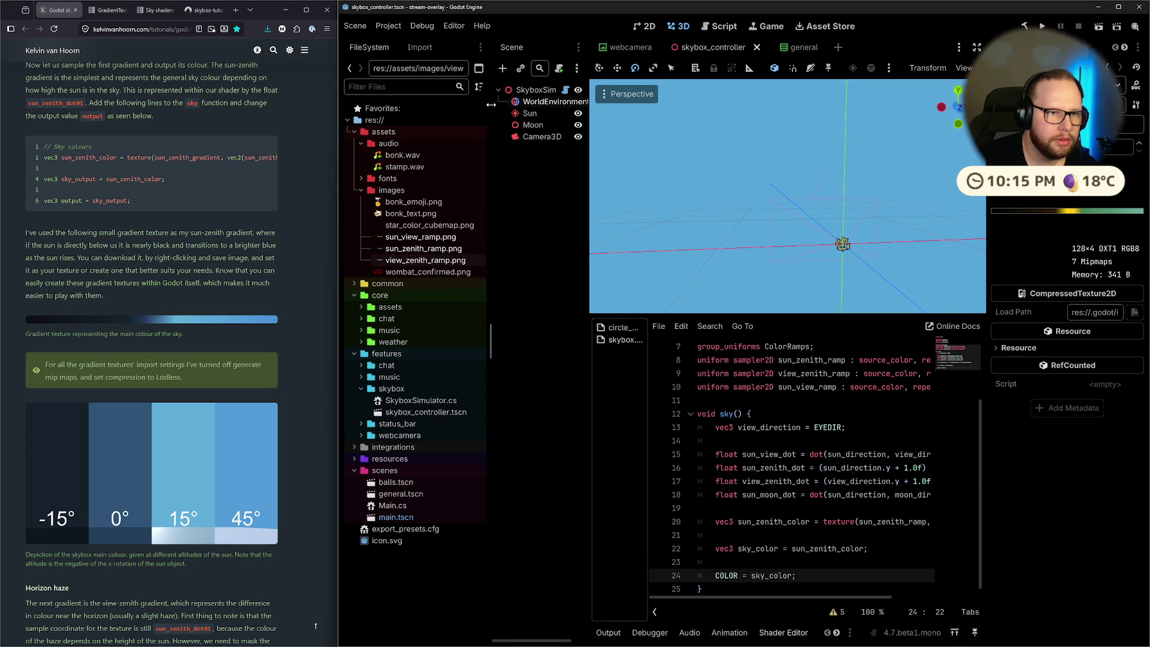
click(413, 47)
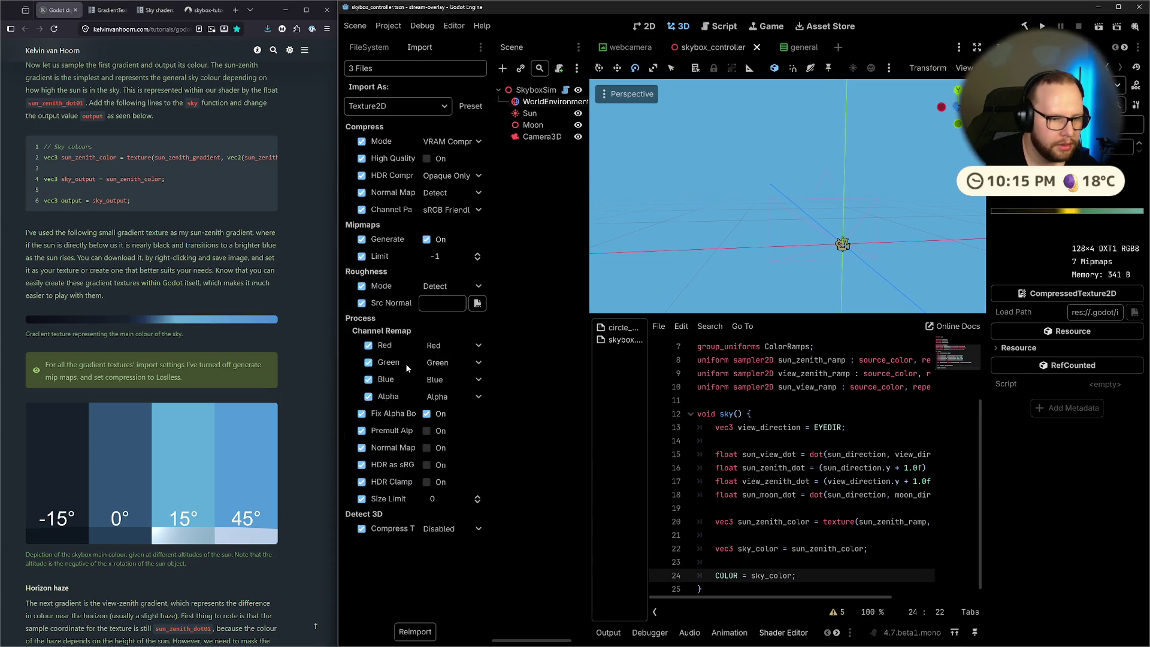
click(372, 241)
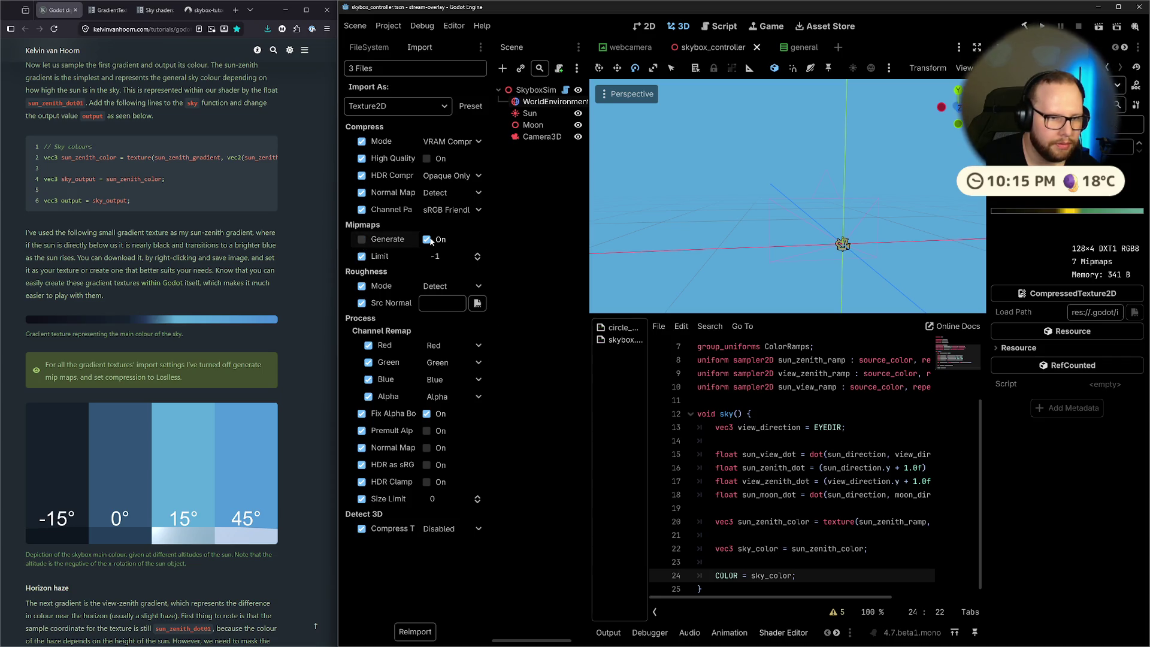
click(361, 240)
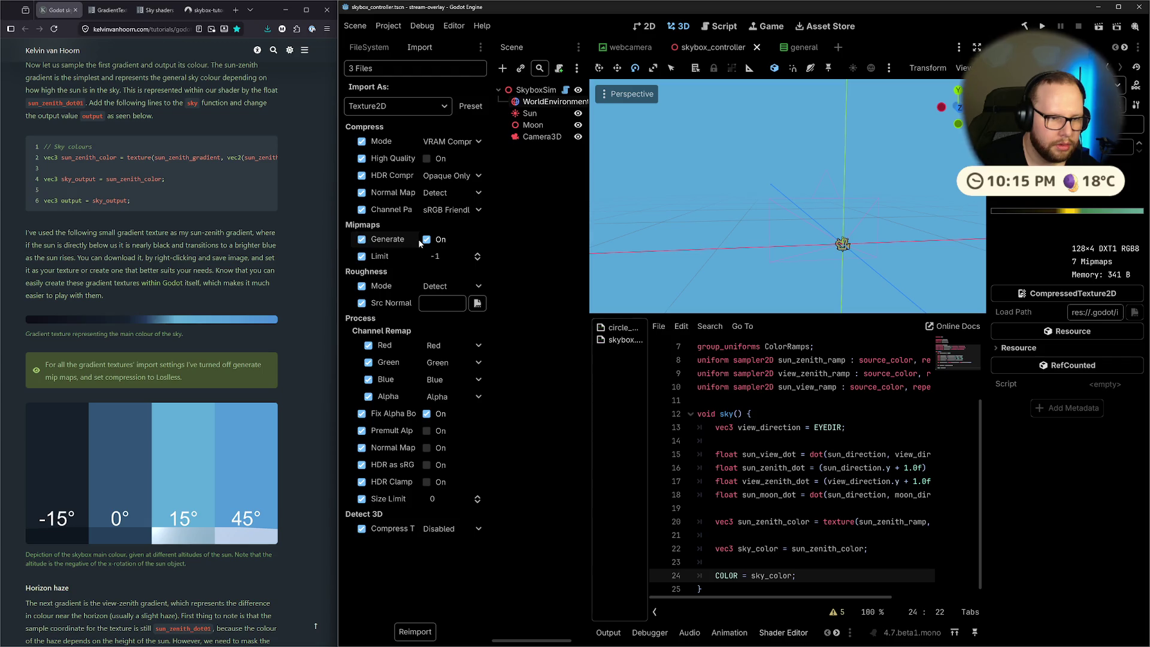
drag(490, 236, 526, 236)
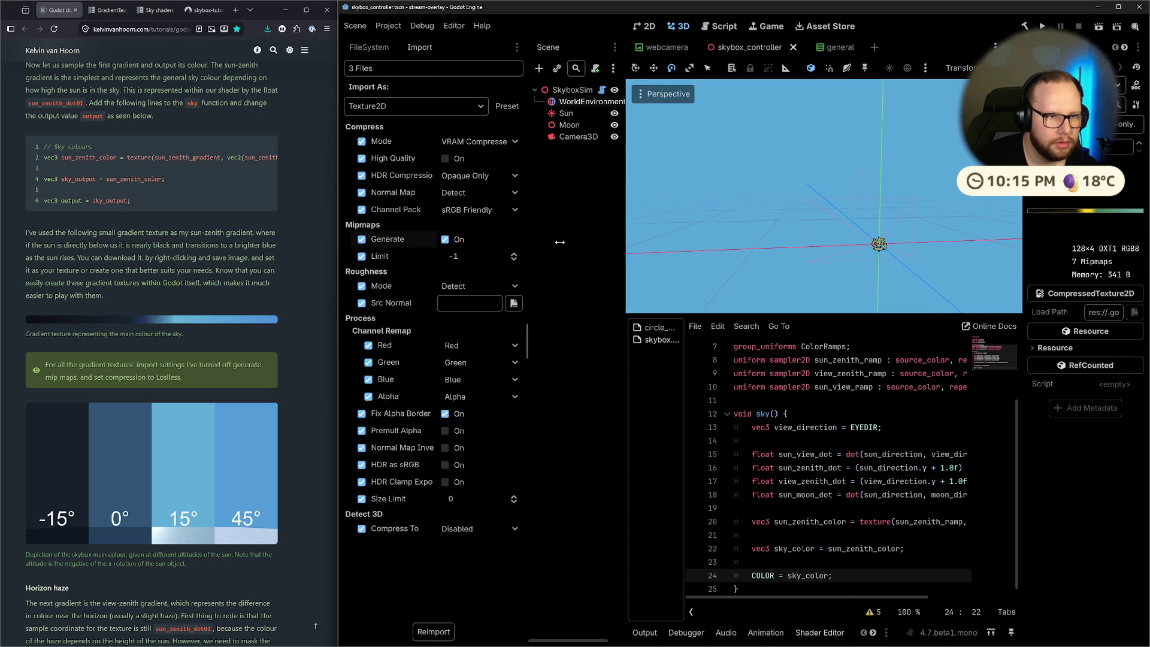
click(445, 240)
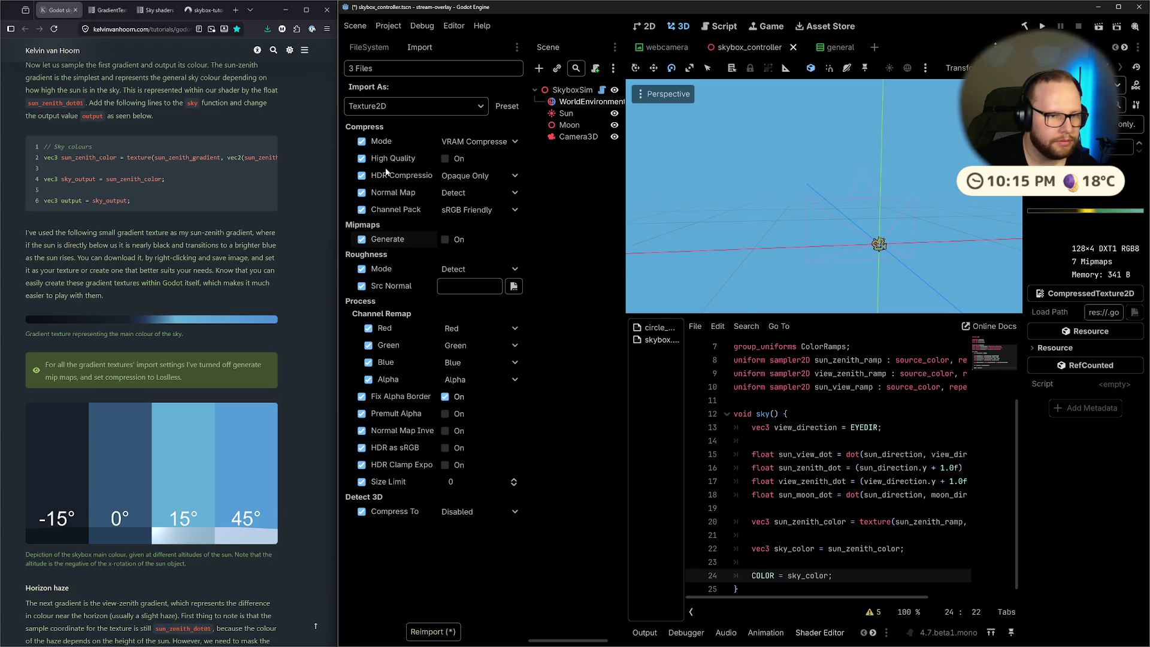
Set the ramps' compression mode to Lossless and reimport them
click(473, 512)
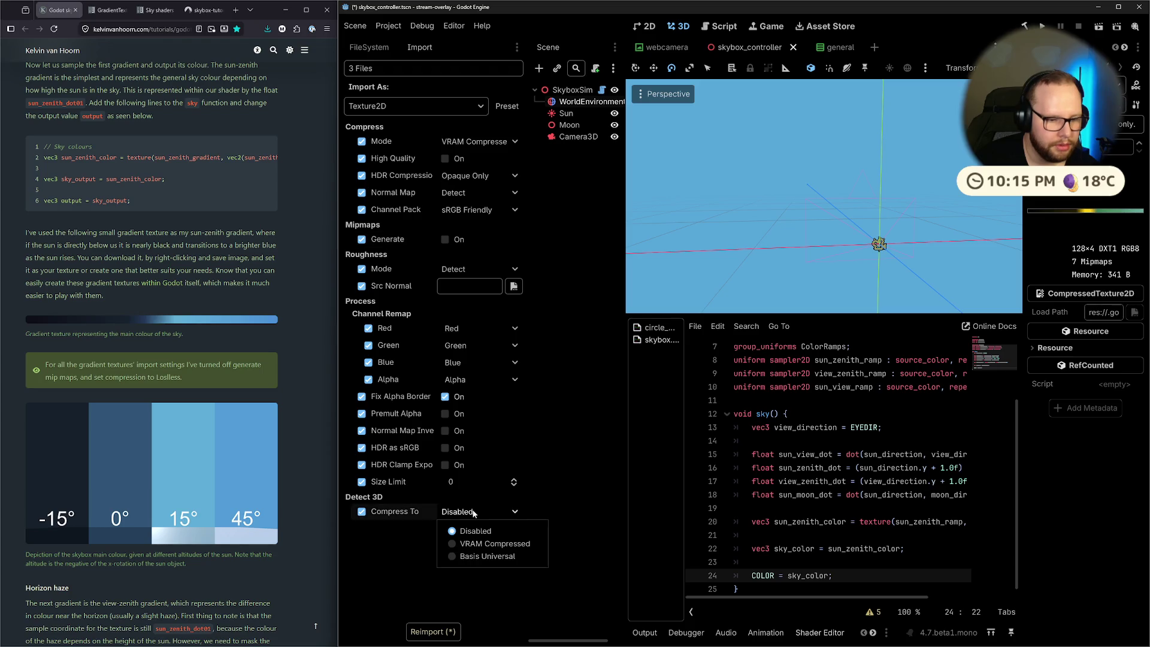
click(507, 506)
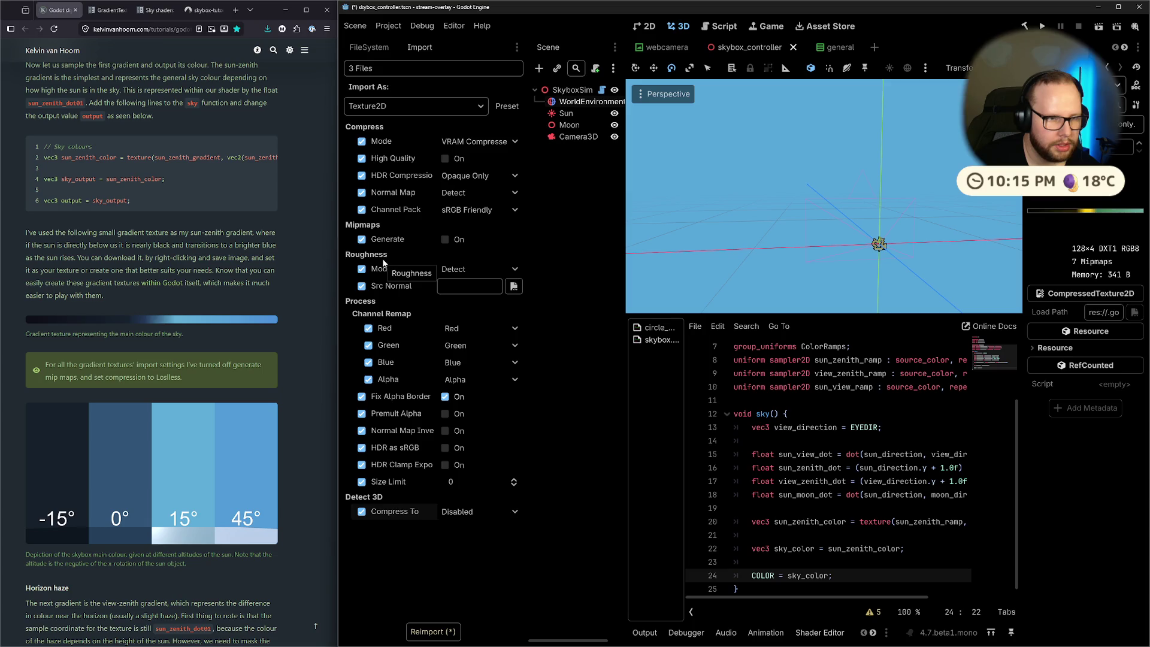
click(458, 210)
click(594, 210)
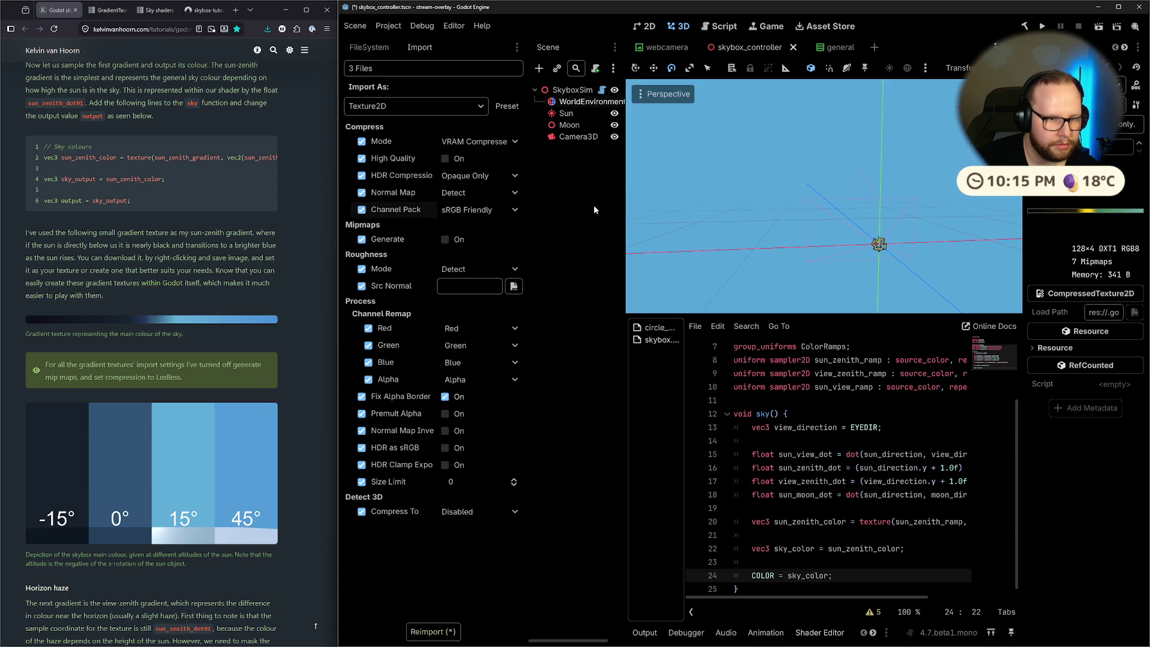
click(475, 197)
click(501, 177)
click(498, 142)
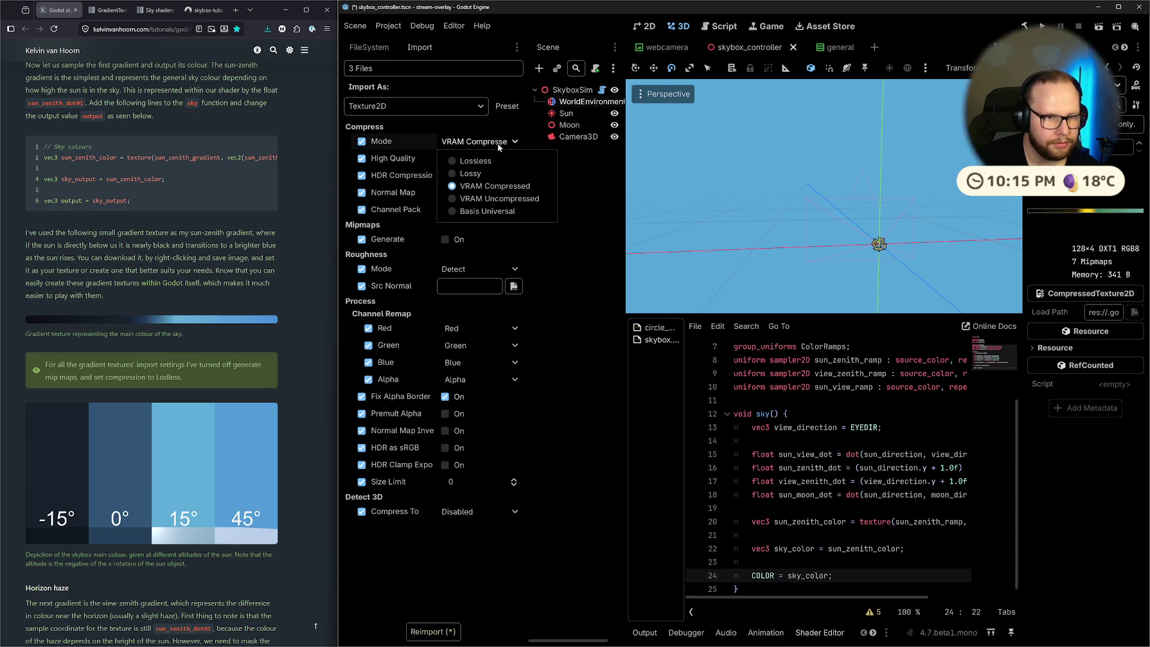
click(450, 161)
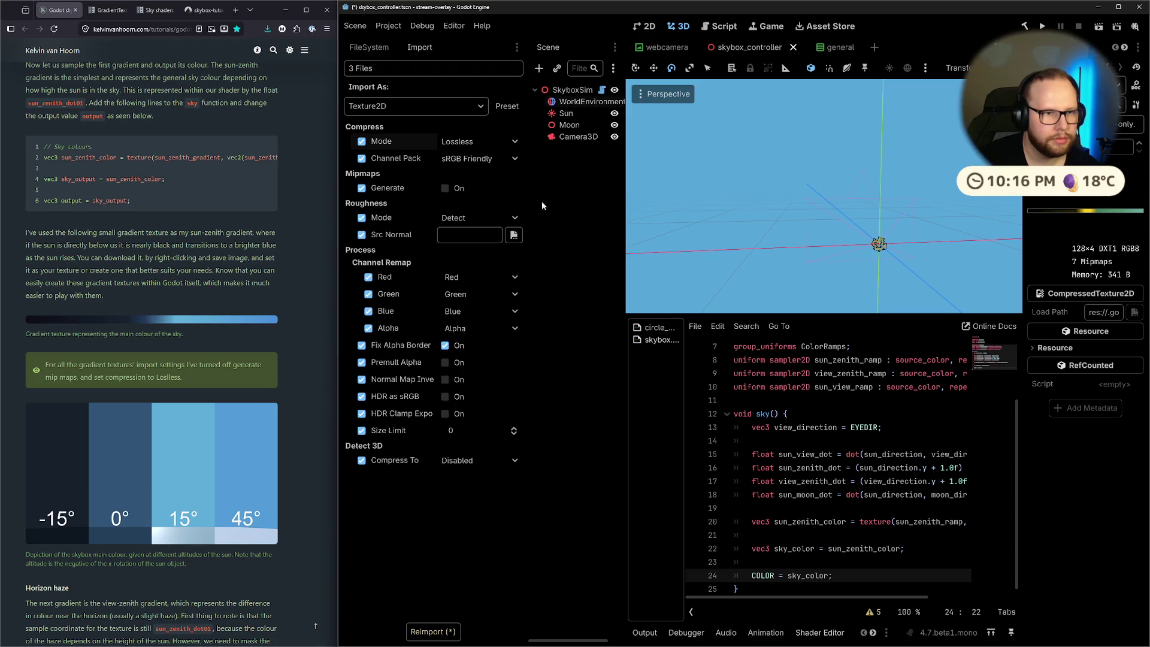
click(443, 633)
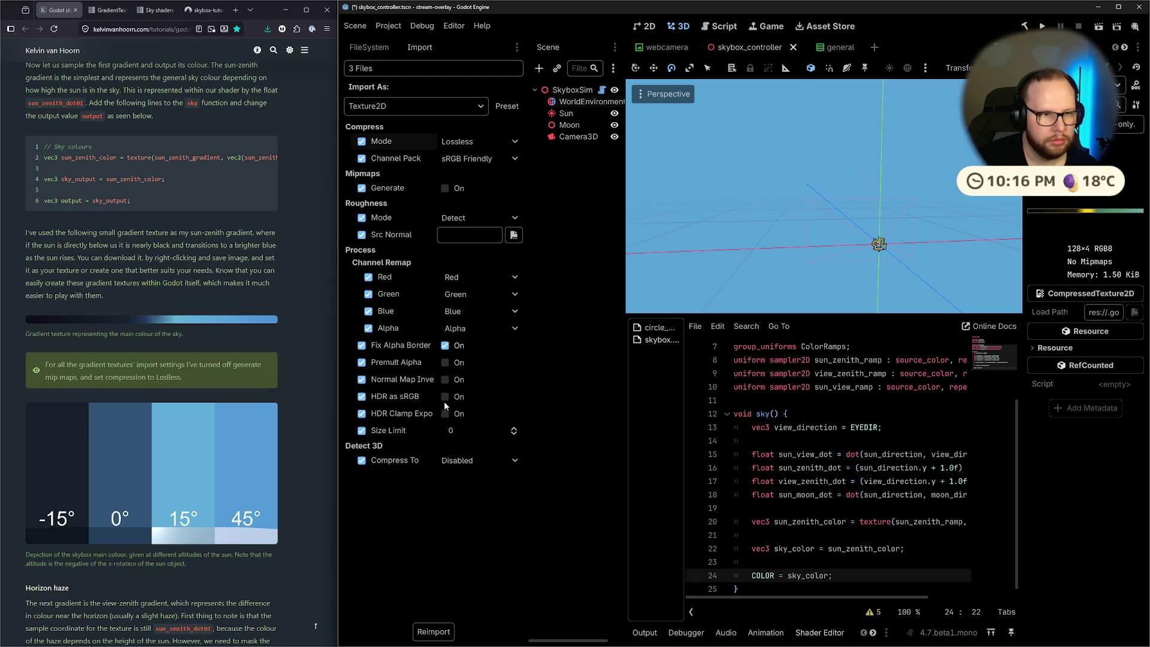
Back in the FileSystem, inspect the reimported ramp textures, ending on sun_zenith_ramp.png
click(369, 46)
click(423, 248)
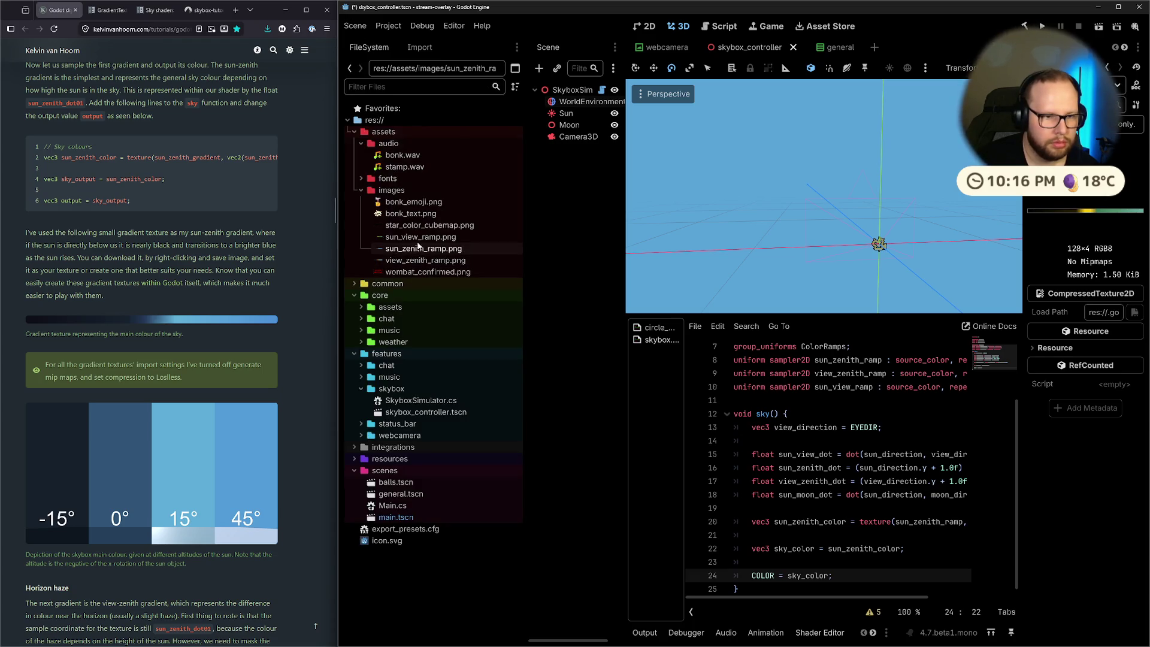
click(419, 237)
click(423, 250)
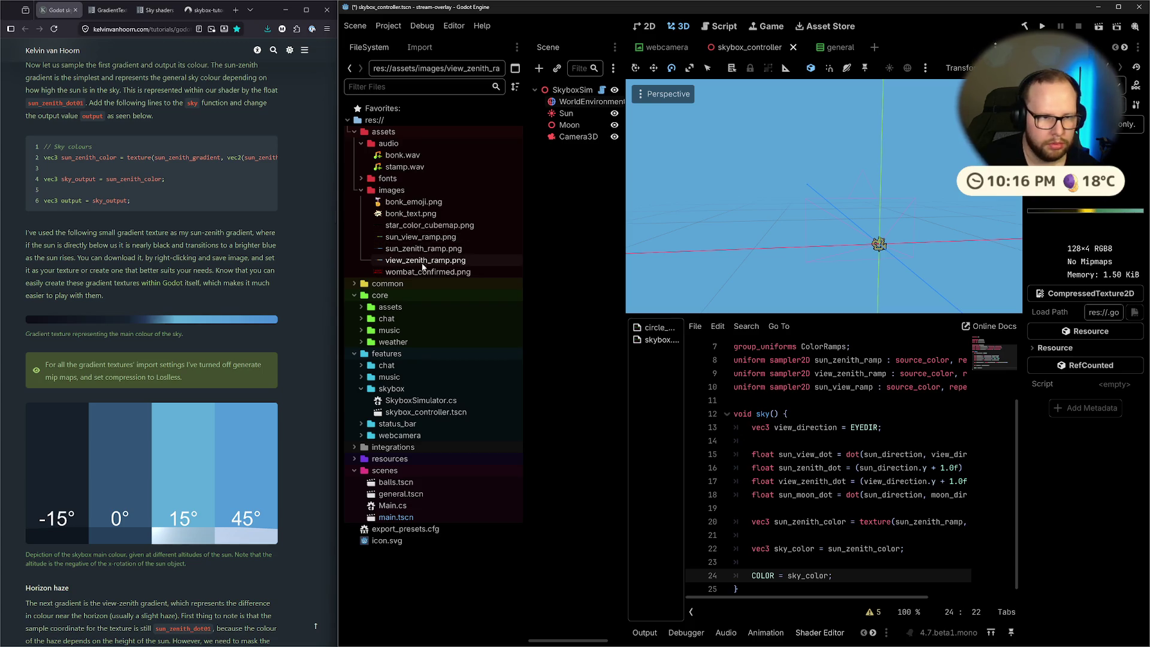
click(418, 273)
click(413, 260)
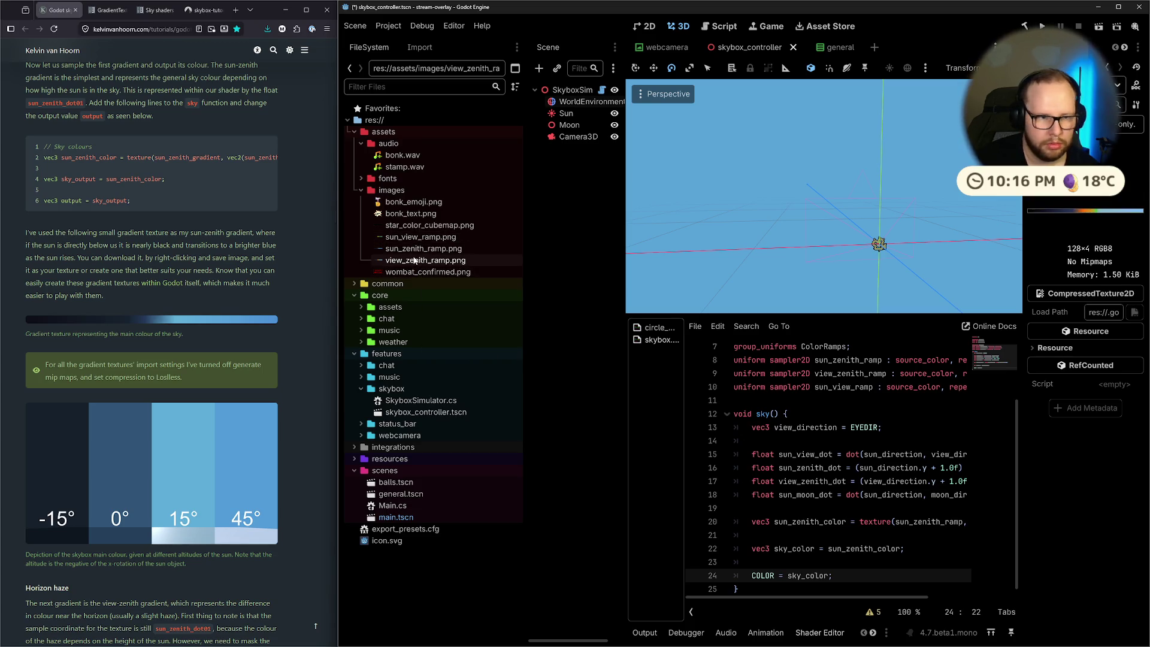
click(411, 248)
click(407, 237)
click(406, 225)
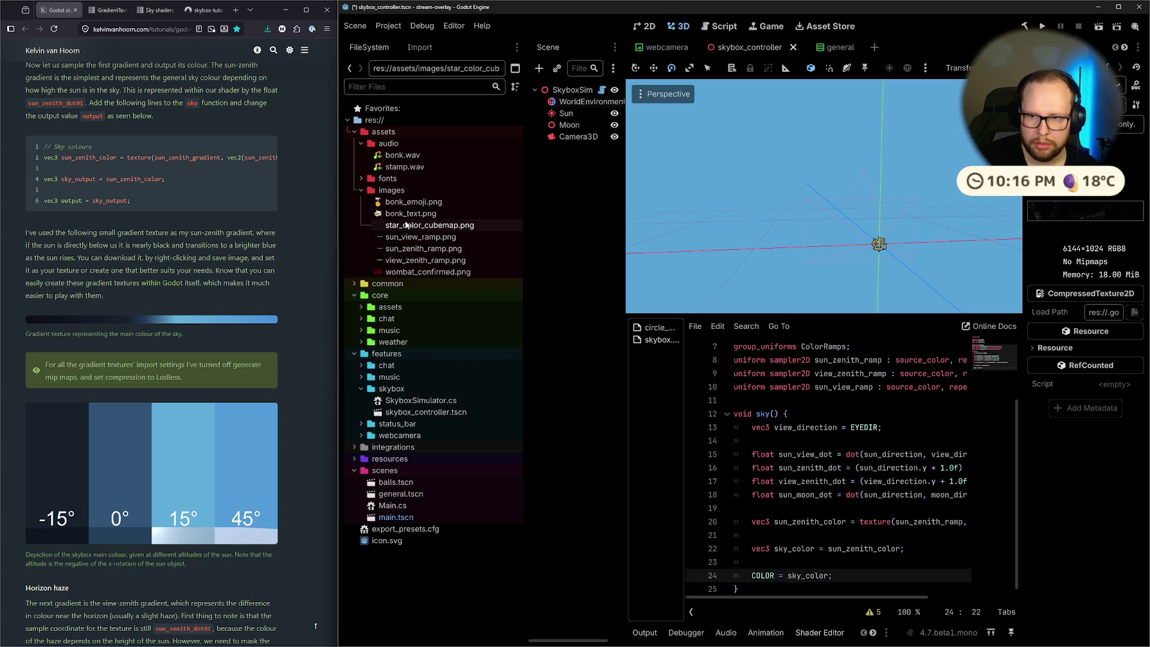
click(411, 233)
click(419, 249)
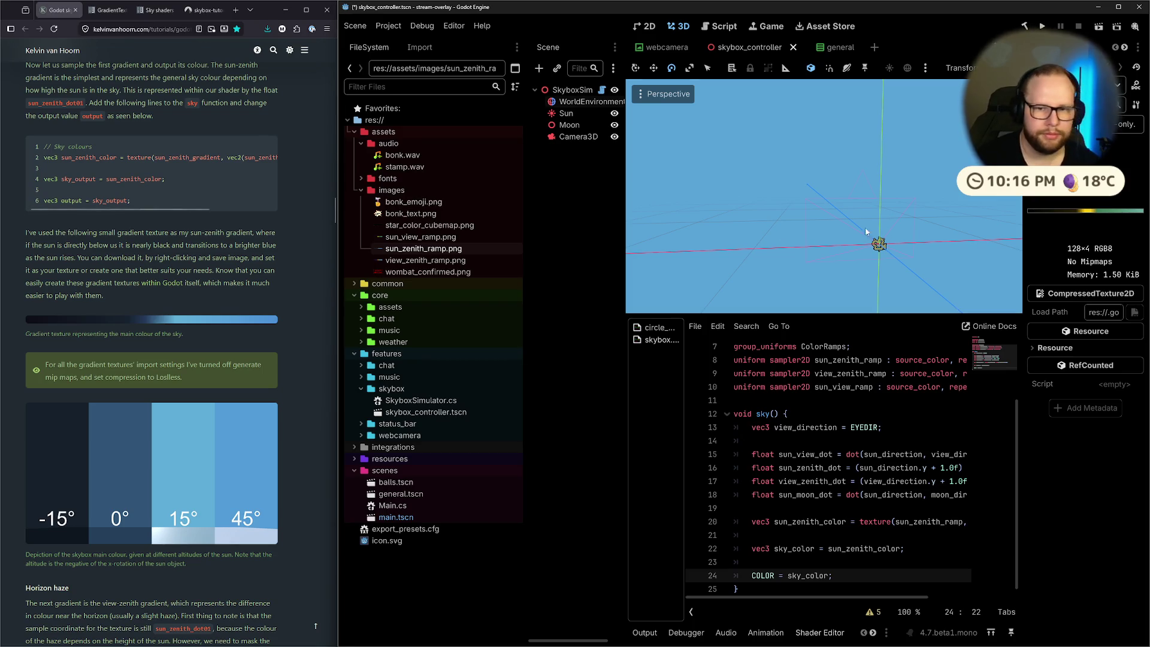
scroll(275, 231, down, 3)
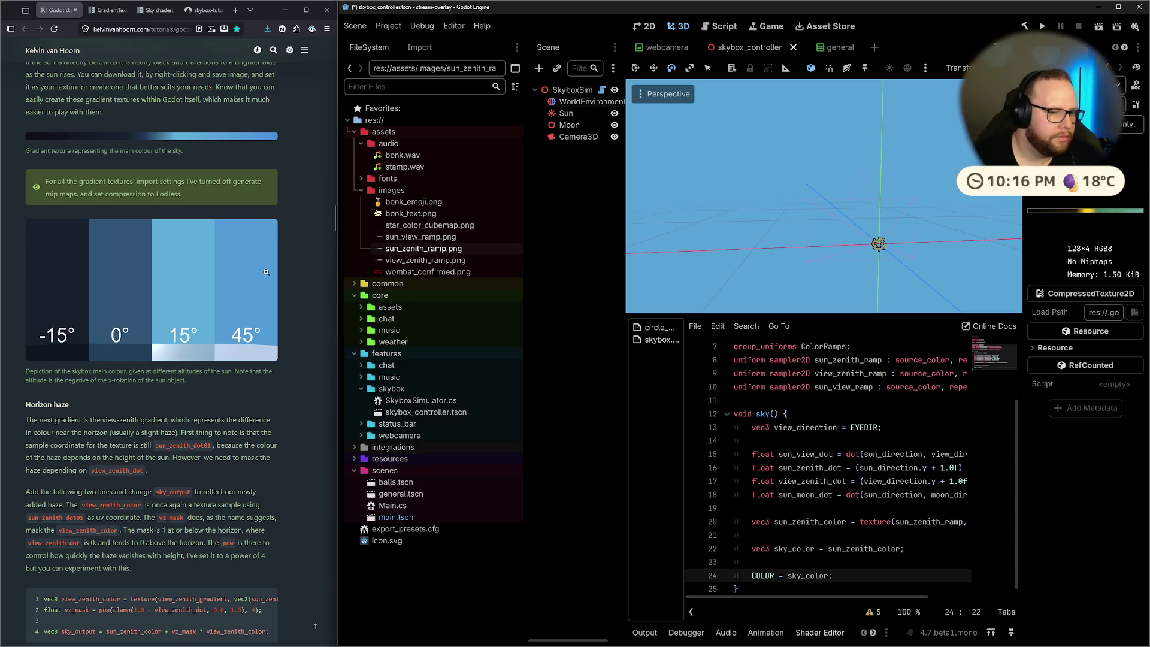
Scroll to the Horizon haze section and highlight its notes on haze colour and sample coordinate
scroll(238, 349, down, 2)
scroll(23, 336, down, 2)
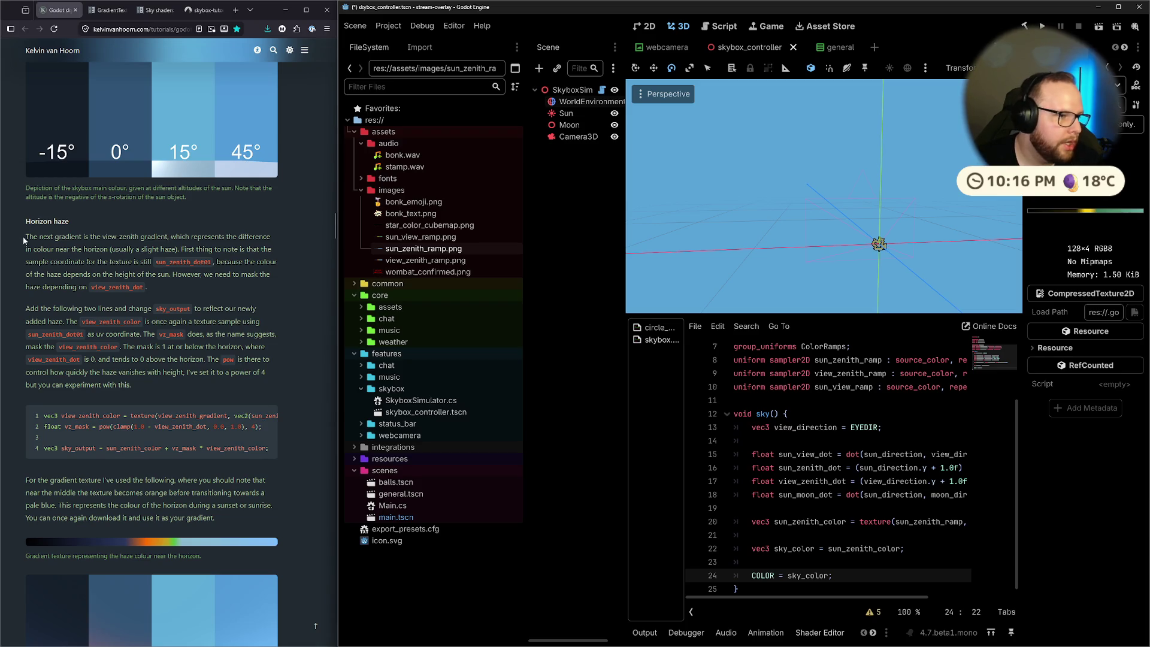
drag(24, 236, 165, 236)
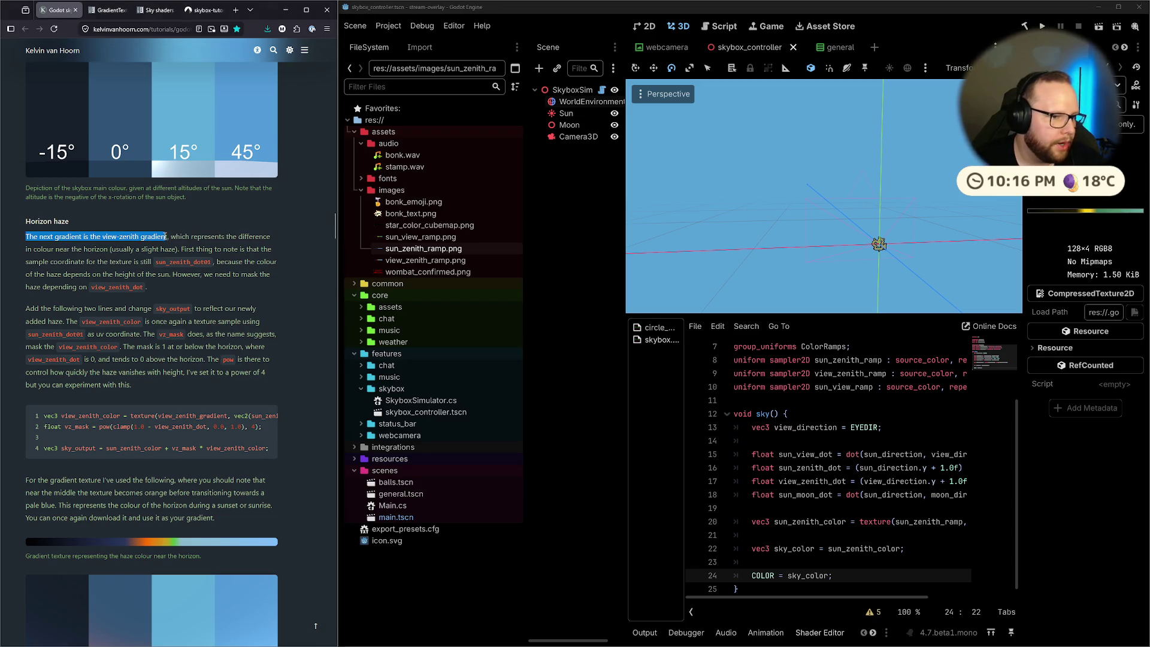
click(210, 248)
drag(25, 248, 110, 249)
click(168, 253)
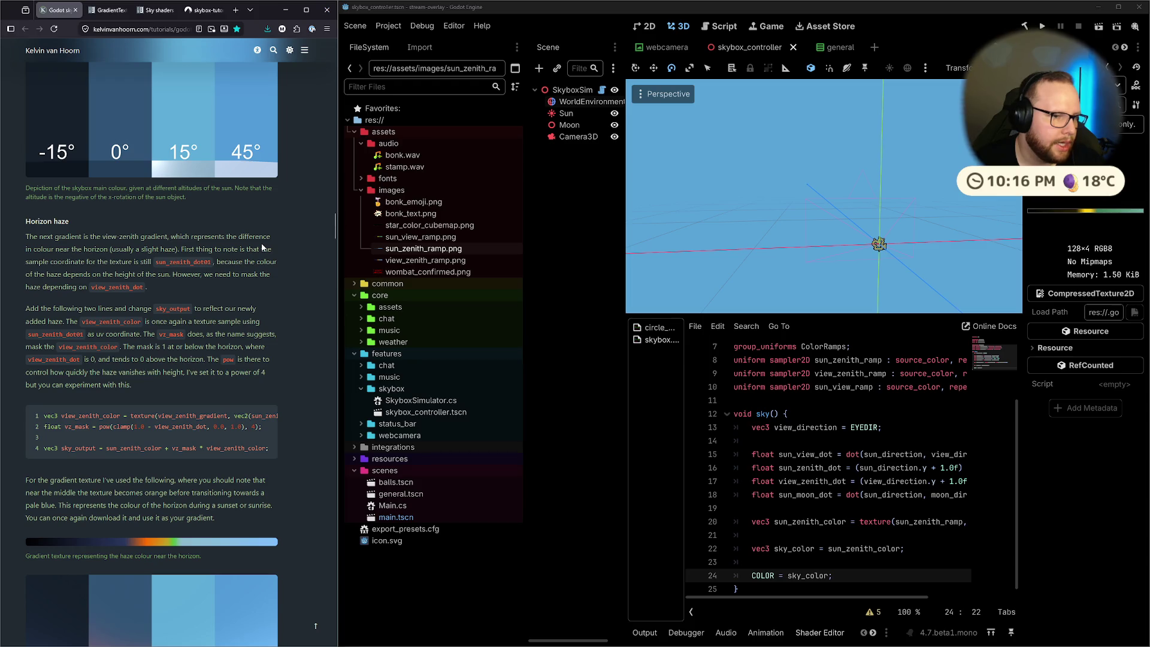
mouse_move(176, 248)
mouse_down()
mouse_move(228, 249)
mouse_move(81, 274)
mouse_move(109, 260)
mouse_move(256, 263)
mouse_move(40, 285)
mouse_move(138, 279)
mouse_up()
click(257, 263)
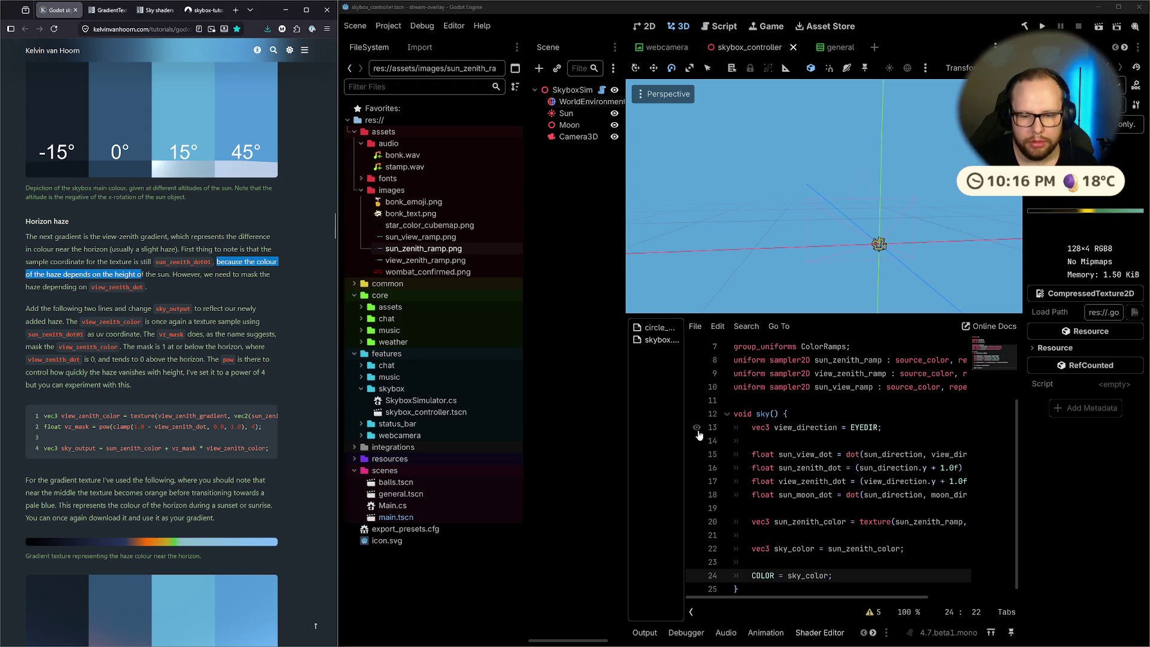
click(767, 600)
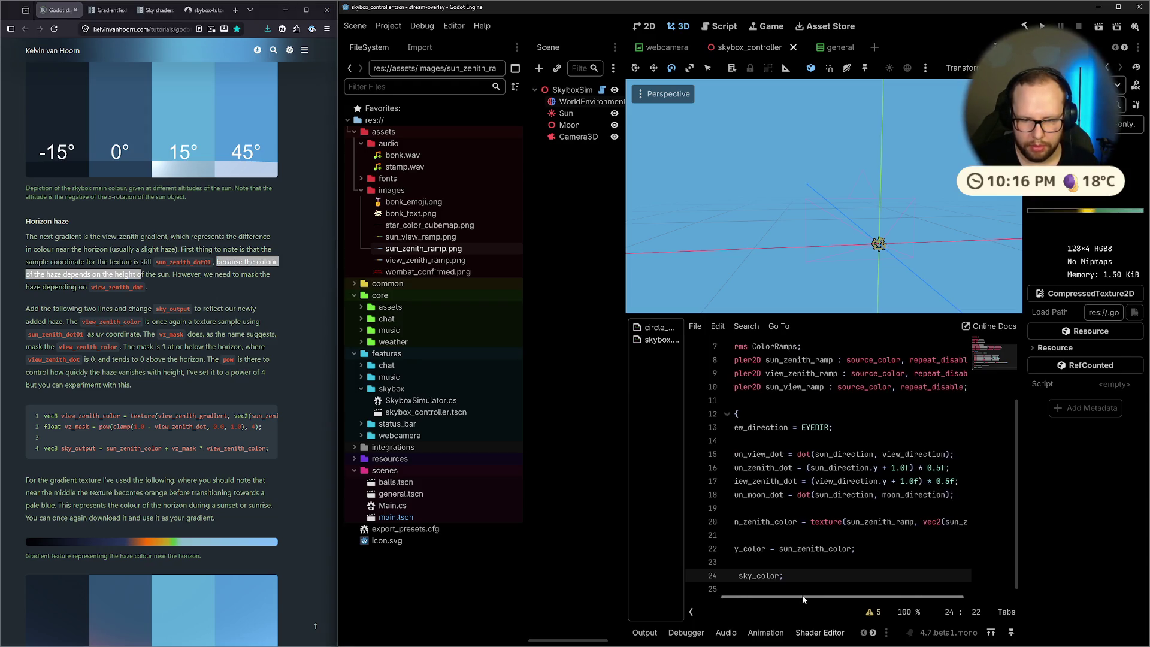
Insert blank lines above the texture lookup and paste a copy of the two zenith dot lines there
scroll(772, 593, right, 2)
click(828, 518)
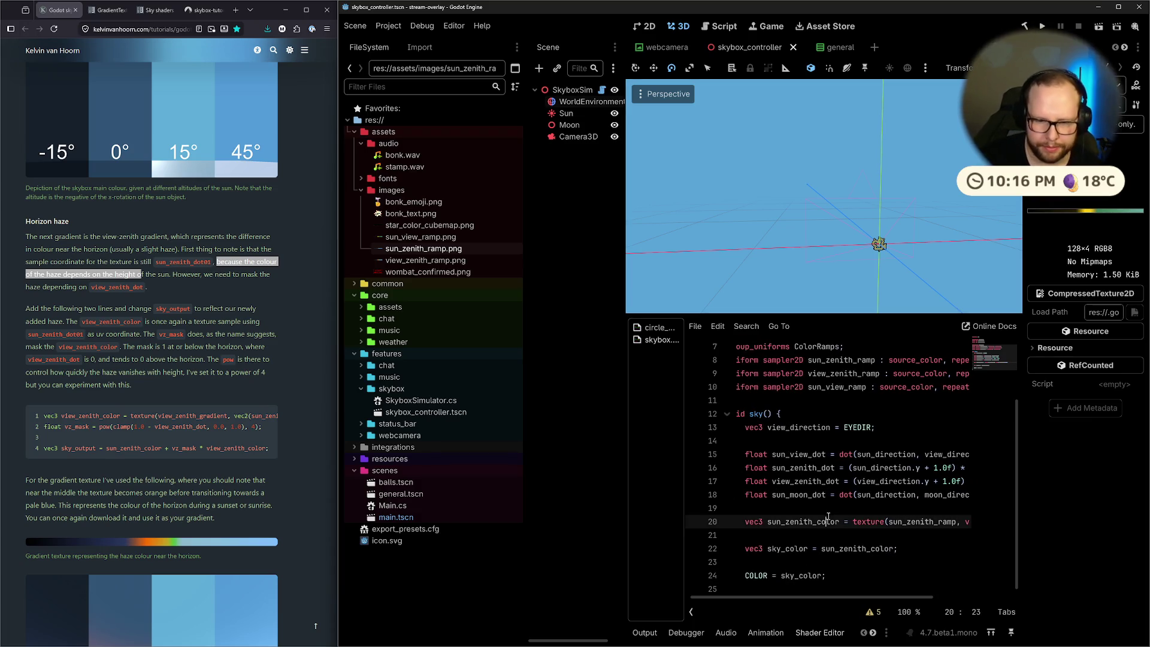
key(Up)
key(Return)
key(Return)
key(Up)
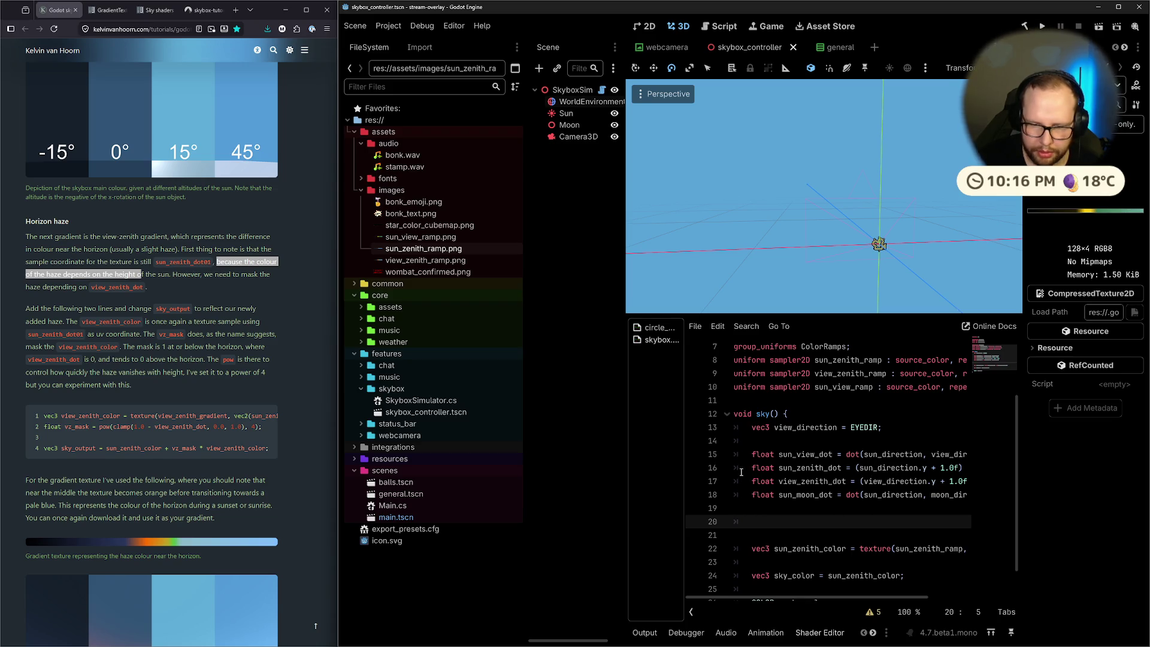
mouse_move(748, 468)
mouse_down()
mouse_move(958, 468)
mouse_move(975, 481)
mouse_up()
key(ctrl+c)
click(794, 522)
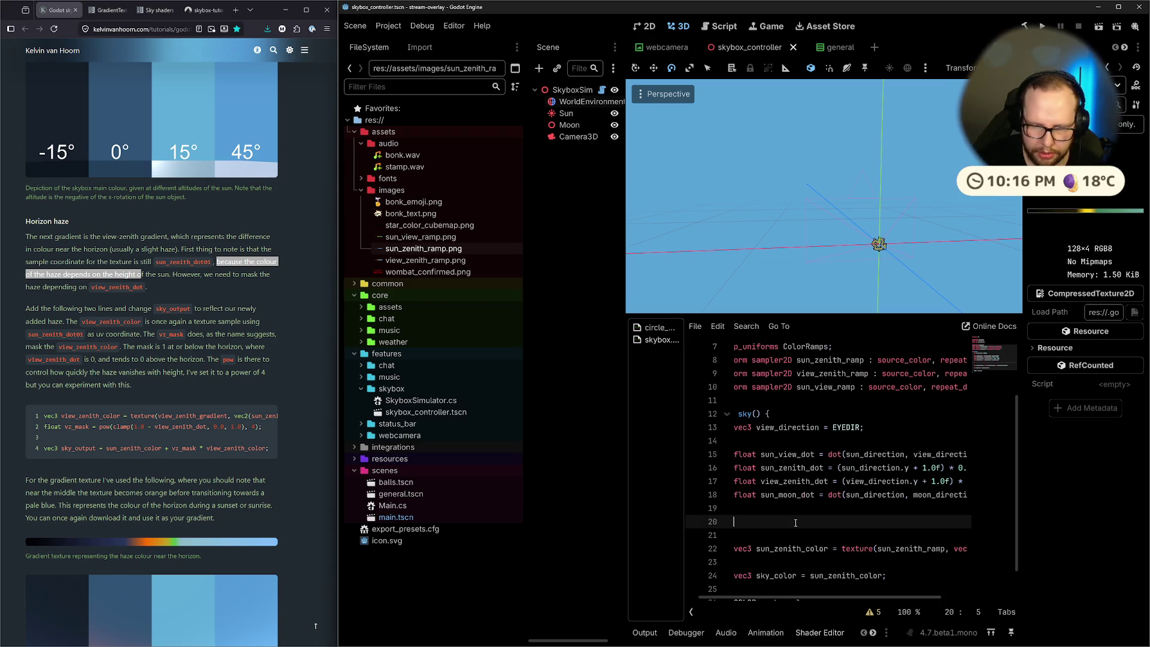
key(ctrl+v)
Rename the copied variable to sun_zenith_dot_abs and reuse that name on line 21
drag(773, 602, 710, 583)
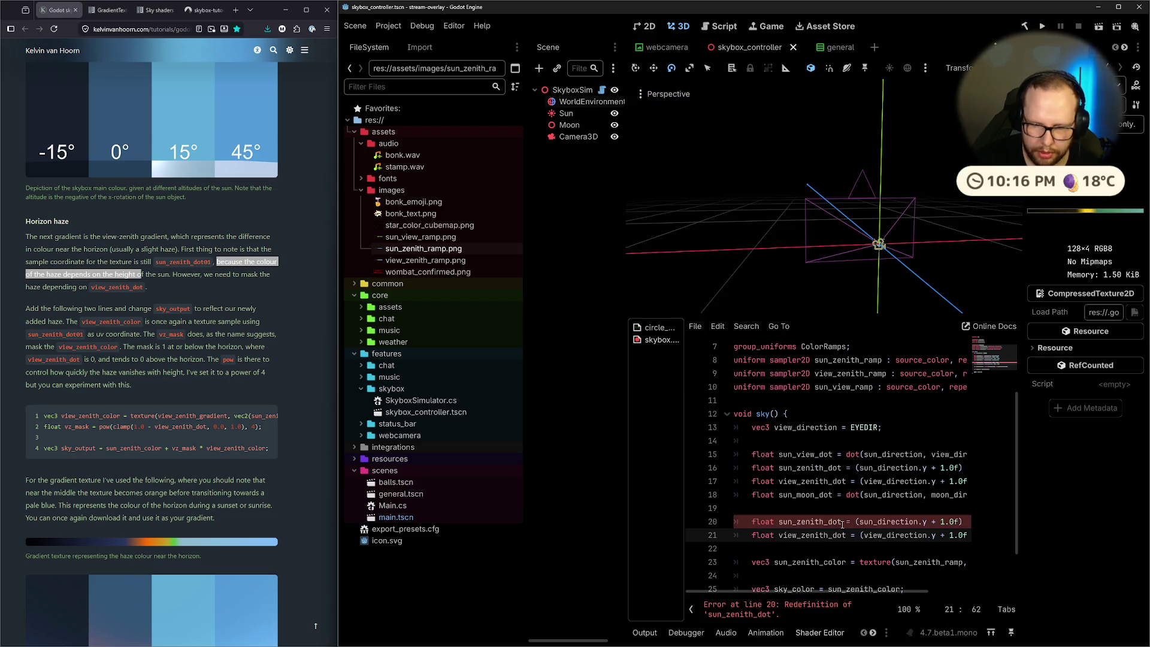
click(845, 521)
text(_normalised)
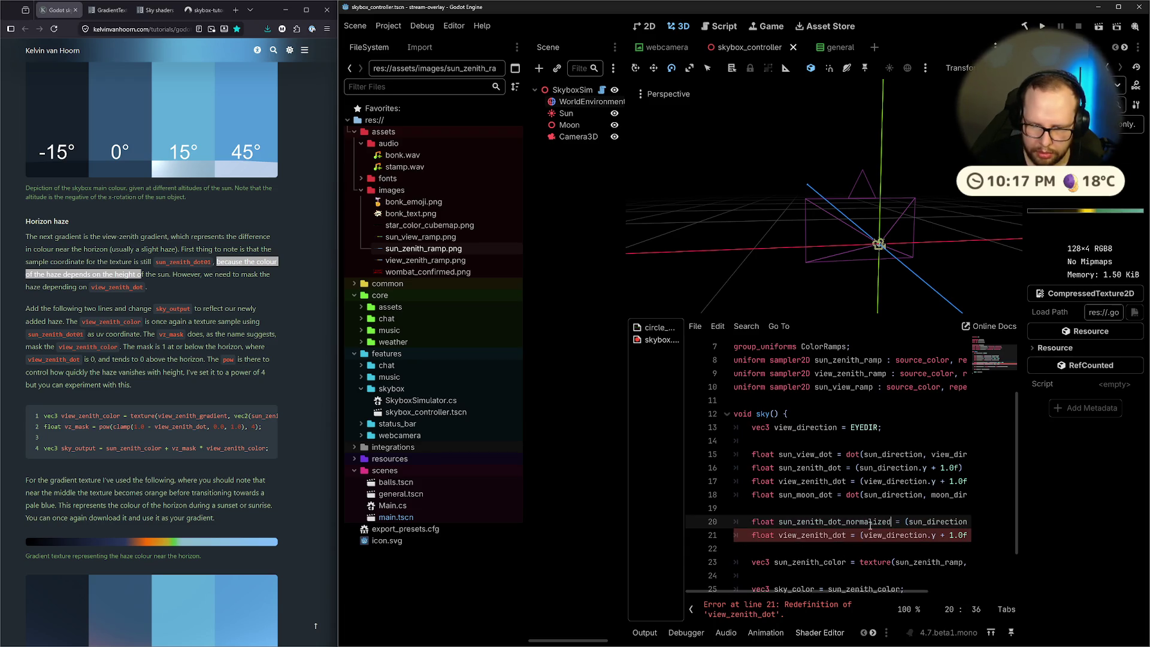
mouse_move(859, 591)
mouse_down()
mouse_move(896, 592)
mouse_move(865, 591)
mouse_up()
key(shift+Left)
key(shift+Left)
key(shift+Left)
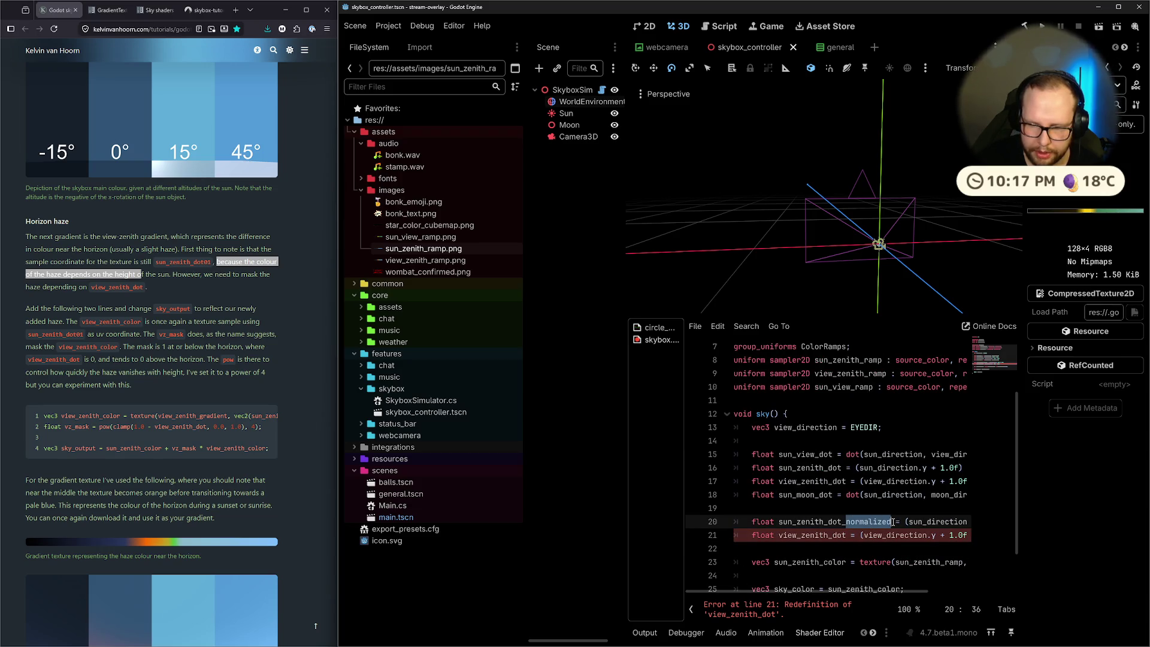
text(abs)
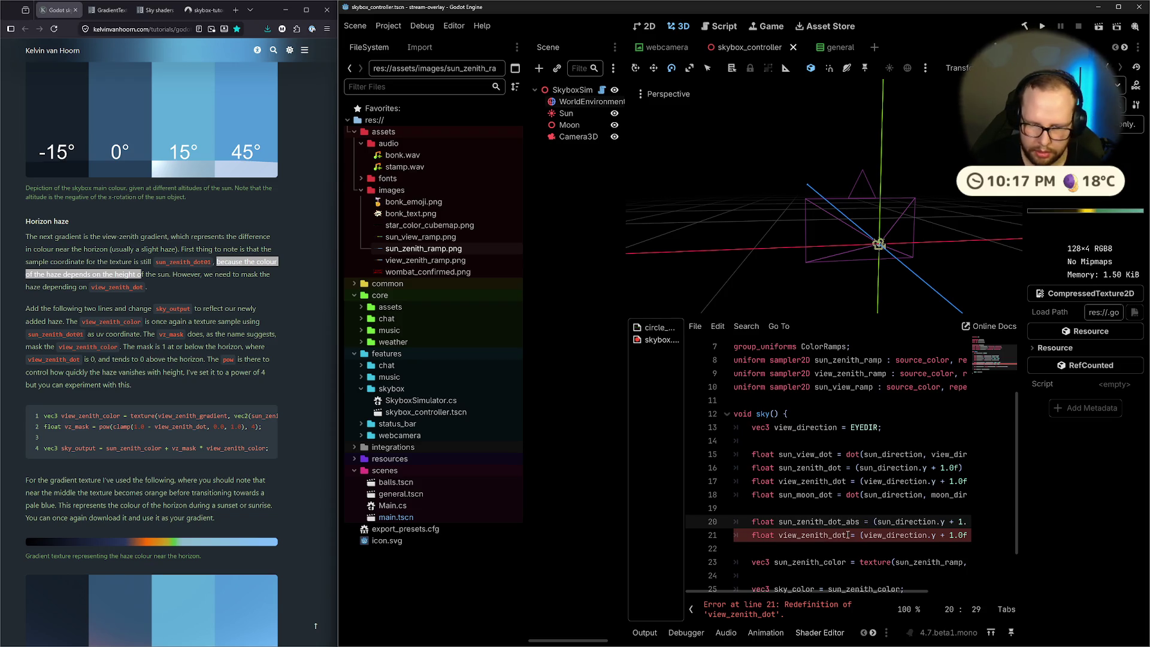
double_click(816, 522)
key(ctrl+c)
double_click(811, 535)
key(ctrl+v)
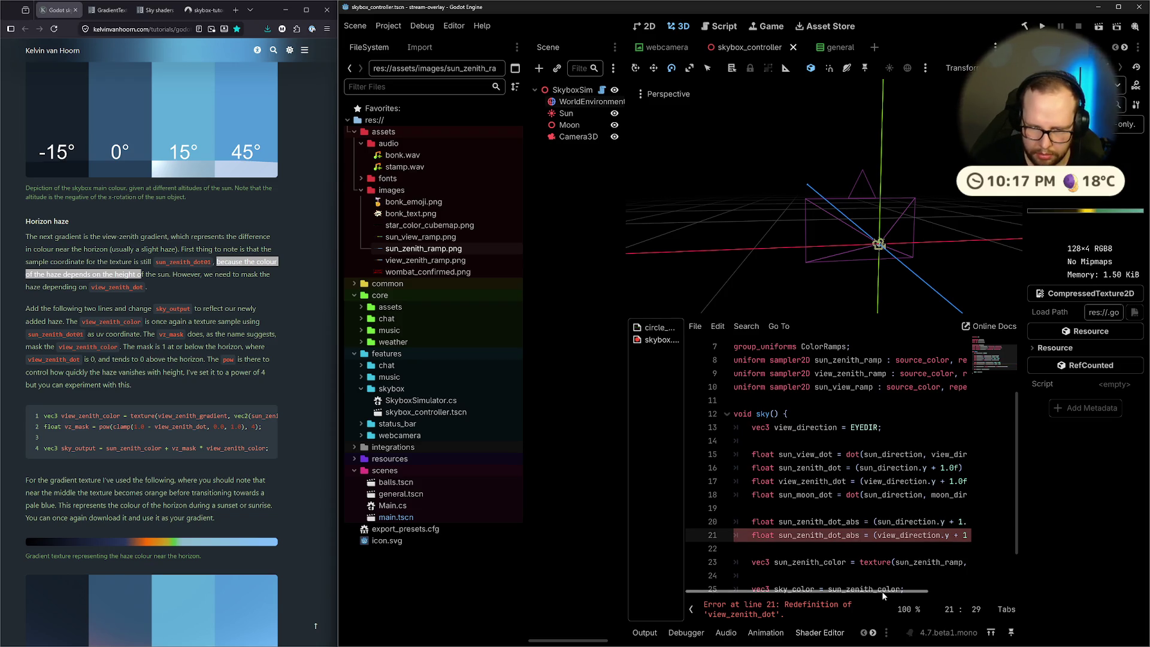
drag(881, 591, 920, 593)
Strip the remap from the original sun_zenith_dot and view_zenith_dot lines
click(863, 468)
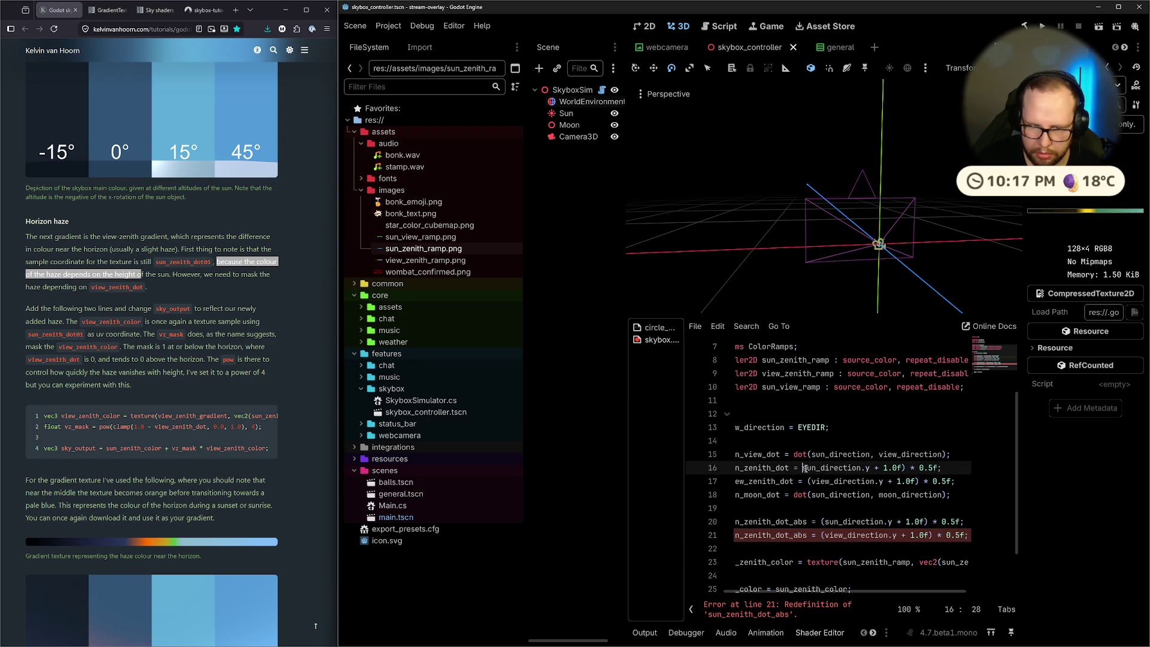
mouse_move(871, 468)
mouse_down()
mouse_move(938, 467)
mouse_move(946, 482)
mouse_up()
key(BackSpace)
click(809, 481)
key(BackSpace)
key(BackSpace)
key(Up)
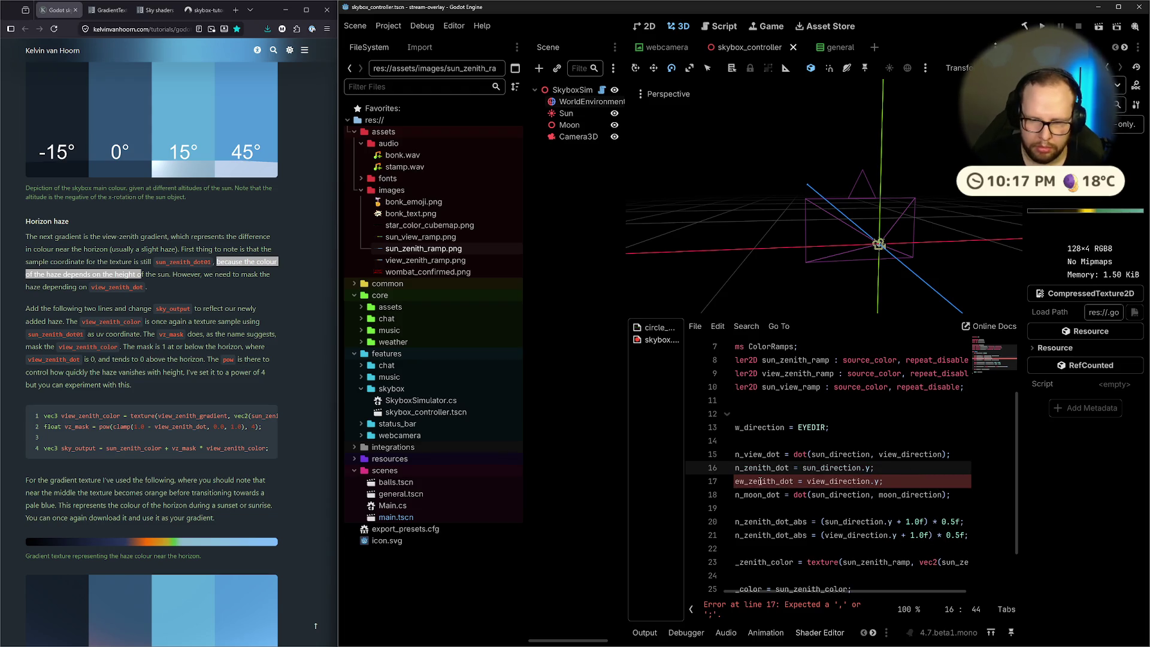
Make the two abs lines take sun_zenith_dot and view_zenith_dot as their inputs
double_click(753, 468)
key(ctrl+c)
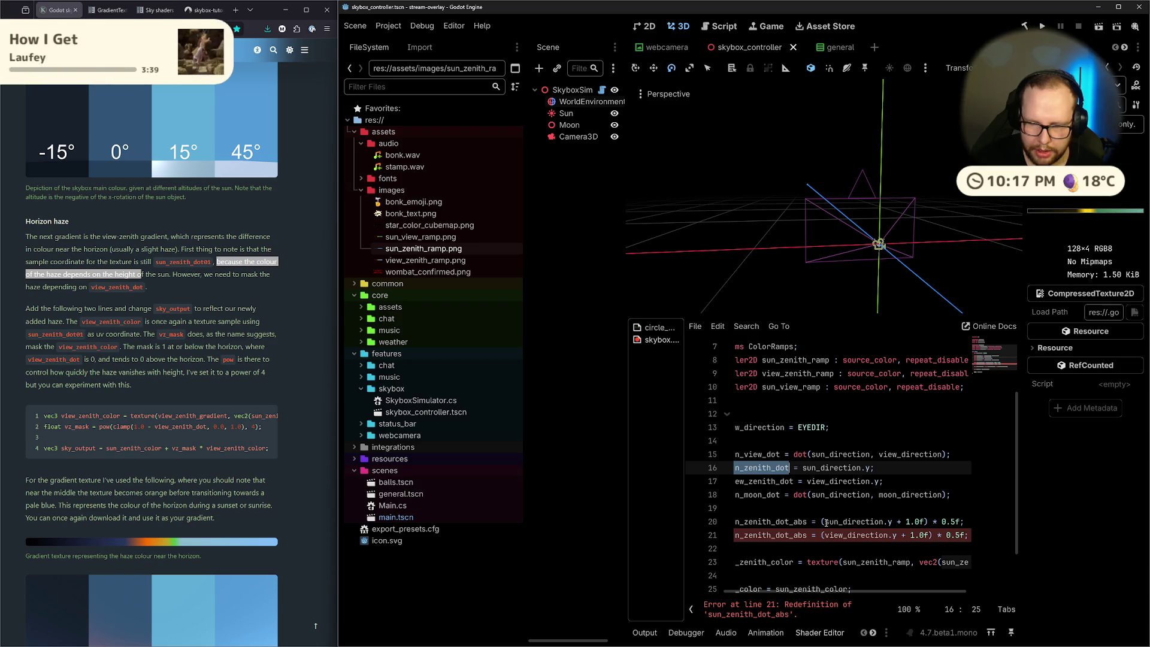
drag(826, 521, 902, 521)
key(ctrl+v)
double_click(760, 481)
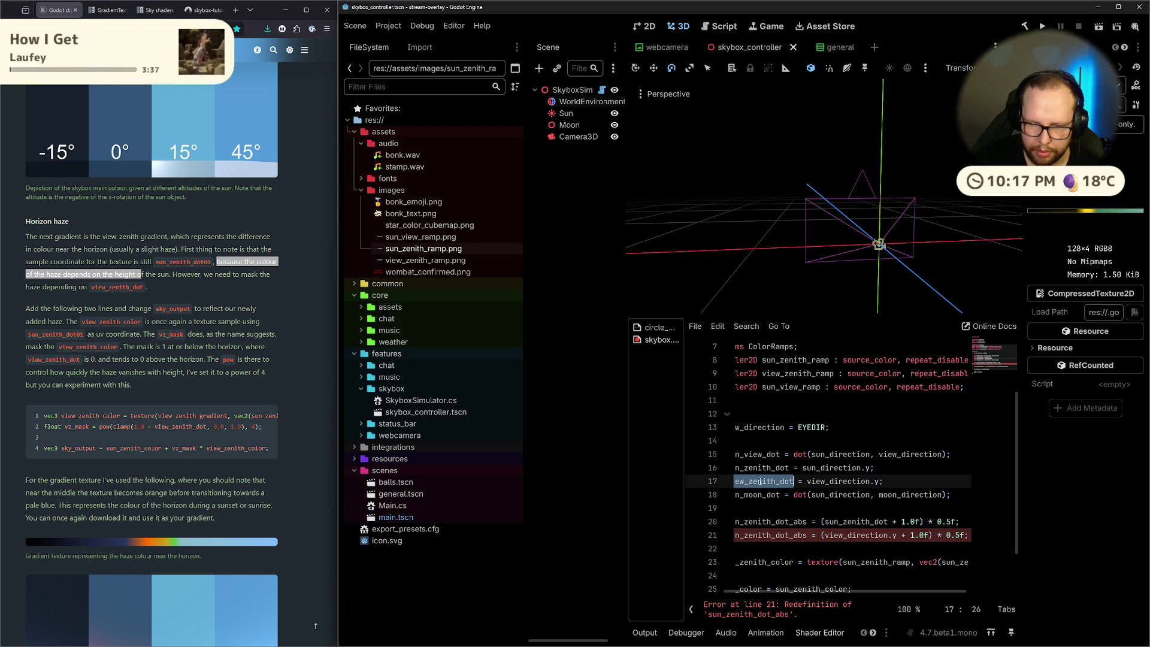
key(ctrl+c)
drag(823, 535, 902, 535)
key(ctrl+v)
Change the sun-zenith texture lookup coordinate to sun_zenith_dot_abs
click(920, 463)
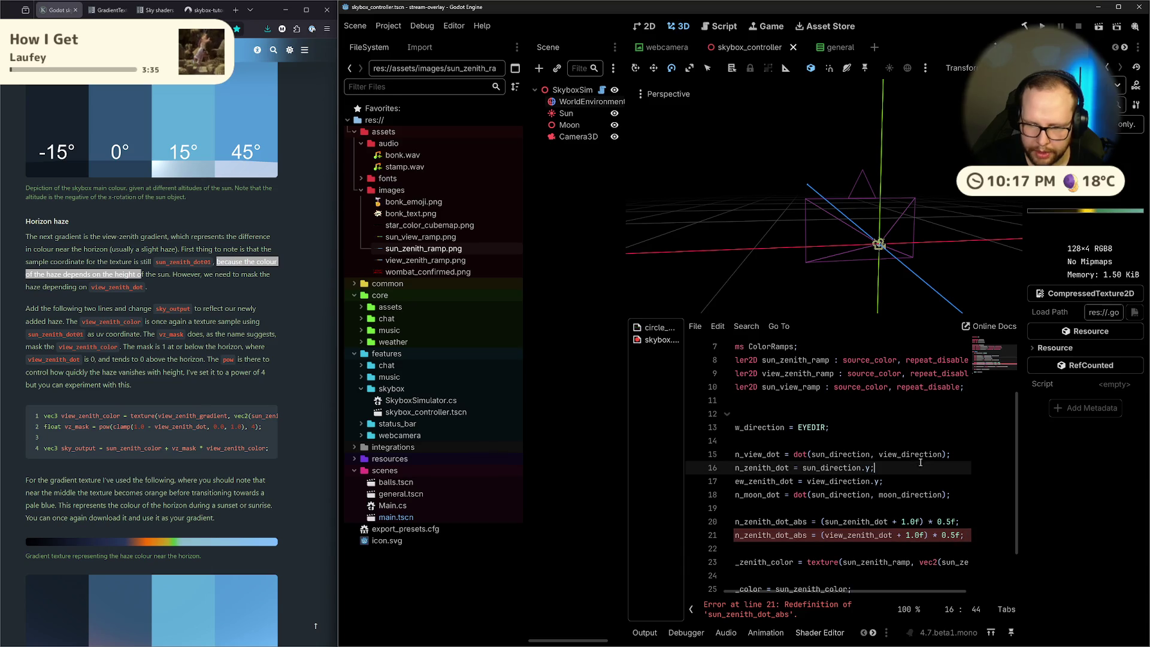
scroll(880, 580, down, 2)
scroll(871, 569, right, 3)
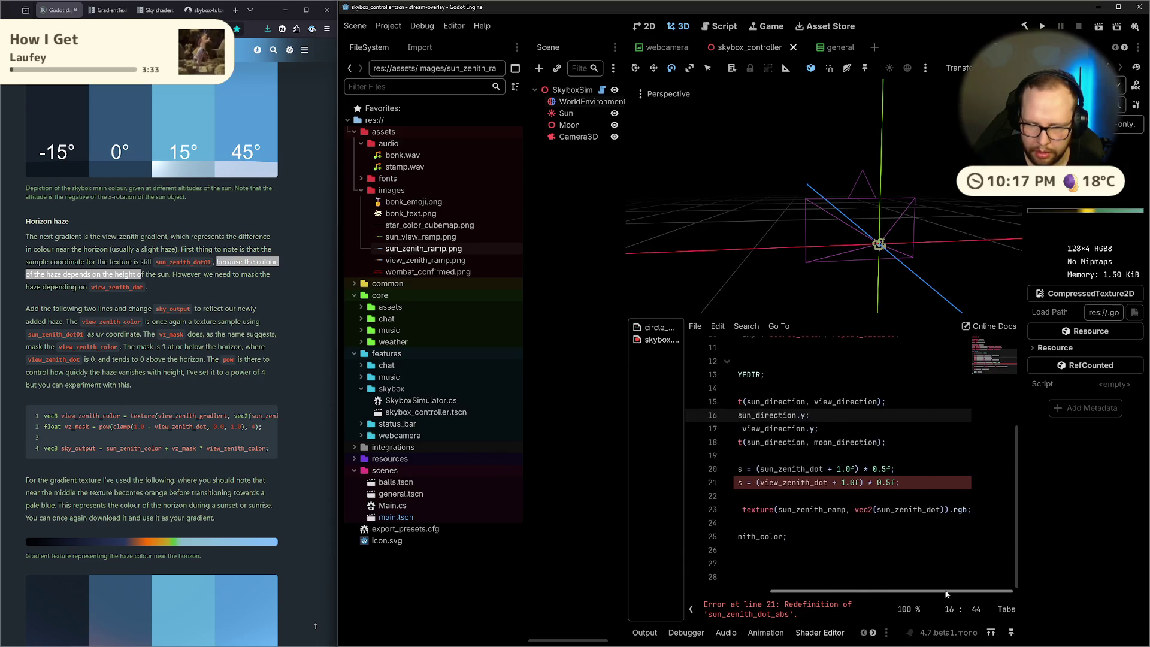
click(944, 510)
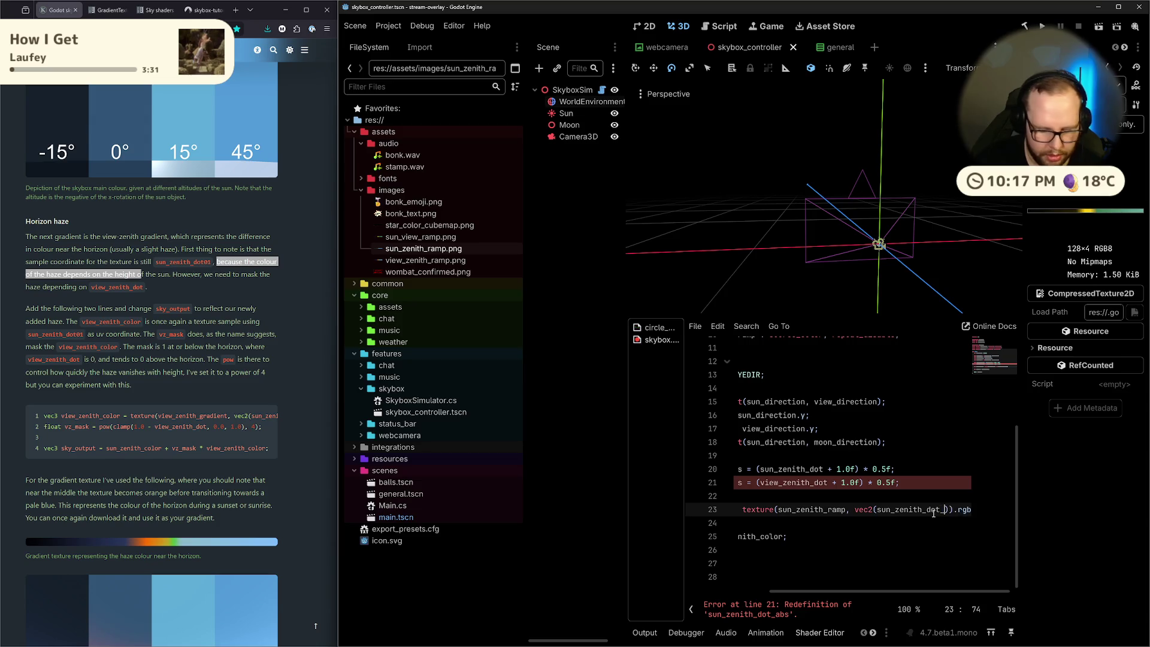
text(_abs)
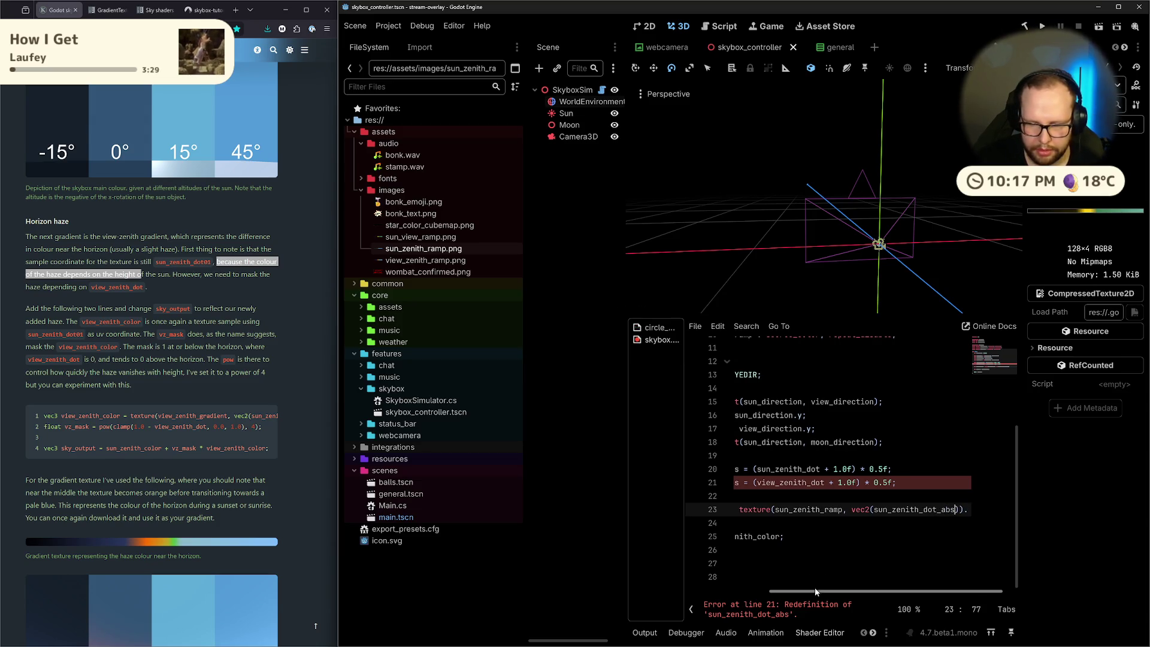
mouse_move(818, 593)
mouse_down()
mouse_move(722, 594)
mouse_move(836, 576)
mouse_move(746, 580)
mouse_move(831, 569)
mouse_move(769, 579)
mouse_move(753, 568)
mouse_up()
Rename the line 21 variable to view_zenith_dot_abs
double_click(802, 428)
key(ctrl+c)
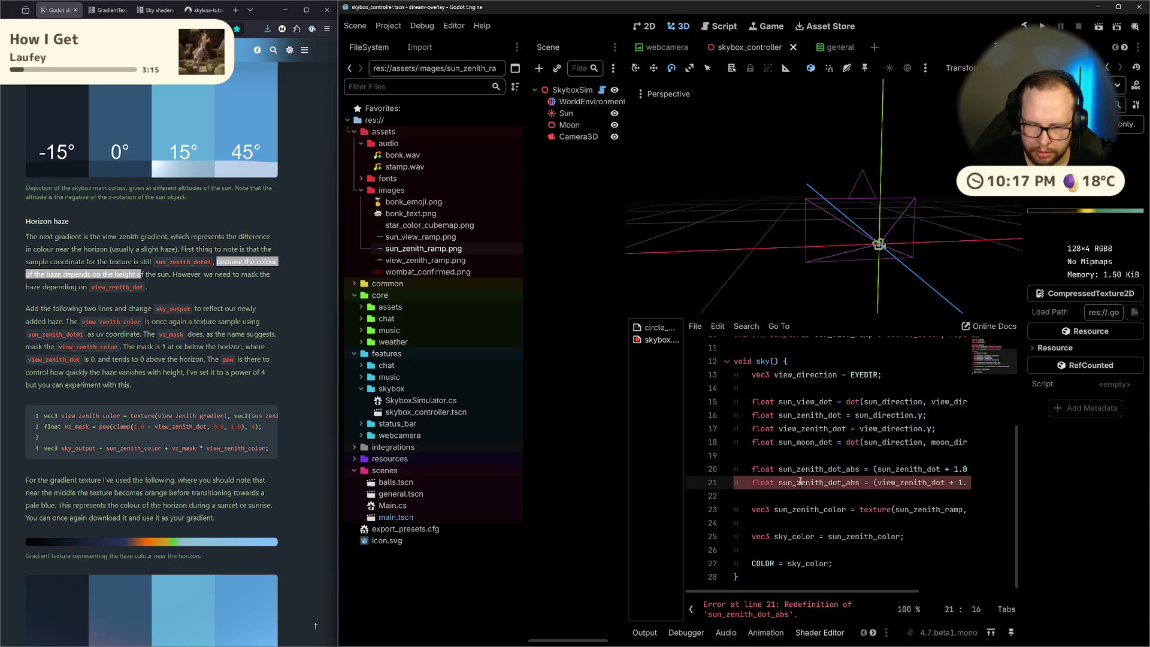
double_click(803, 482)
key(ctrl+v)
text(_abs)
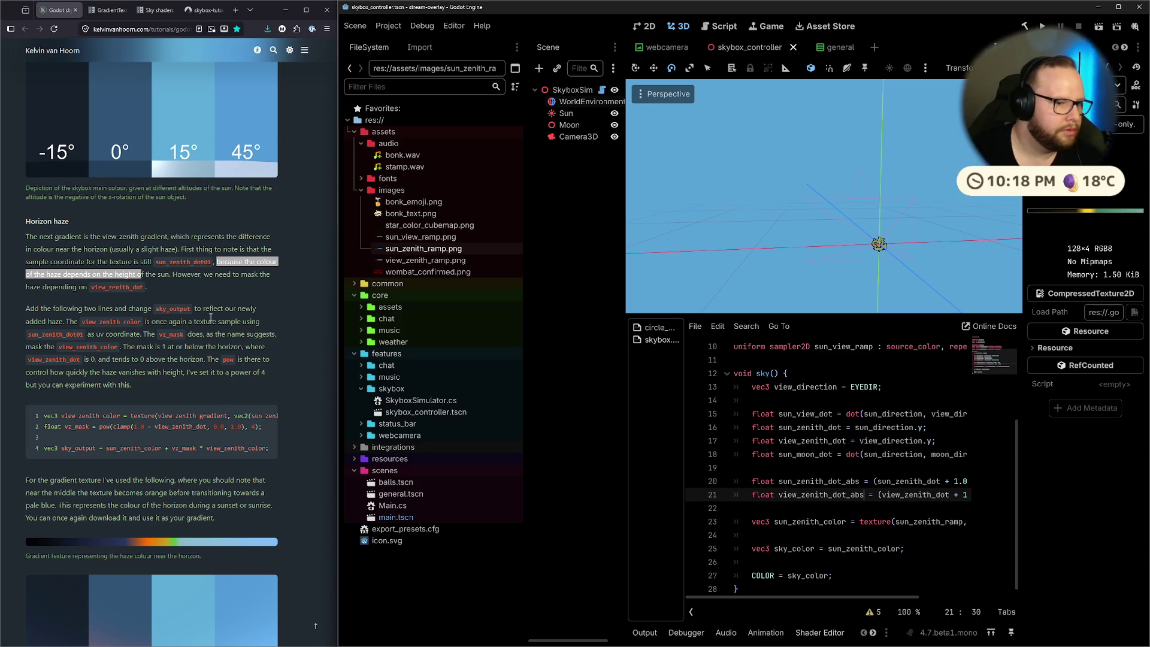
Highlight the tutorial line about haze depending on view_zenith_dot
click(210, 283)
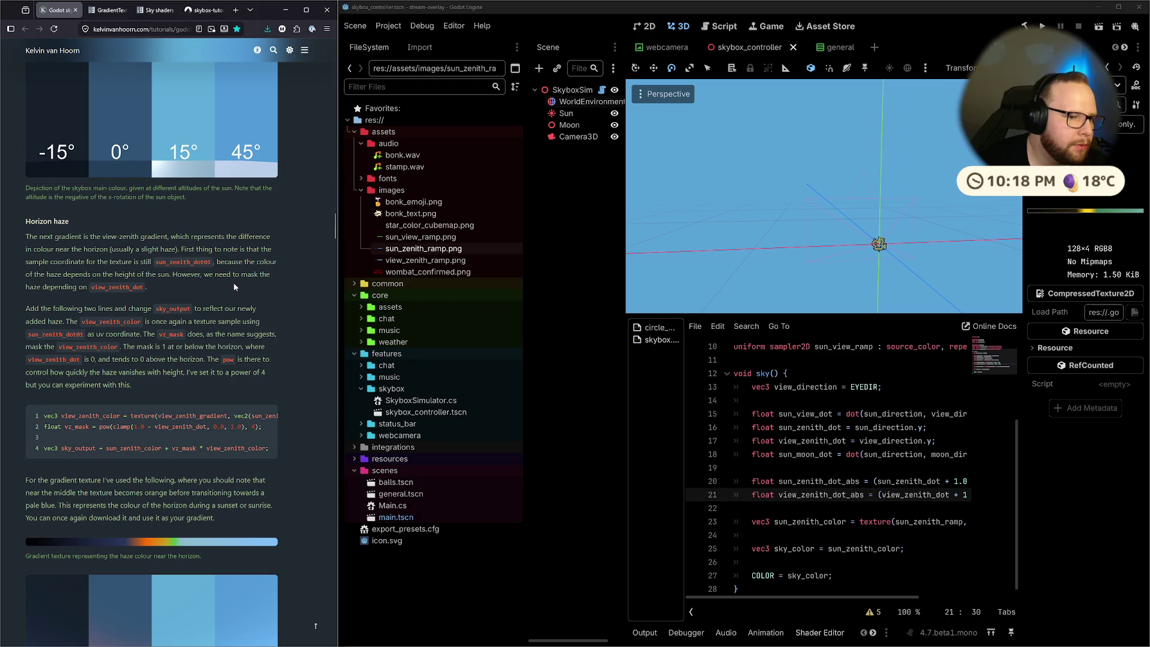
drag(16, 293, 145, 288)
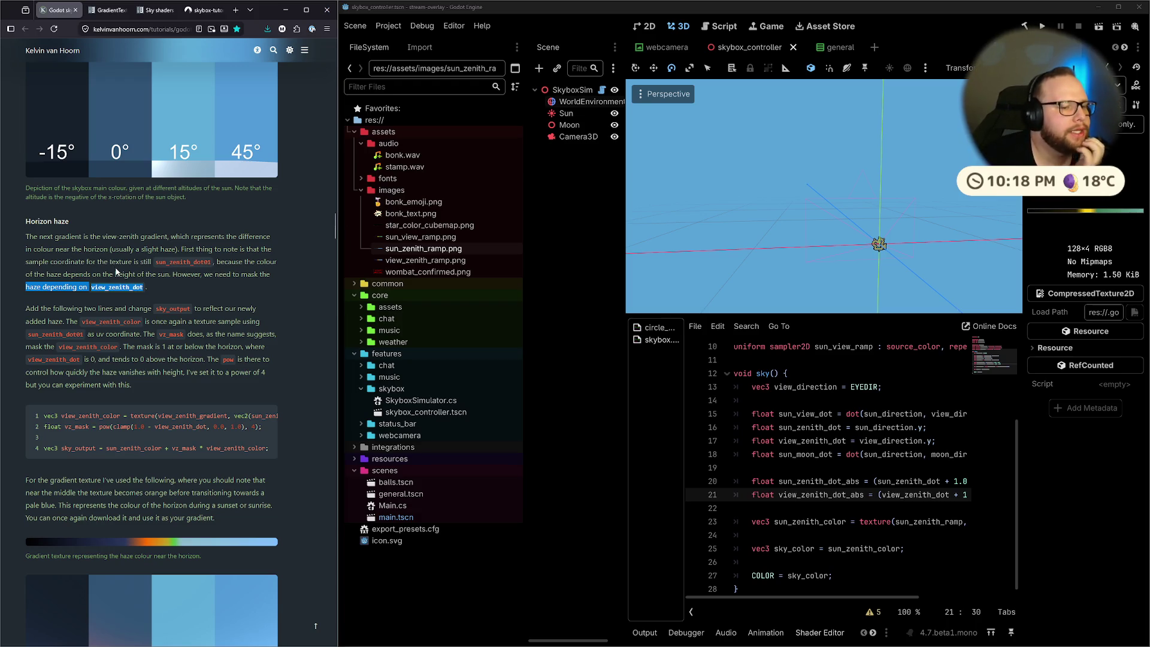
drag(845, 597, 898, 597)
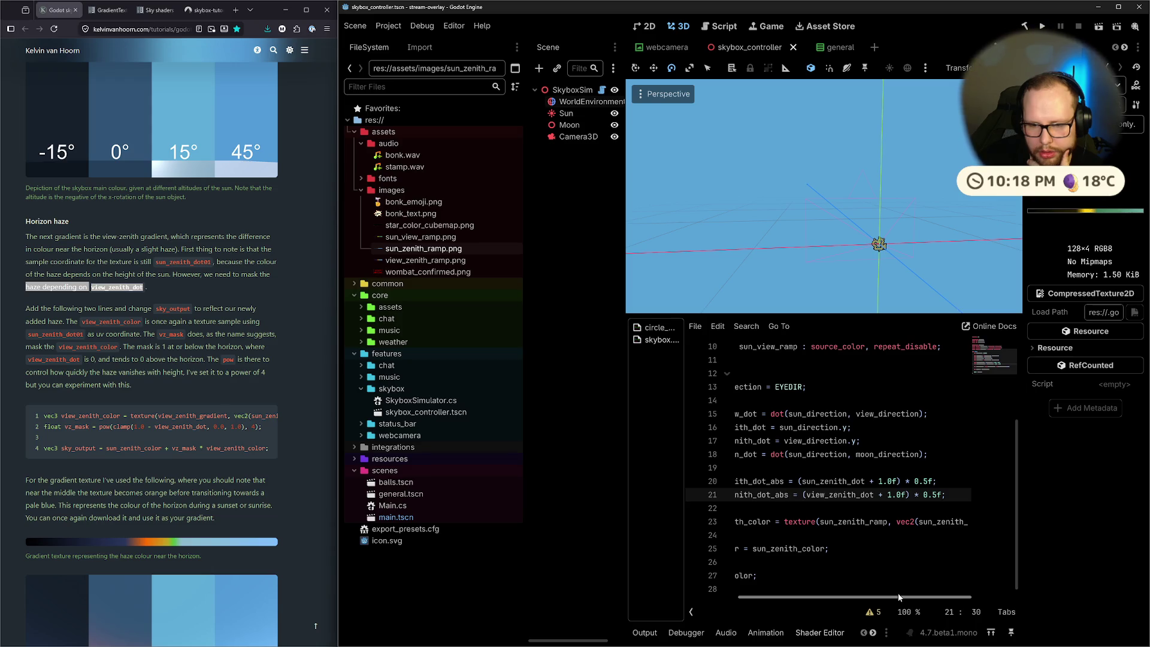
Comment out the old remap expressions on lines 20 and 21 with //
click(799, 482)
text(//)
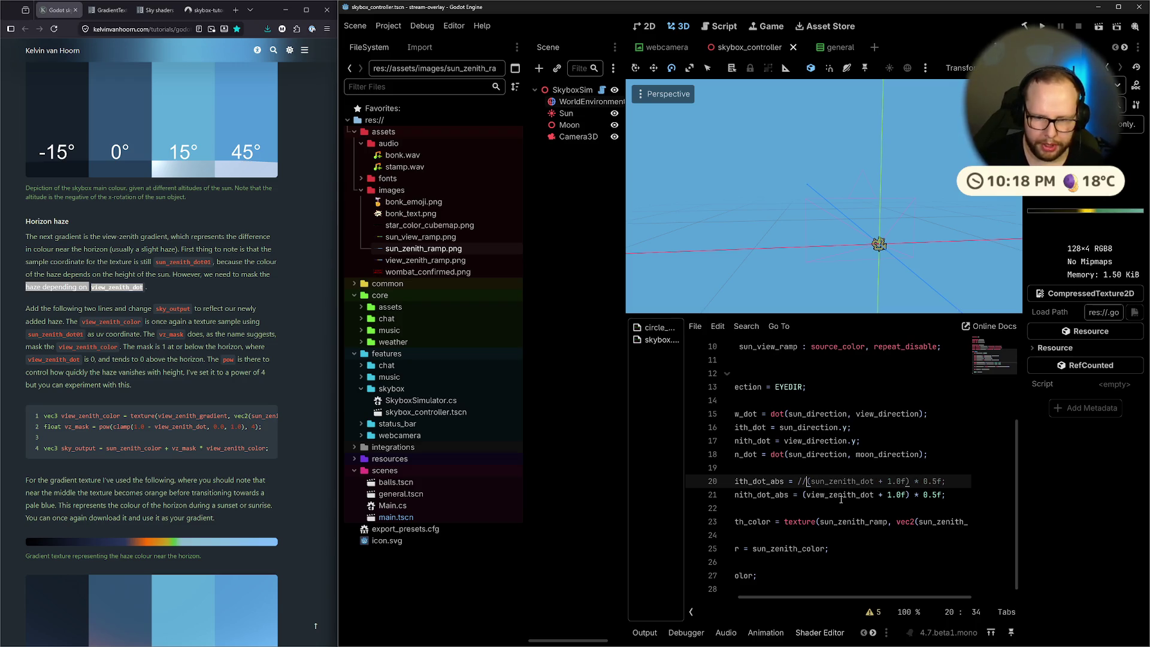
key(Down)
key(Left)
key(Left)
text(//)
key(Up)
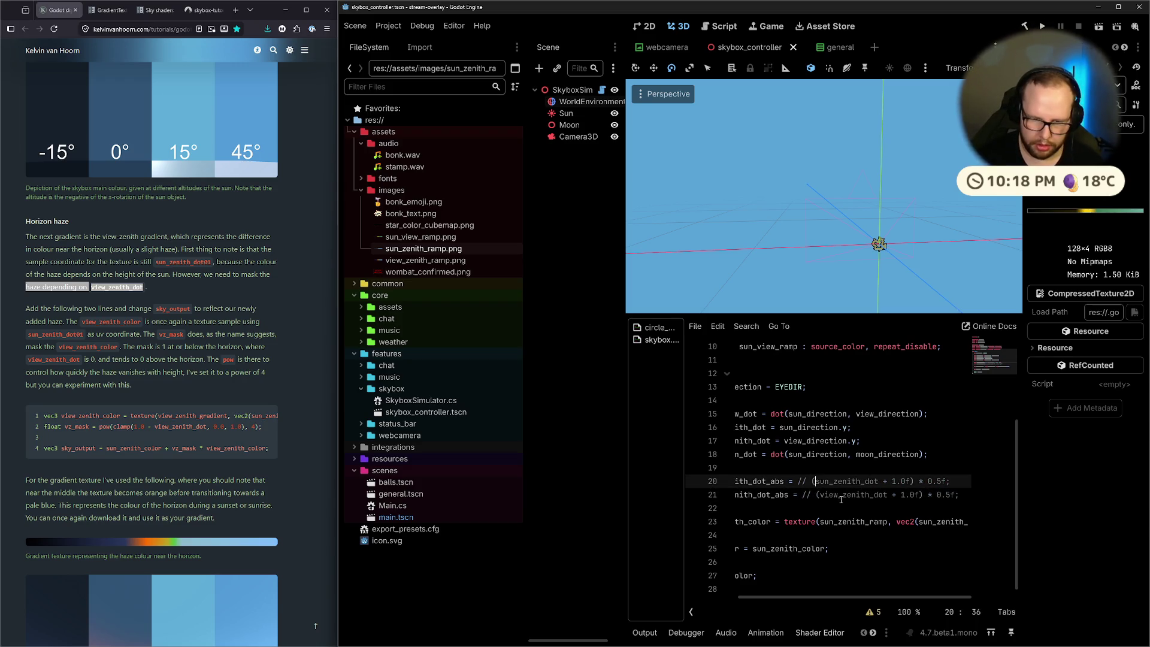
key(Left)
key(Left)
key(Left)
Insert abs(sun_zenith_dot) before the commented remap on line 20
text(abs)
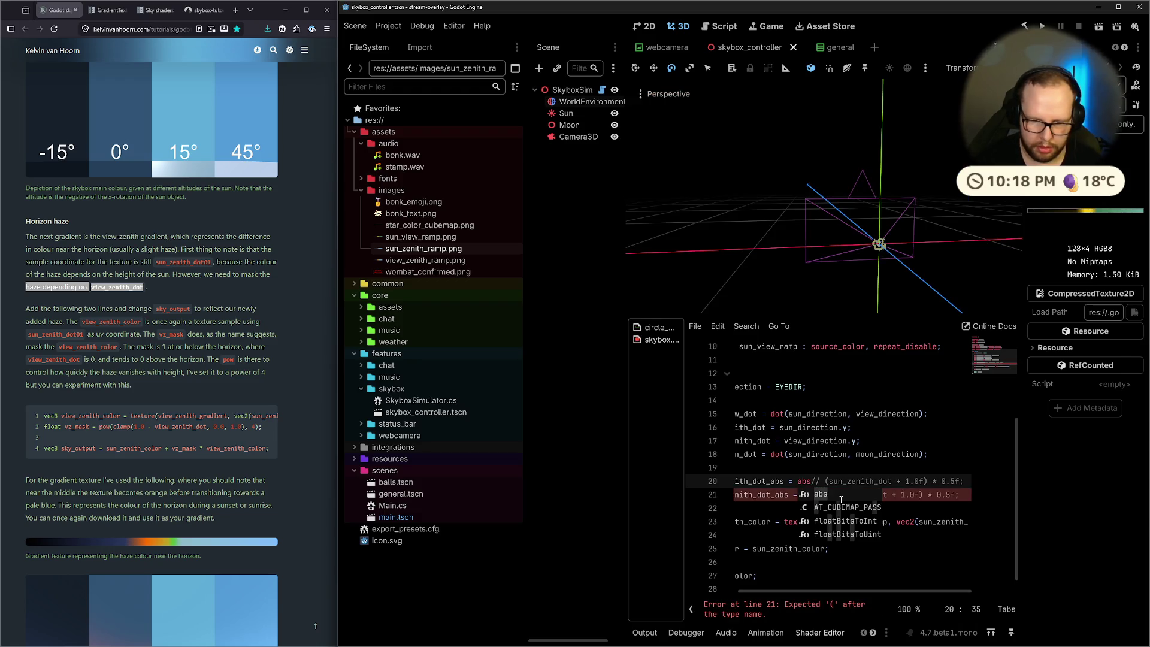
text((sun)z)
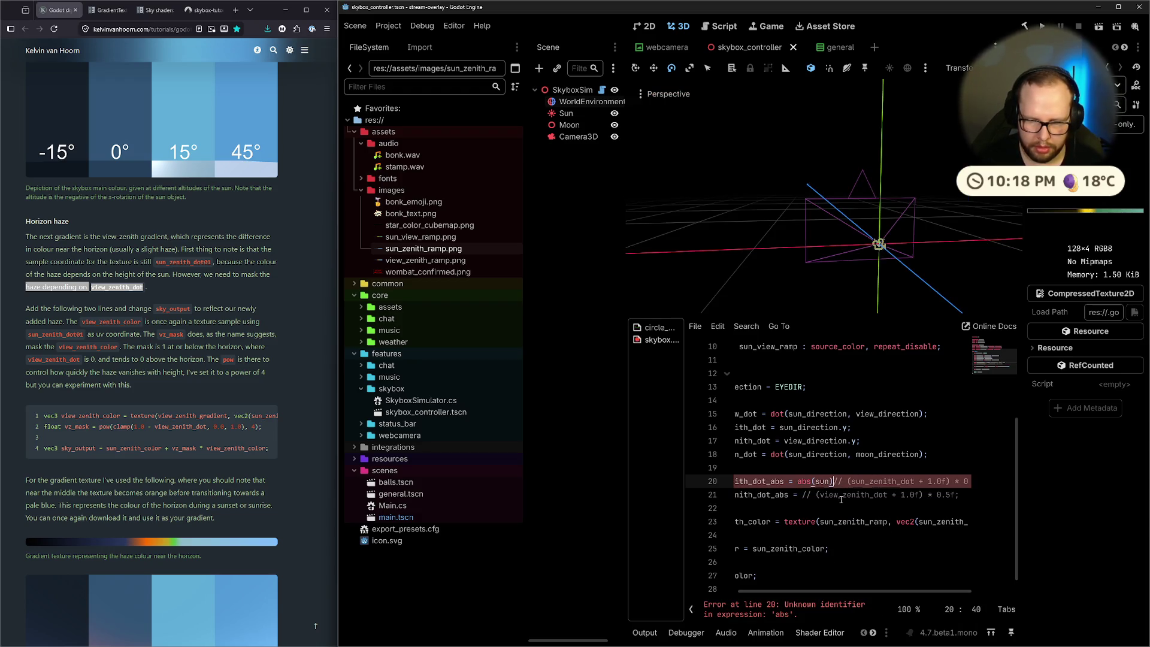
key(BackSpace)
key(BackSpace)
text(_e)
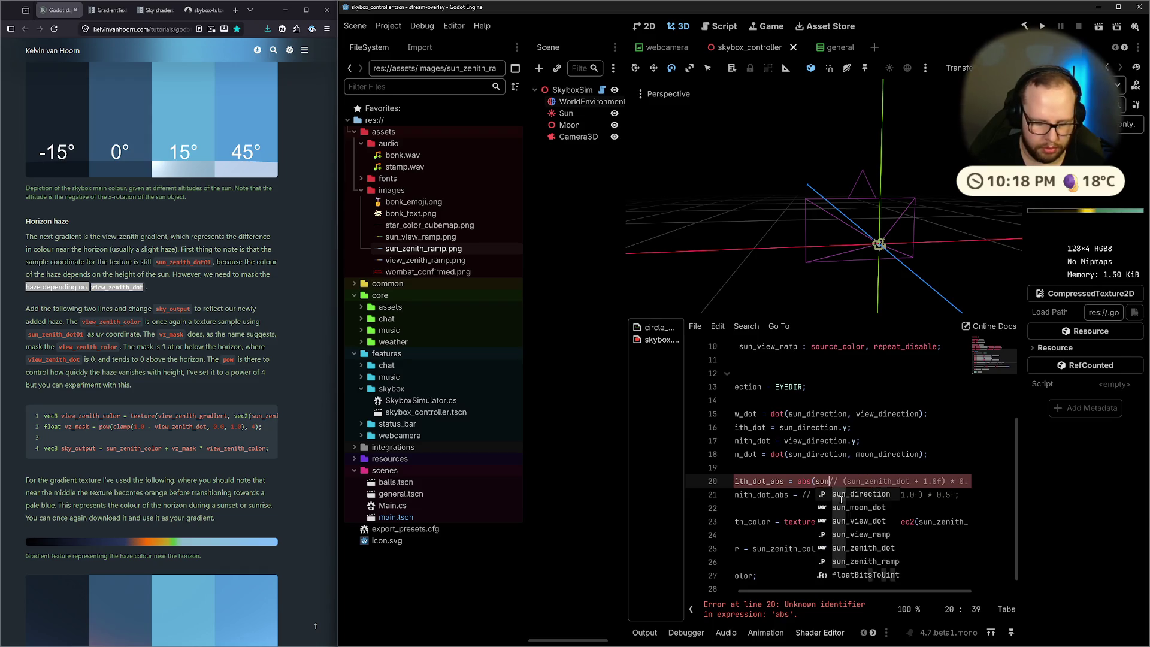
key(Return)
text())
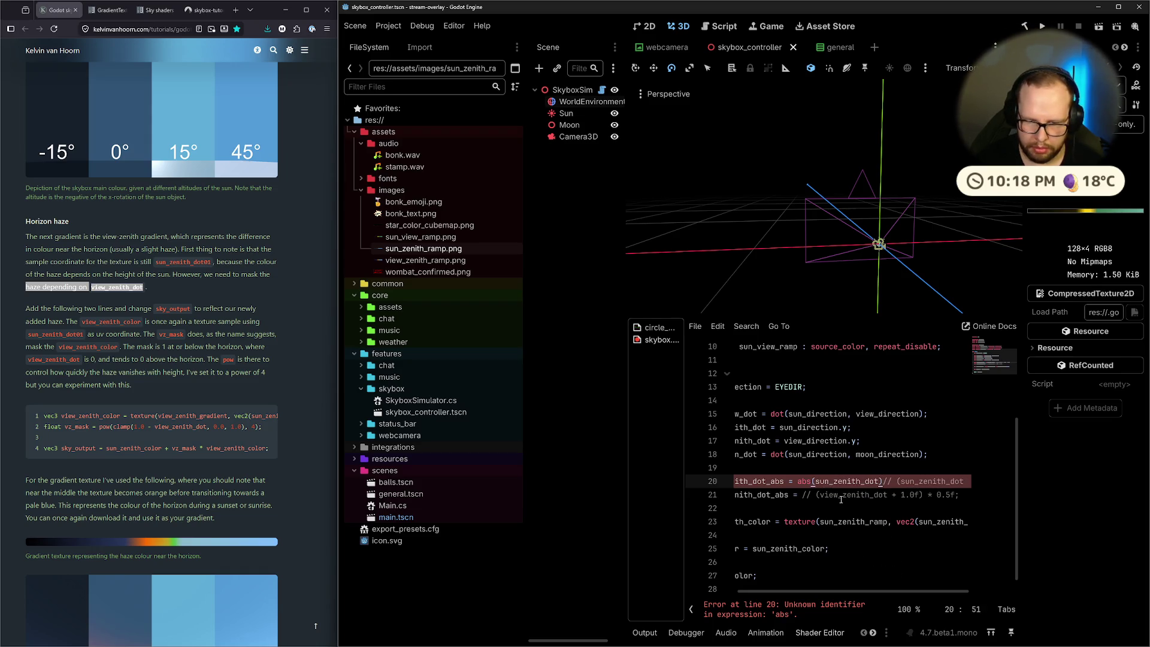
click(813, 462)
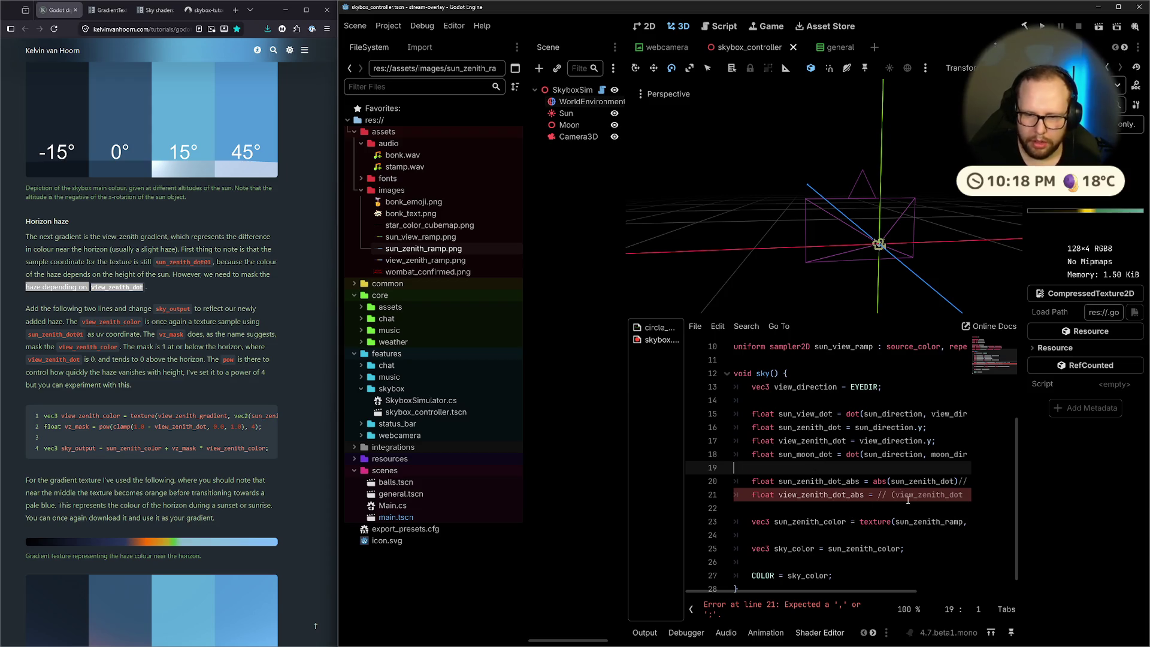
mouse_move(873, 481)
mouse_down()
mouse_move(968, 482)
mouse_move(899, 483)
mouse_up()
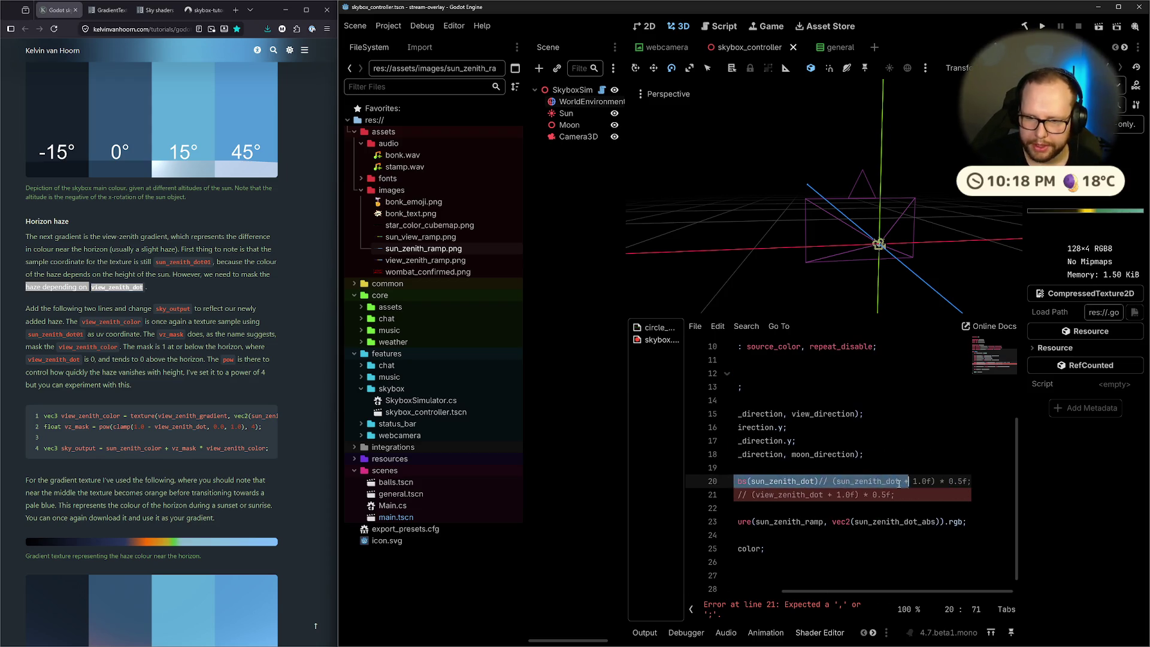
Insert abs(view_zenith_dot) before the commented remap on line 21
click(775, 494)
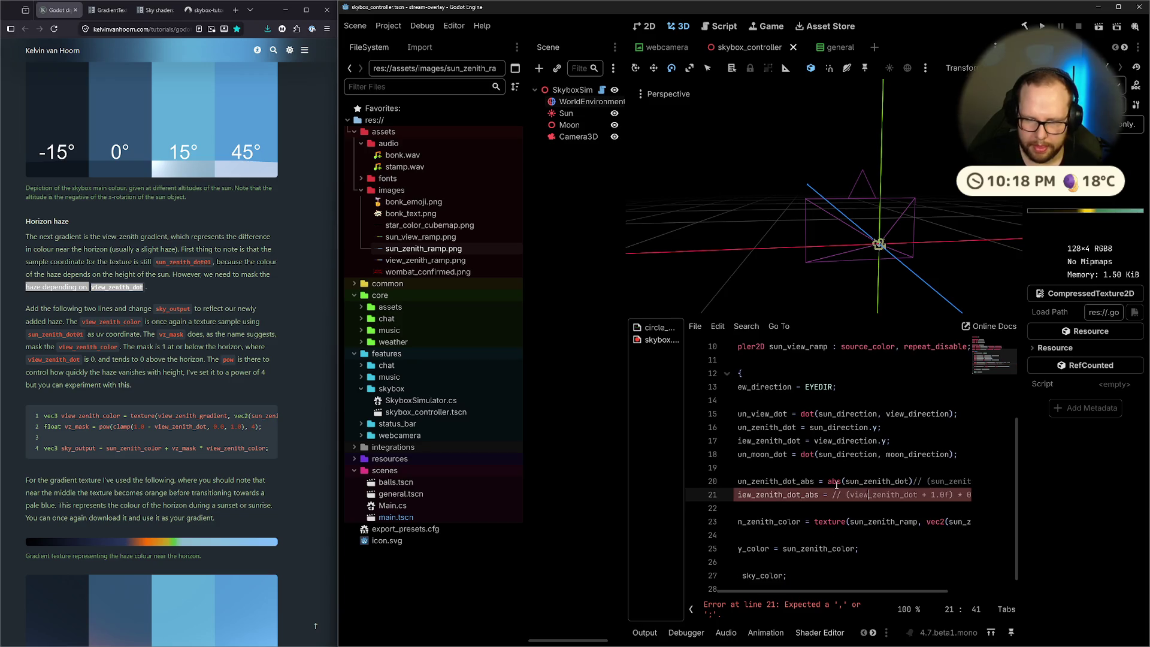
double_click(835, 482)
click(830, 495)
text(abs()
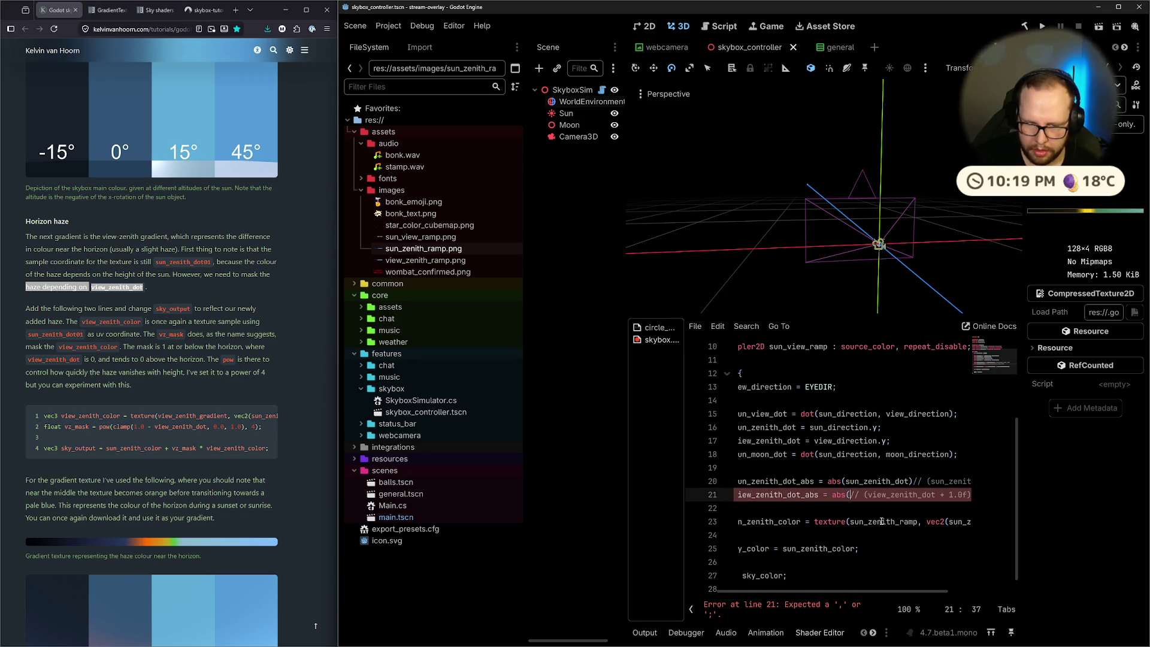
drag(868, 495, 934, 499)
click(851, 497)
text(view_zenith_dot))
text())
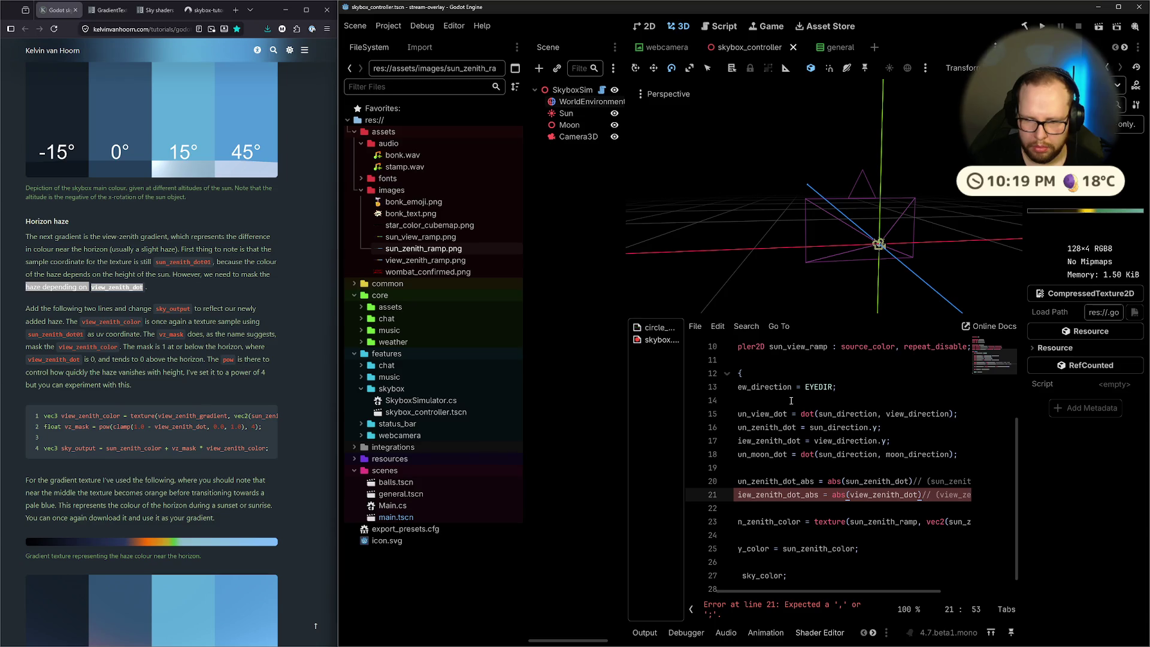
Terminate both abs lines with semicolons and view the sky in the 3D viewport
click(813, 454)
click(842, 481)
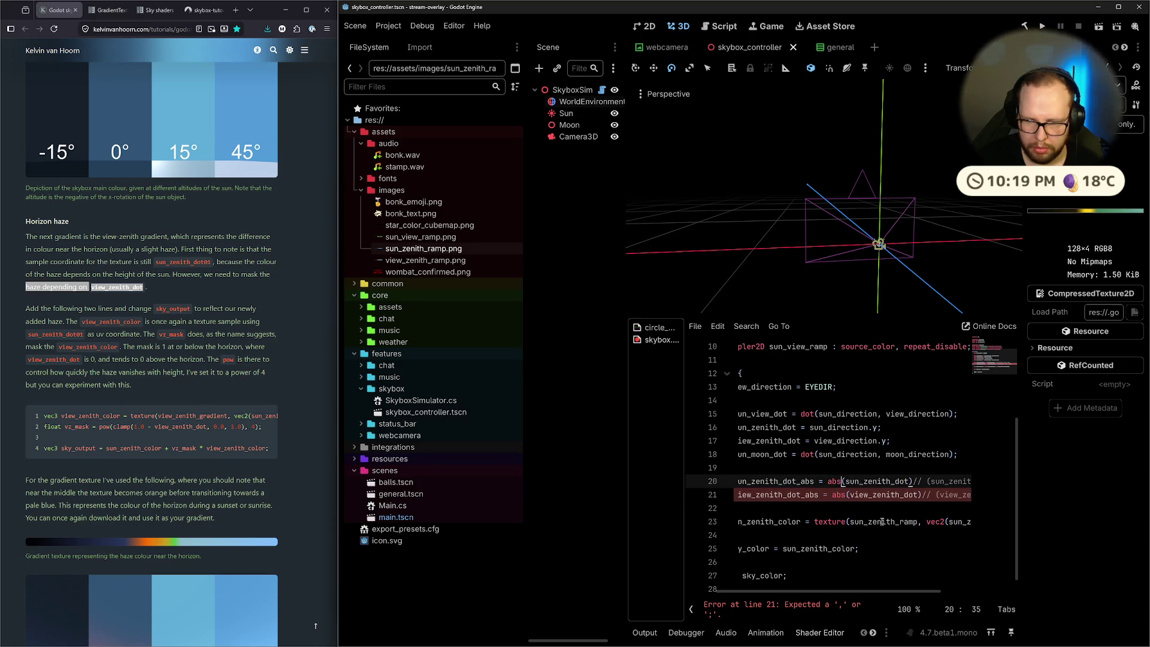
click(917, 482)
text(;)
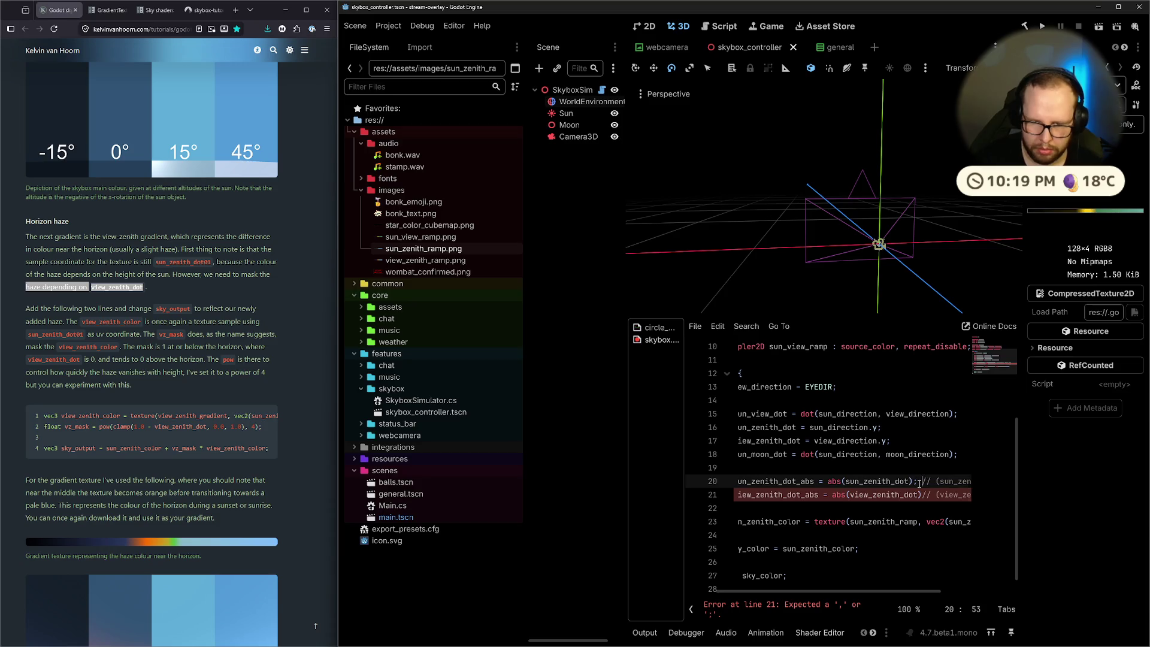
key(Down)
text(;)
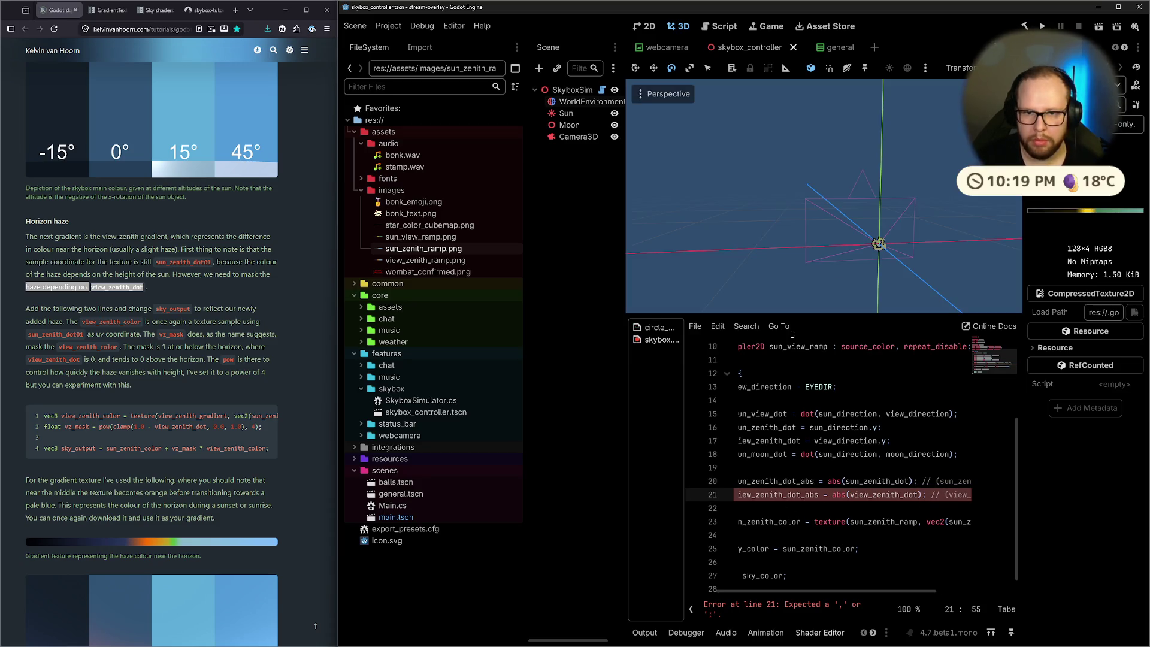
mouse_move(910, 231)
mouse_down()
mouse_move(916, 217)
mouse_move(940, 240)
mouse_up()
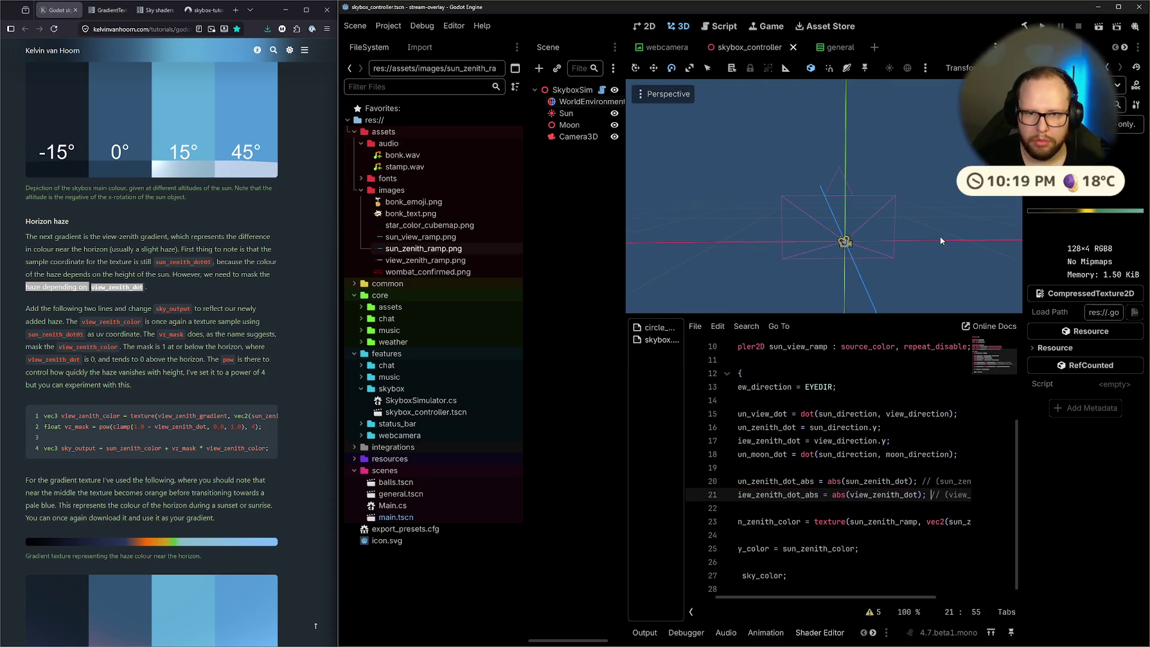
Select the Sun node and rotate it up and down to compare the sky
click(566, 113)
drag(831, 219, 829, 243)
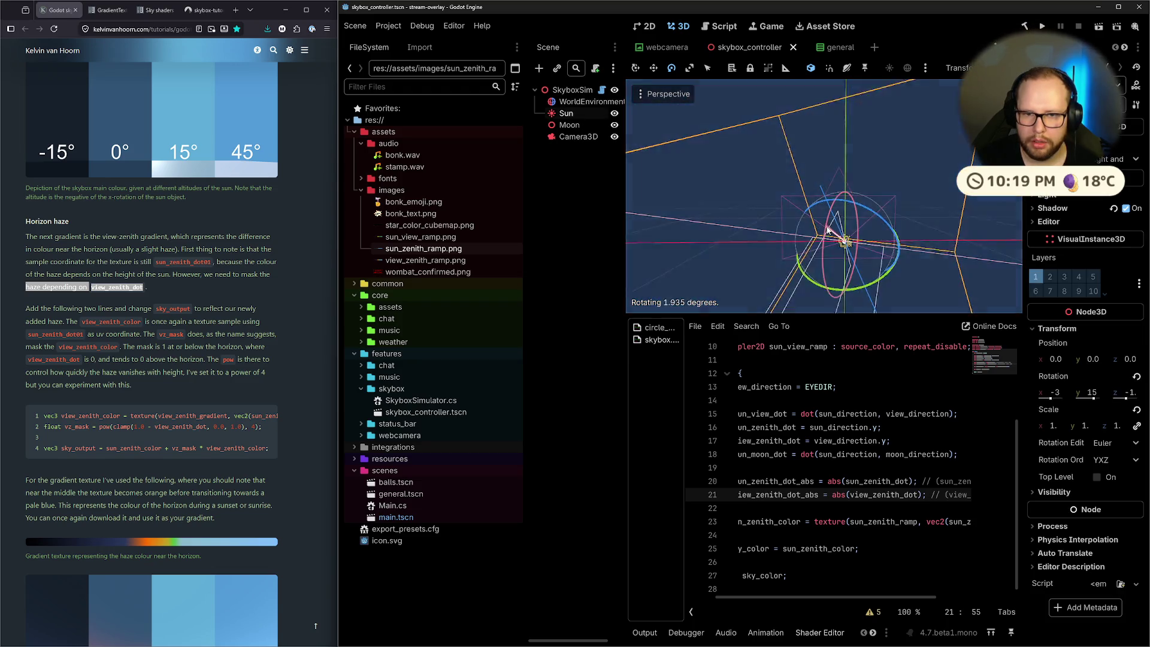
mouse_move(898, 234)
mouse_down()
mouse_move(870, 219)
mouse_move(764, 221)
mouse_move(768, 235)
mouse_move(775, 171)
mouse_move(781, 301)
mouse_up()
mouse_move(753, 191)
mouse_down()
mouse_move(757, 165)
mouse_move(756, 198)
mouse_up()
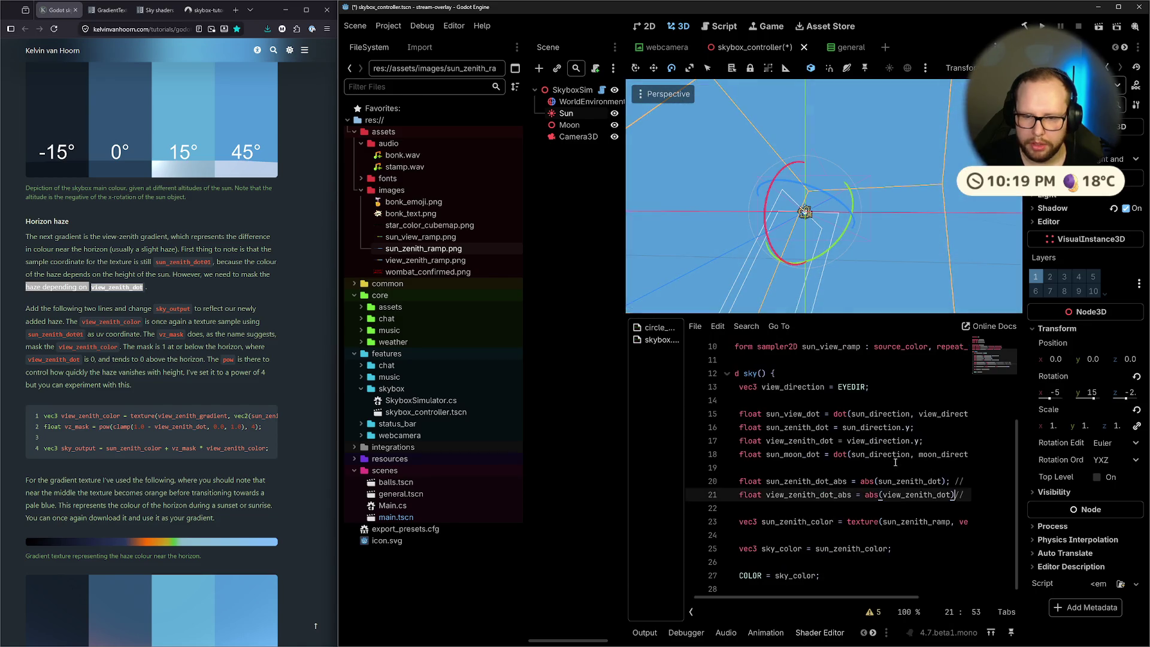
Revert both lines to the (zenith_dot + 1.0f) * 0.5f remap, save, and re-test the Sun
key(ctrl+BackSpace)
key(ctrl+BackSpace)
key(ctrl+BackSpace)
key(Up)
key(ctrl+Delete)
key(Delete)
key(Delete)
key(BackSpace)
key(BackSpace)
key(BackSpace)
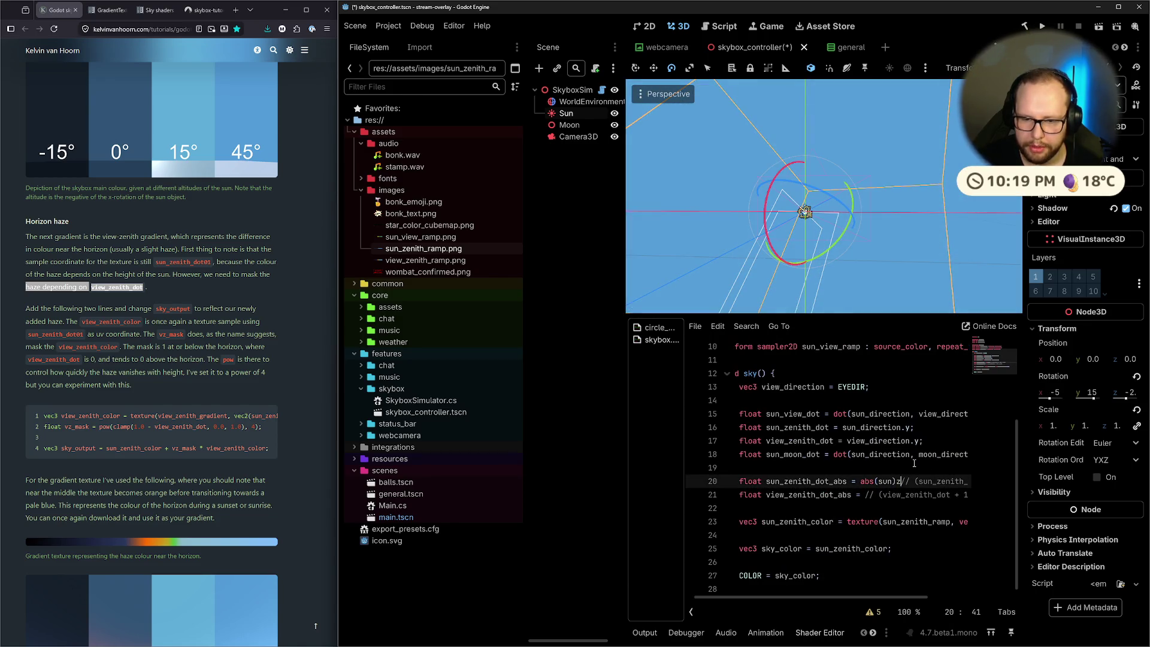
key(Delete)
key(Delete)
key(Delete)
key(Down)
key(Delete)
key(Delete)
key(Delete)
key(Up)
key(ctrl+s)
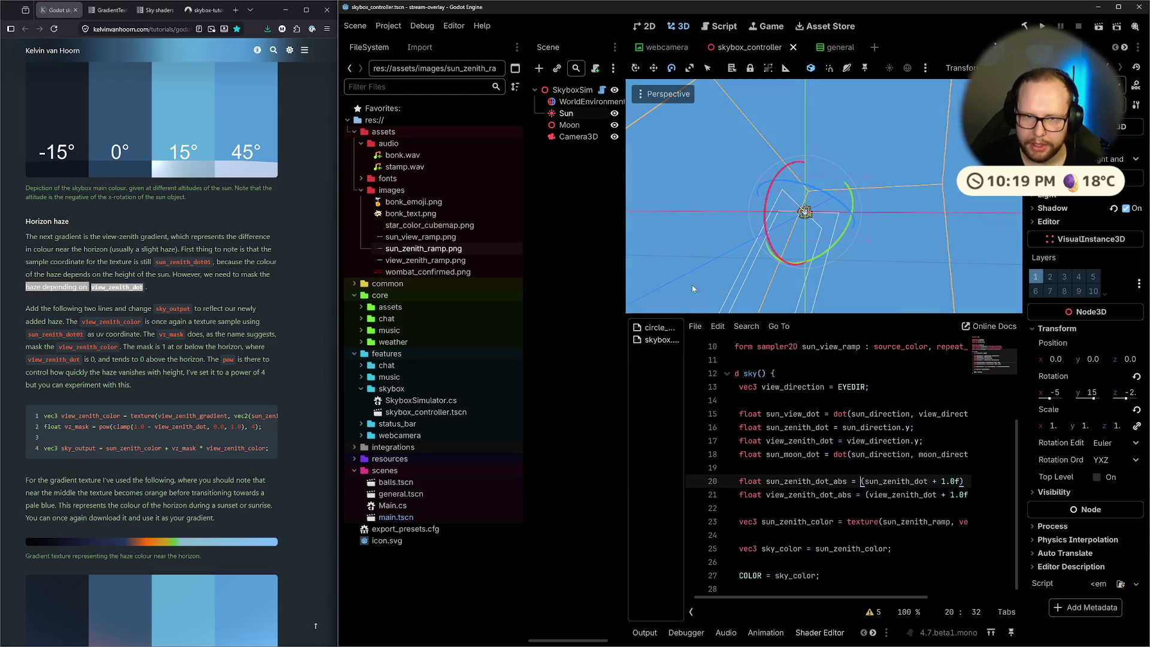
mouse_move(755, 231)
mouse_down()
mouse_move(772, 120)
mouse_move(891, 110)
mouse_move(761, 224)
mouse_move(778, 180)
mouse_move(790, 173)
mouse_move(771, 217)
mouse_move(767, 207)
mouse_move(780, 224)
mouse_up()
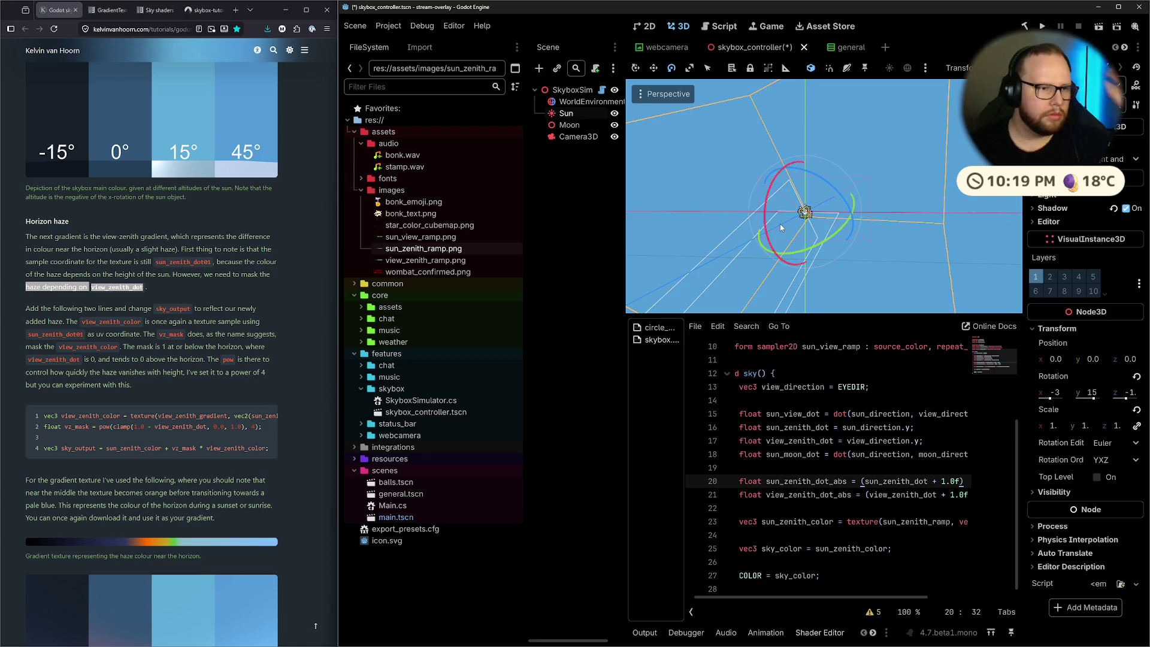
drag(889, 599, 928, 599)
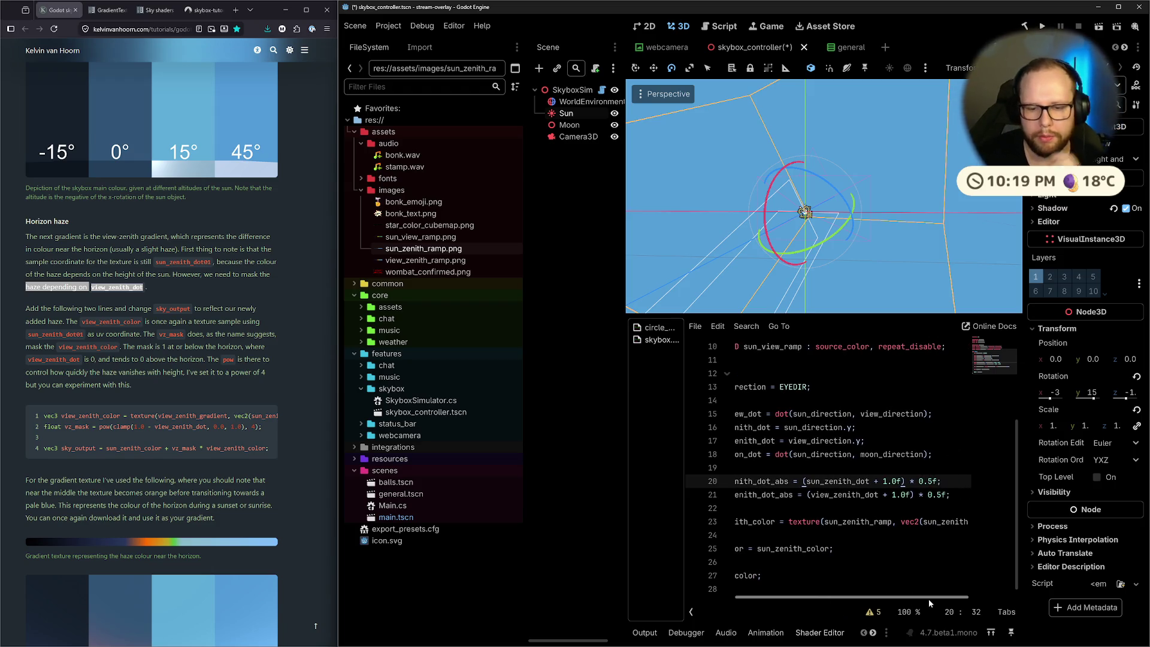
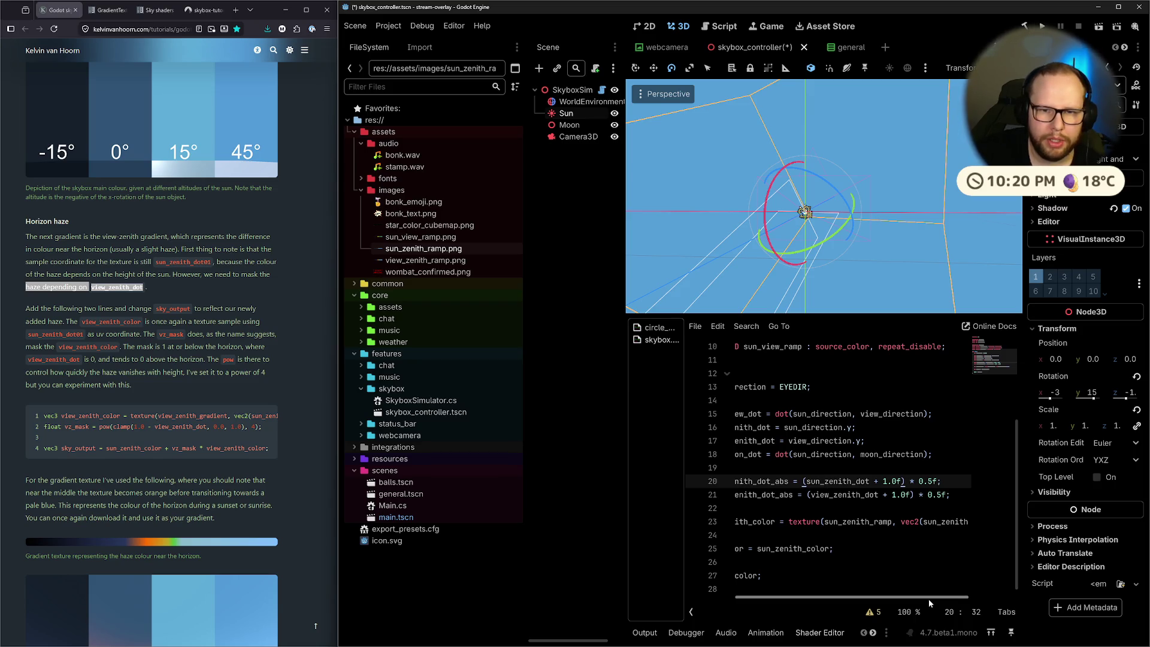
Launch Windows Calculator through the Start search (calculator) and clear its display
key(super)
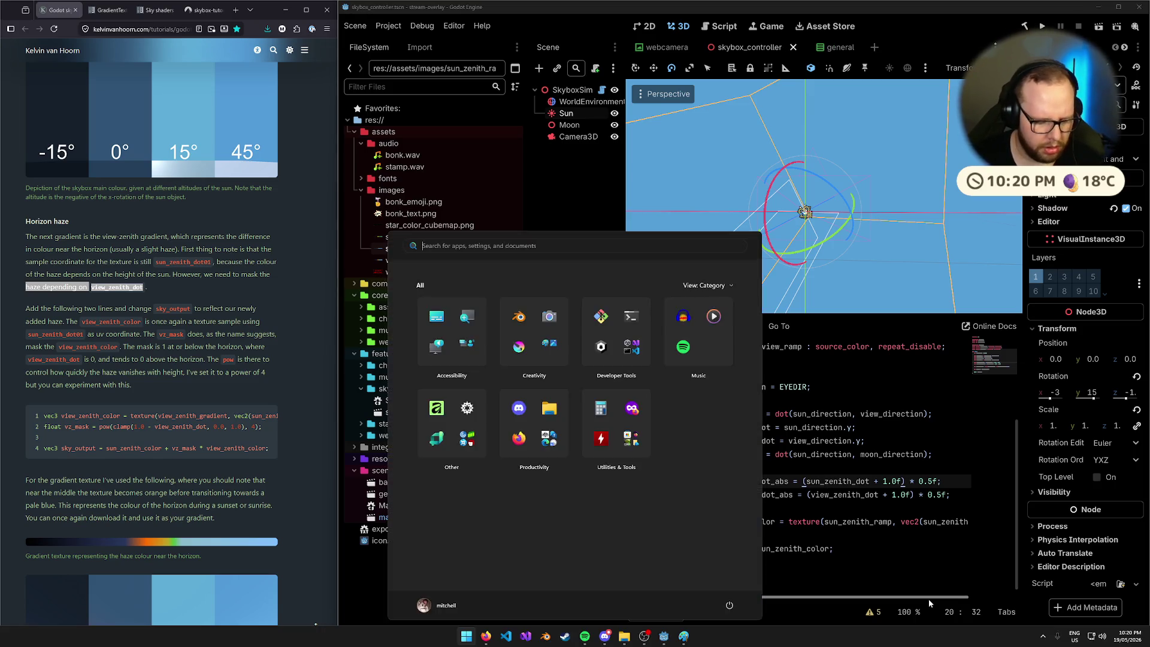
text(calculator)
key(Return)
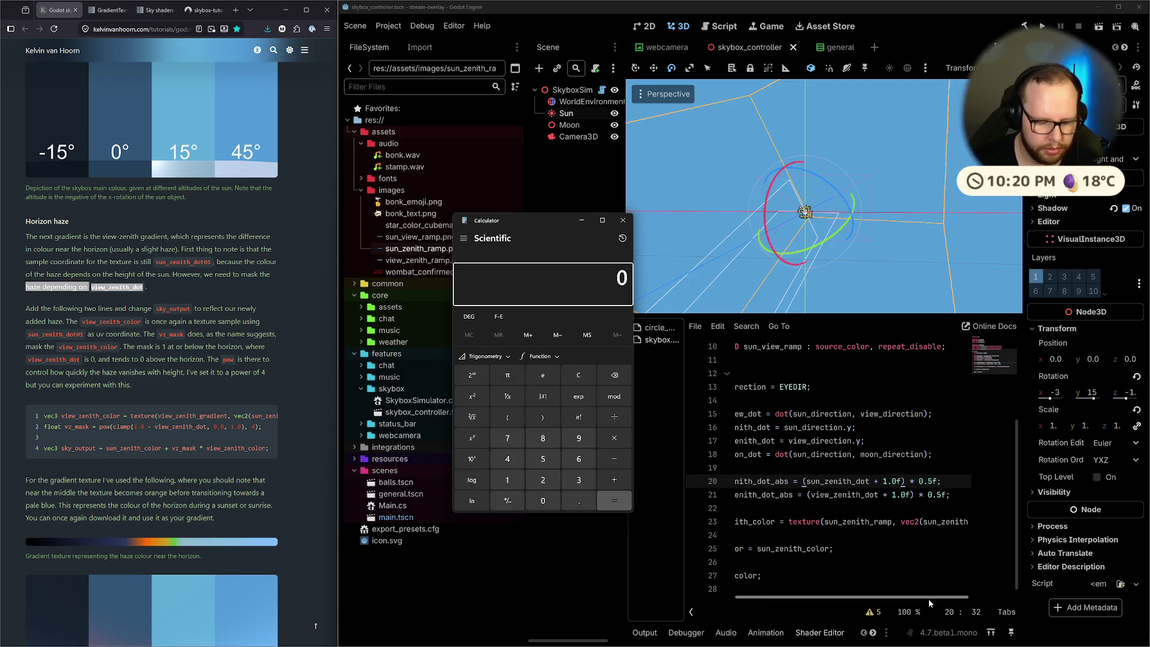
text(0.5)
key(Escape)
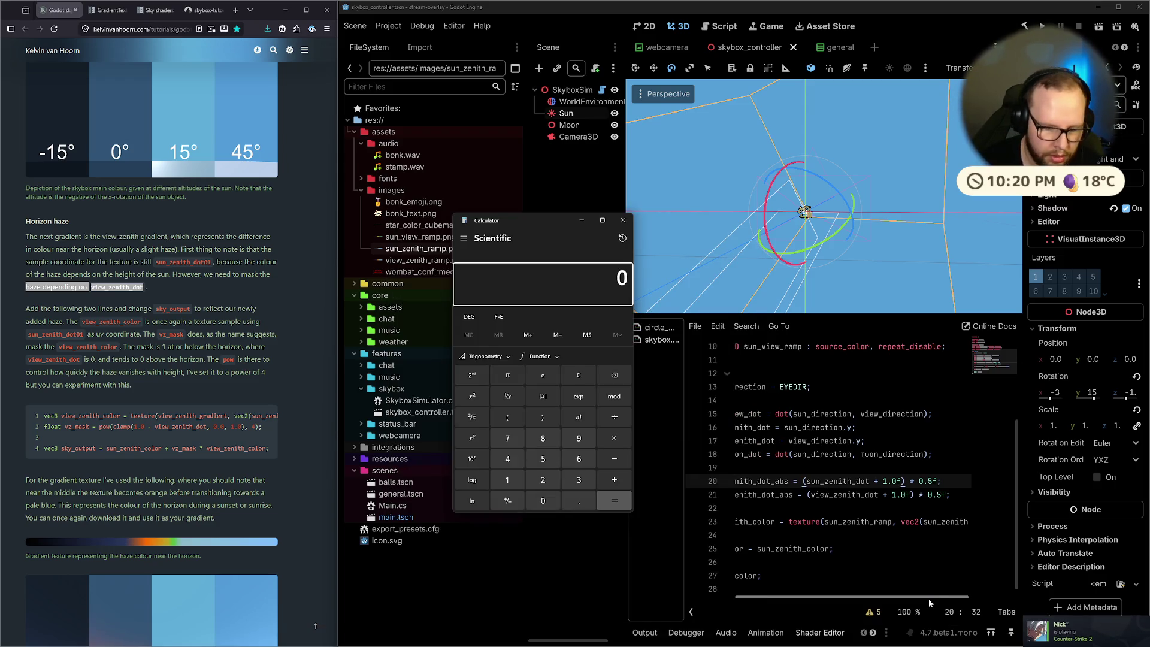
text(1)
key(Escape)
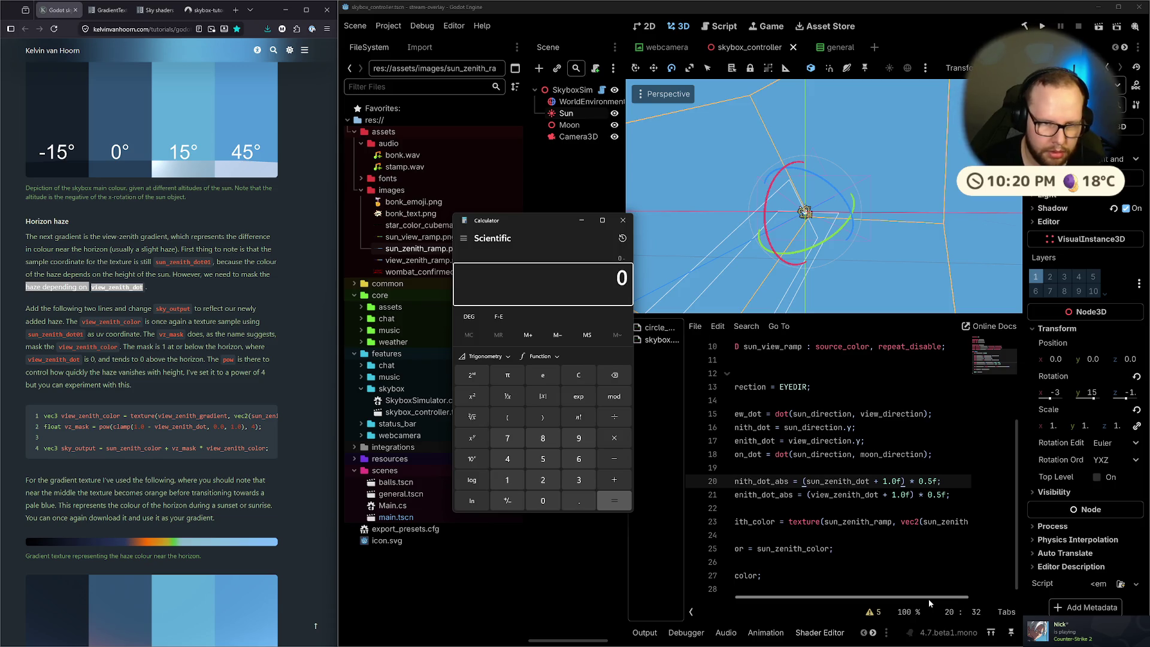
text(1)
key(Escape)
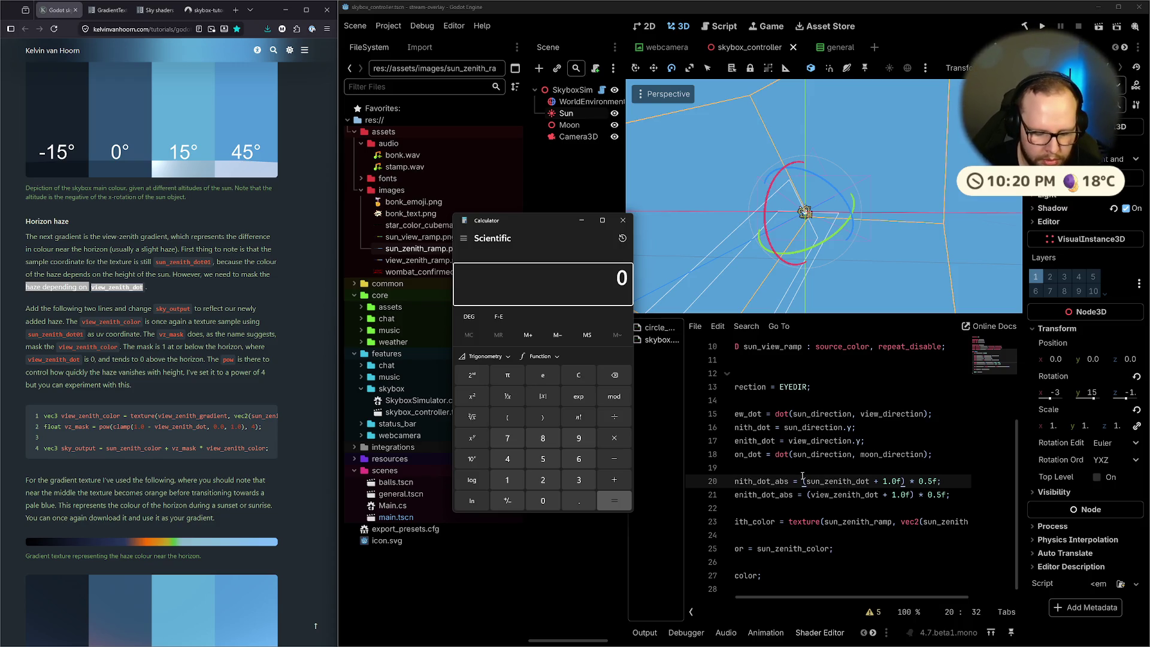
Compute -0.5 + 1 = 0.5, then multiply by 0.5 to get 0.25
text(.5)
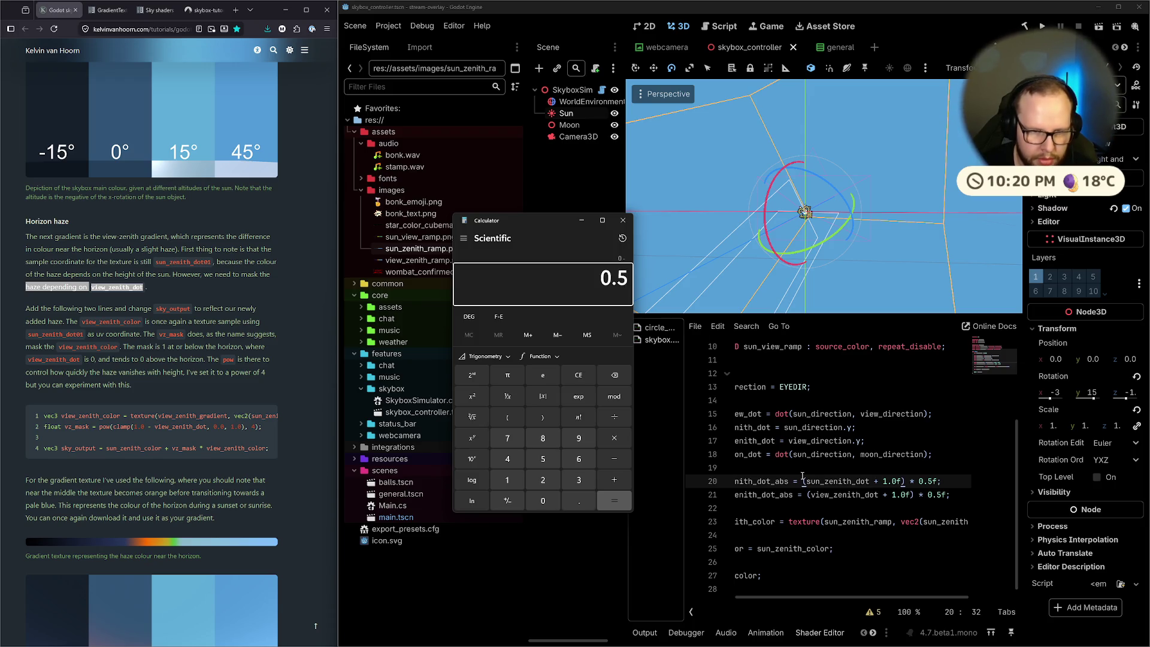
text(+1)
key(Return)
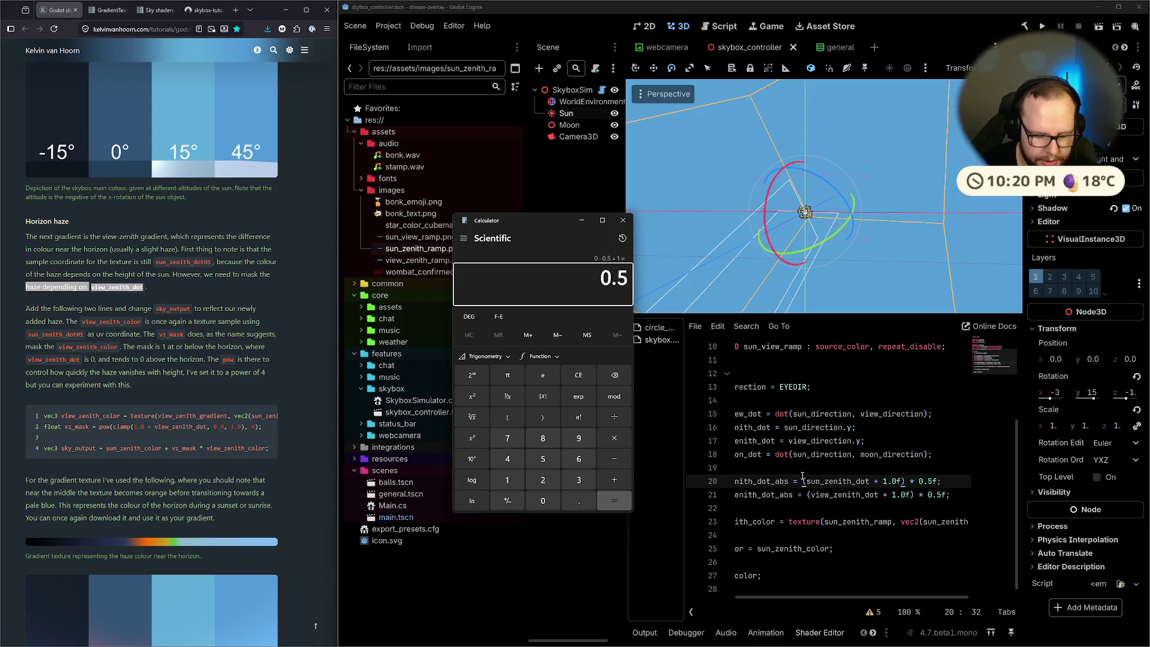
text(* )
text(0.5)
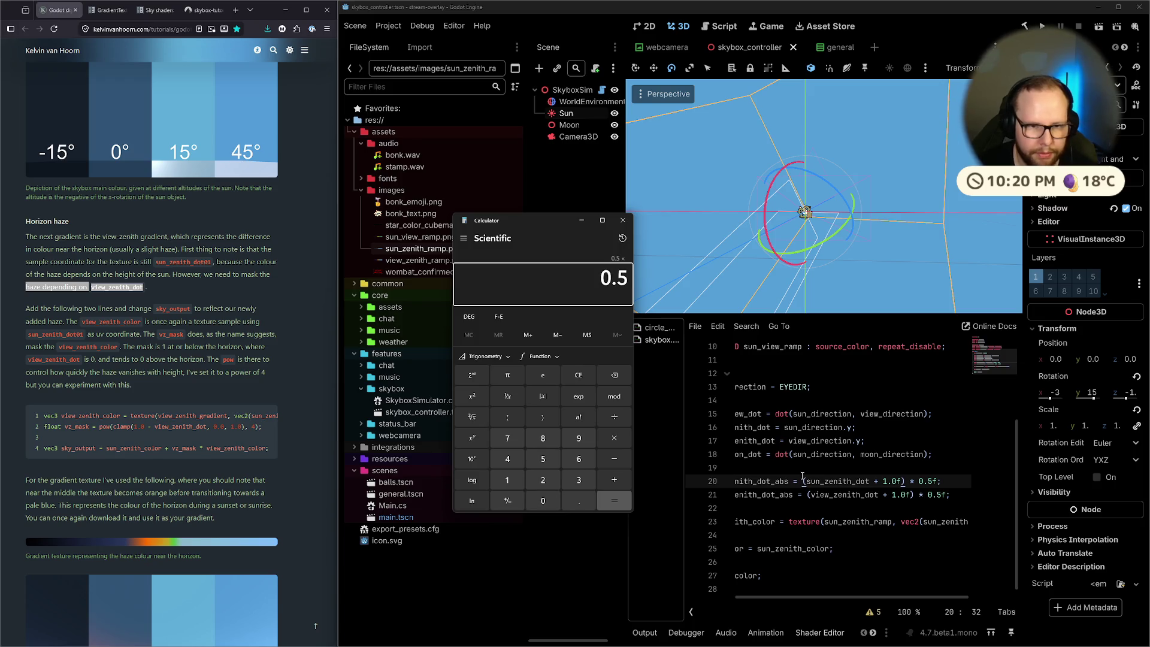
key(Return)
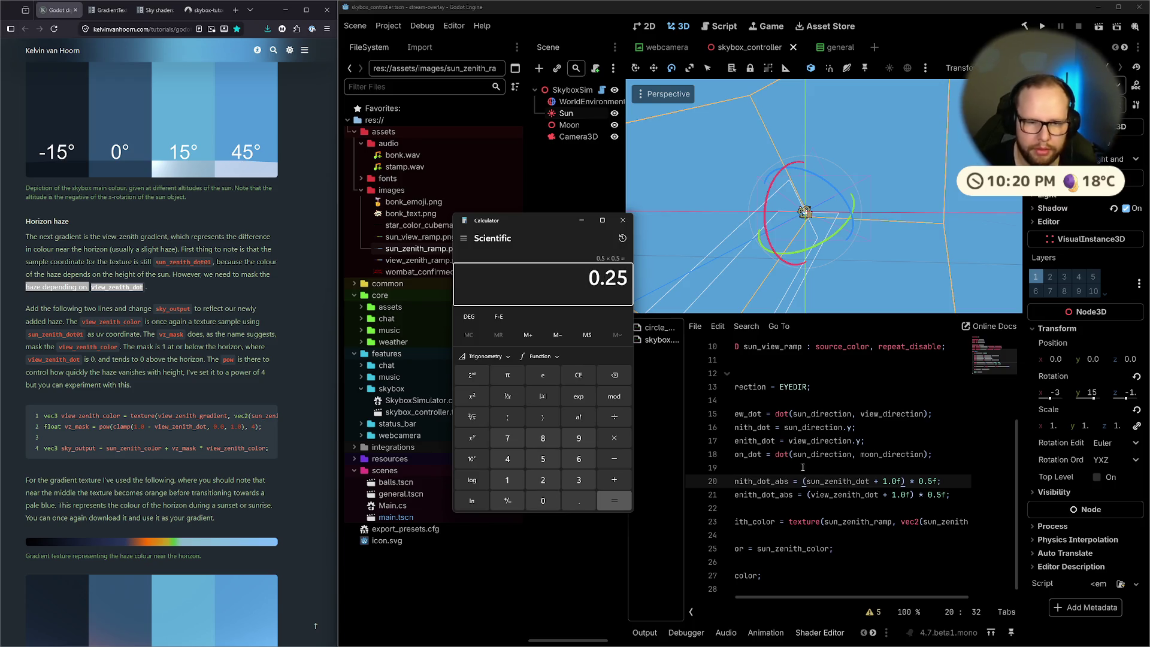
key(Escape)
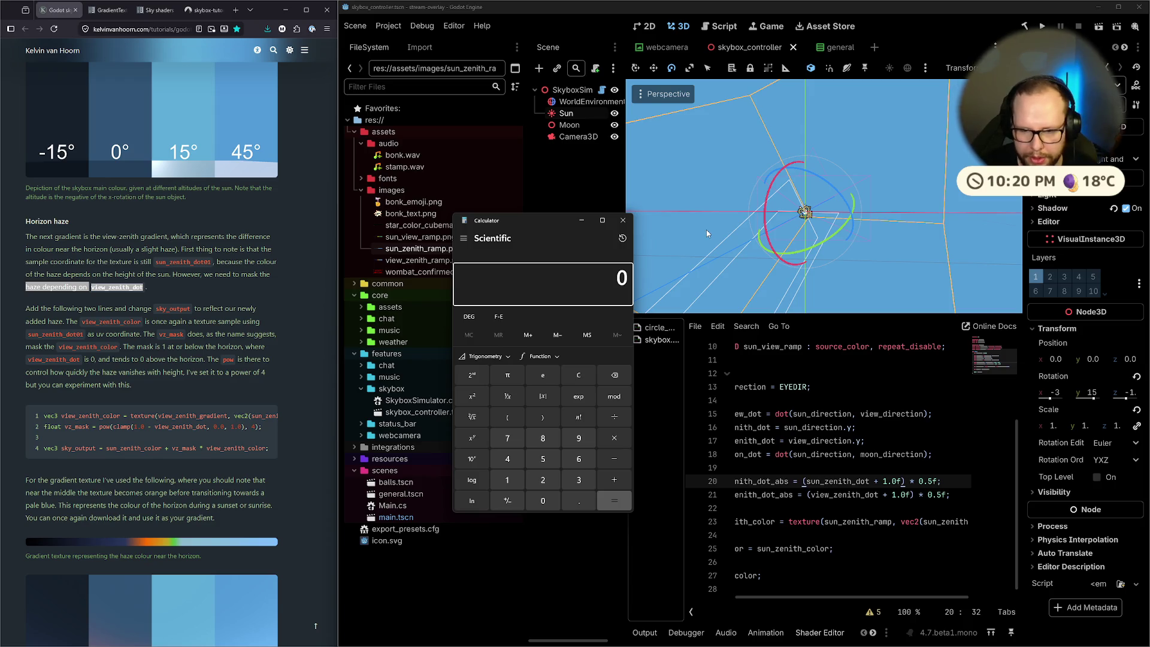
Compute 2 × 0.5 = 1 and 1.5 × 0.5 = 0.75, then close Calculator
text(2 × )
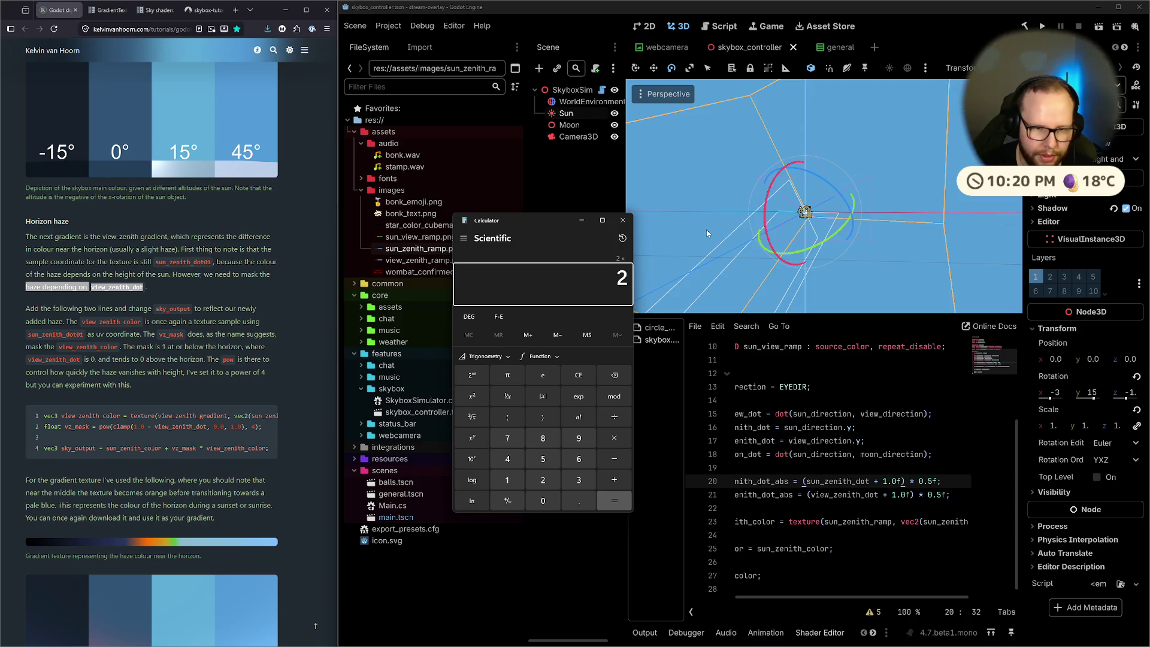
text(0.5)
key(Return)
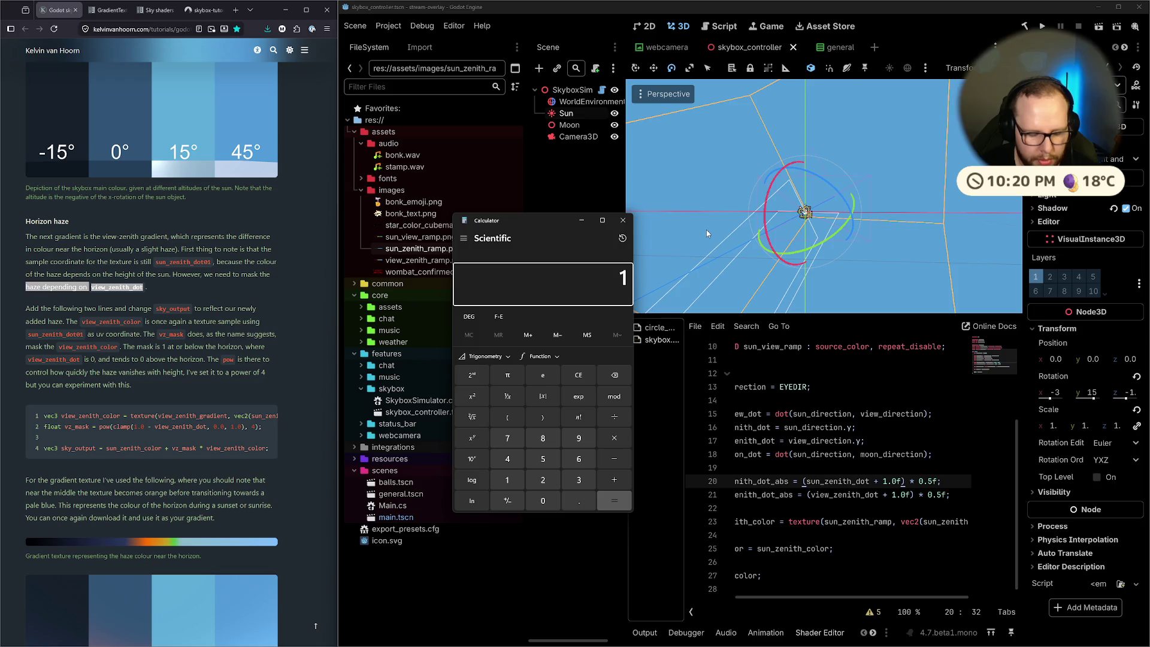
text(0.5)
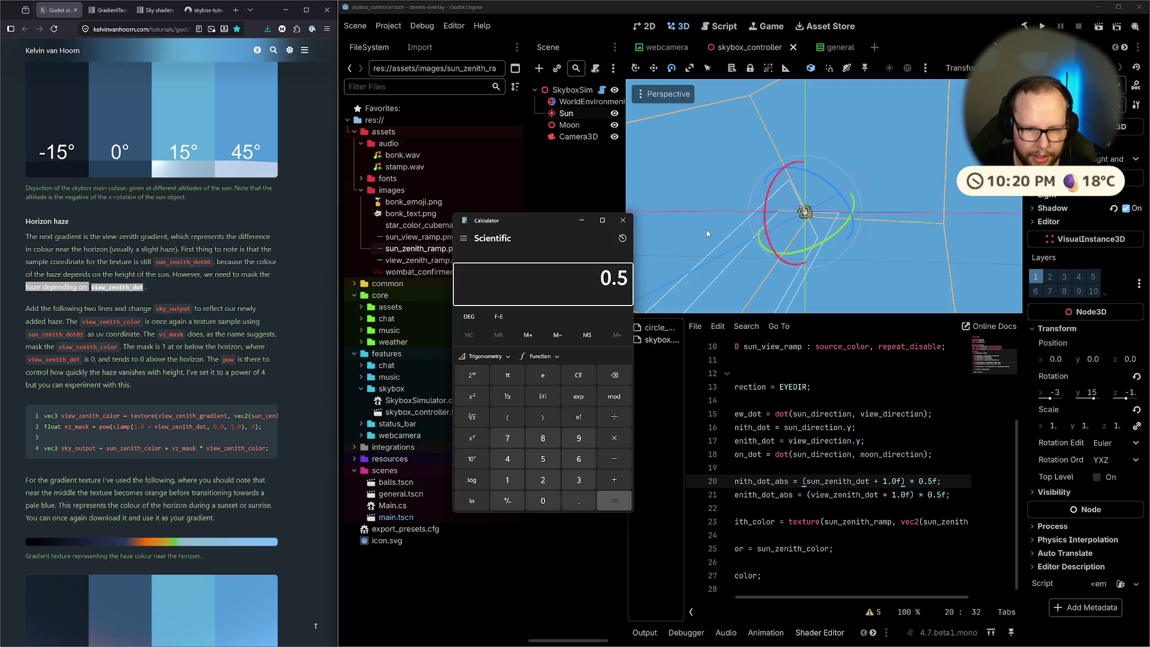
key(Escape)
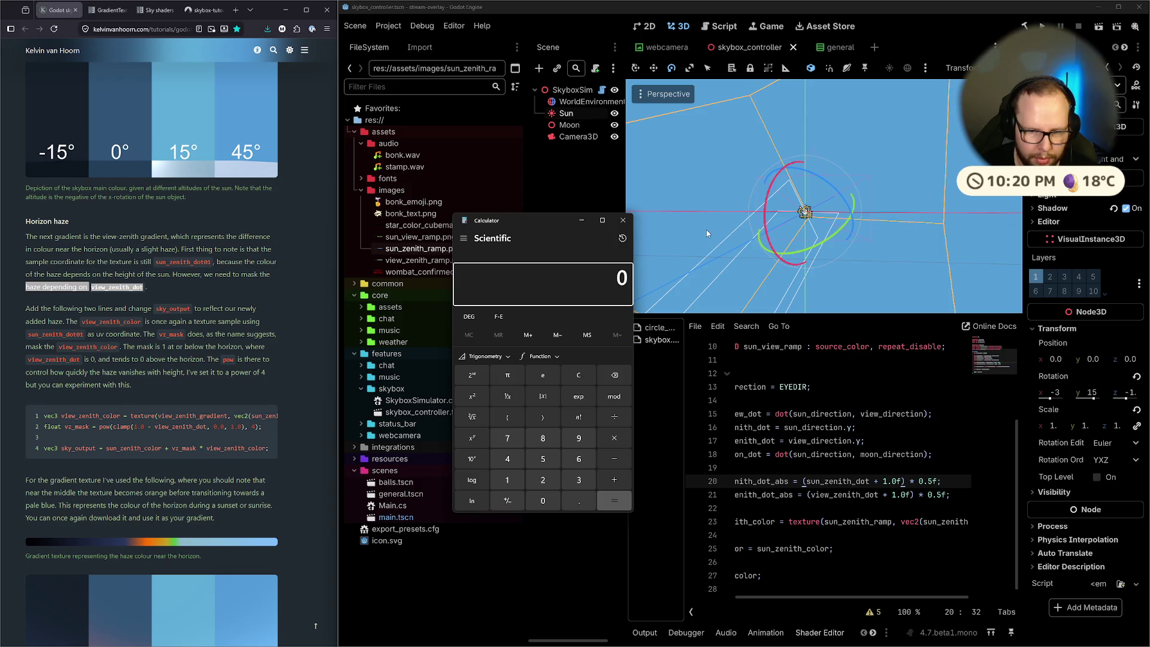
text(1.5)
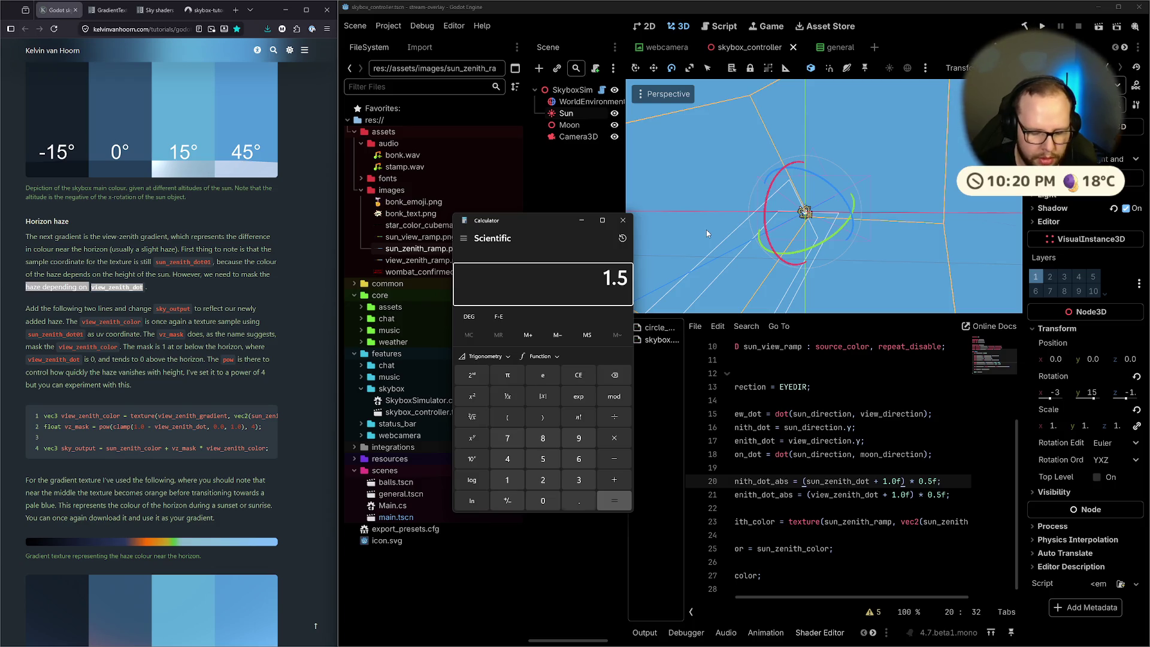
text(*0.5)
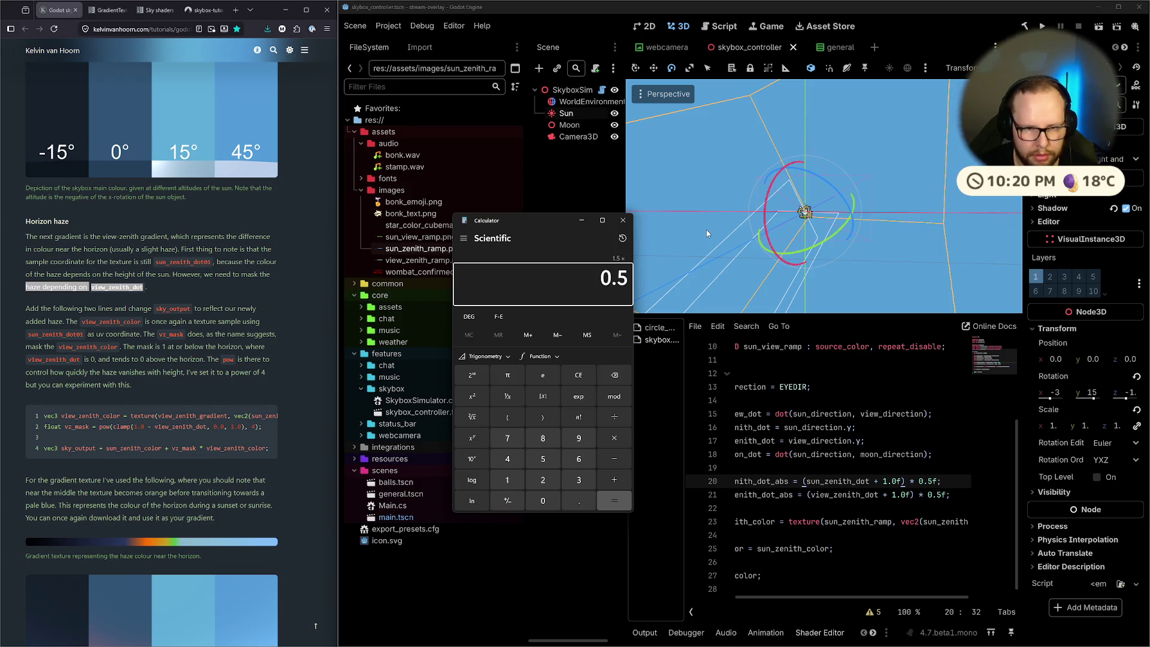
key(Return)
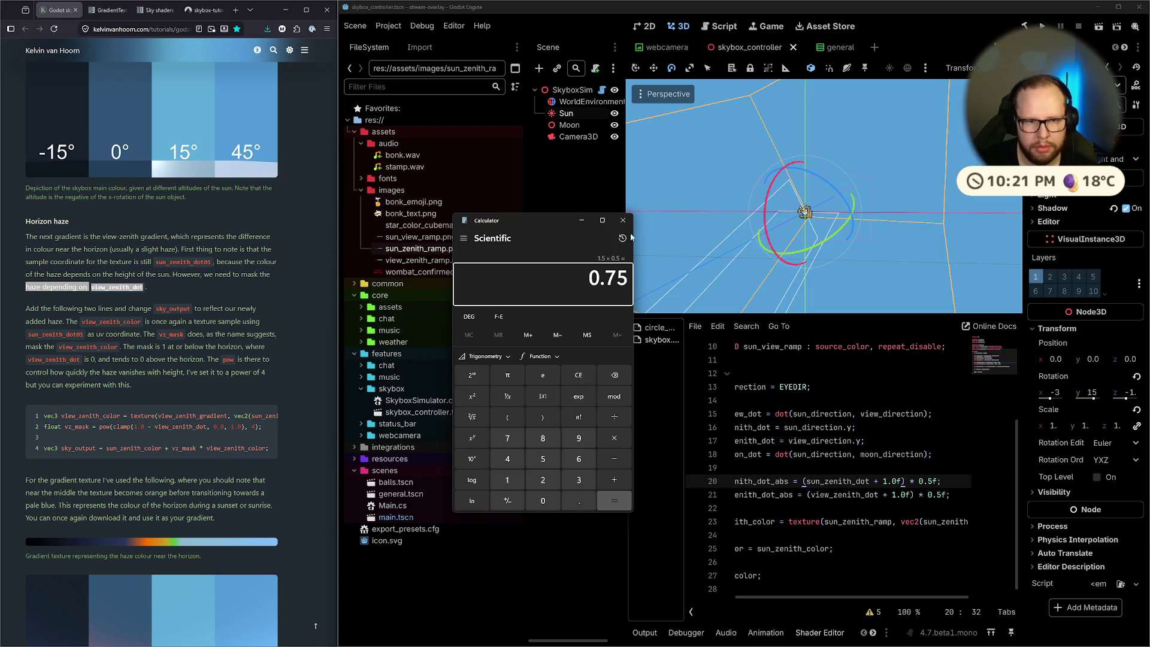
click(623, 221)
Search Google in a new tab for 'normalize a scalar' and open the Stack Overflow question
click(868, 467)
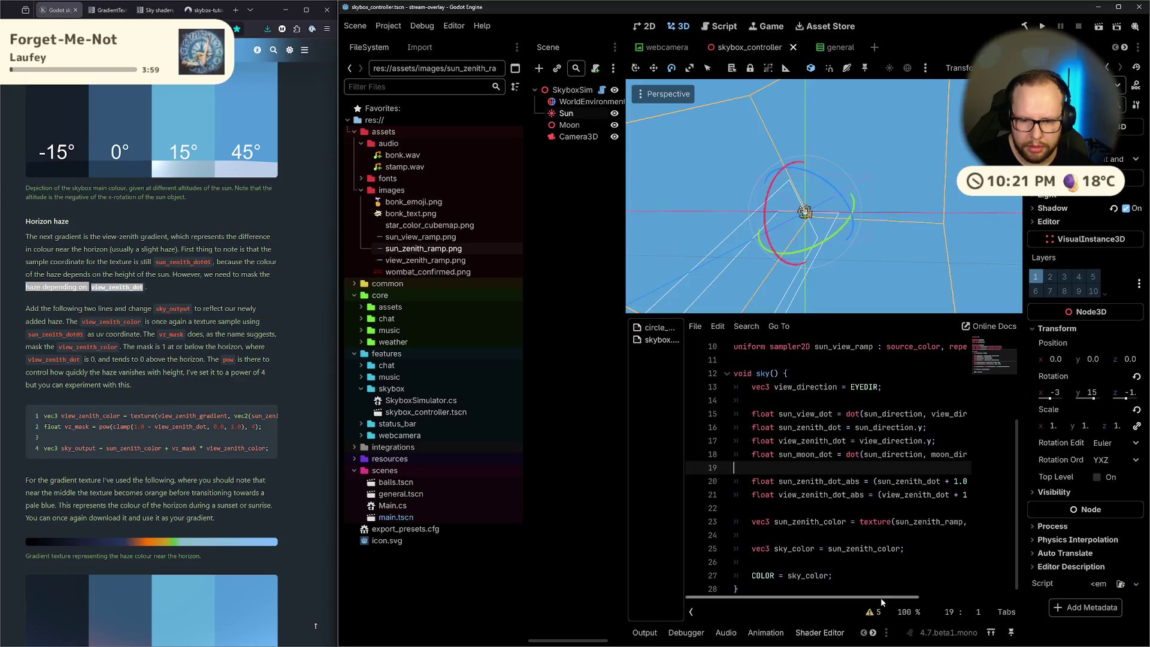
mouse_move(880, 599)
mouse_down()
mouse_move(954, 597)
mouse_move(931, 596)
mouse_up()
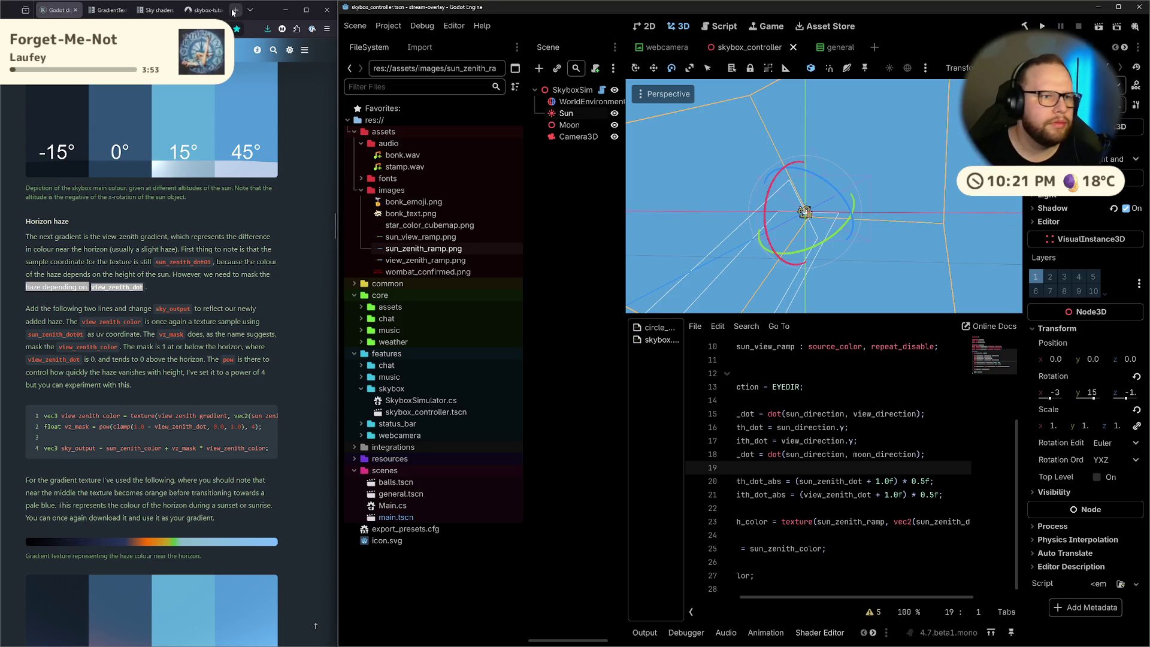
key(ctrl+t)
text(nor)
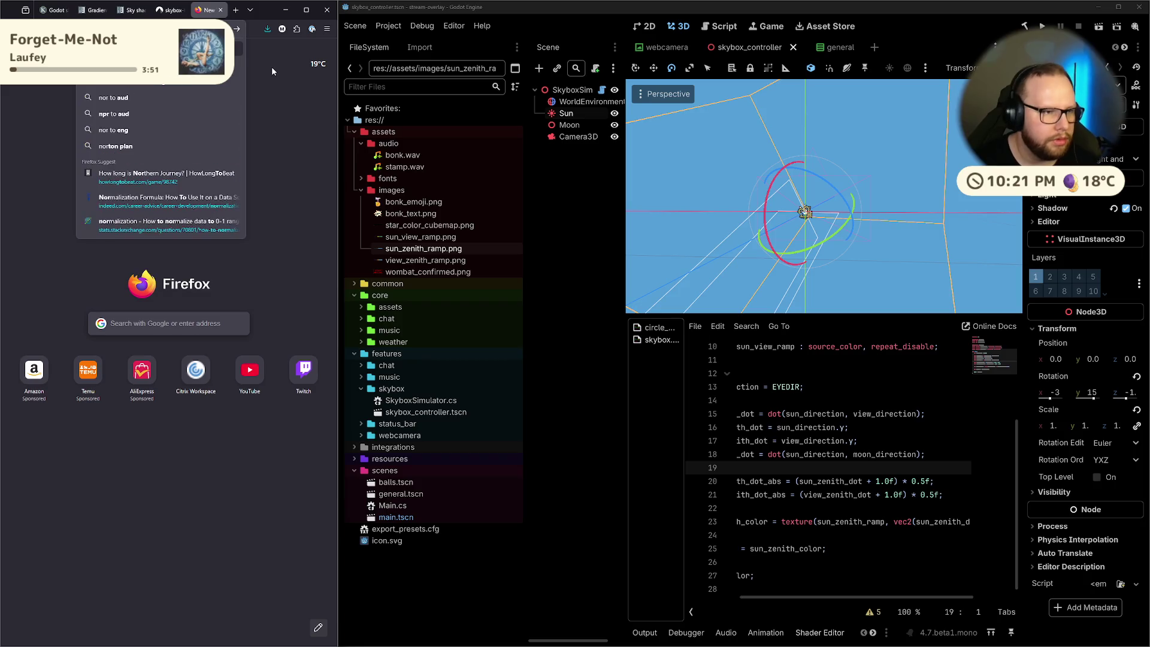
text(mal)
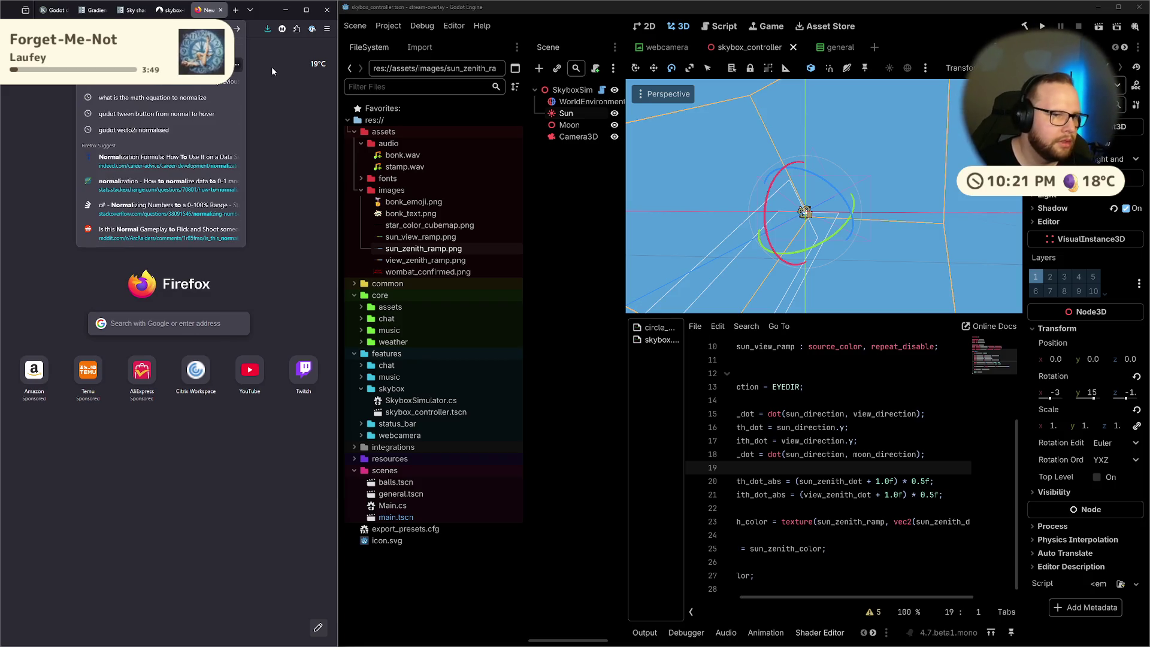
text(ize a n)
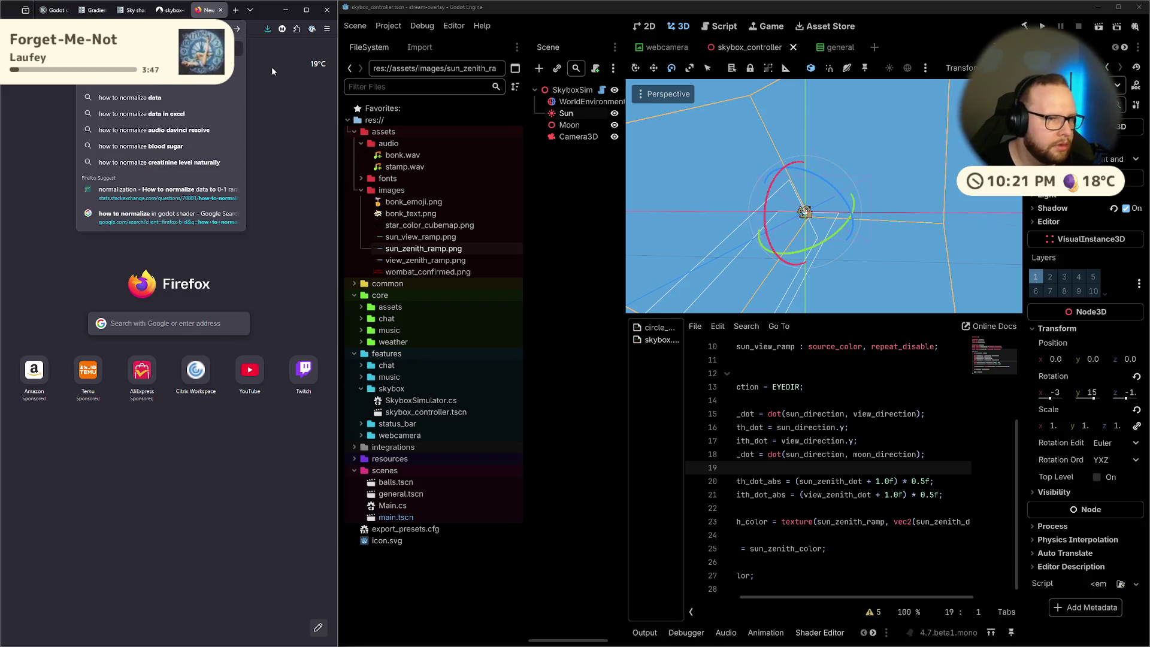
key(Return)
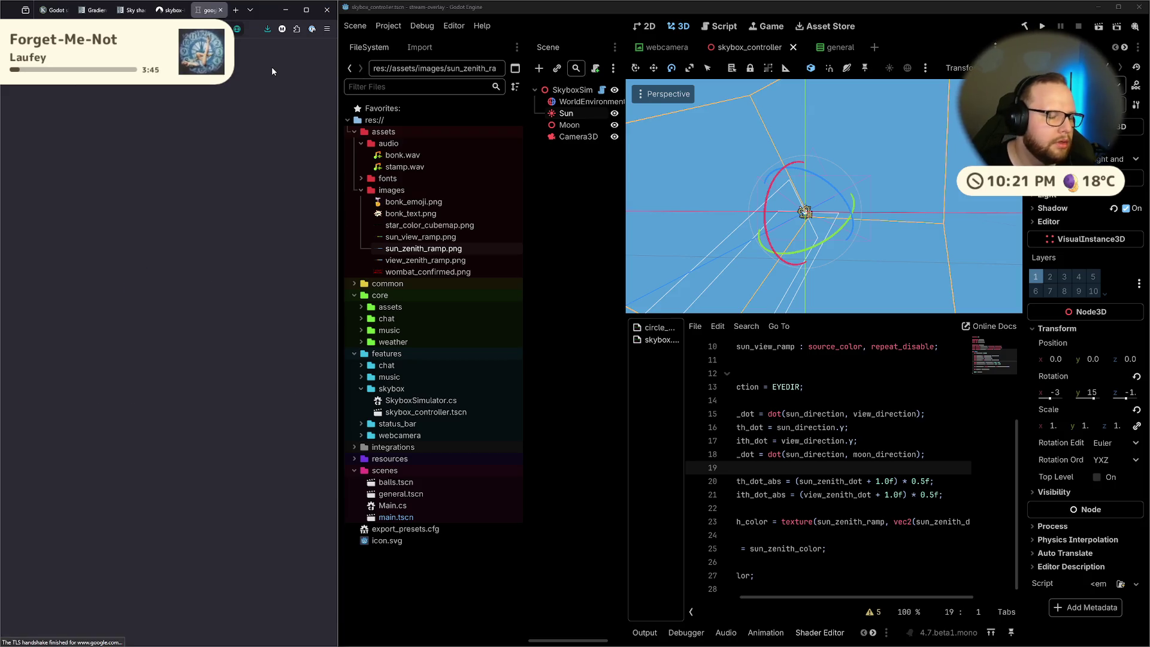
text(scalara)
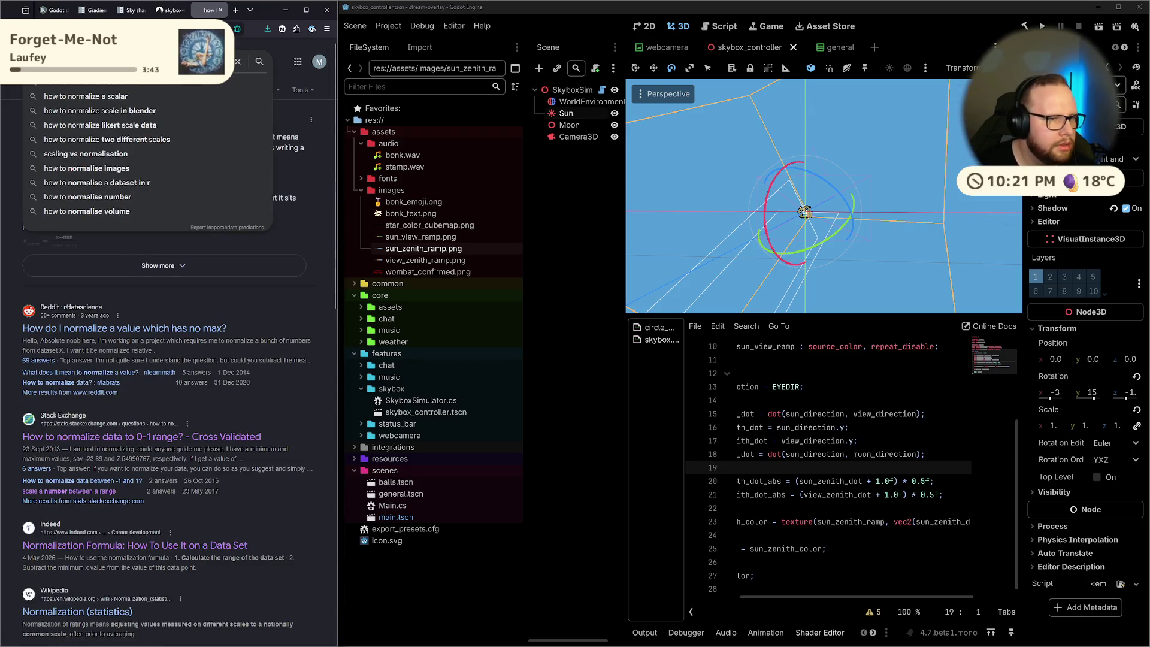
key(Return)
scroll(126, 172, down, 1)
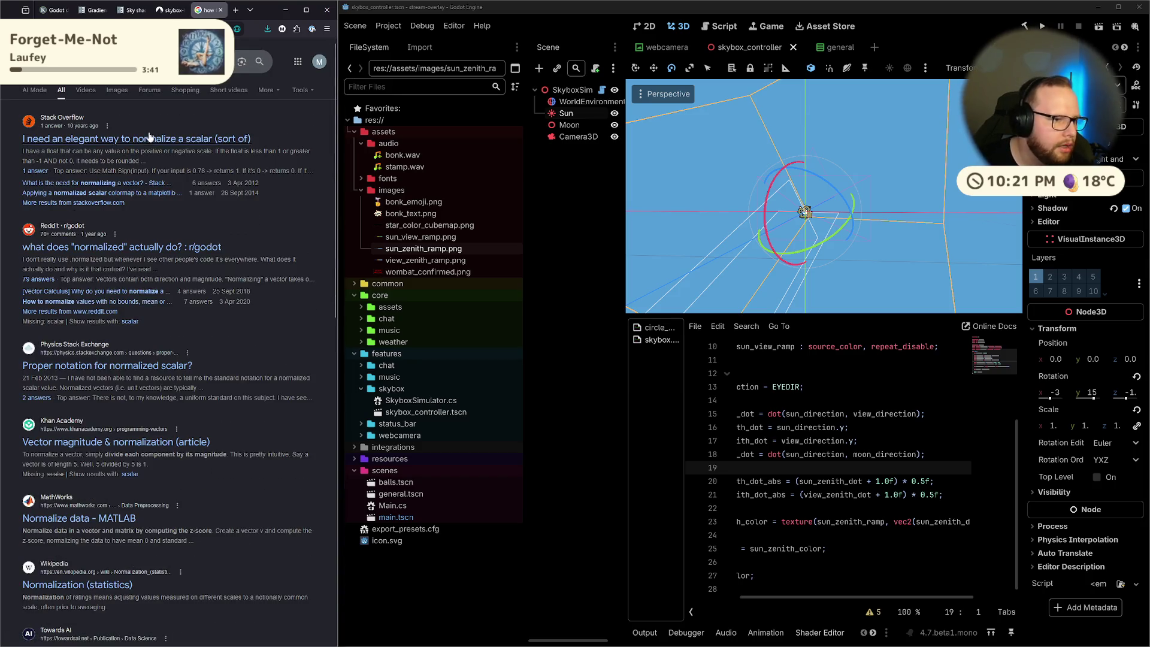
click(126, 173)
scroll(176, 207, down, 5)
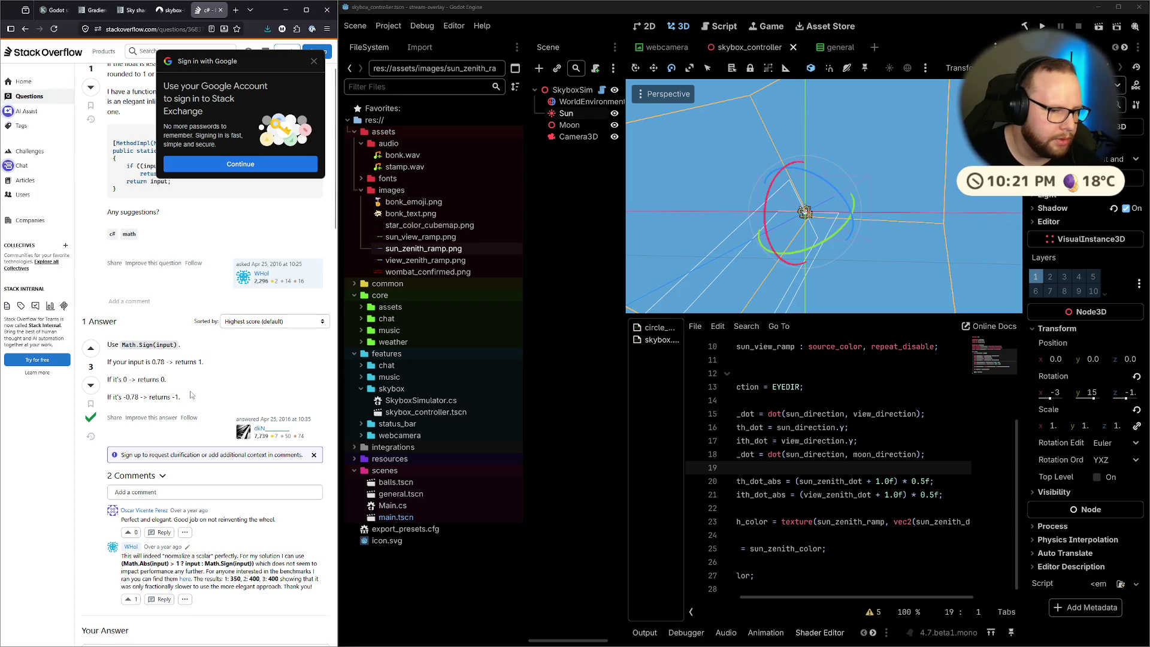
Skim the Math.Sign answer, then go back to the Google results
scroll(191, 394, down, 5)
scroll(191, 390, up, 4)
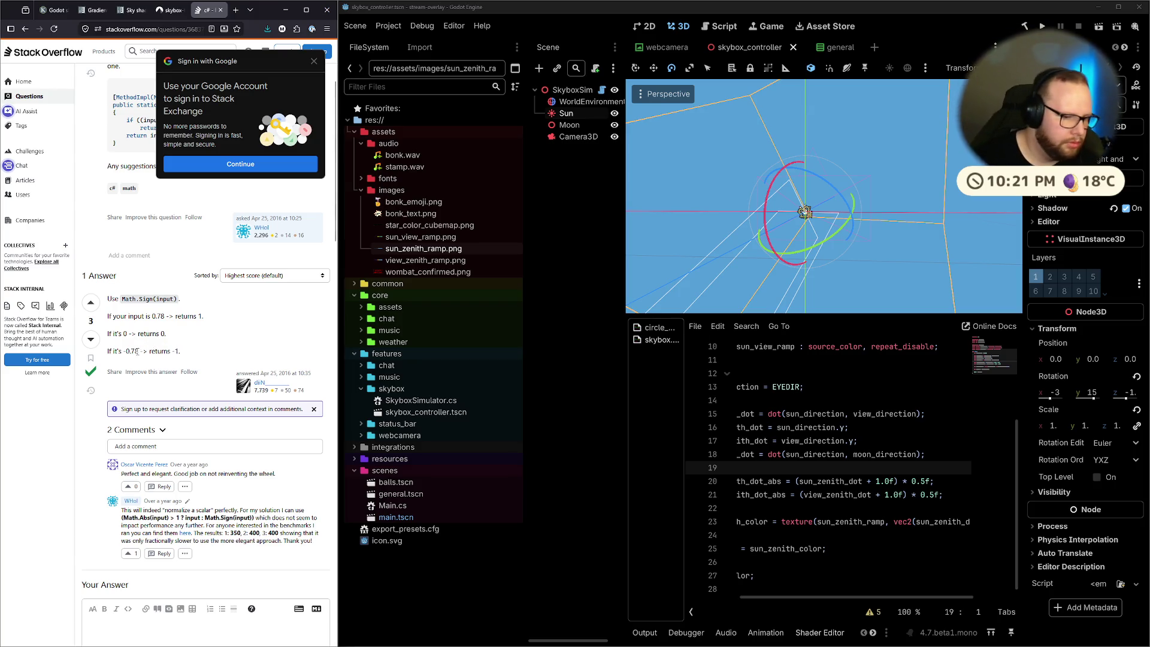
scroll(118, 331, down, 3)
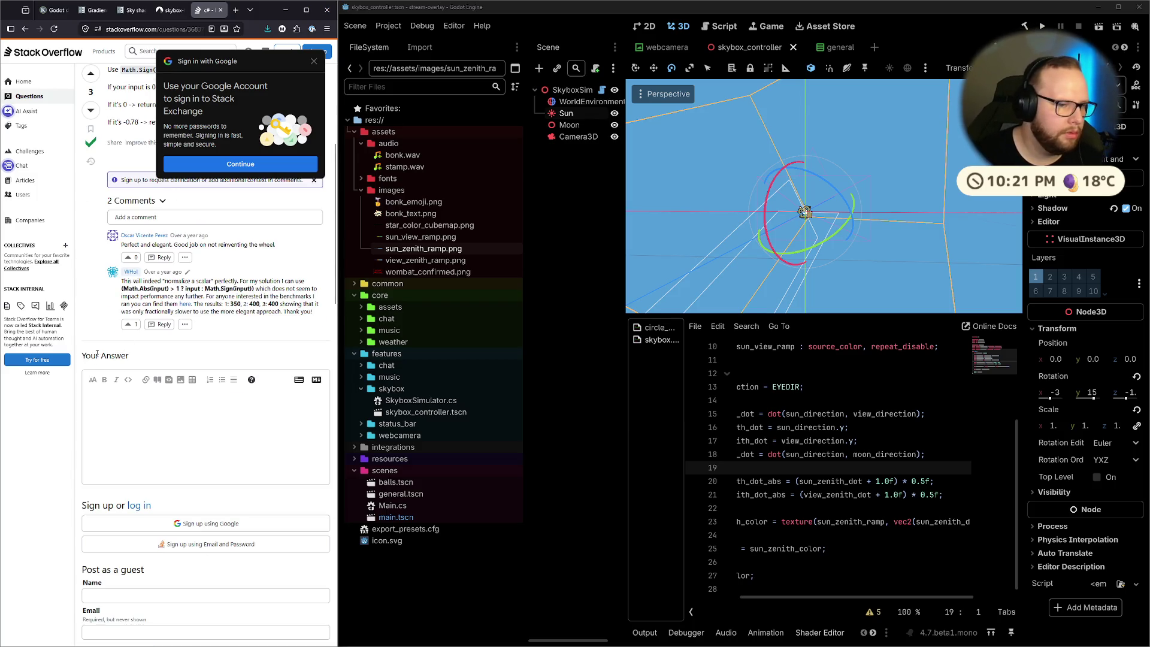
scroll(99, 353, up, 5)
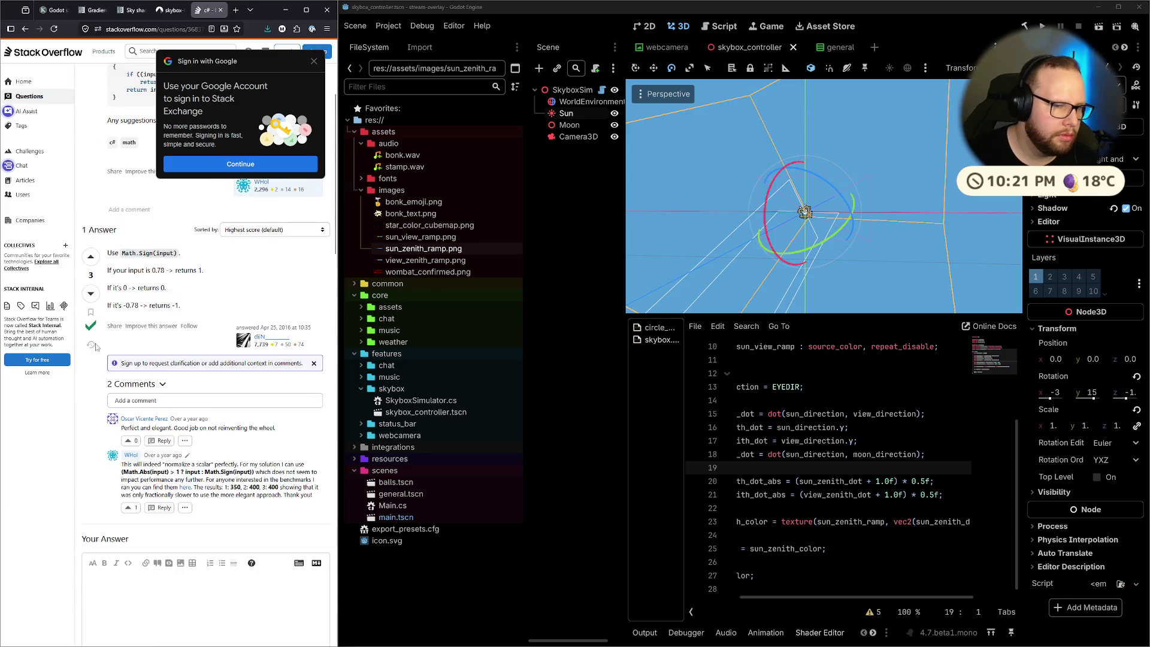
click(19, 27)
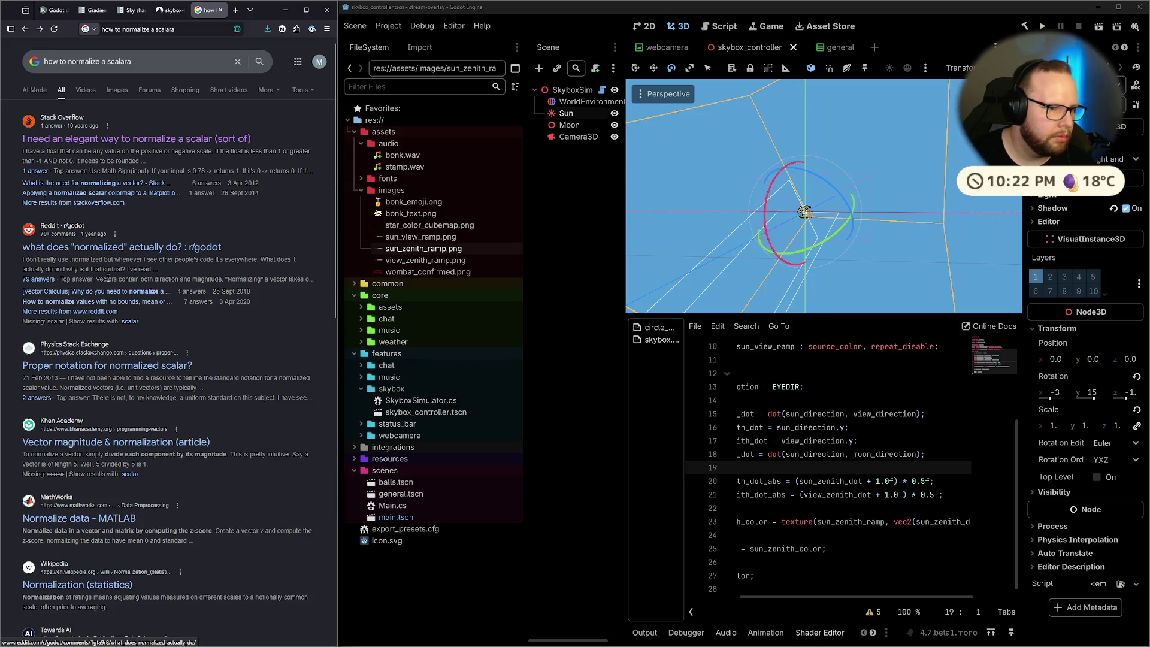
Reopen Windows Calculator from the Start search with calc
scroll(108, 277, down, 3)
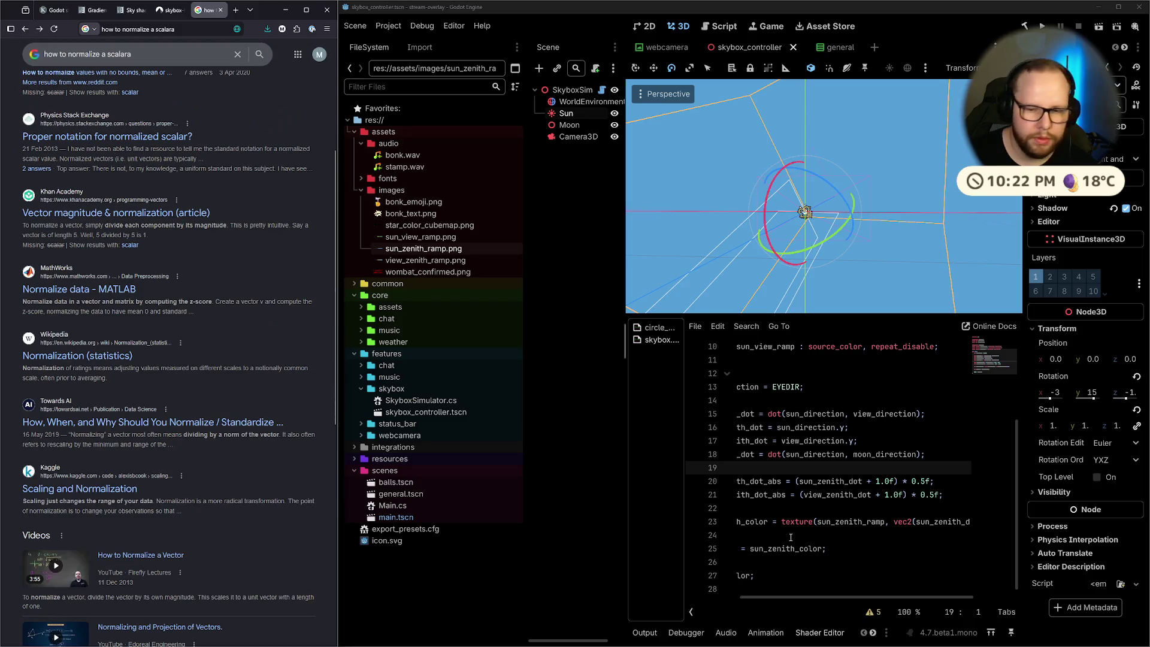
key(super)
text(calc)
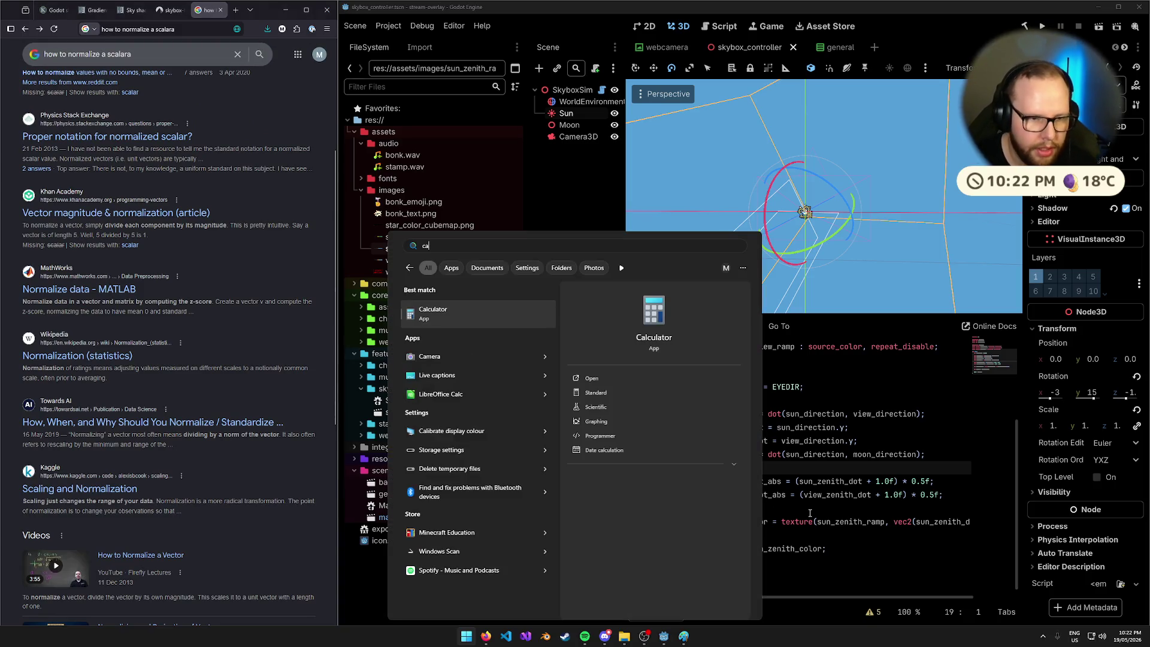
key(Return)
Evaluate 0 − 1 ÷ 1 and a 0.5 ÷ 1 division, clearing to 0 after each
text(1)
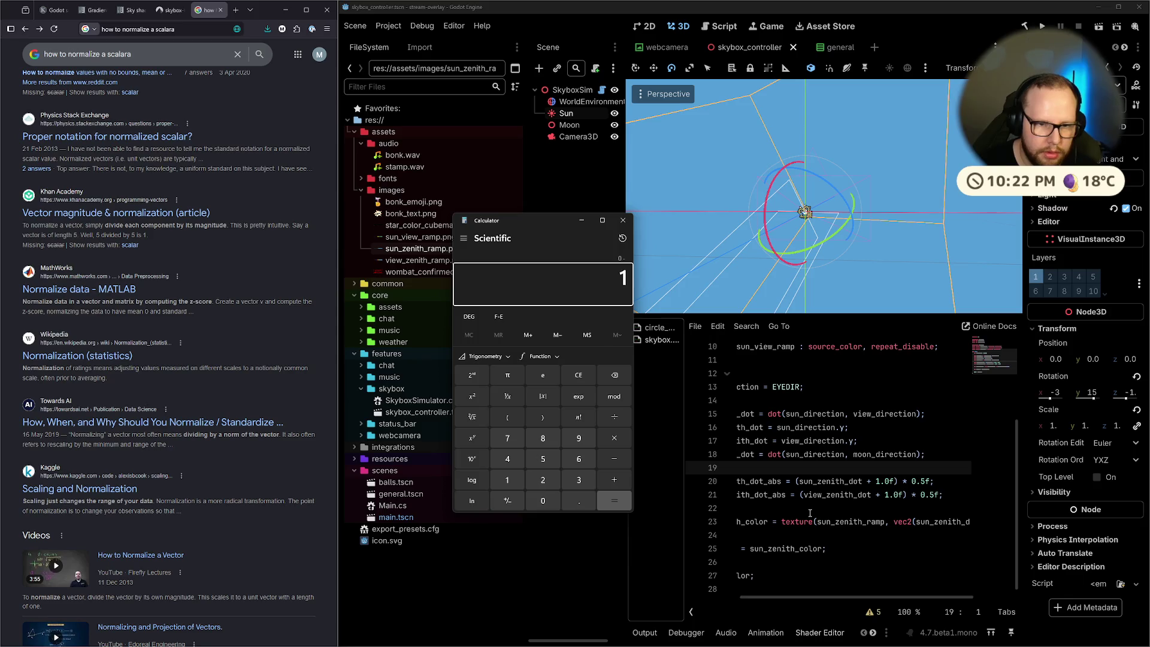
key(Return)
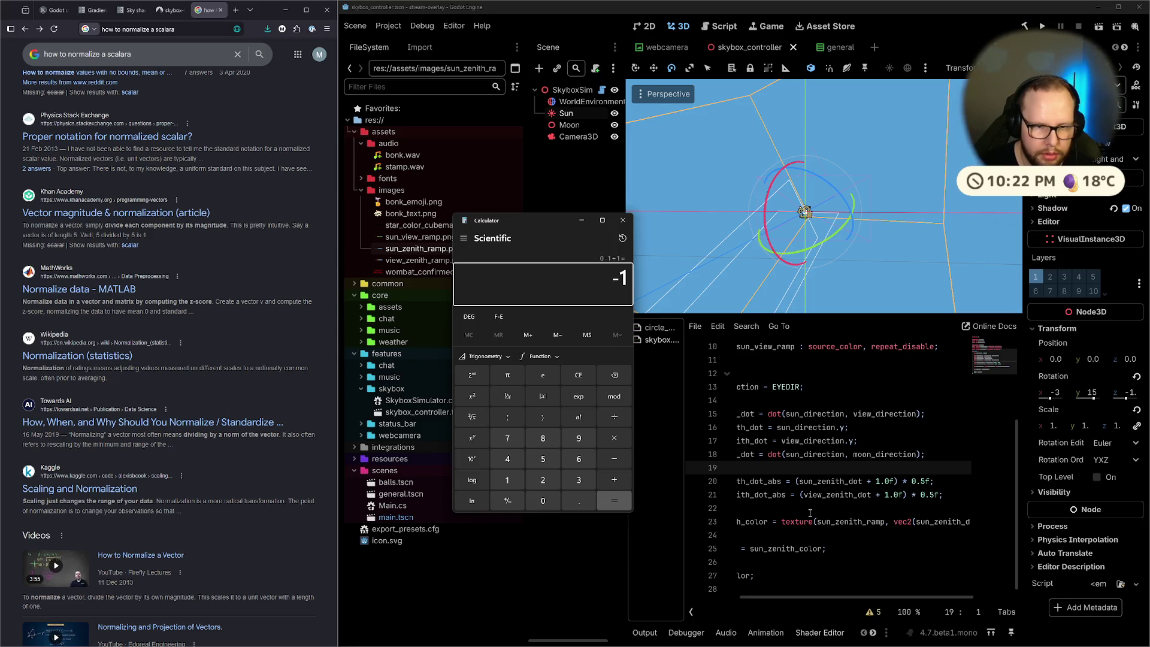
key(Escape)
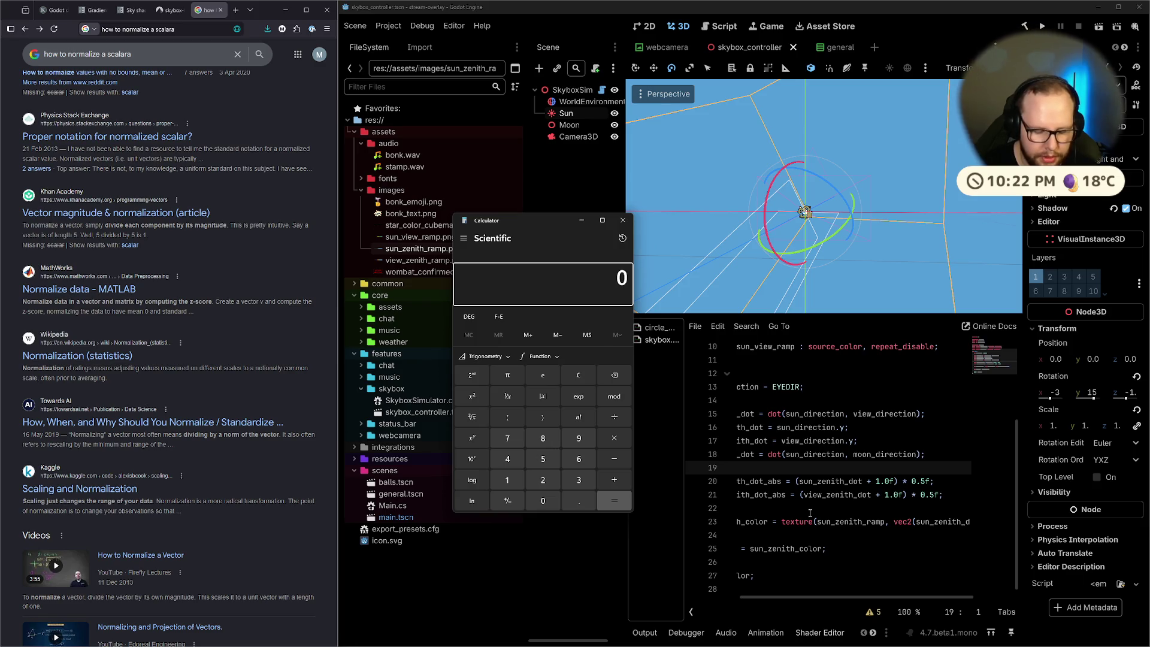
text(1)
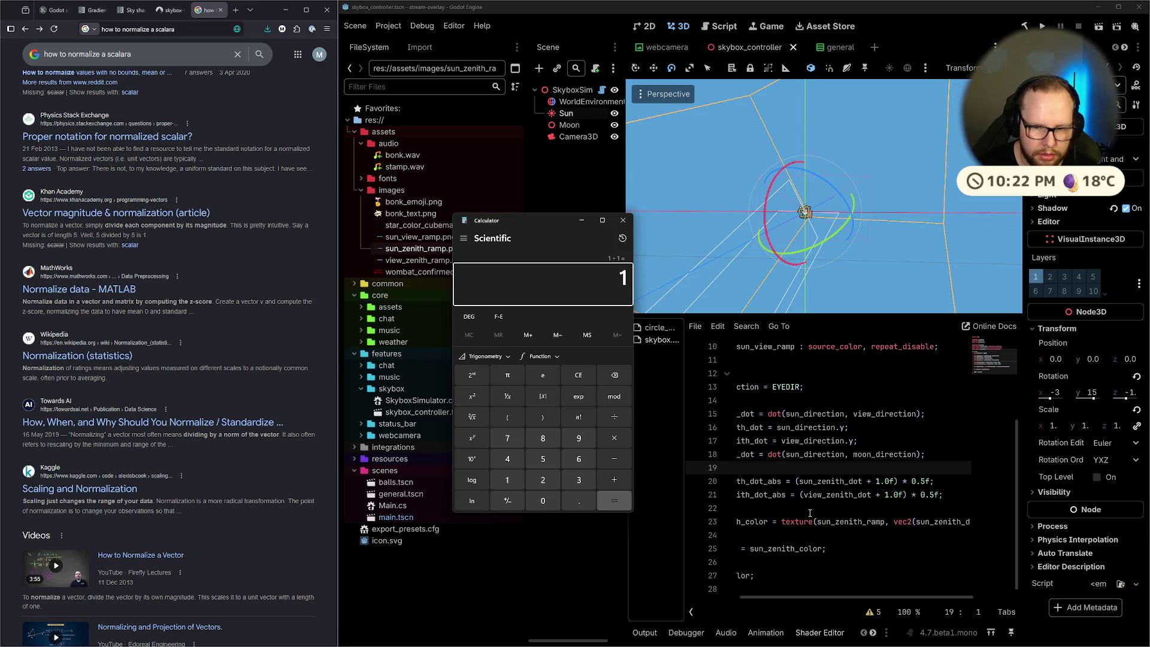
text(/.5/1)
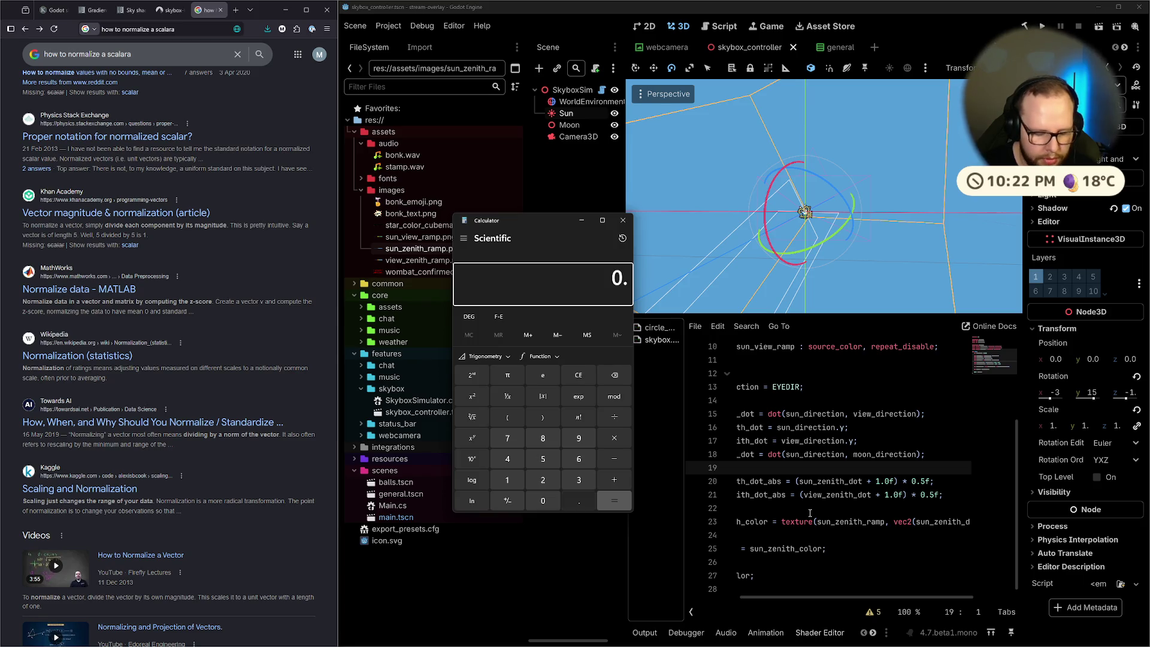
key(Return)
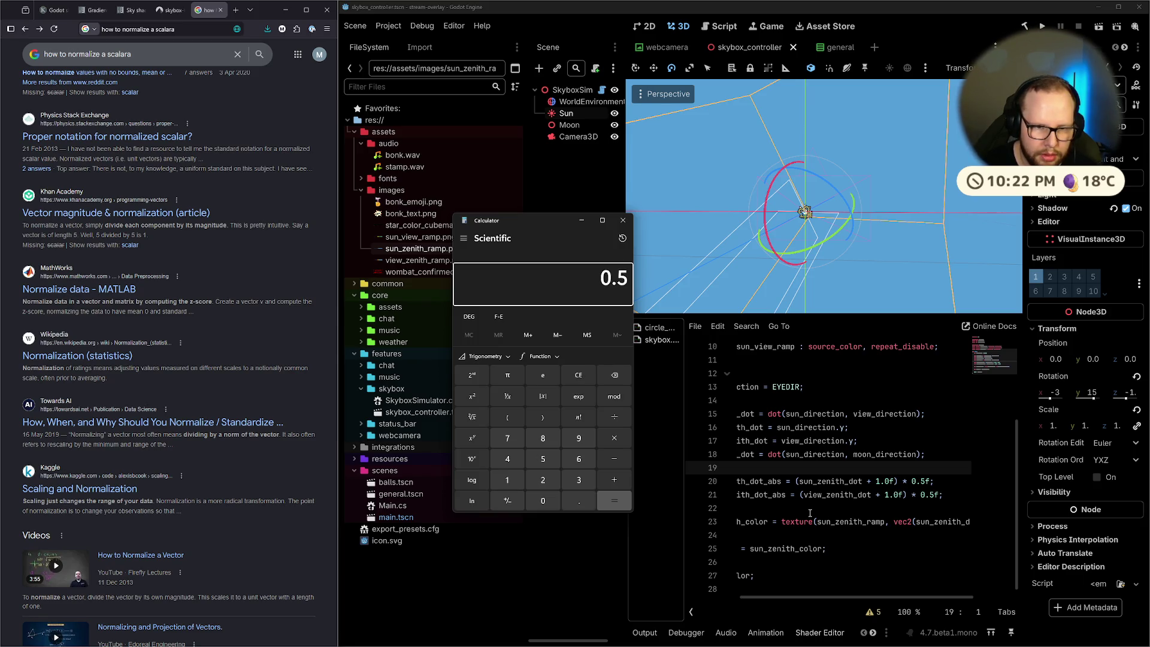
key(Escape)
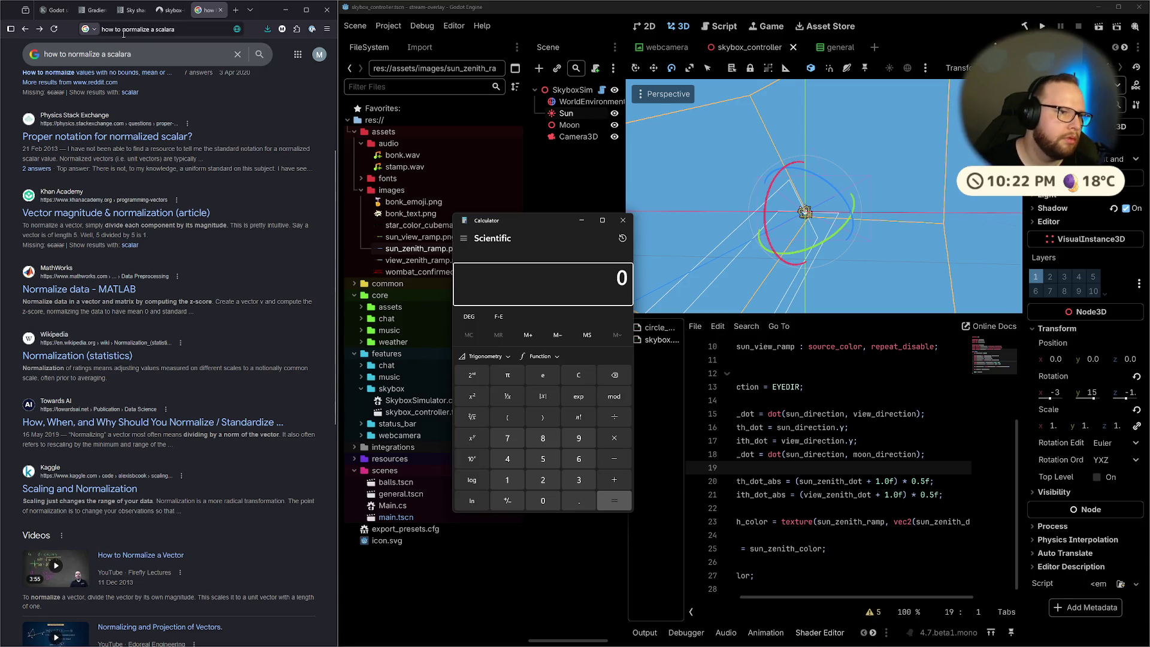
Refine the search to normalizing a scalar 'between -1 and 1', then 'to a range'
click(165, 60)
text(between -)
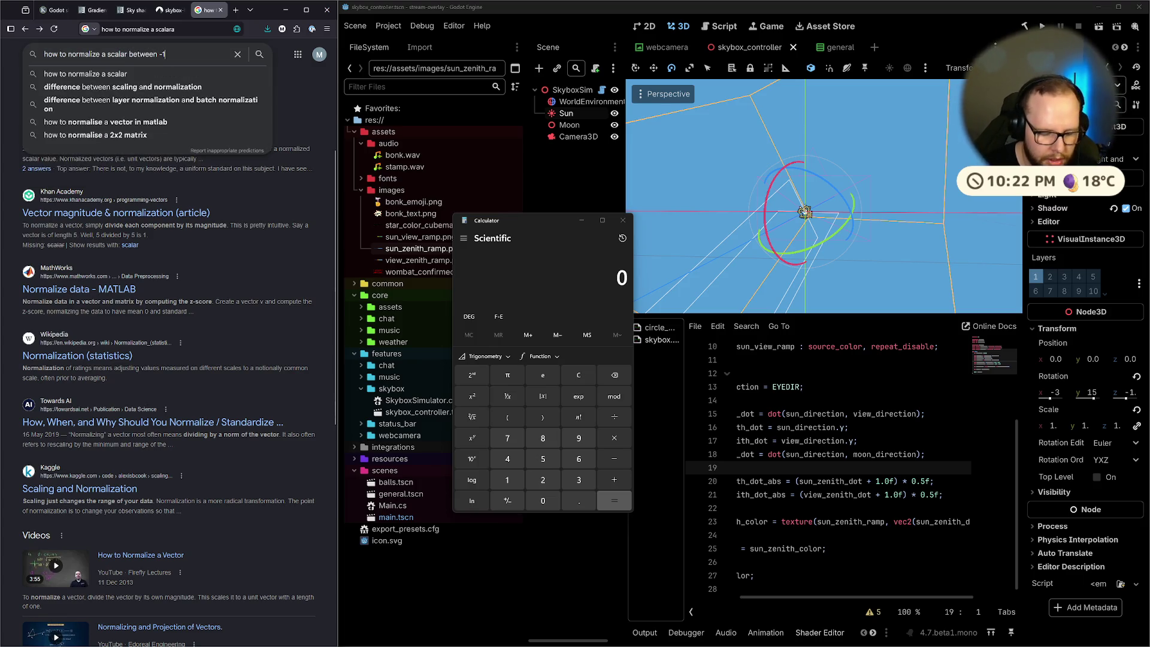
text(1 and 1)
key(Return)
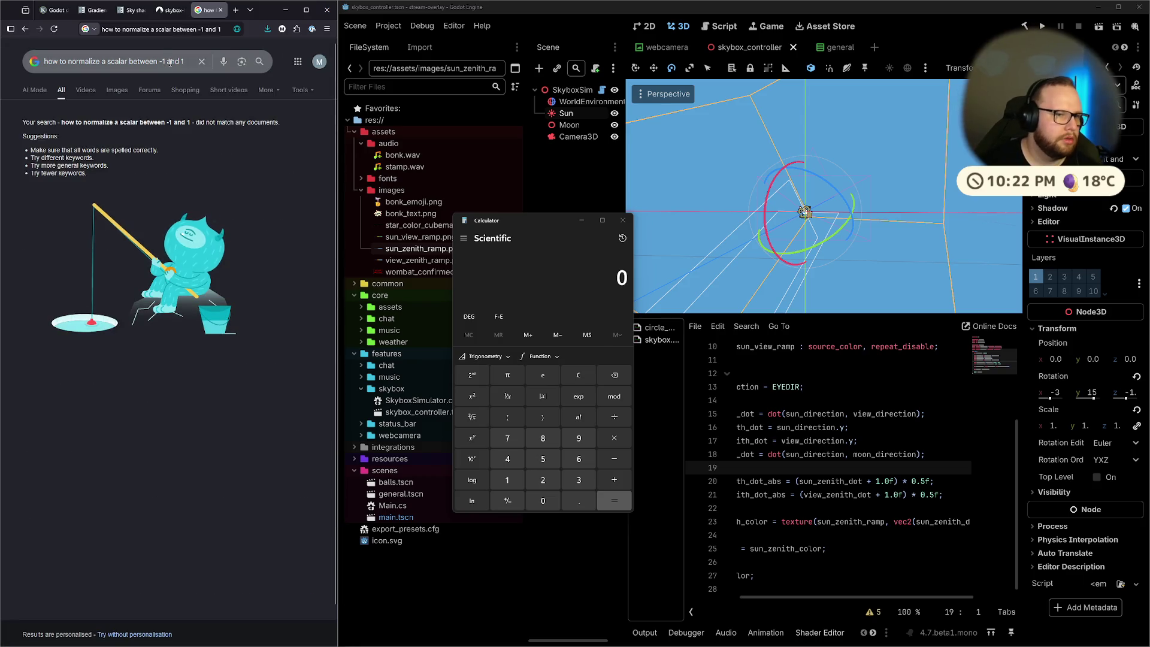
click(168, 61)
text(to a range)
key(Return)
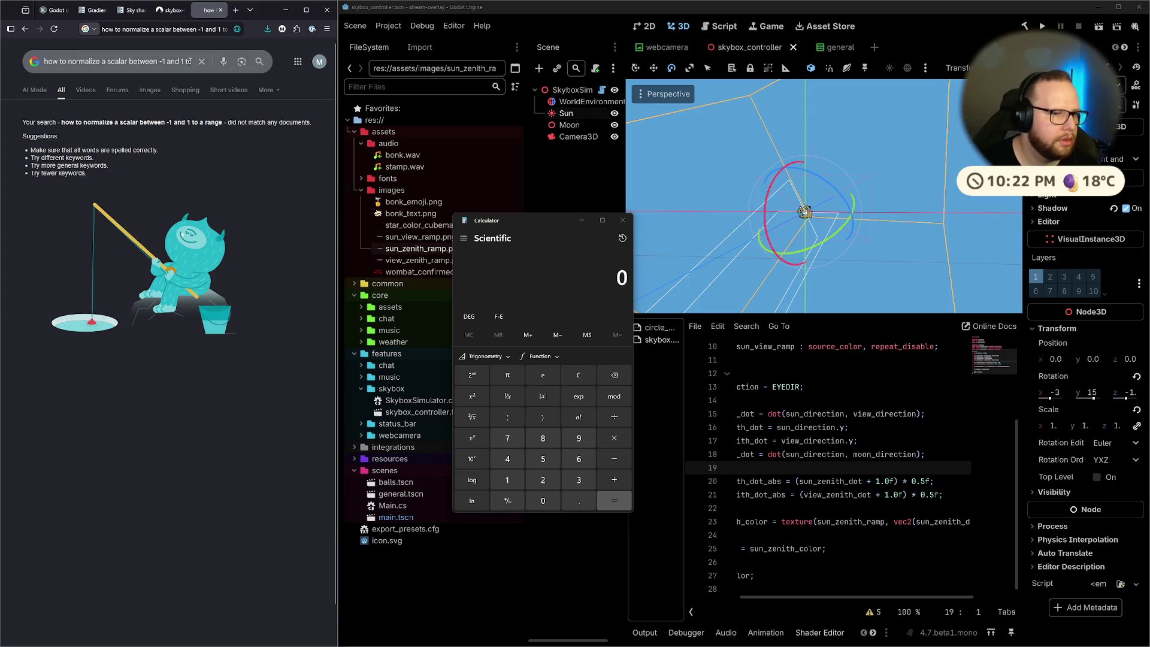
Search 'normalize scalar to range' and open the Stack Overflow question on normalizing into [0,1]
double_click(132, 61)
key(ctrl+a)
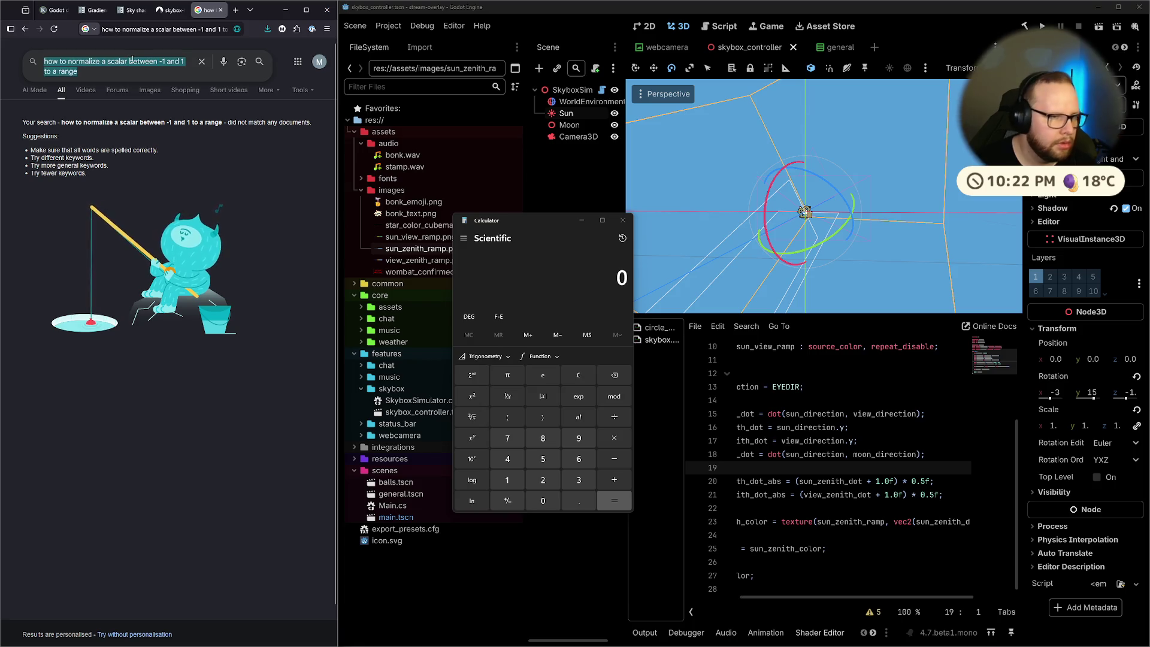
text(normalize scalara)
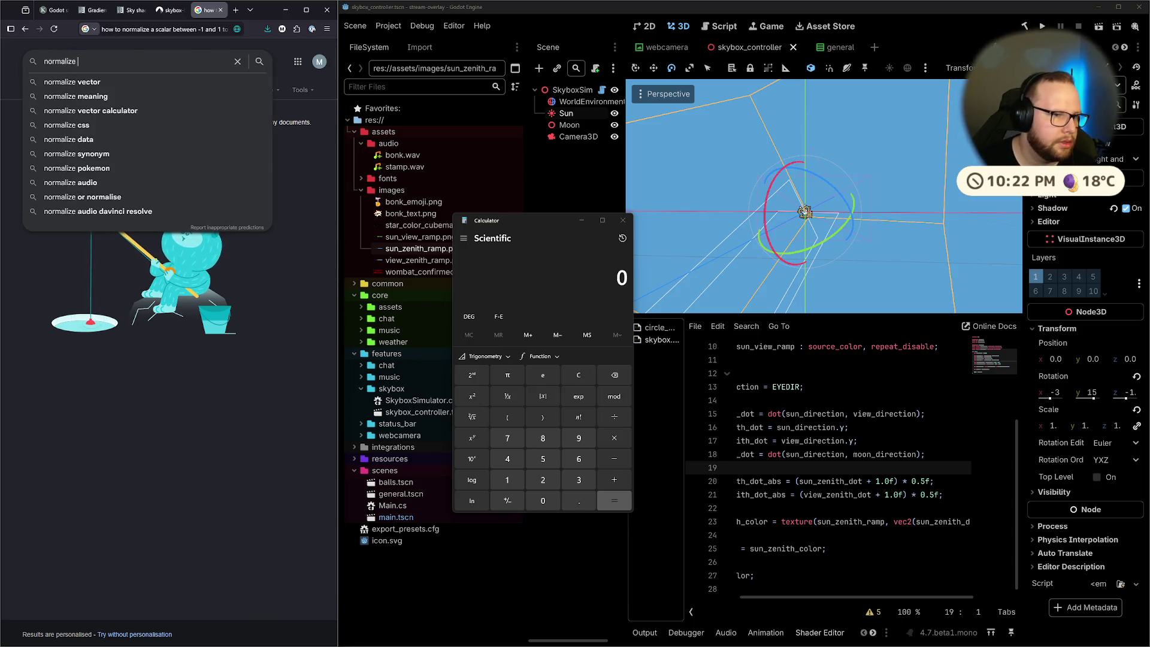
key(BackSpace)
text(to range)
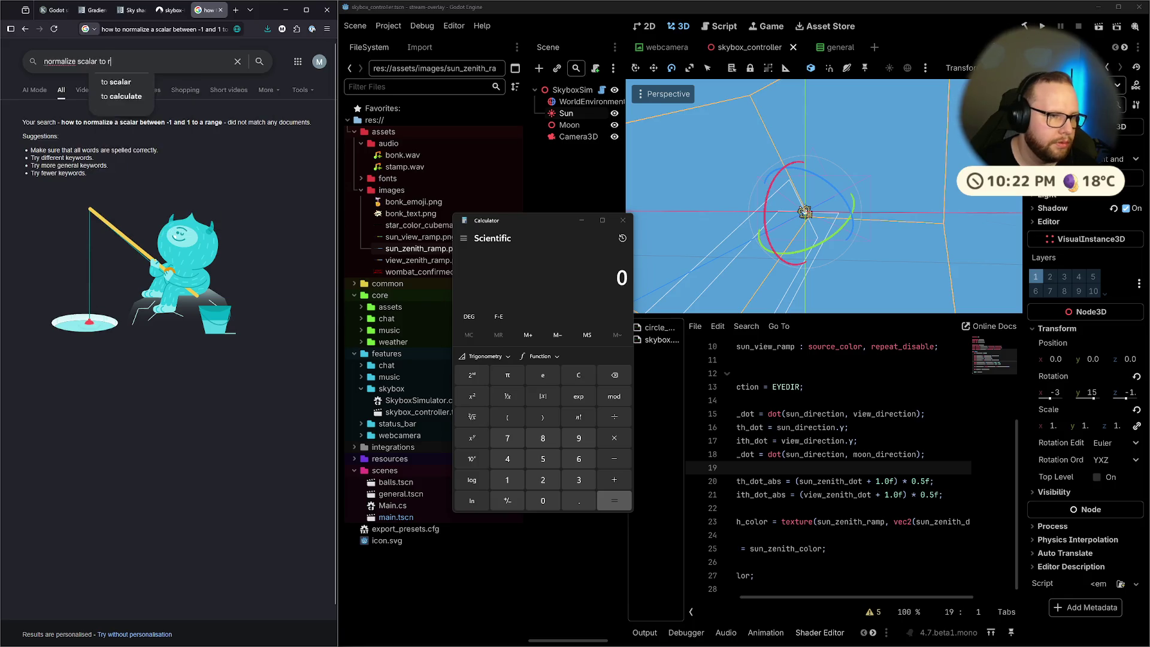
key(Return)
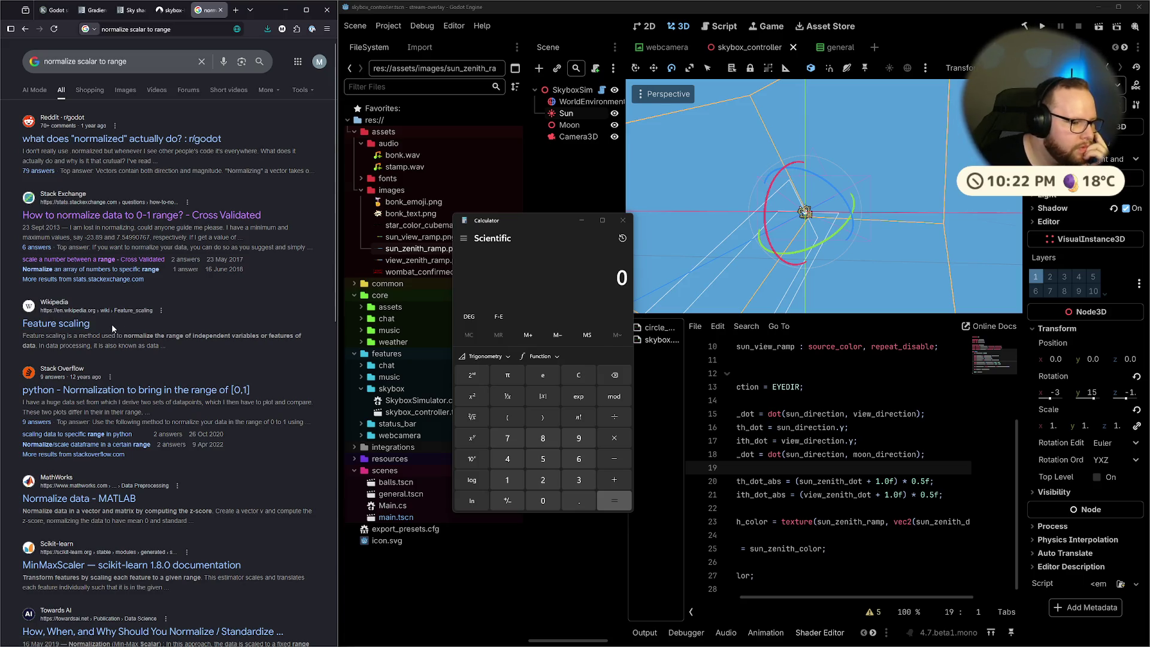
click(164, 390)
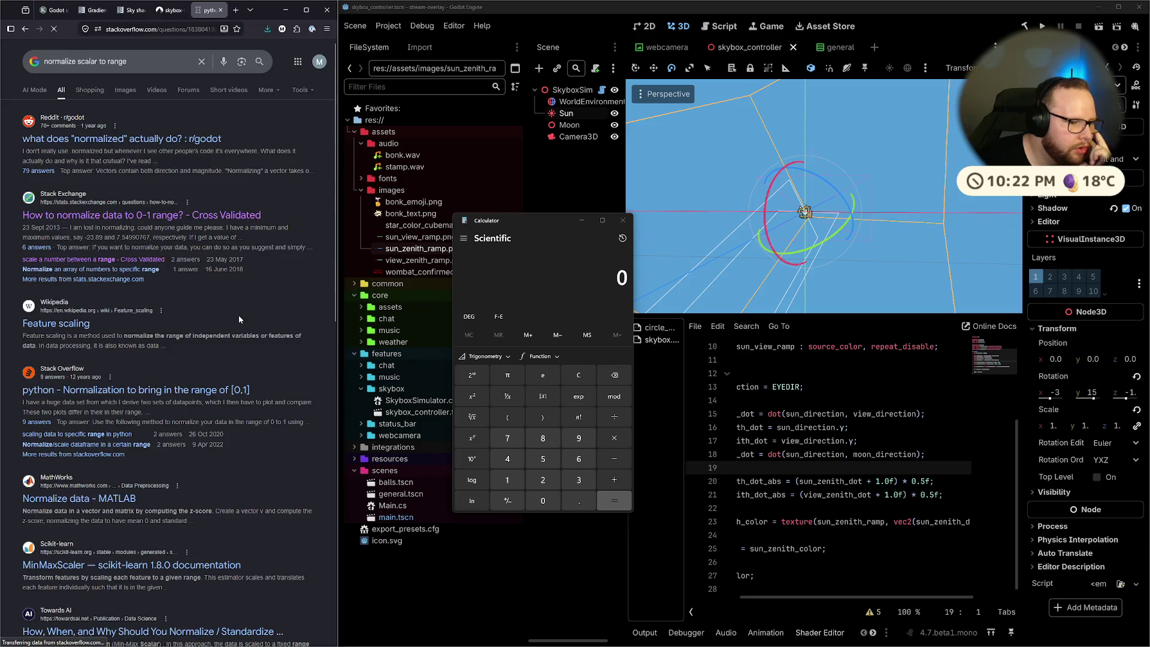
Skim the min-max scaling answers, then return to the 'normalize scalar to range' results
scroll(164, 341, down, 3)
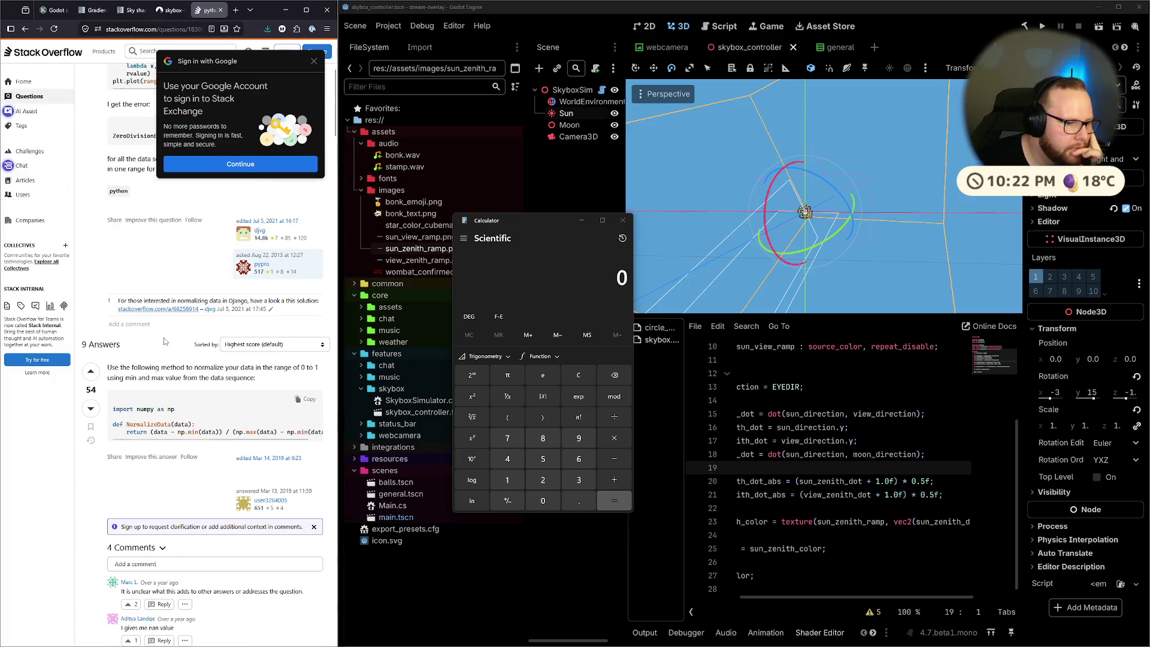
scroll(164, 341, down, 2)
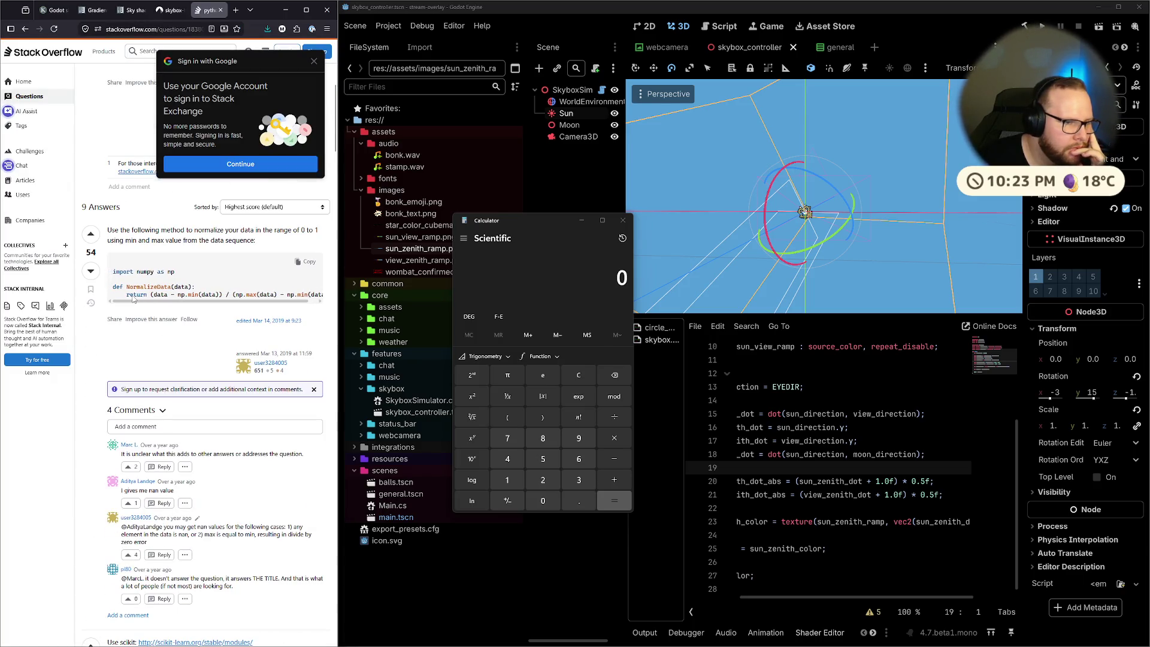
drag(183, 300, 203, 300)
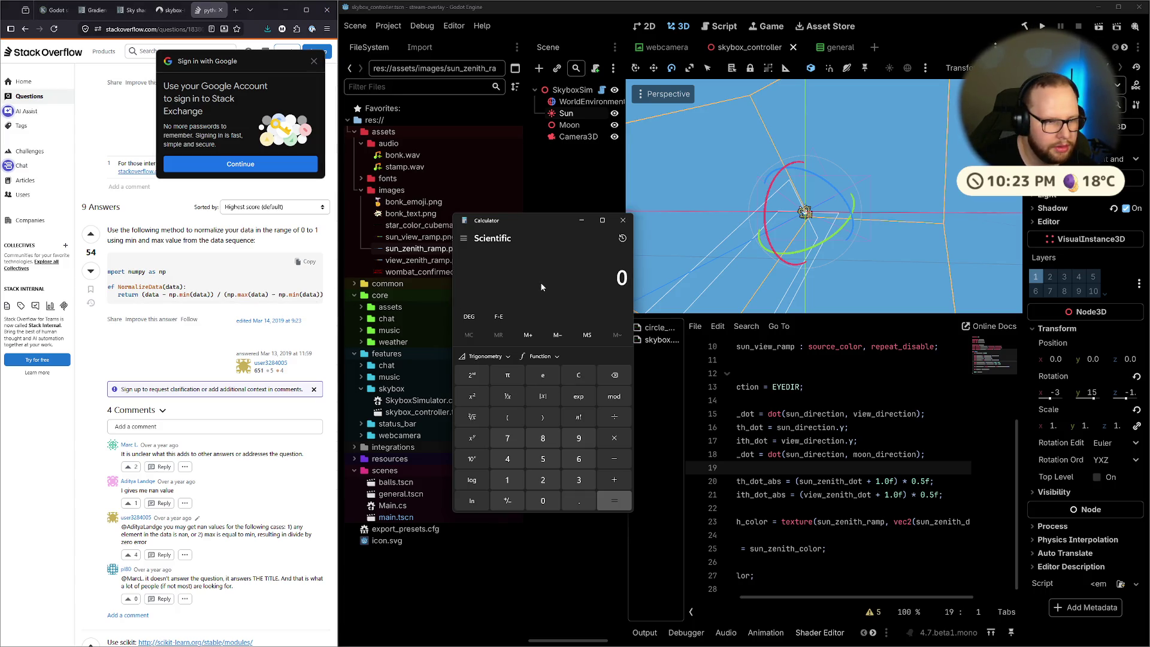
scroll(263, 304, down, 6)
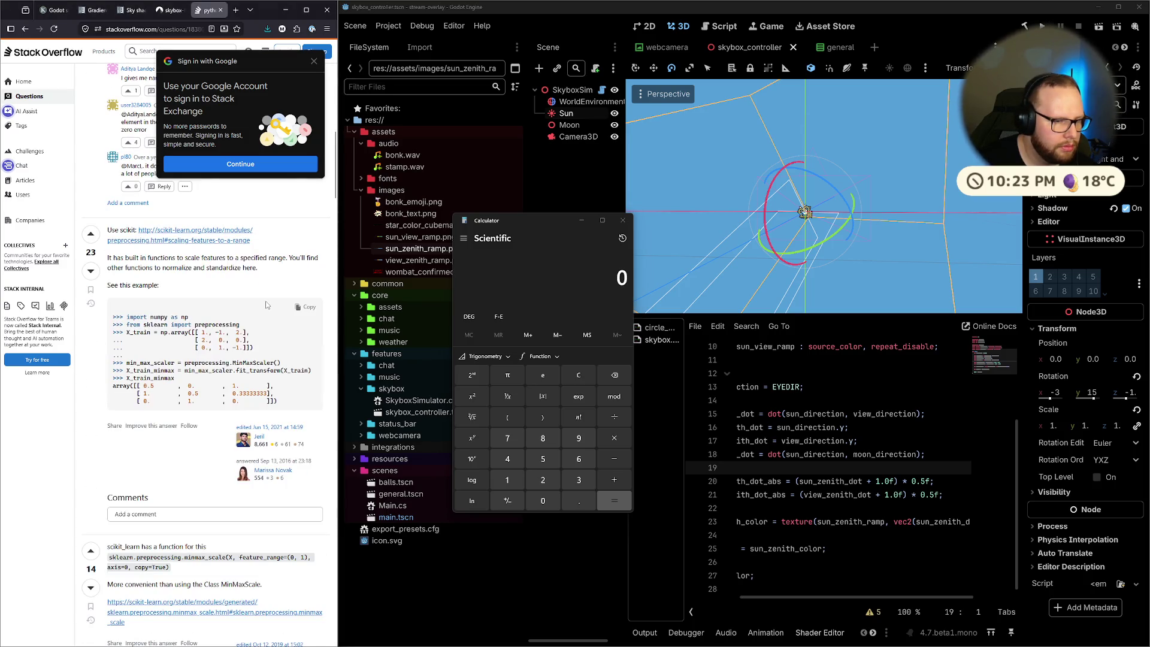
scroll(267, 304, down, 4)
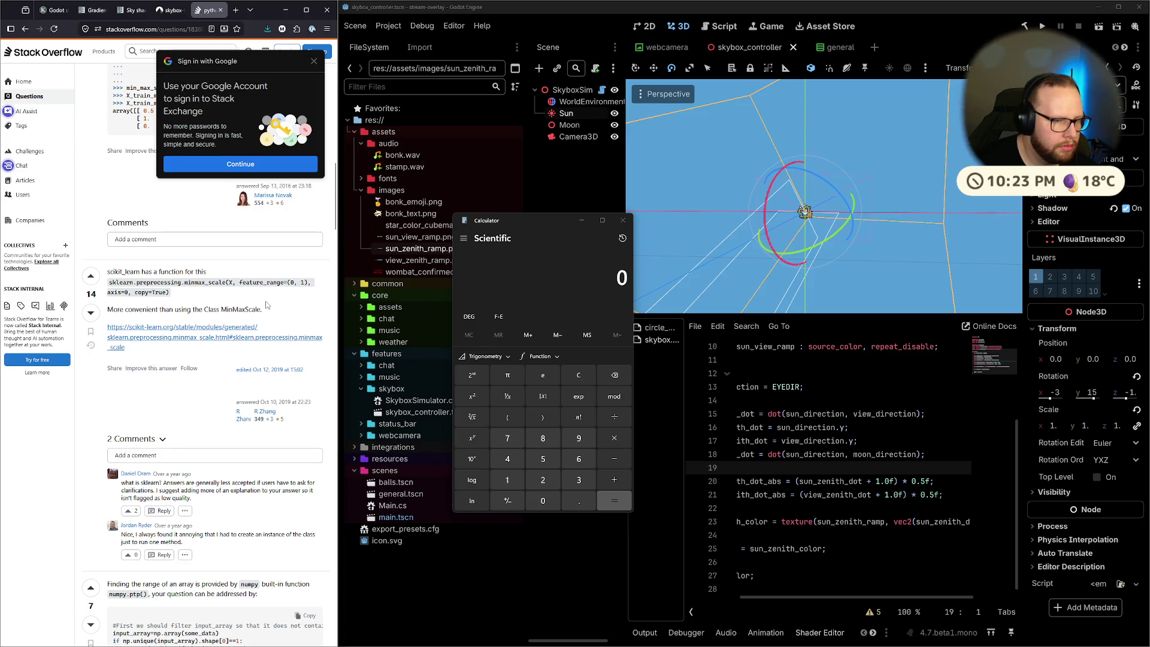
click(24, 28)
scroll(96, 323, down, 4)
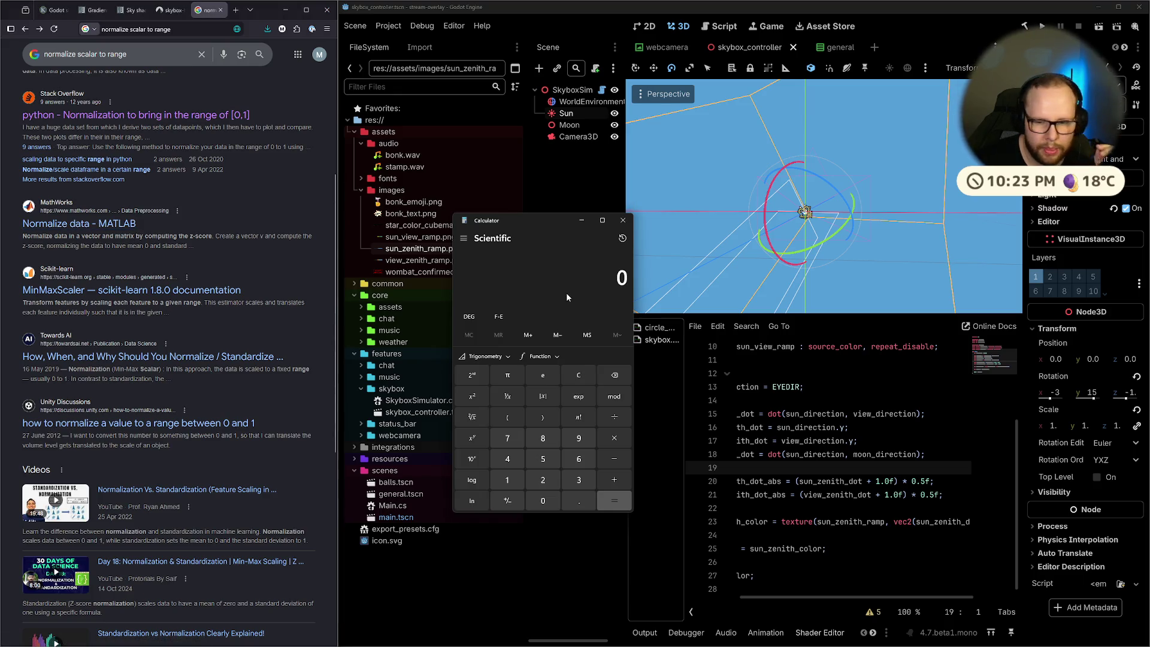
Check 1 − 0 = 1 and −1 ÷ 1 = −1, clear the display, and close Calculator
text(1 )
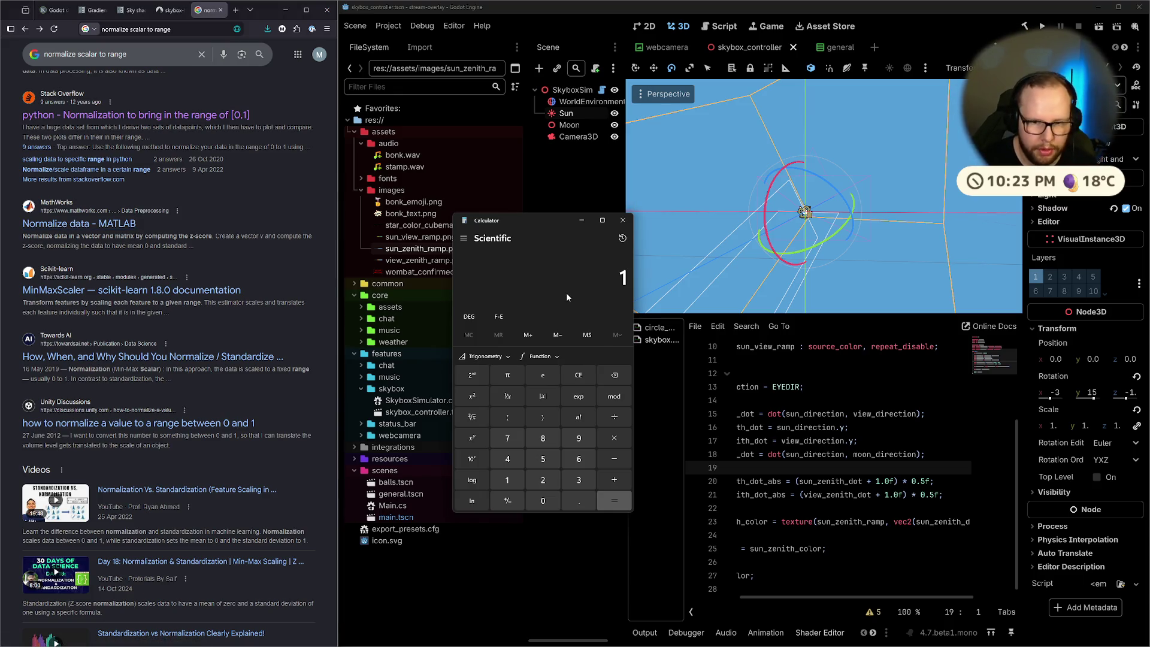
text(- 0)
key(Return)
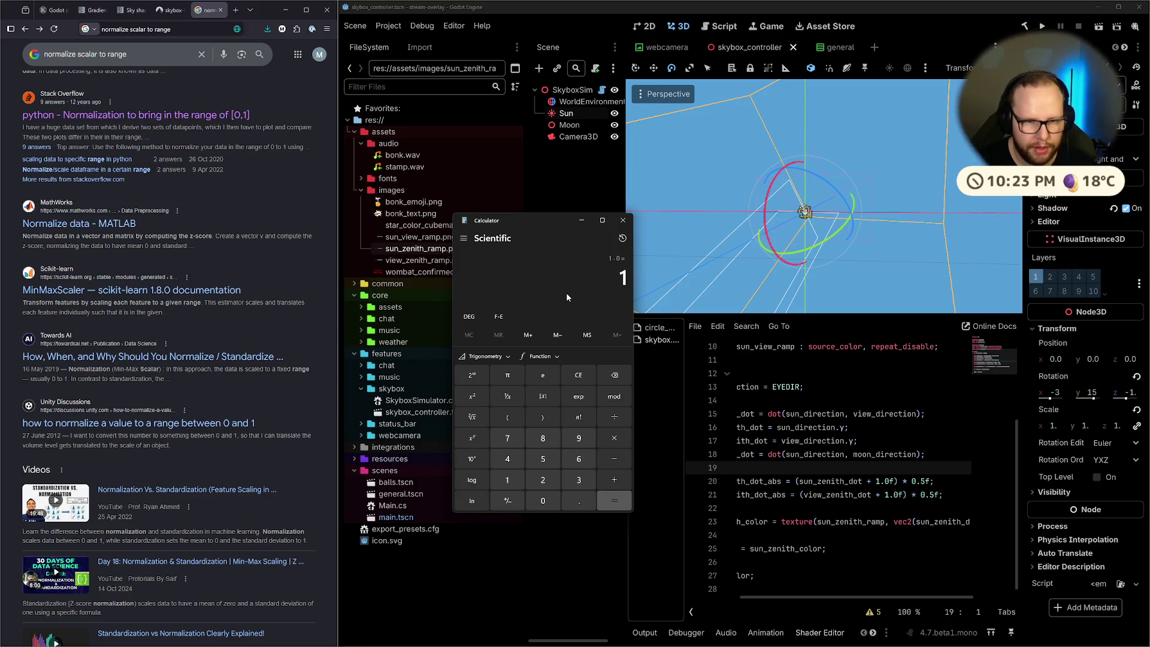
key(Escape)
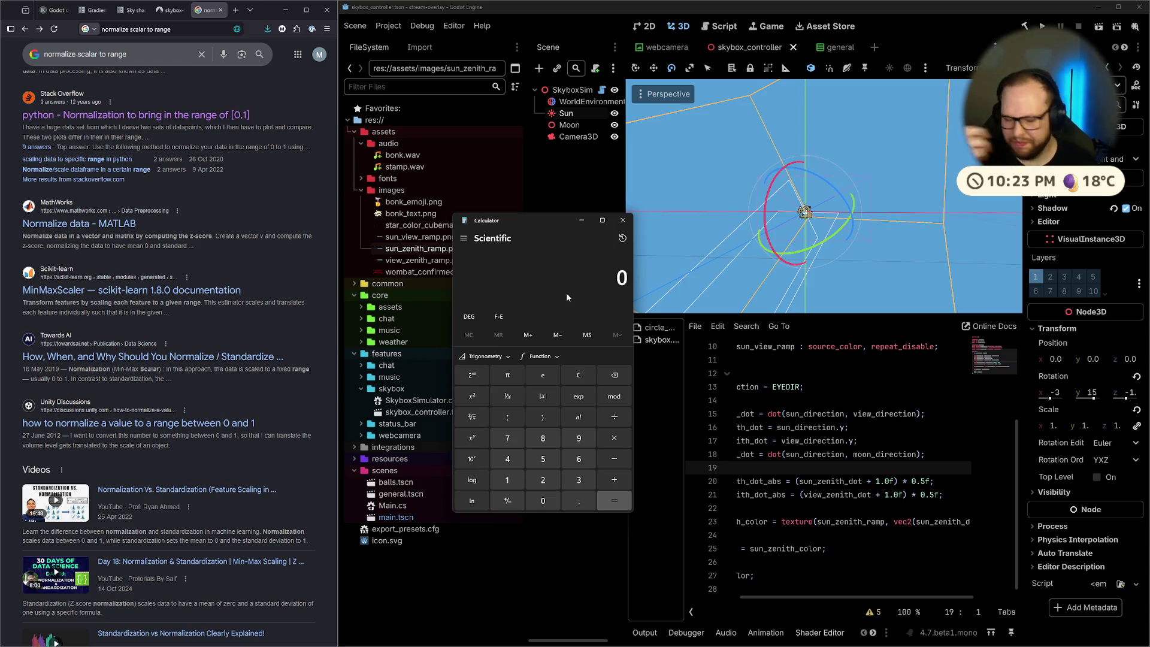
text(-)
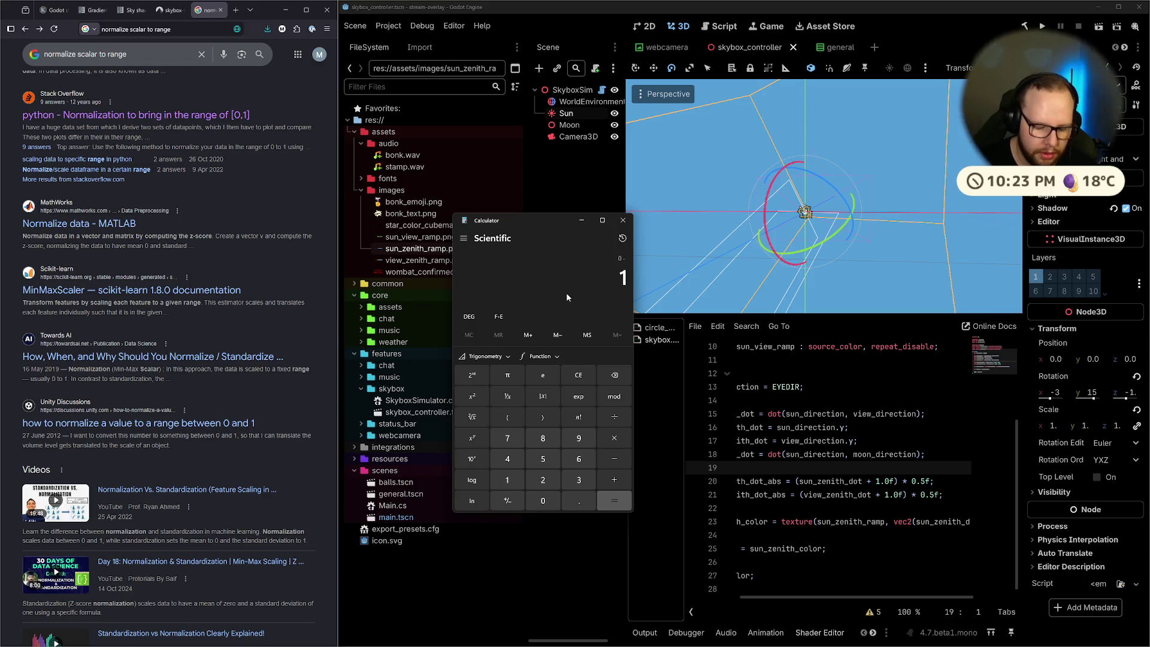
text( 1 - 0)
key(Return)
text(/1)
key(Return)
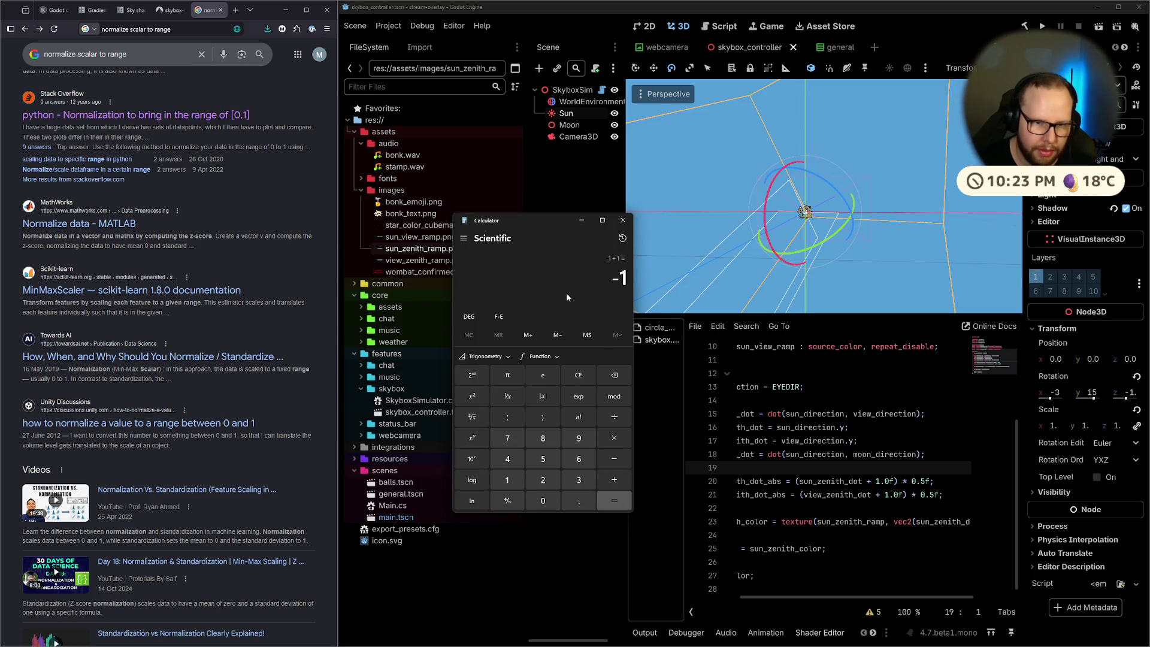
key(Escape)
click(622, 221)
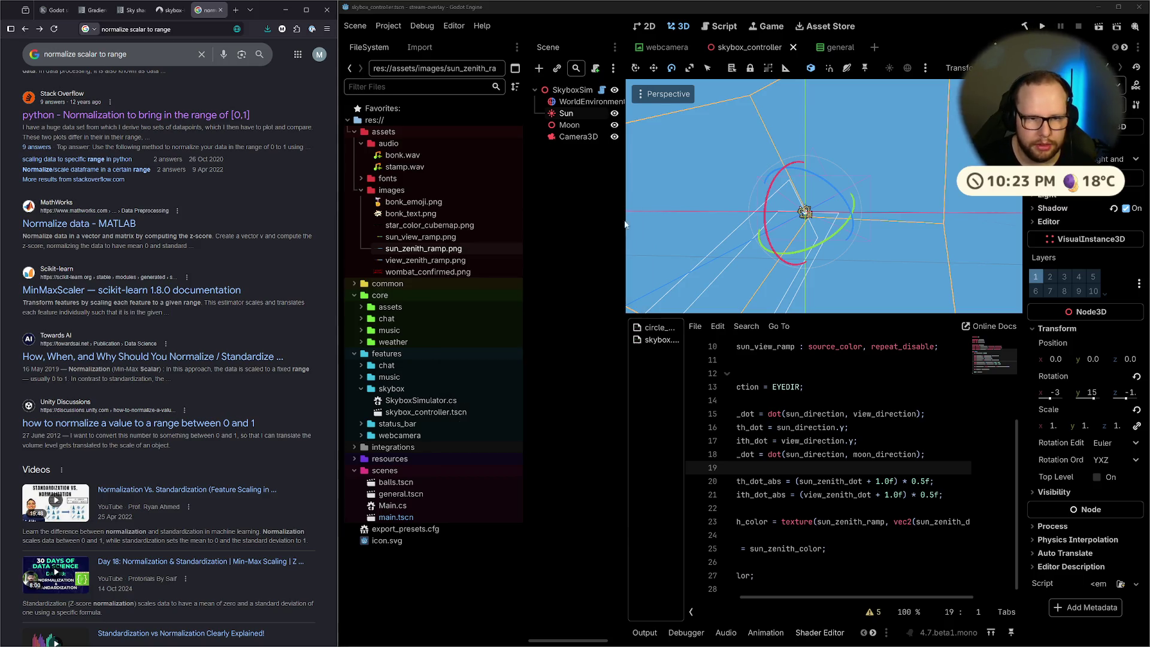
Revisit shader lines 20–21's zenith remap, then switch to the kelvinvanhoorn.com sky tutorial tab
click(940, 494)
click(799, 482)
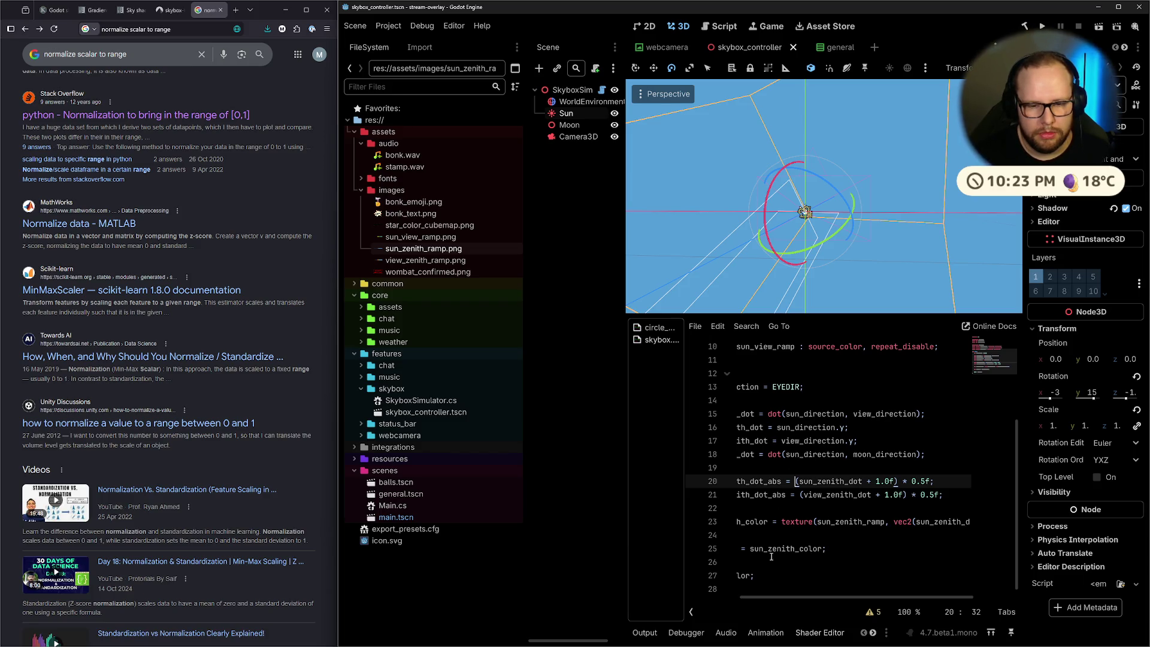
mouse_move(780, 597)
mouse_down()
mouse_move(704, 599)
mouse_move(811, 598)
mouse_move(718, 596)
mouse_move(743, 596)
mouse_up()
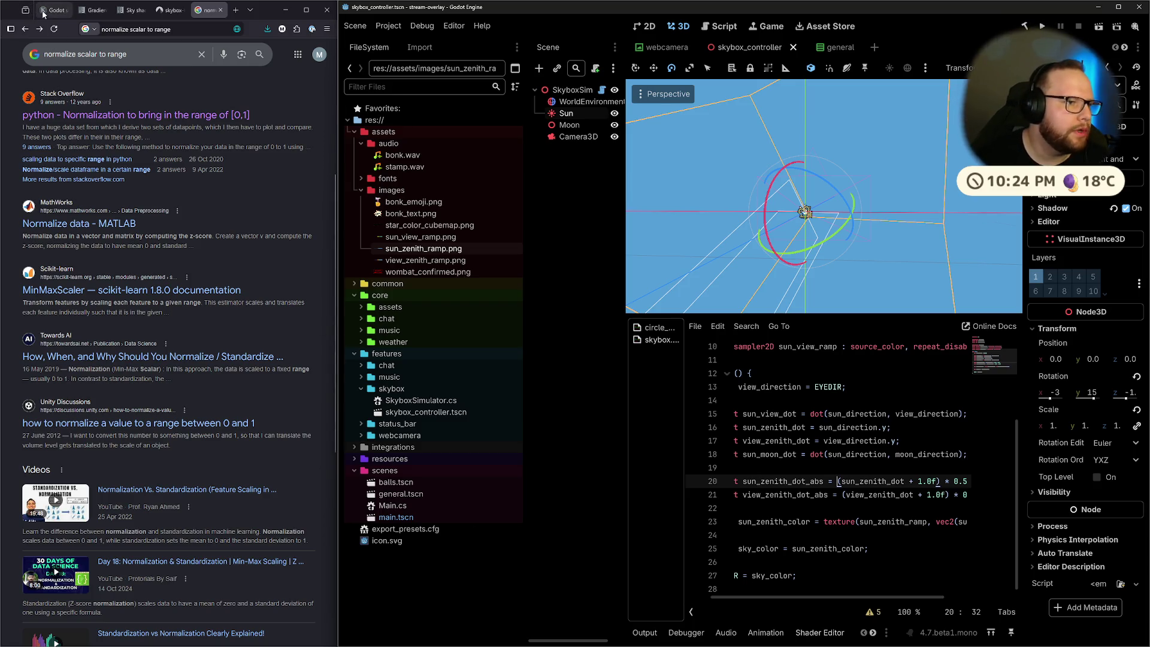
click(42, 13)
scroll(200, 190, up, 10)
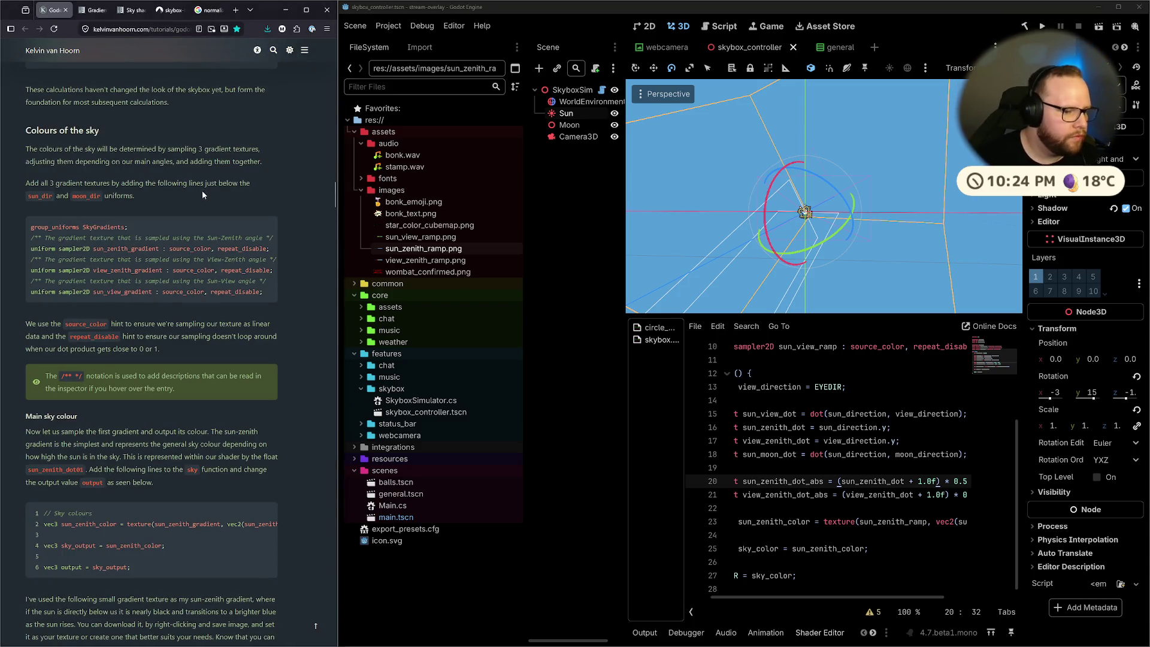
Read the tutorial's Main angles notes on the -1 to 1 dot range, then switch to the Godot docs desktop
scroll(202, 190, up, 6)
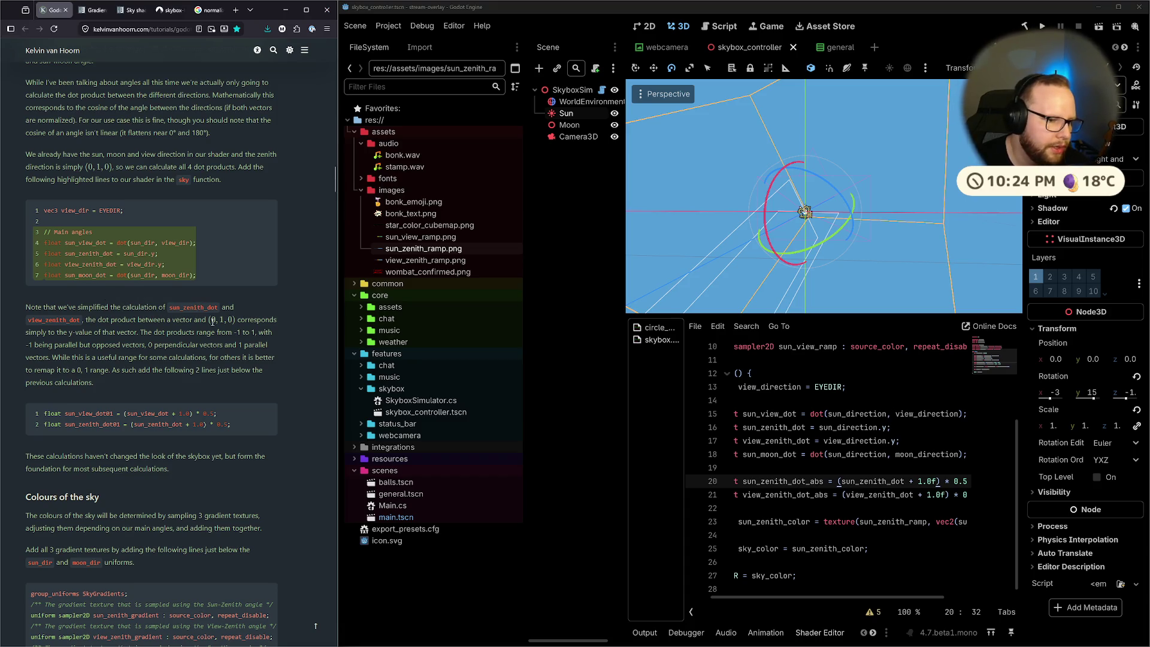
drag(26, 333, 150, 345)
click(151, 343)
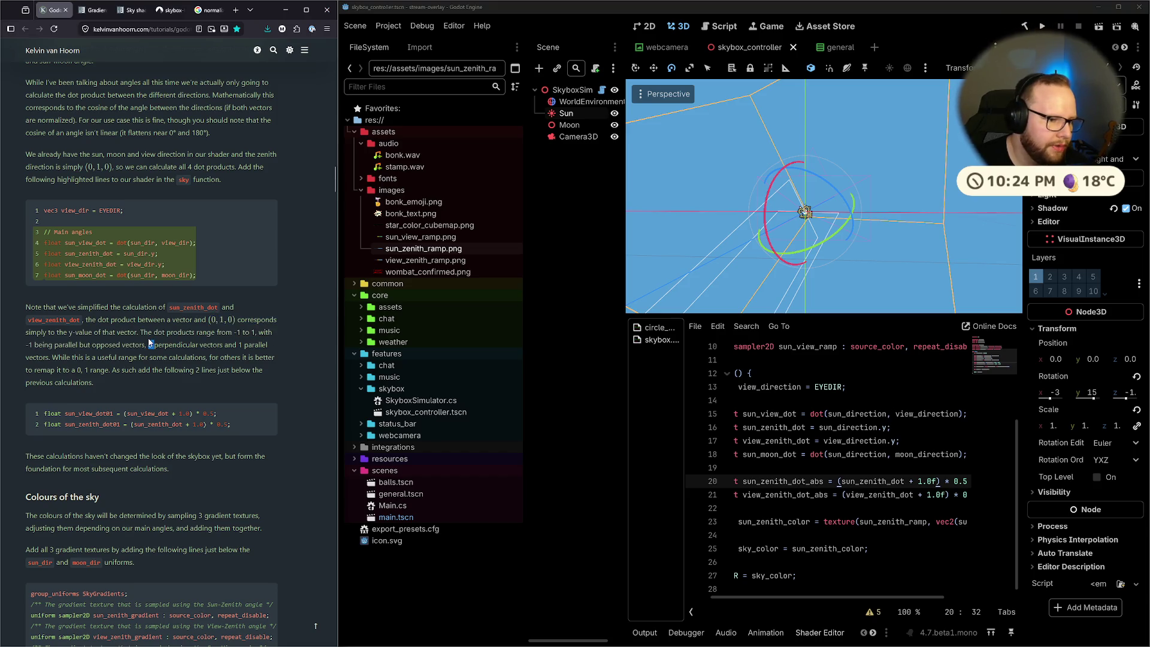
click(107, 332)
drag(135, 331, 256, 335)
click(256, 335)
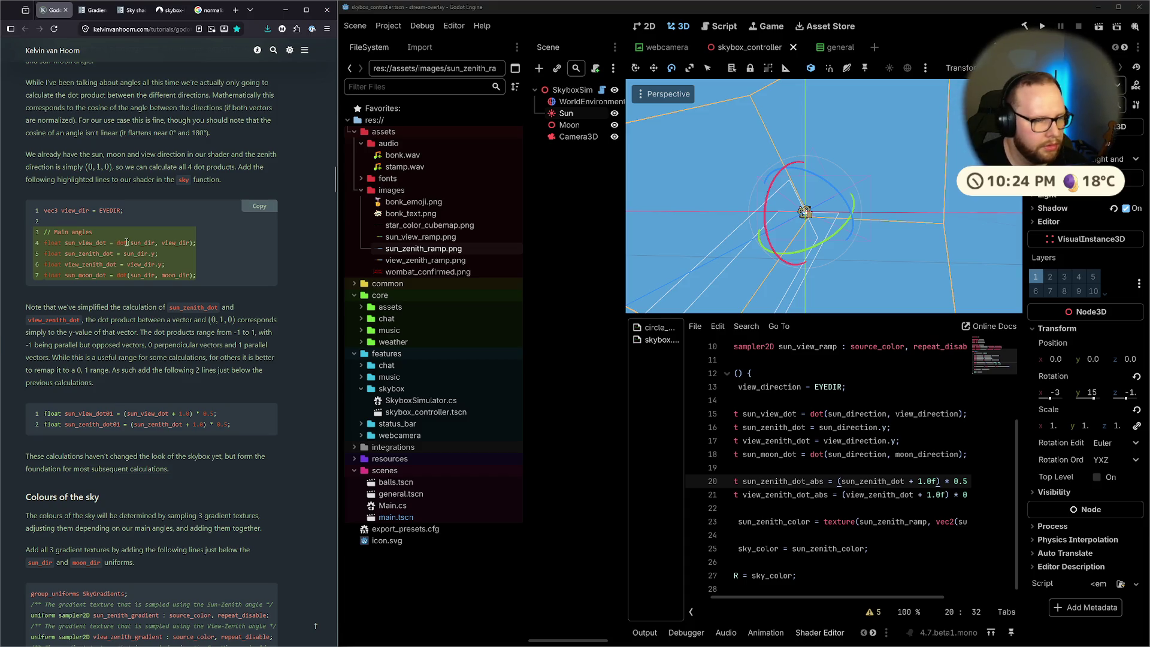
double_click(819, 415)
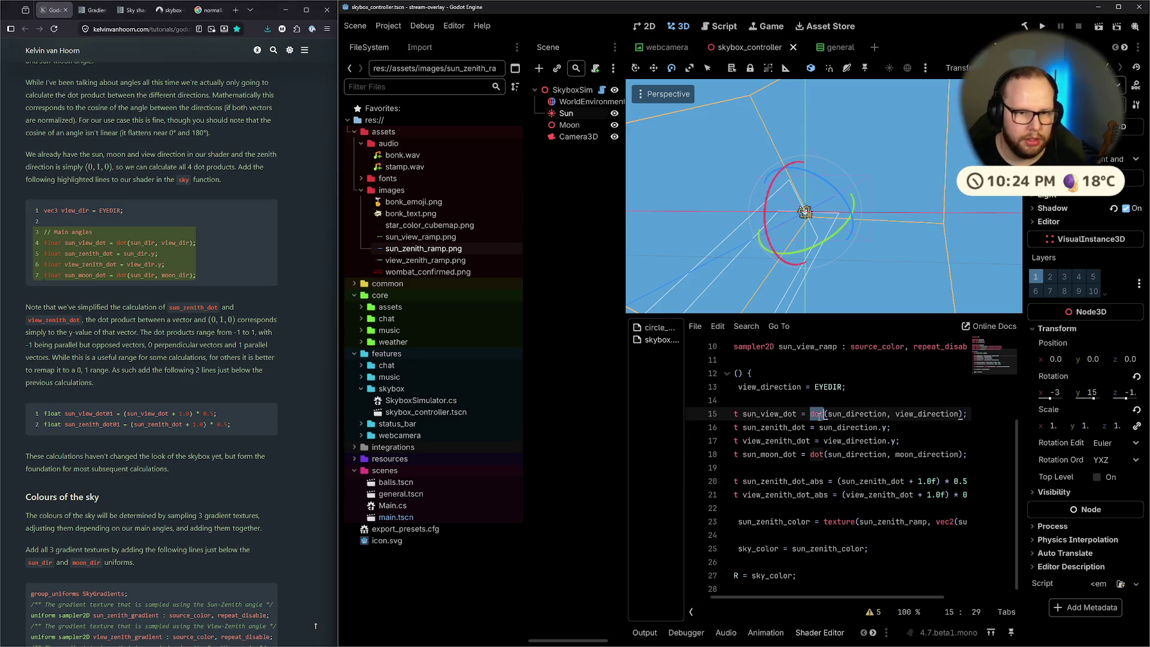
key(ctrl+super+Right)
key(ctrl+super+Right)
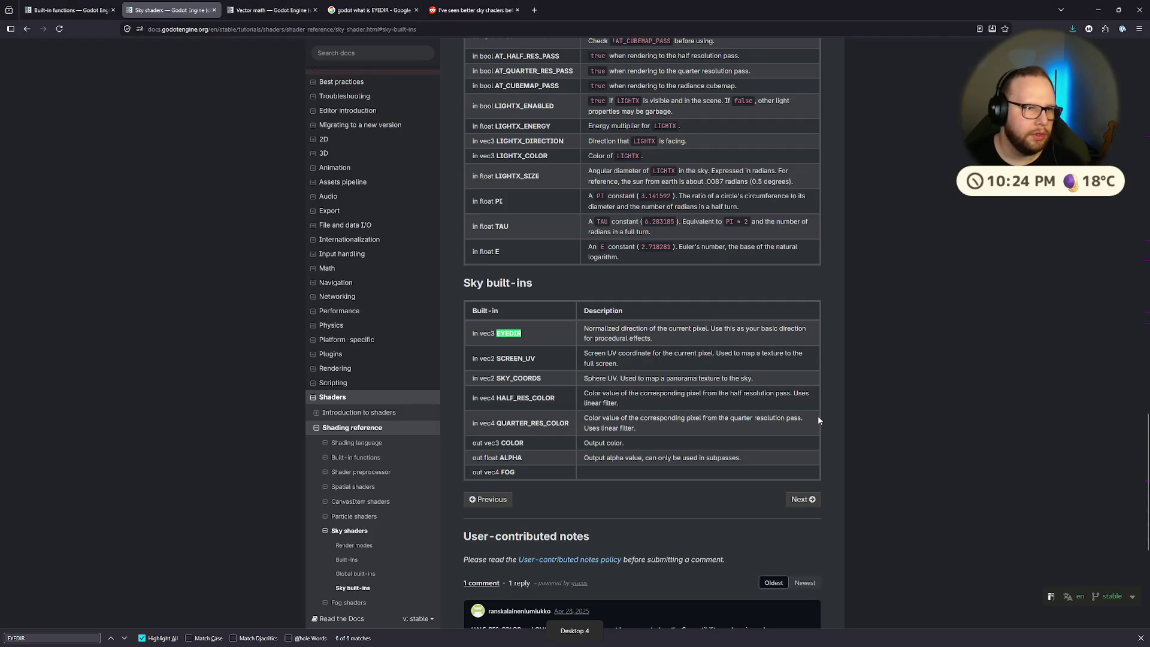
Find the float dot() entry on the Built-in functions docs page by searching 'dot'
click(58, 11)
key(ctrl+f)
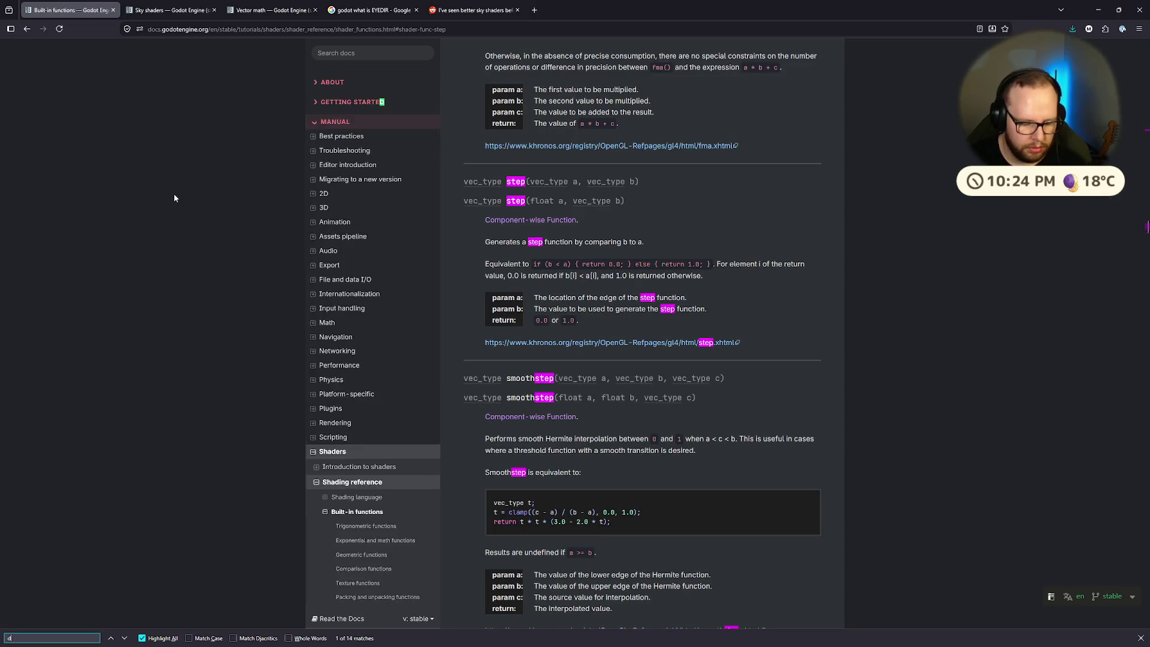
text(dot)
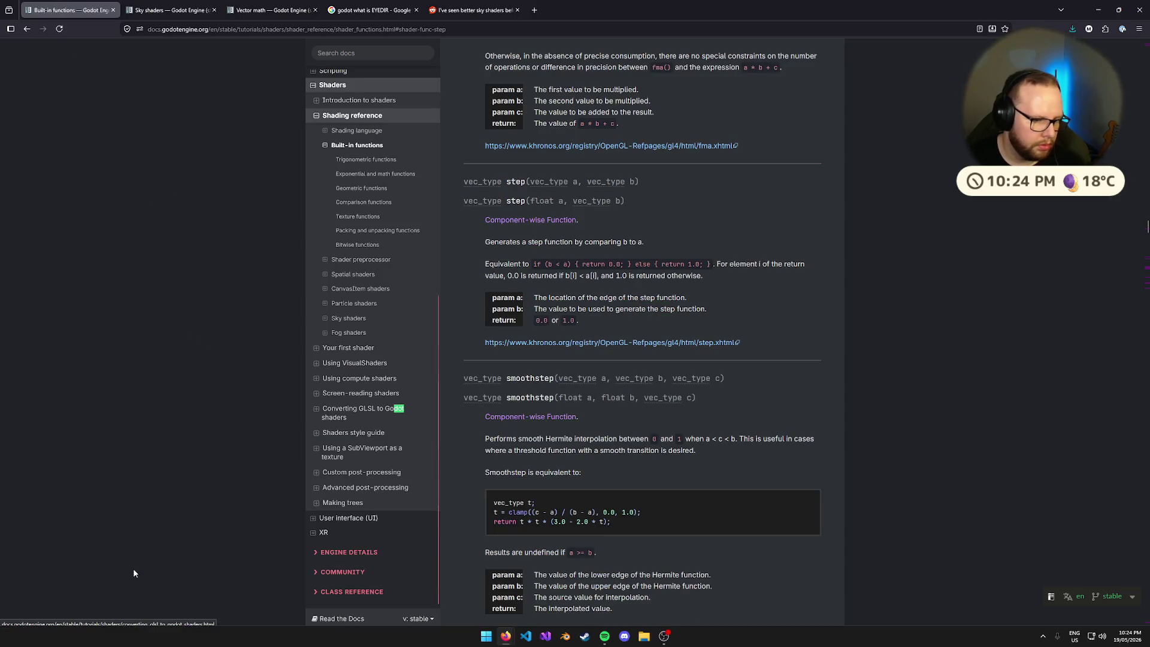
click(112, 638)
click(114, 639)
click(116, 640)
click(117, 639)
click(116, 639)
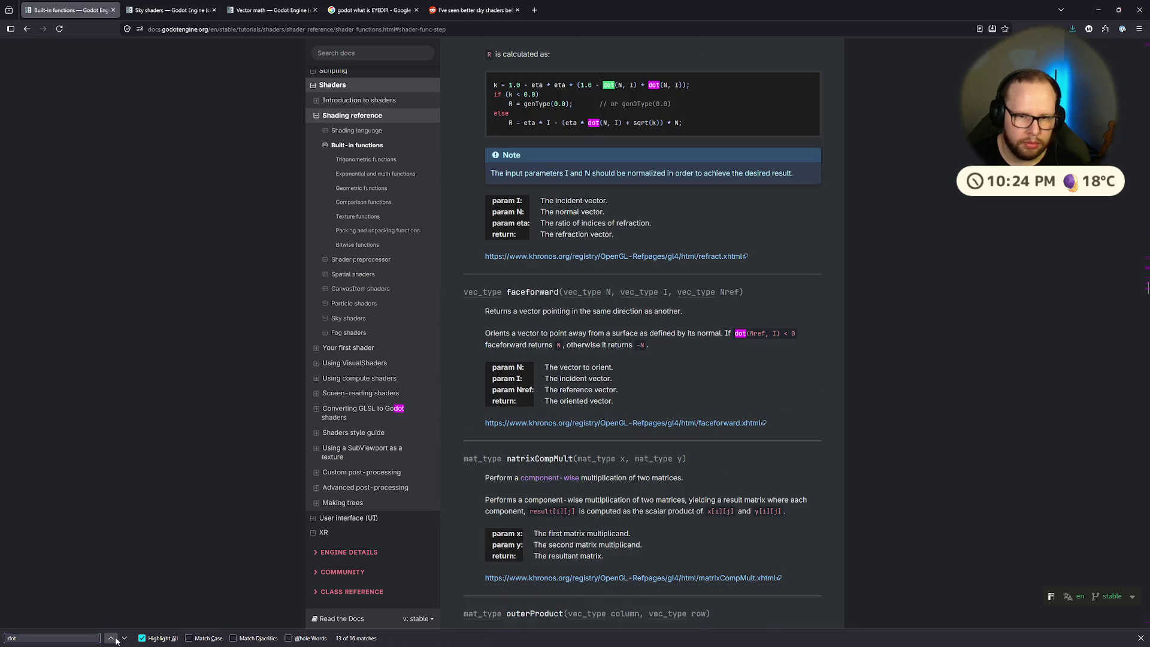
click(116, 639)
click(111, 638)
click(110, 638)
click(111, 638)
click(110, 638)
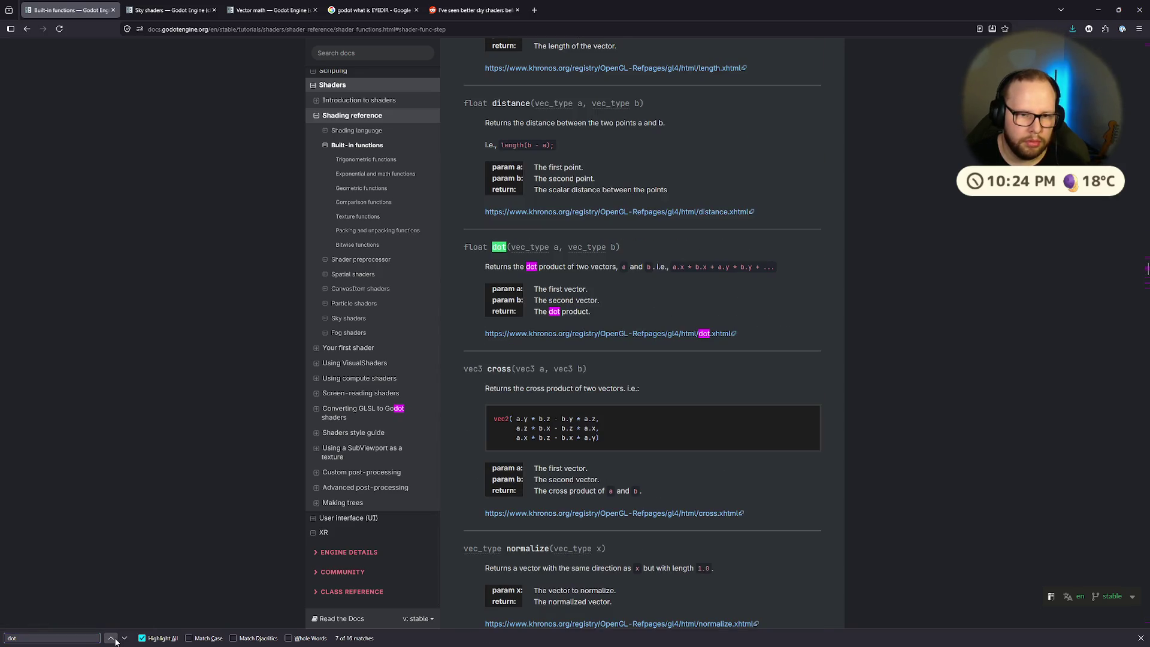
mouse_move(479, 265)
mouse_down()
mouse_move(863, 267)
mouse_move(773, 267)
mouse_up()
click(705, 285)
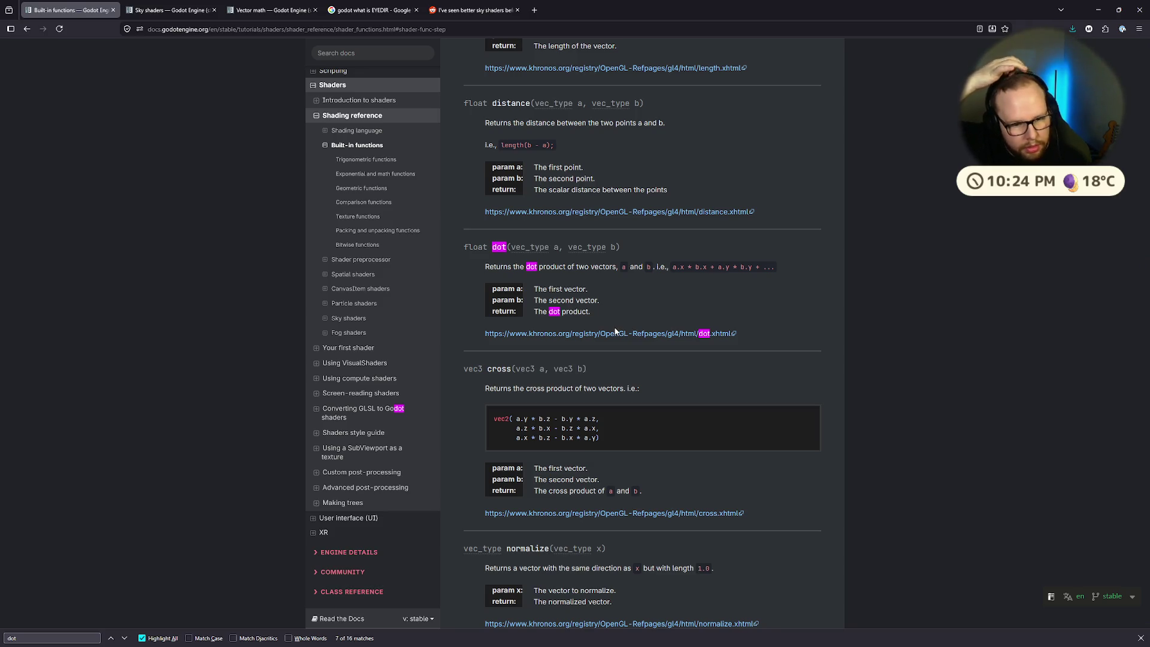
Open the Vector math docs page and read past the dot product into Cross product
click(171, 11)
click(265, 10)
scroll(567, 219, down, 9)
drag(464, 225, 594, 223)
click(595, 221)
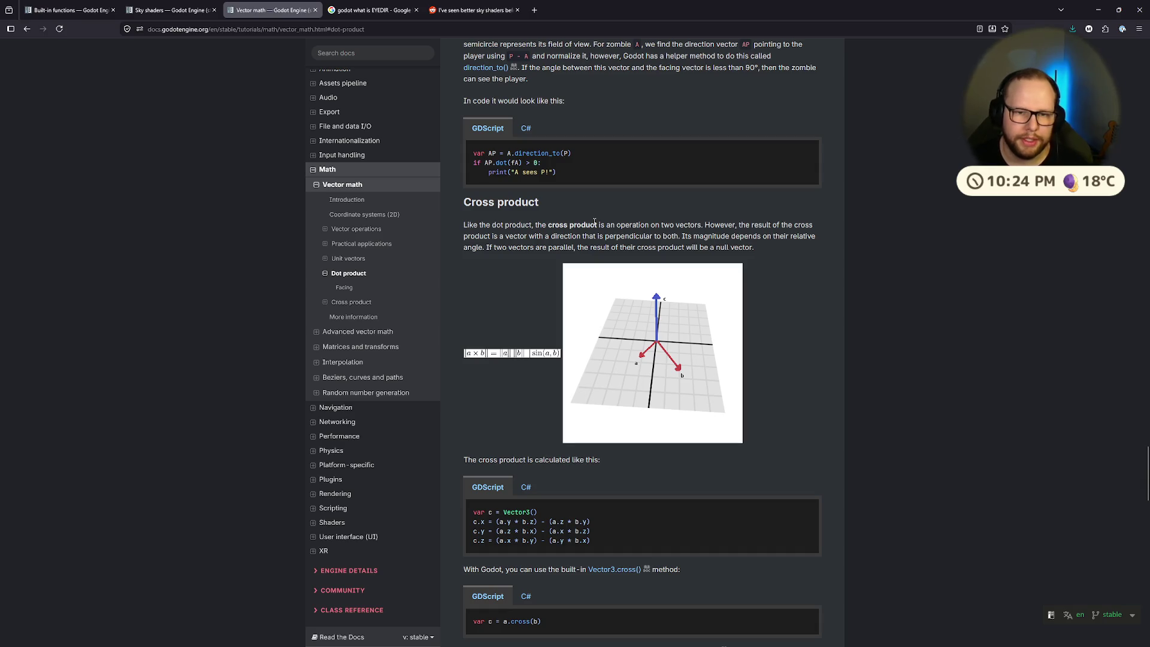
Read the Cross product definition and the 'If two vectors are parallel' passage, then switch back to Godot
drag(465, 224, 815, 238)
click(591, 259)
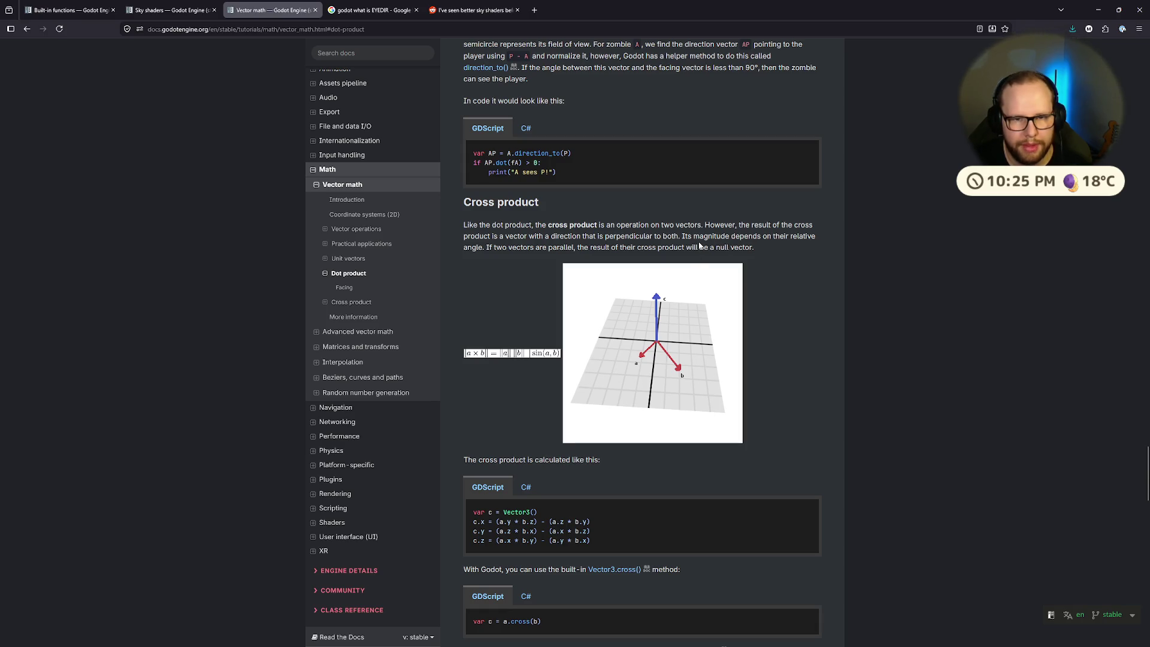
double_click(492, 248)
mouse_move(492, 247)
mouse_down()
mouse_move(740, 247)
mouse_move(579, 248)
mouse_up()
click(740, 246)
click(579, 248)
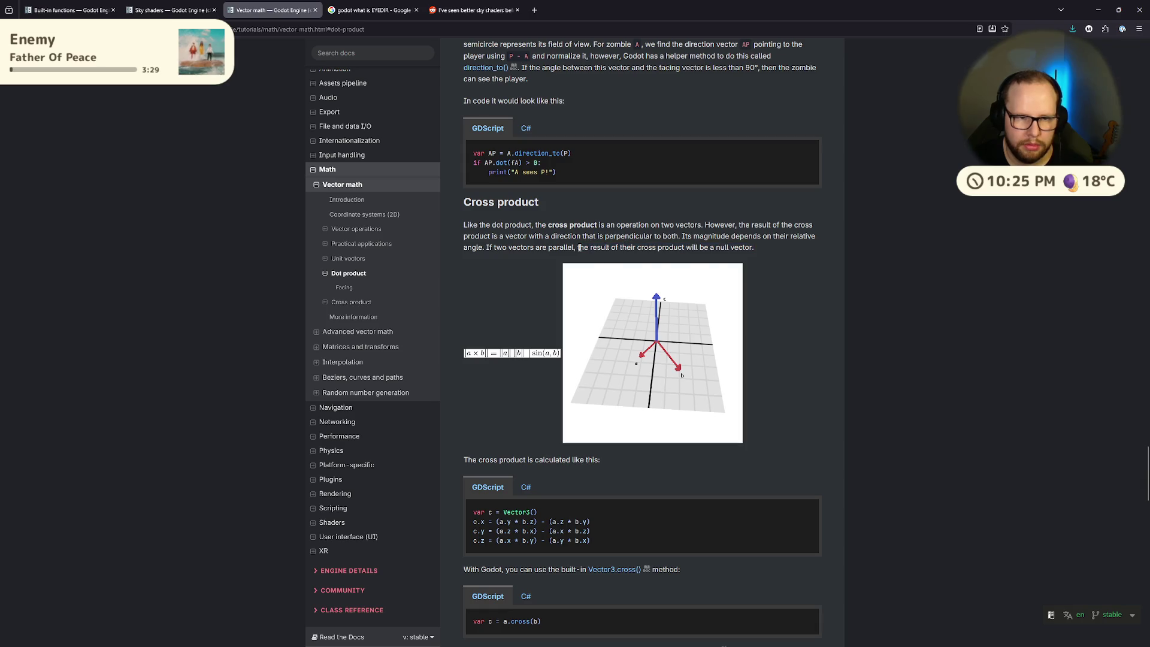
drag(485, 248, 578, 250)
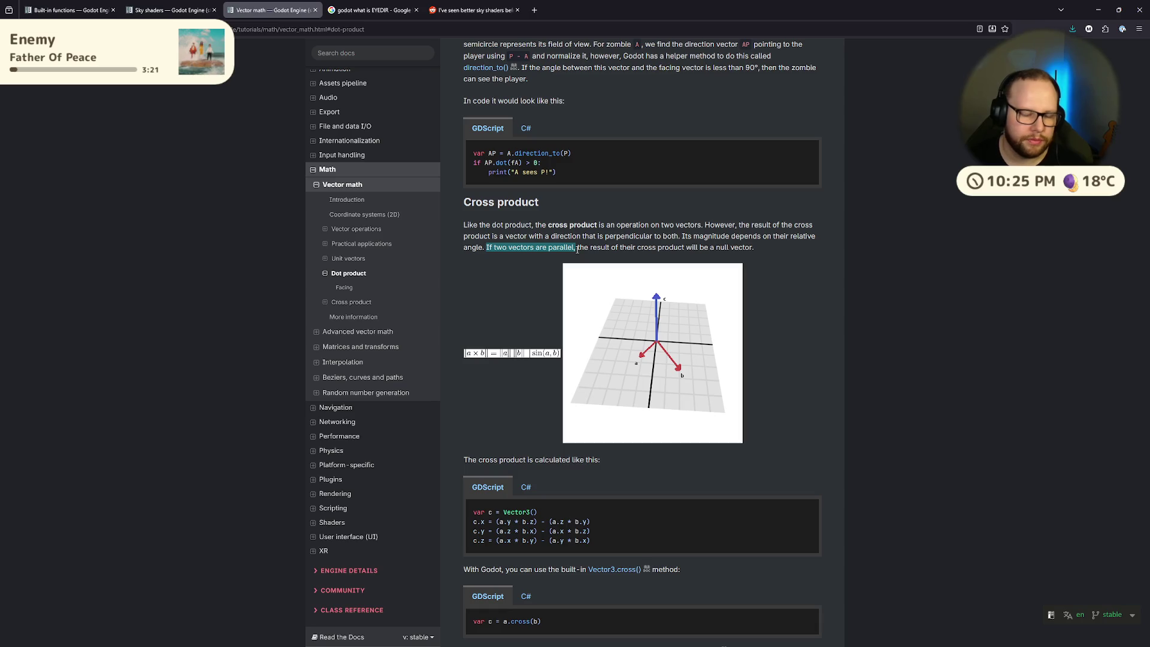
key(ctrl+super+Left)
key(ctrl+super+Left)
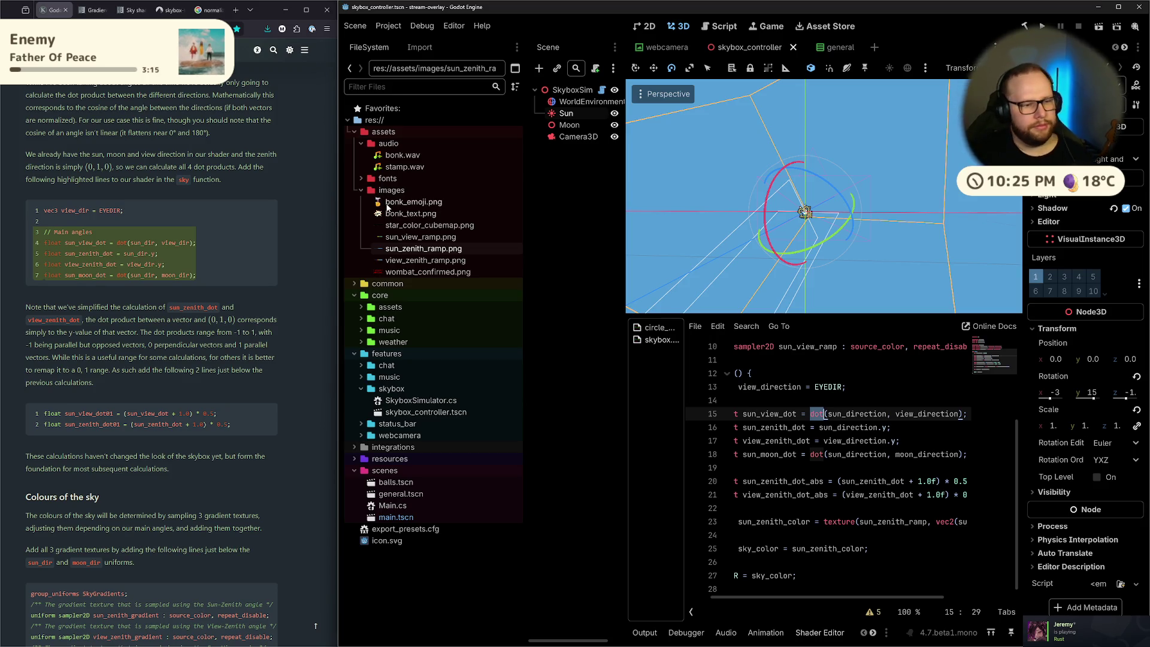
Reread the dot product -1 to 1 range and 0-to-1 remapping note, then return to 'normalize scalar to range'
drag(142, 335, 270, 335)
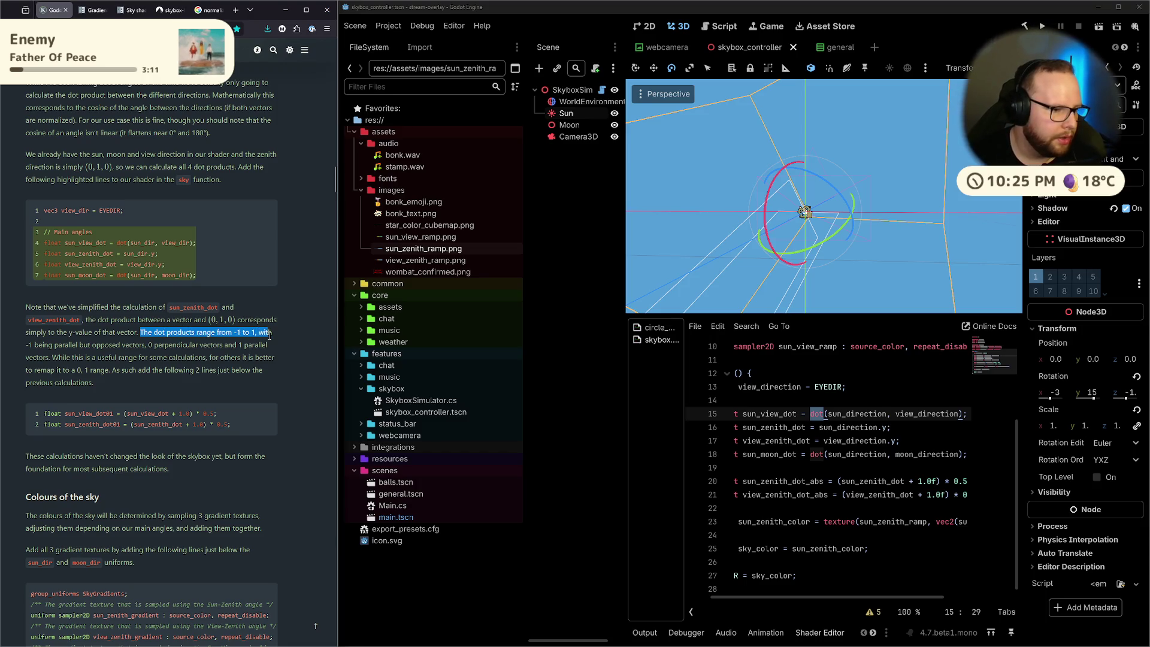
click(270, 335)
mouse_move(30, 346)
mouse_down()
mouse_move(232, 345)
mouse_move(248, 358)
mouse_move(243, 346)
mouse_move(270, 346)
mouse_up()
mouse_move(52, 358)
mouse_down()
mouse_move(251, 357)
mouse_move(210, 369)
mouse_move(207, 357)
mouse_move(275, 370)
mouse_move(63, 383)
mouse_move(243, 370)
mouse_move(90, 383)
mouse_move(155, 375)
mouse_up()
click(207, 356)
click(94, 373)
click(236, 375)
click(174, 376)
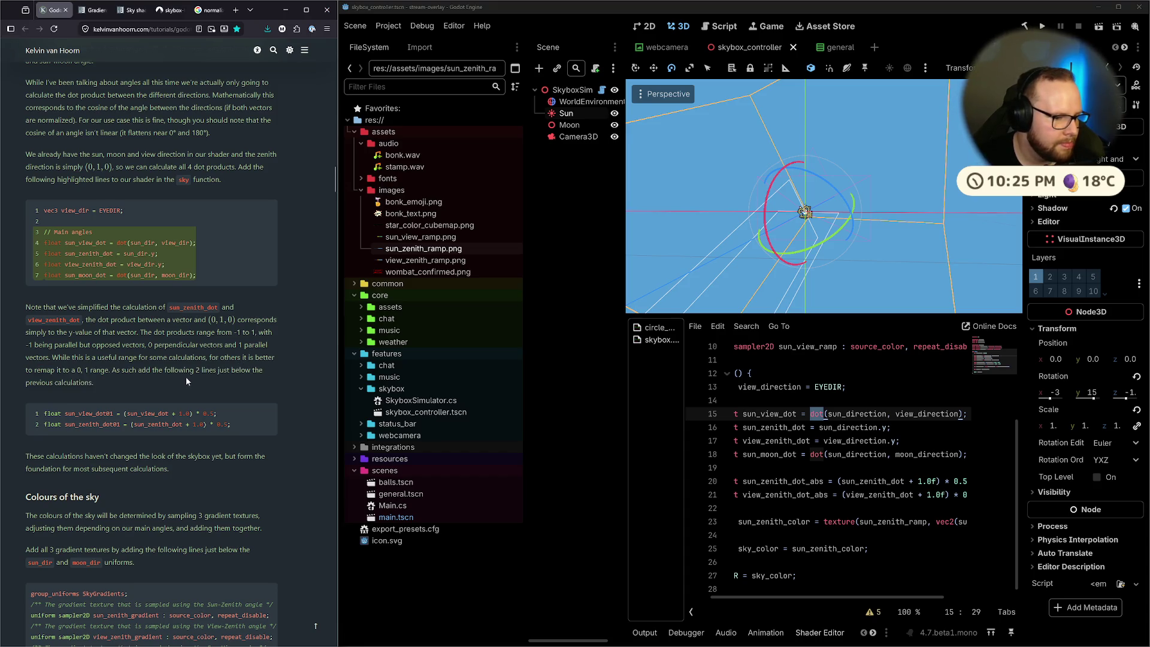
scroll(185, 376, up, 2)
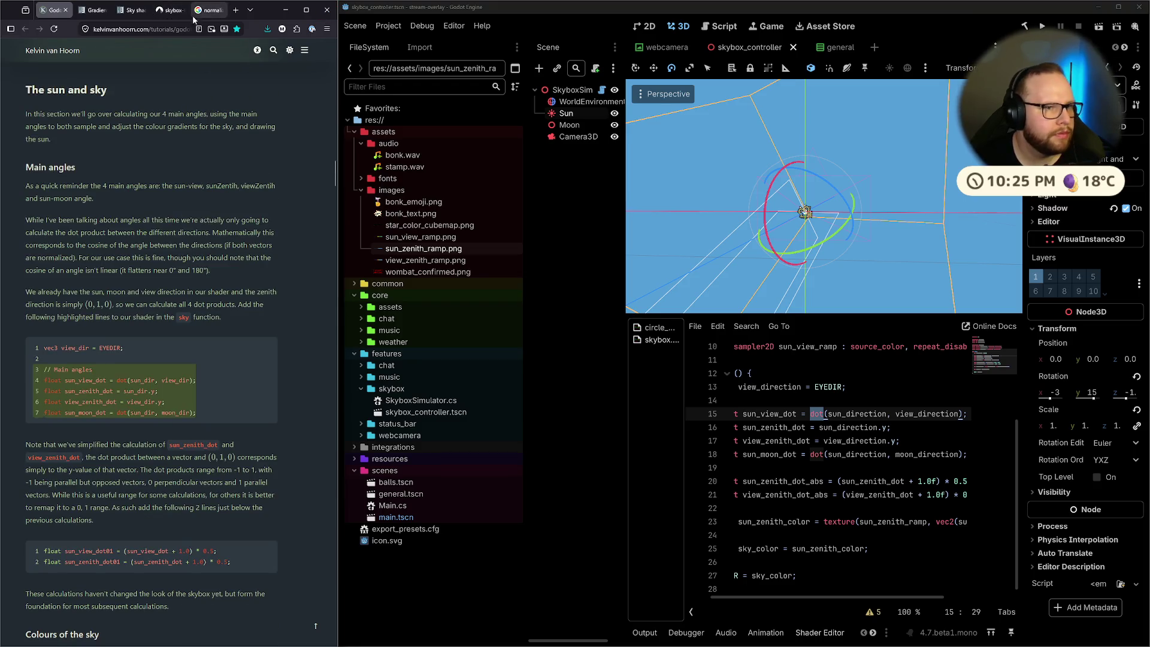
click(202, 10)
scroll(175, 203, up, 3)
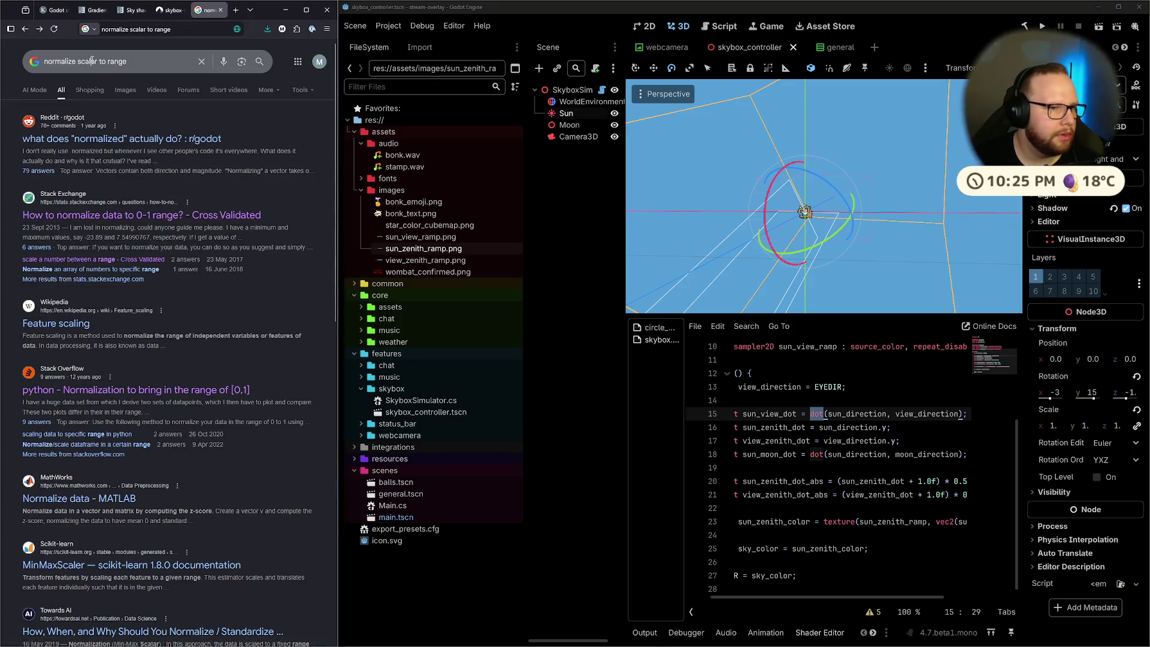
Search for normalizing values between 0 and 1 and open 'How to normalize data to 0-1 range?'
double_click(92, 61)
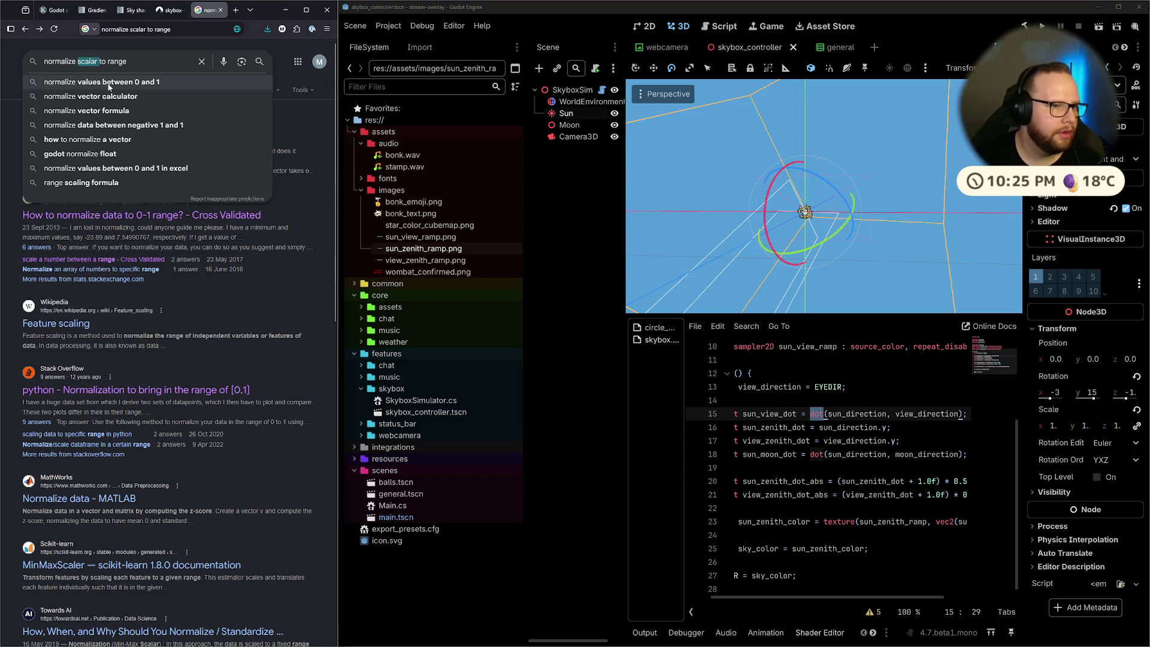
click(242, 84)
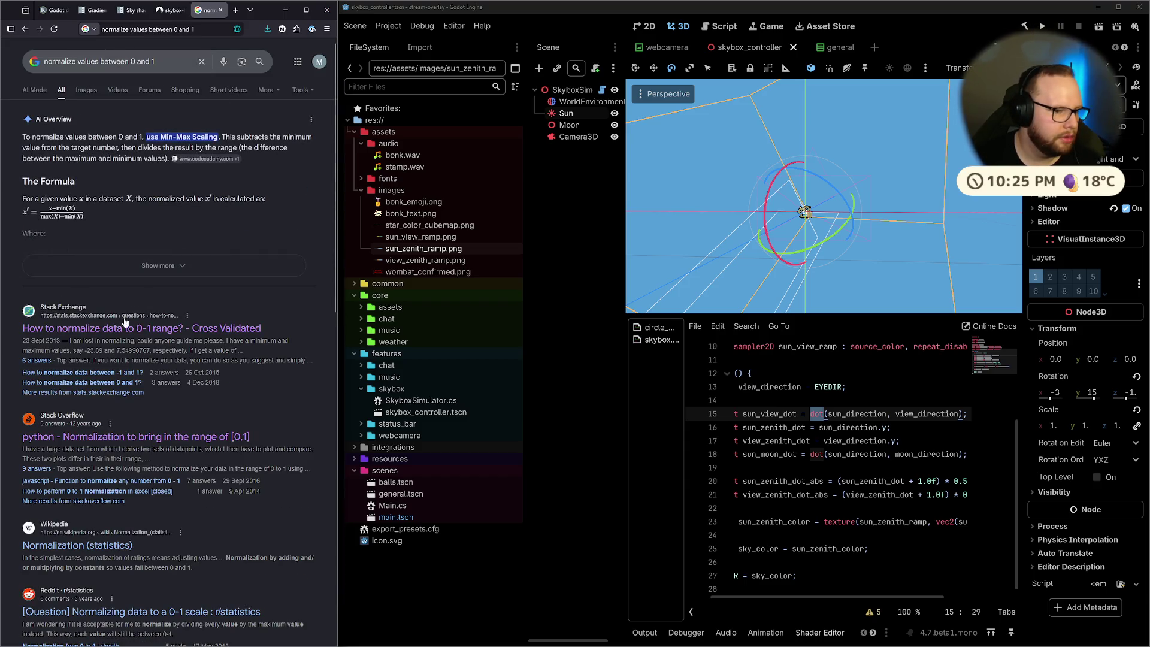
click(123, 331)
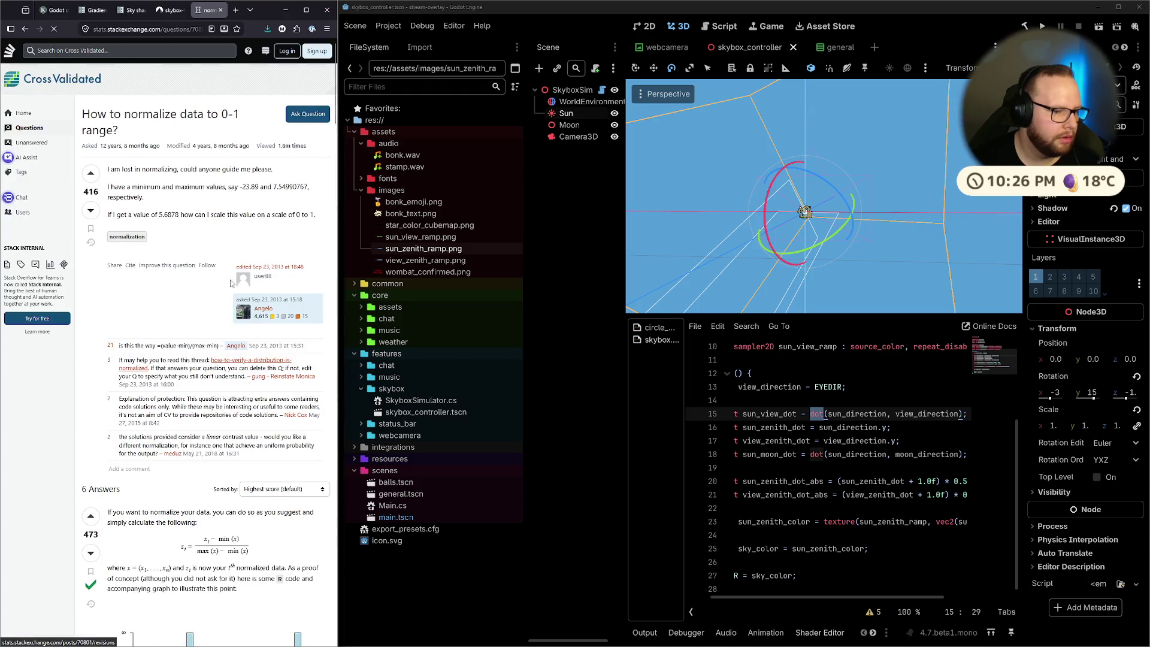
Read the accepted (x − min(x))/(max(x) − min(x)) answer, then bring up Start search
scroll(231, 281, down, 7)
scroll(231, 282, up, 3)
scroll(231, 282, up, 1)
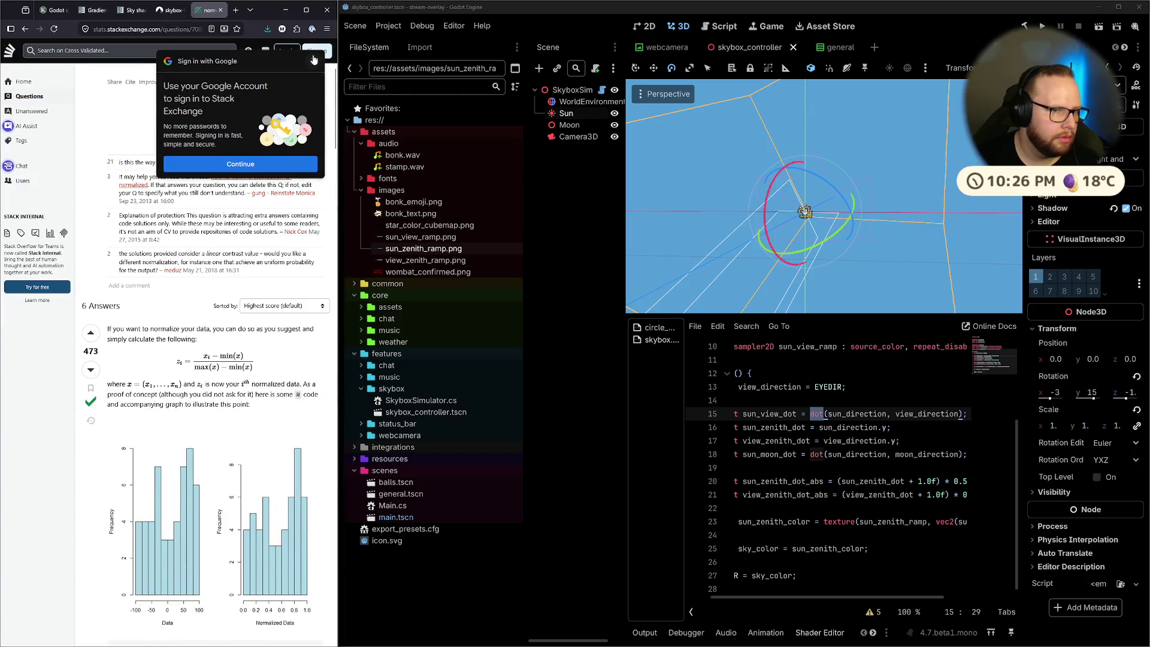
mouse_move(109, 329)
mouse_down()
mouse_move(298, 329)
mouse_move(203, 340)
mouse_move(303, 329)
mouse_up()
click(196, 350)
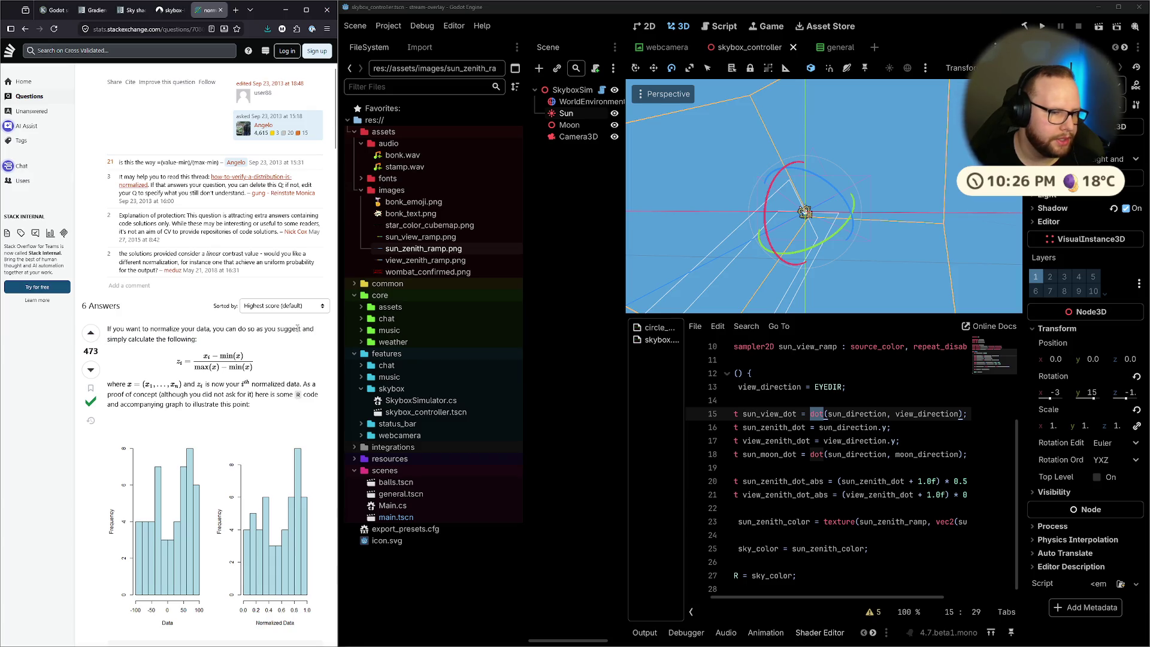
scroll(198, 349, down, 5)
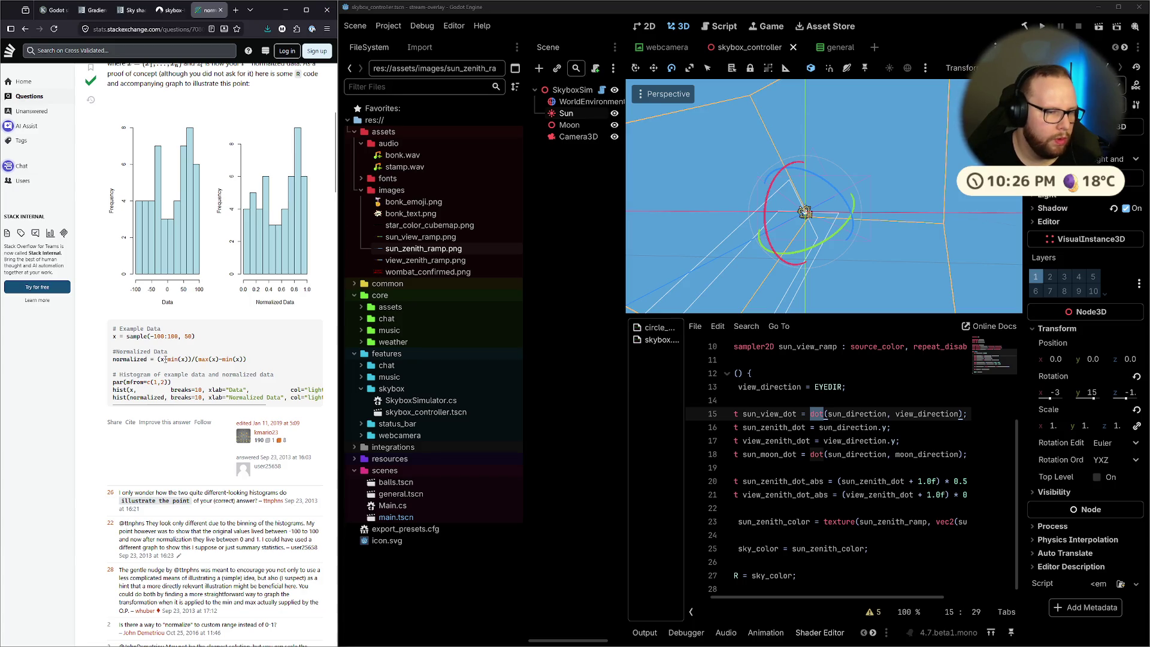
key(super)
Launch Calculator from a 'calc' search, then close it again
text(calc)
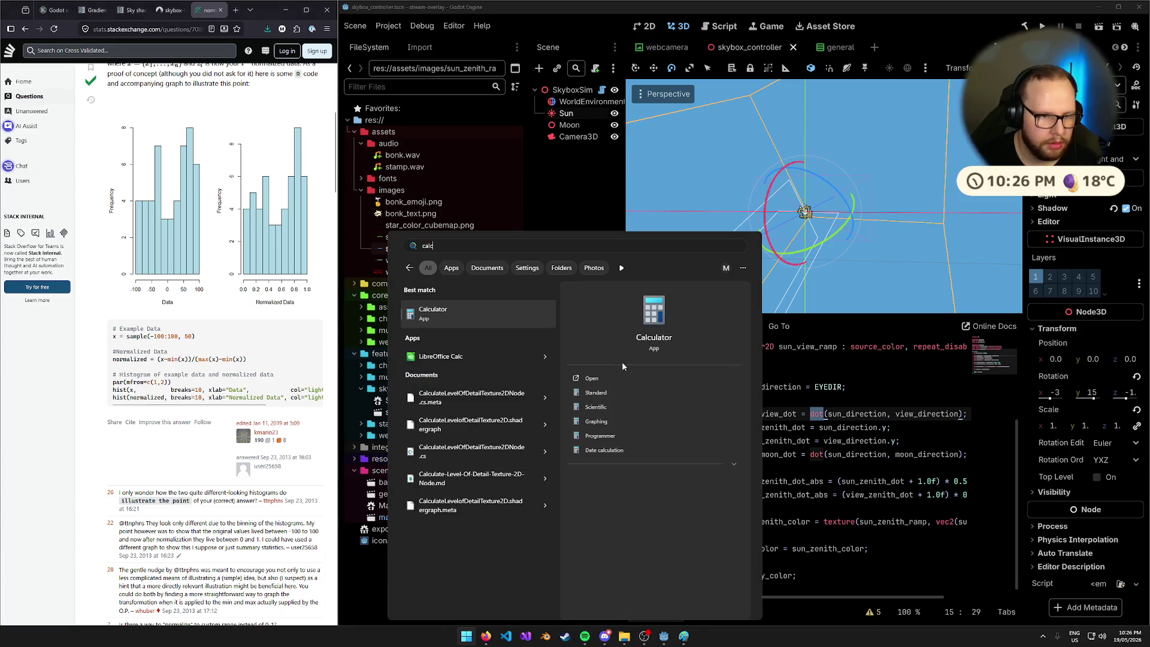
key(Return)
click(613, 224)
key(super)
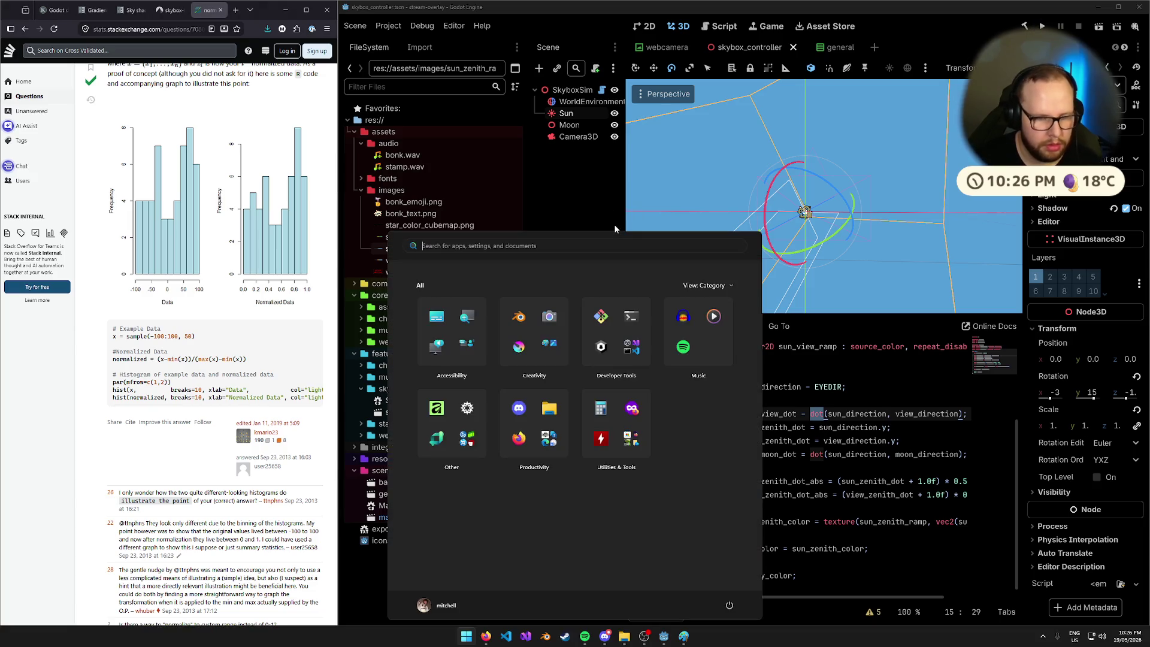
Bring the Paint sketch forward, move it right, and switch the pen colour to black
click(683, 636)
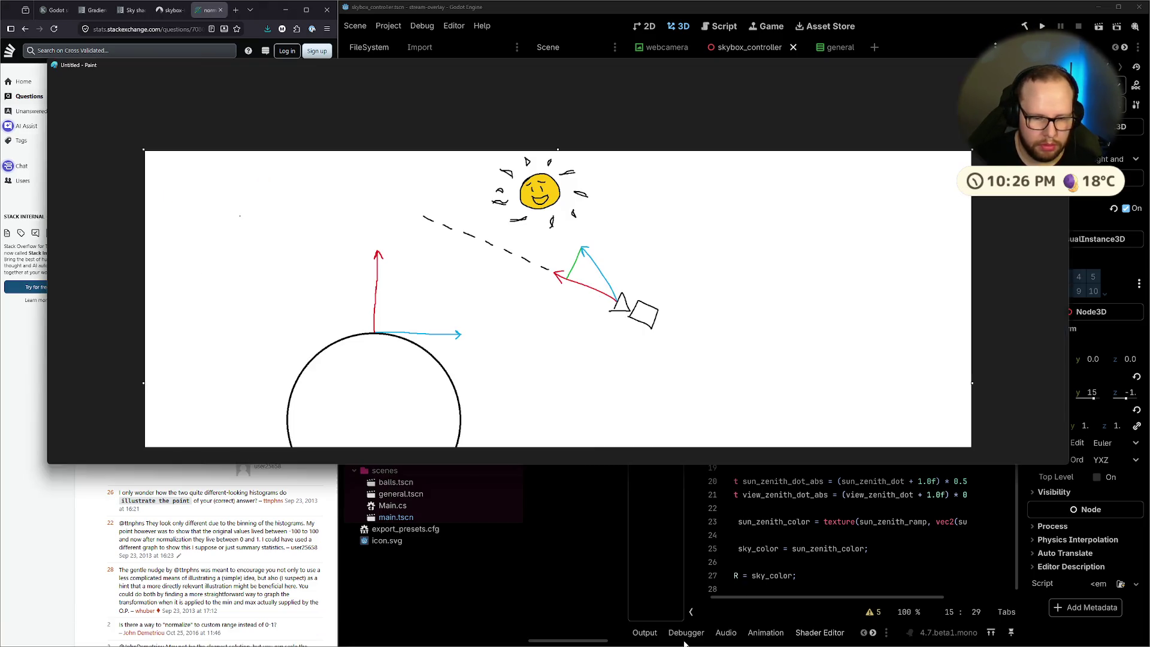
mouse_move(418, 61)
mouse_down()
mouse_move(717, 134)
mouse_move(709, 88)
mouse_up()
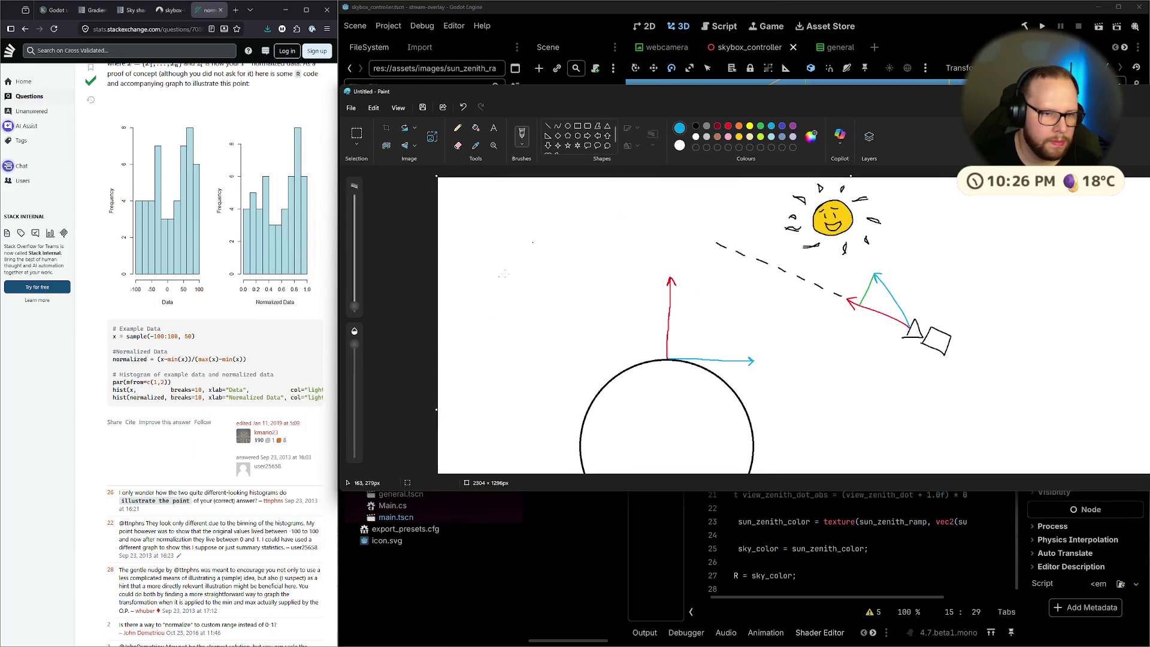
drag(500, 254, 506, 263)
key(ctrl+z)
click(695, 126)
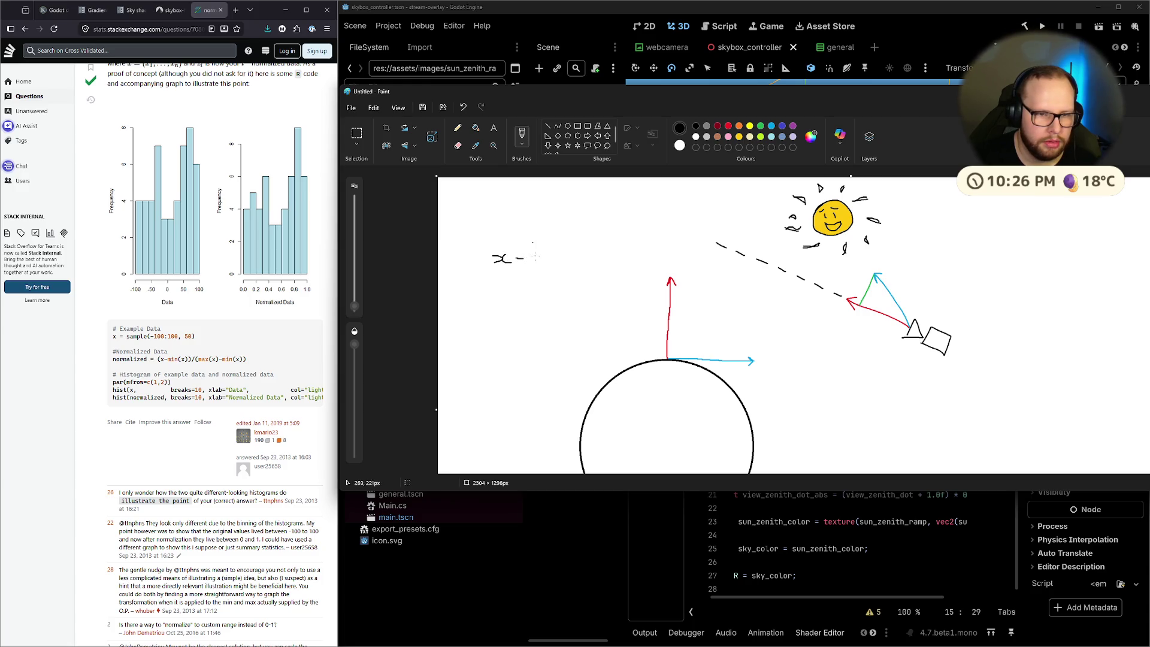
Handwrite the fraction (x − x_min)/(x_max − x_min) on the canvas, undoing a miswritten character
mouse_move(531, 250)
mouse_down()
mouse_move(534, 263)
mouse_move(537, 245)
mouse_move(543, 257)
mouse_up()
key(ctrl+z)
key(ctrl+z)
key(ctrl+z)
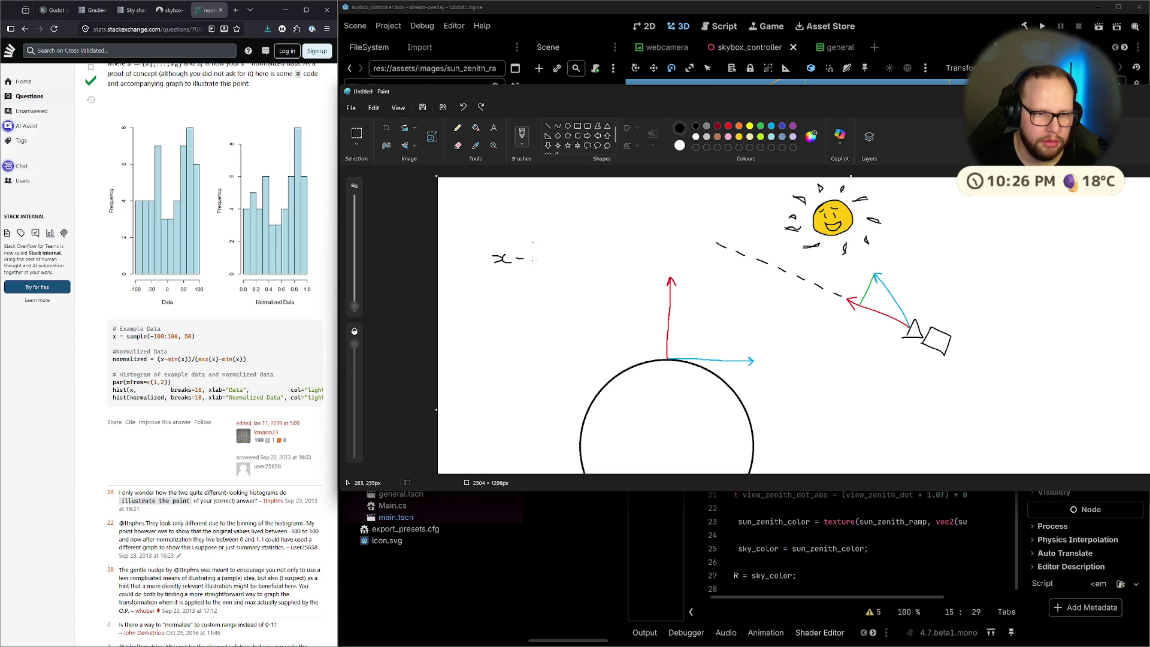
mouse_move(528, 254)
mouse_down()
mouse_move(535, 267)
mouse_move(569, 267)
mouse_up()
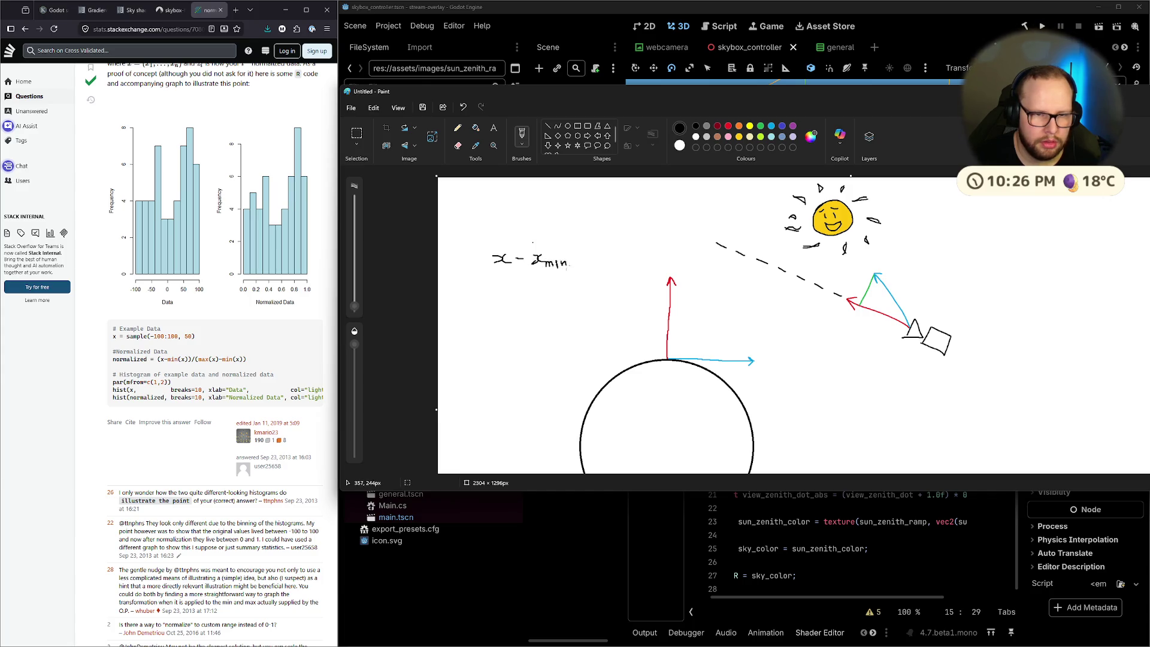
drag(484, 277, 575, 272)
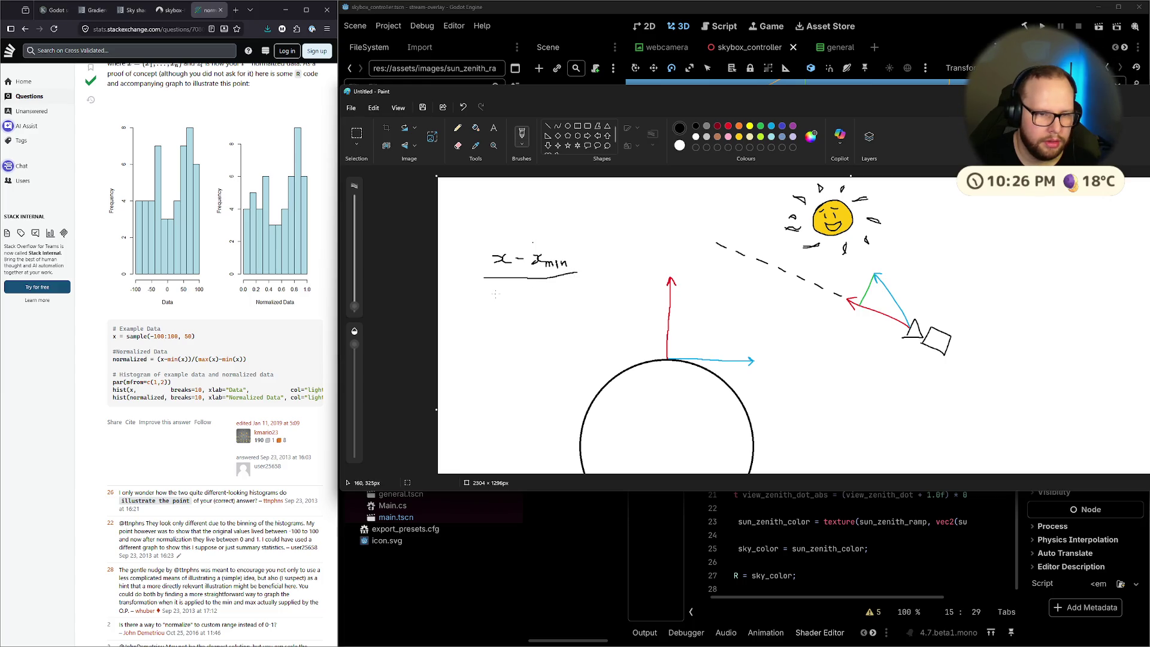
mouse_move(489, 291)
mouse_down()
mouse_move(491, 303)
mouse_move(524, 306)
mouse_up()
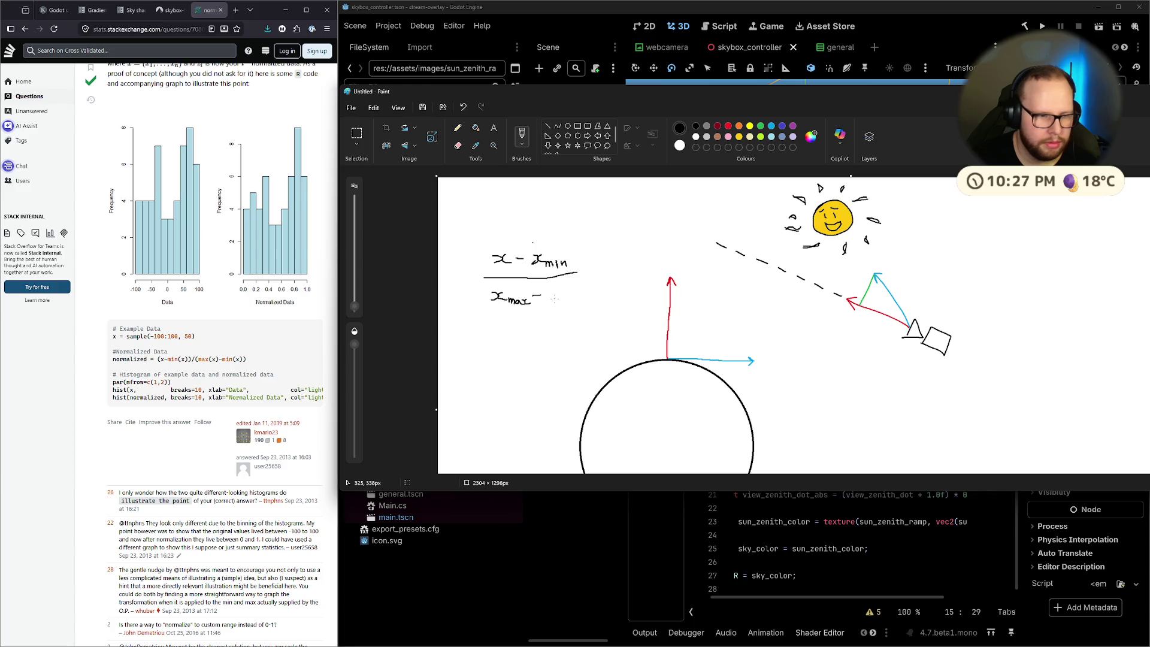
mouse_move(544, 291)
mouse_down()
mouse_move(547, 306)
mouse_move(575, 304)
mouse_up()
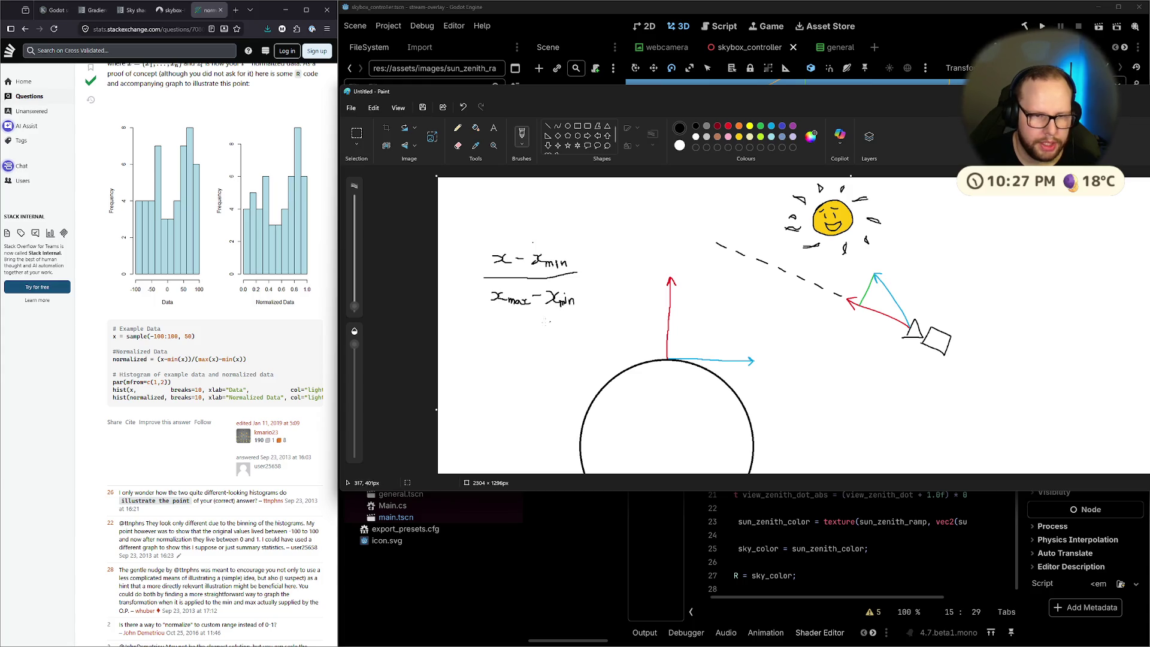
drag(525, 250, 585, 307)
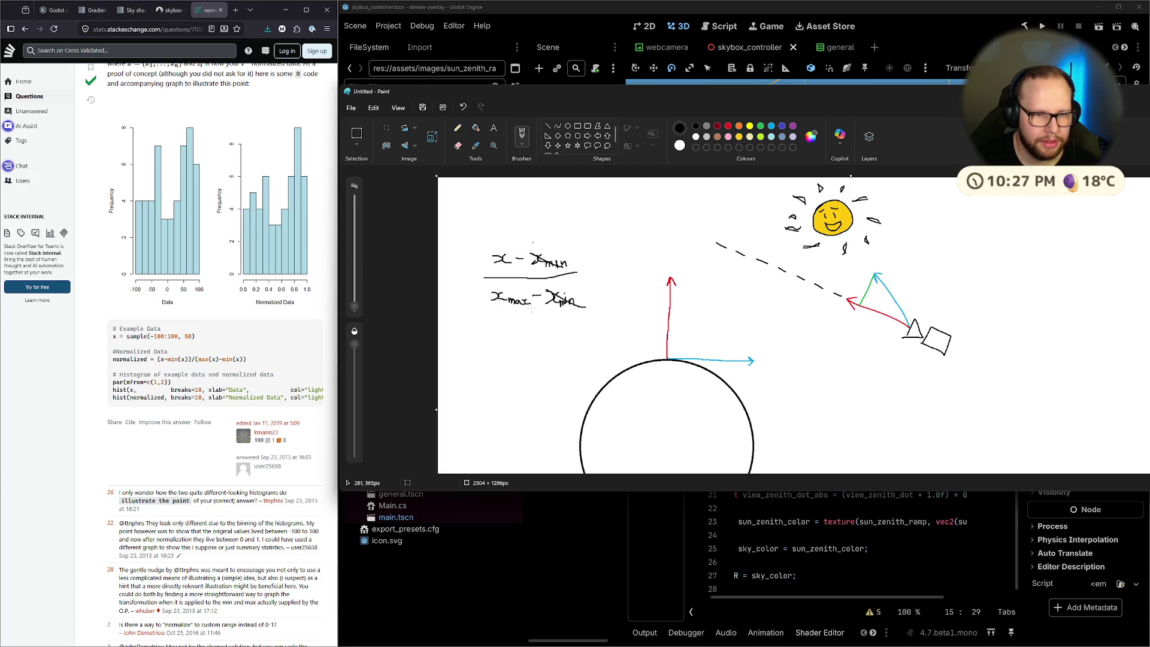
key(super)
In Calculator, try 0.1 ÷ 1, clear it, and close the app
mouse_move(684, 638)
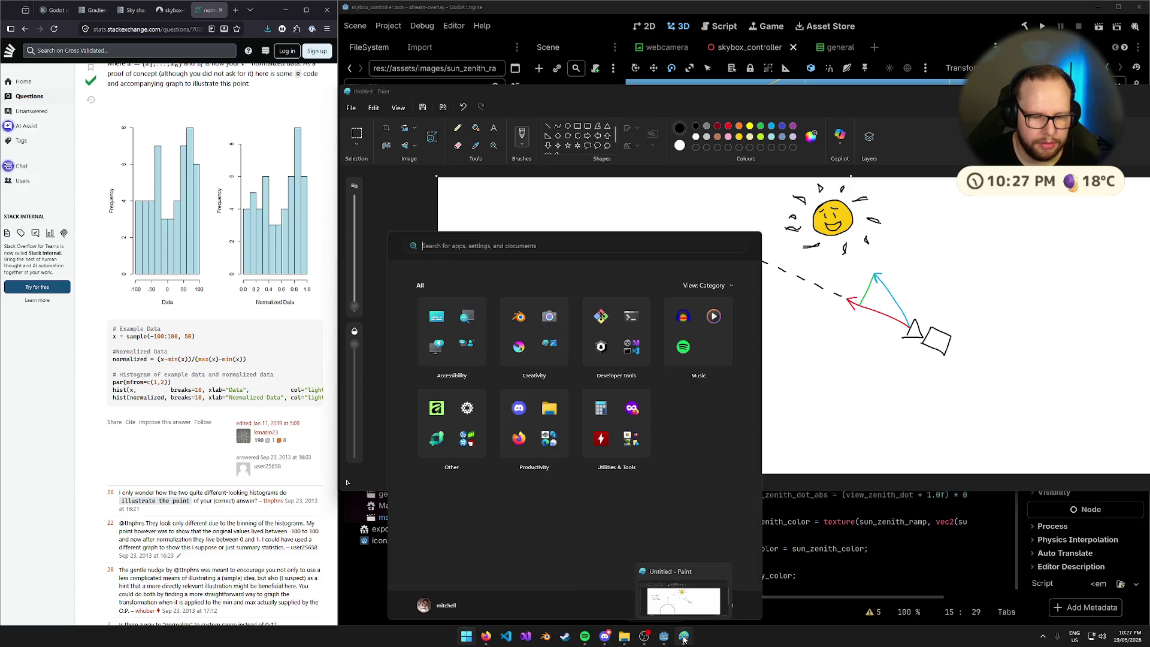
text(calc)
key(Return)
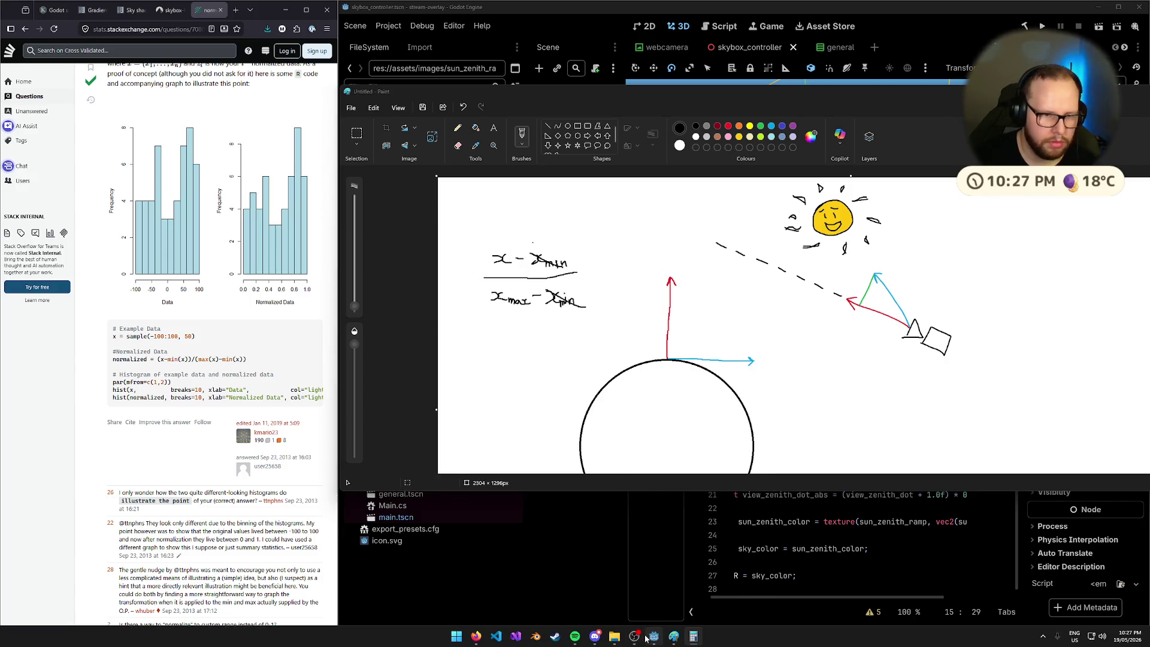
mouse_move(646, 639)
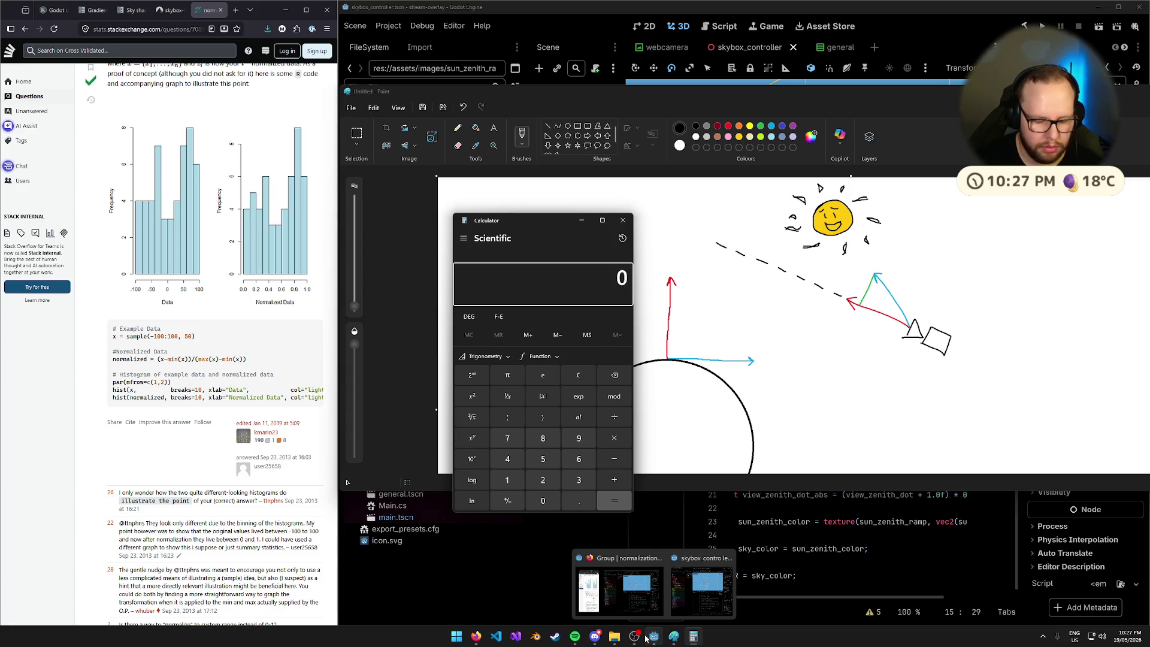
text(1)
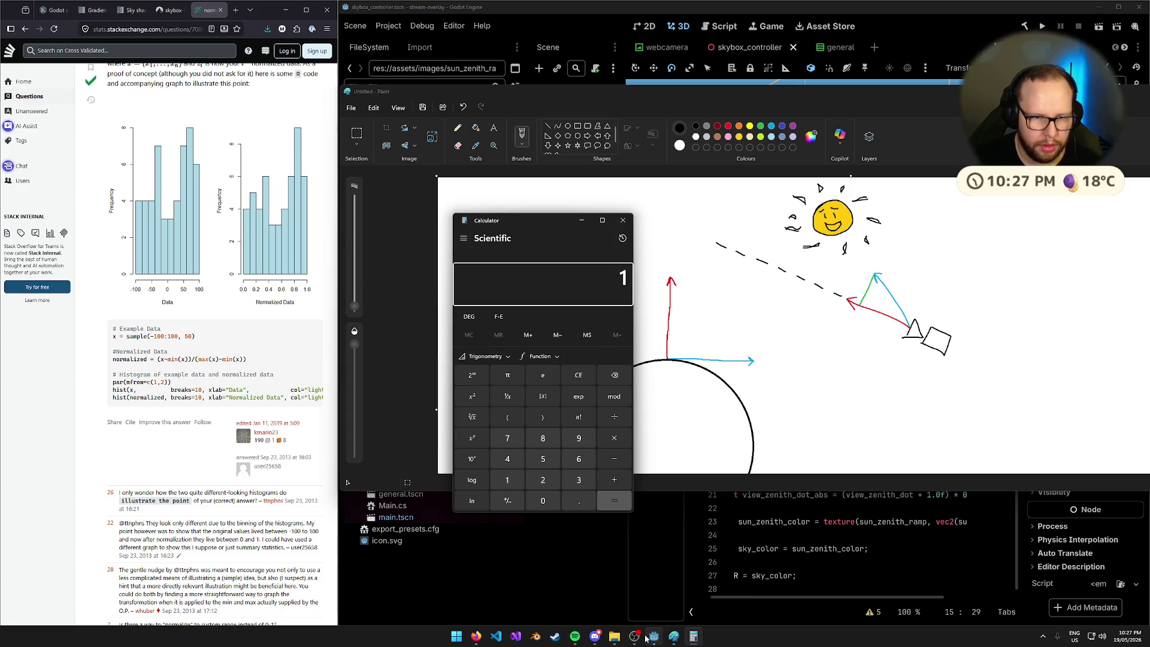
key(Escape)
text(.1/1)
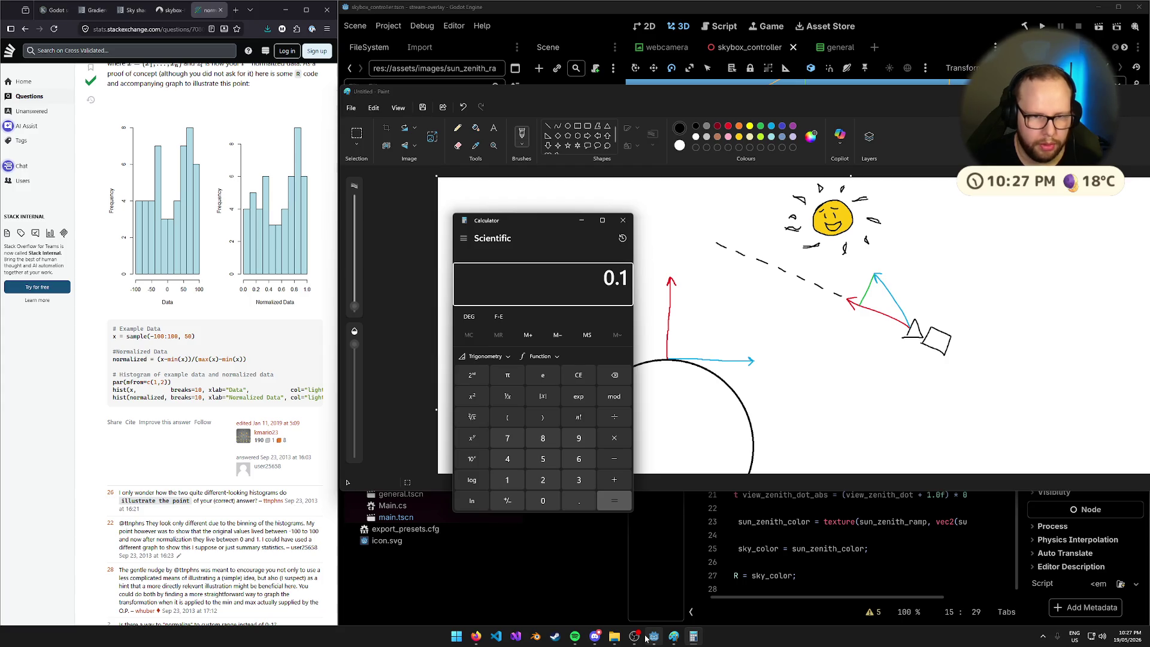
key(Escape)
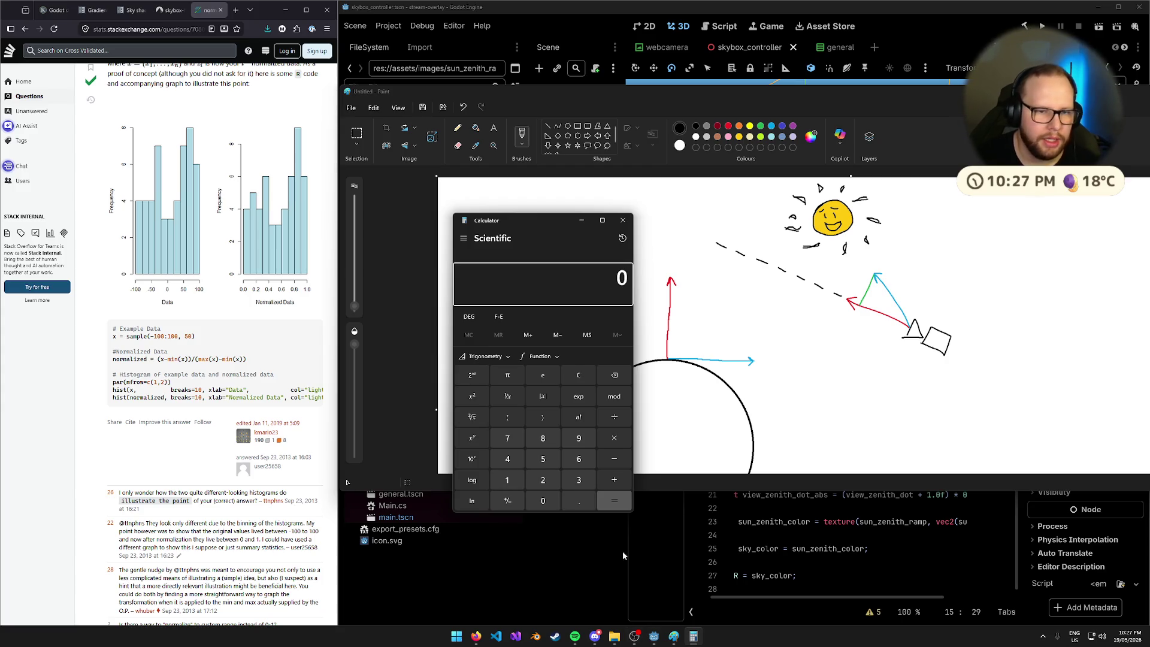
click(622, 220)
Strike through x_max in the Paint fraction, then minimise Paint to return to Godot
drag(482, 288, 517, 301)
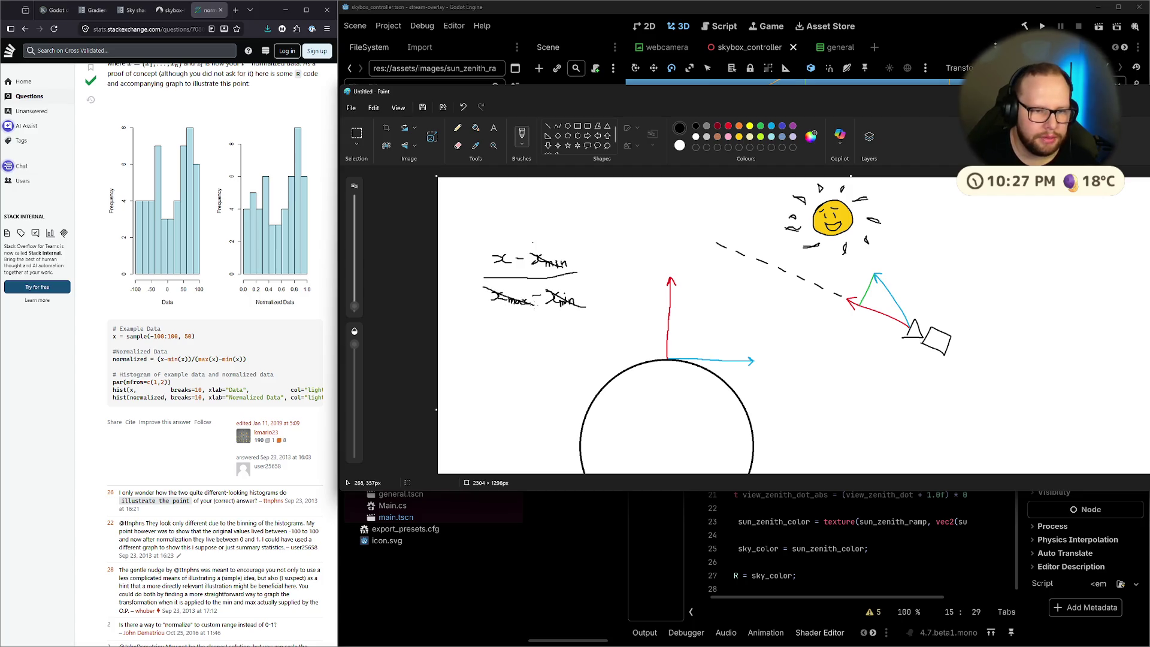
drag(490, 249, 512, 264)
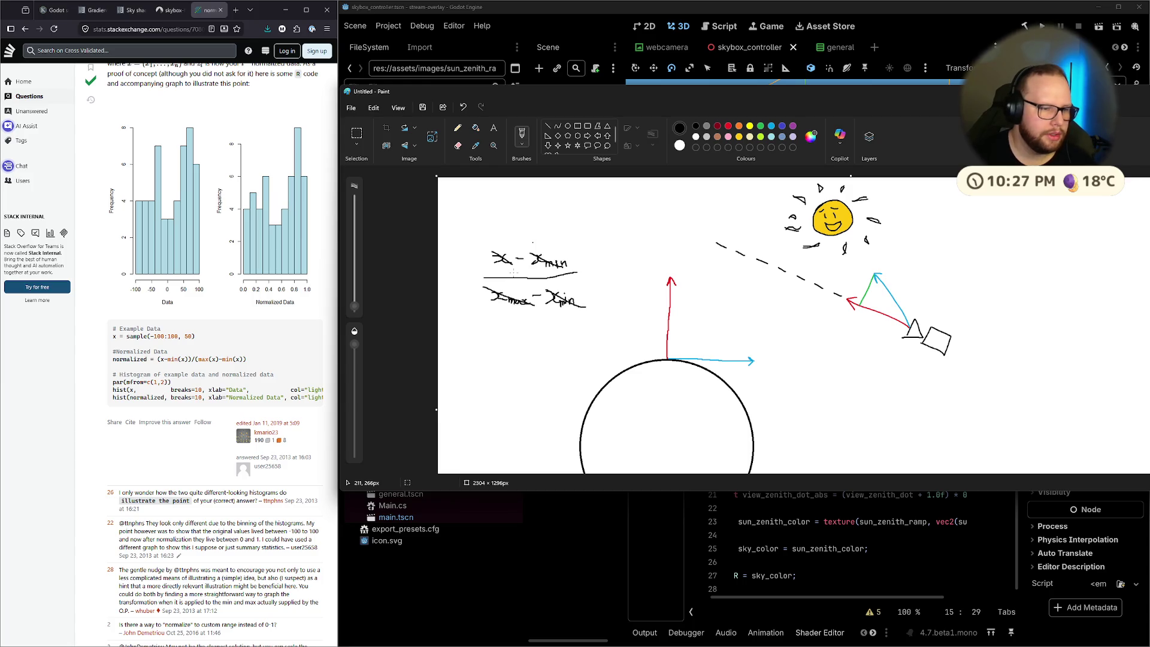
key(ctrl+z)
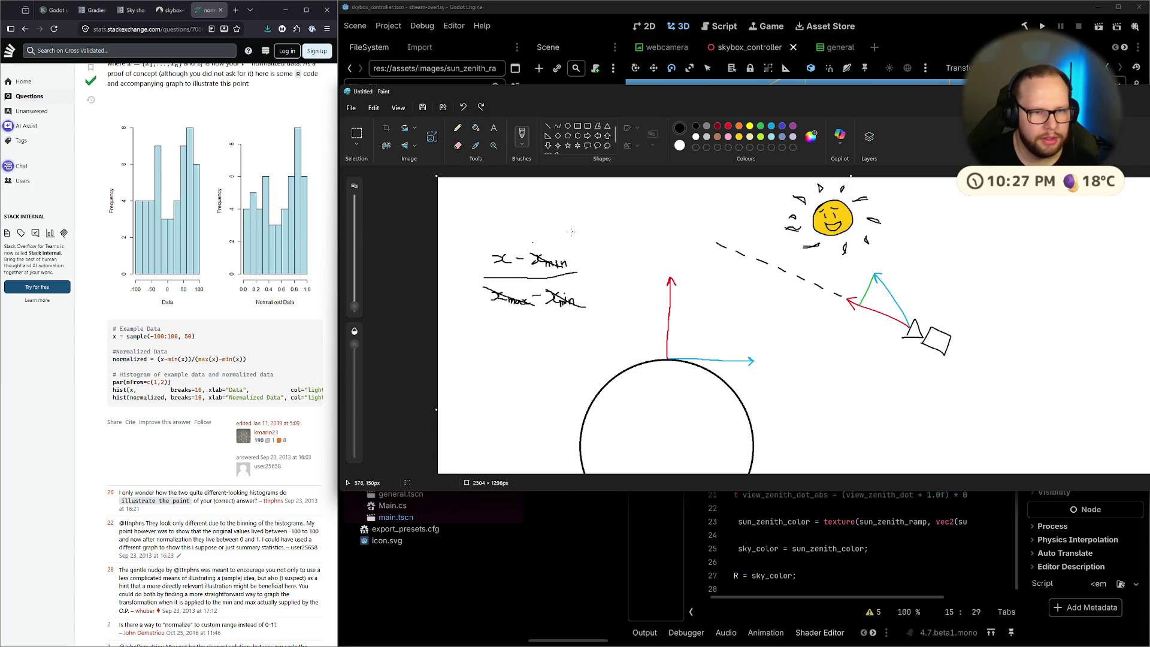
key(super)
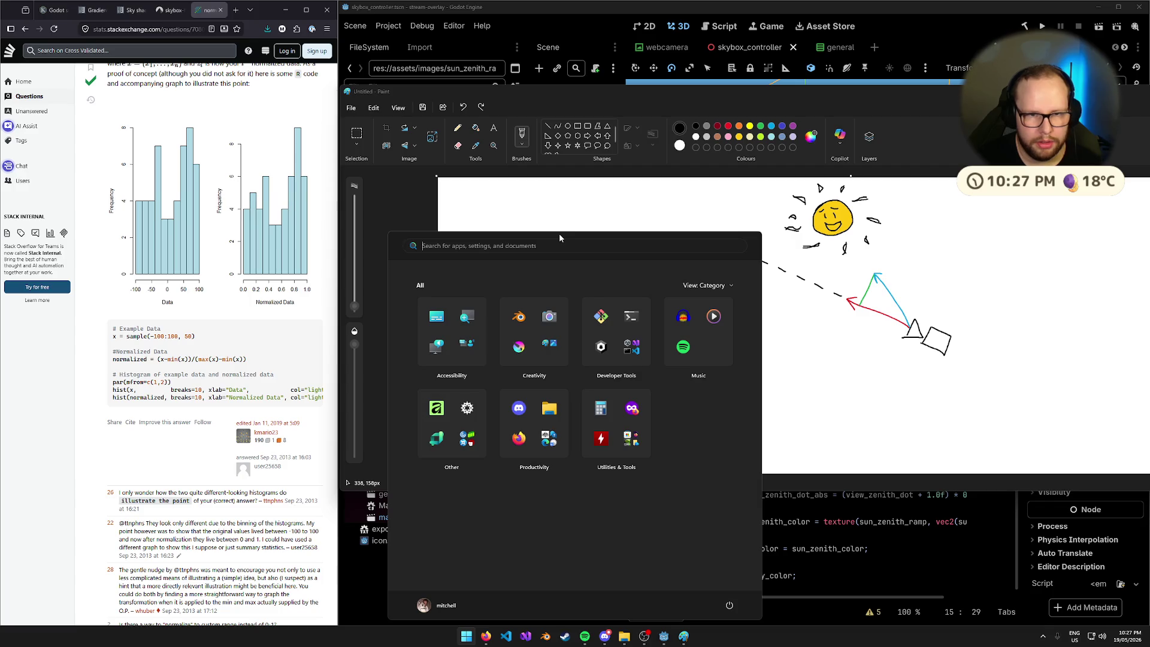
click(1115, 95)
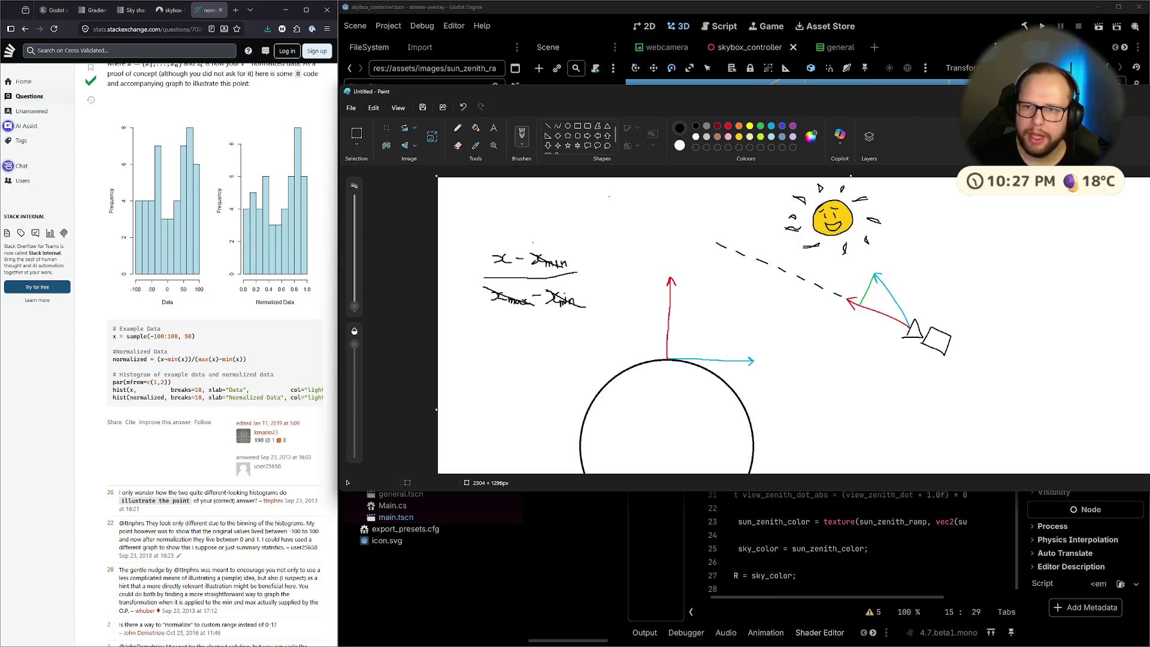
drag(1116, 95, 898, 129)
key(super+Down)
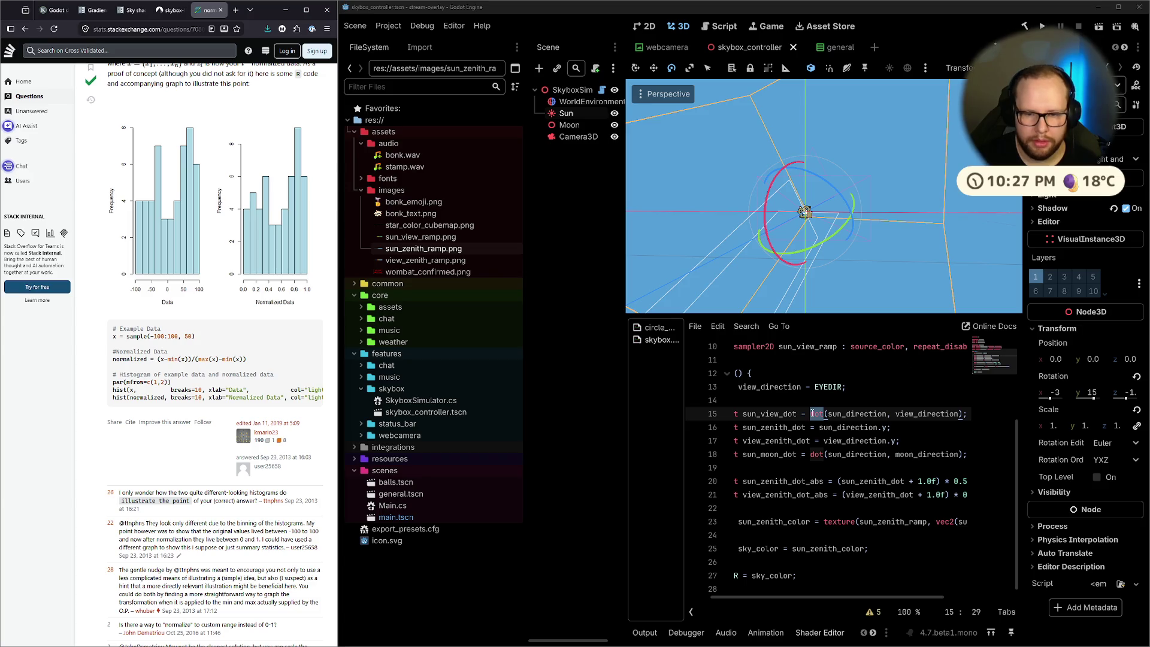
Rename the sun and view zenith dot variables on lines 20–21 from _abs to _norm
drag(871, 597, 902, 597)
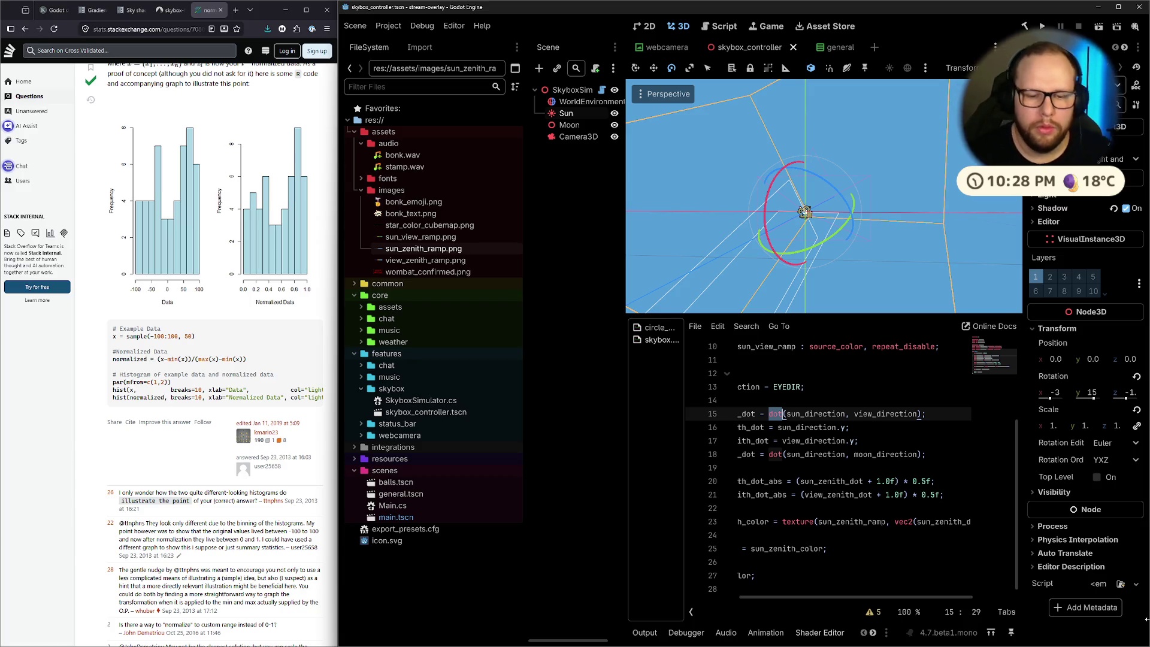
drag(792, 598, 719, 598)
drag(846, 481, 860, 484)
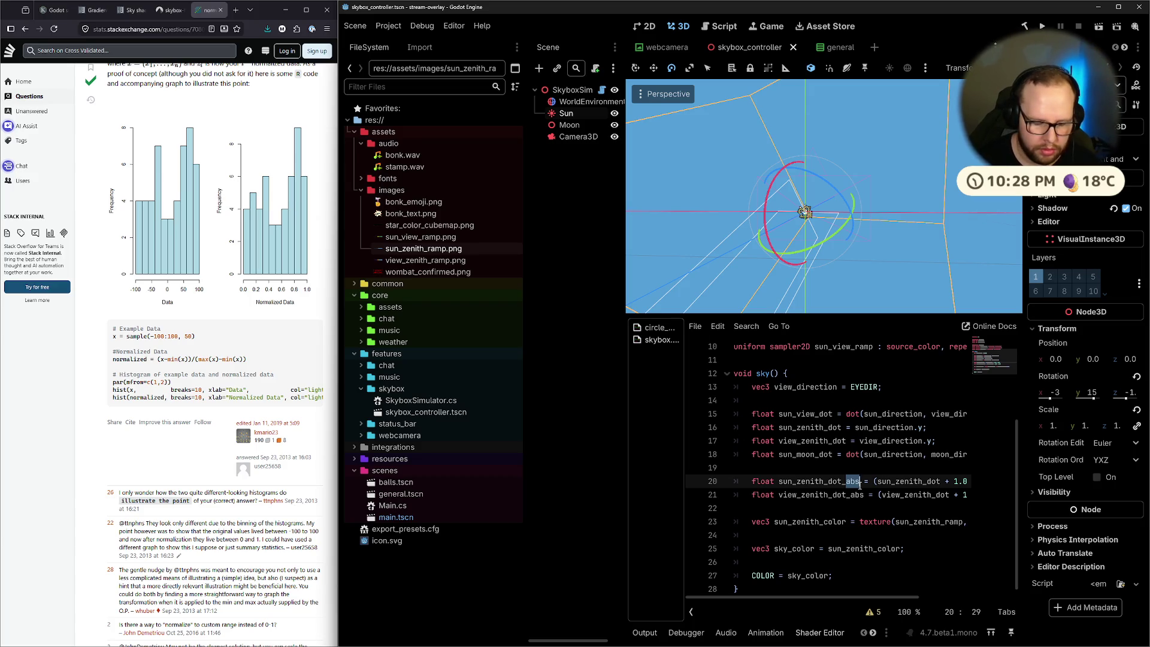
text(norm)
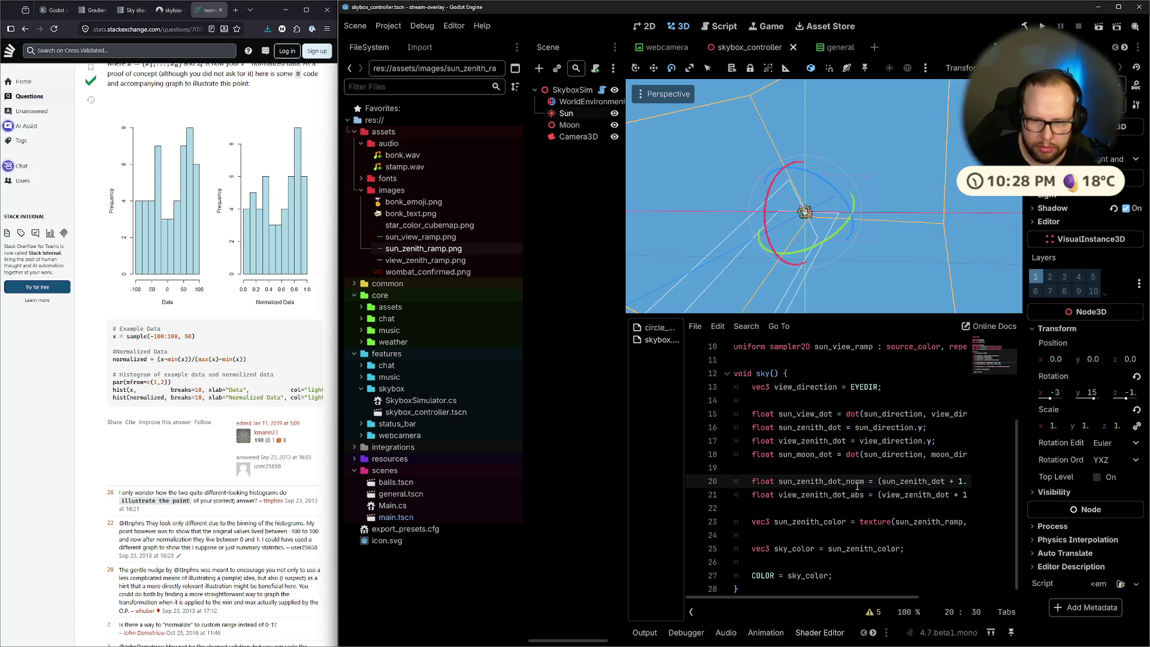
click(848, 494)
drag(852, 496, 866, 496)
text(norm)
click(872, 473)
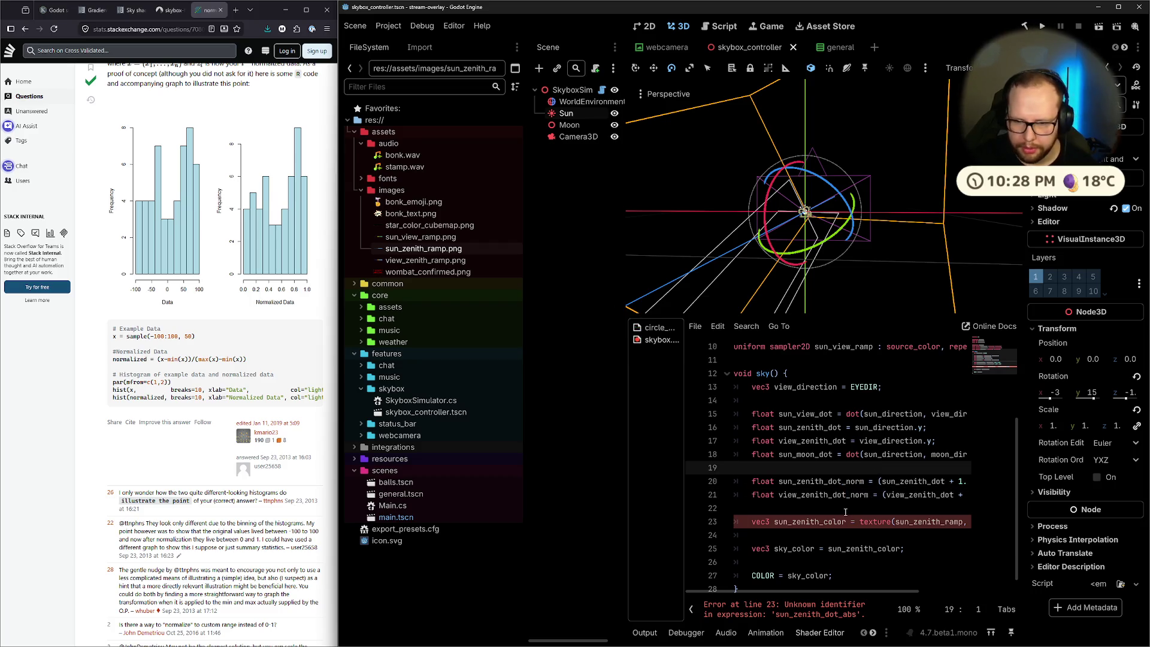
Make the ramp texture lookup on line 23 use sun_zenith_dot_norm instead of sun_zenith_dot_abs
double_click(820, 481)
key(ctrl+c)
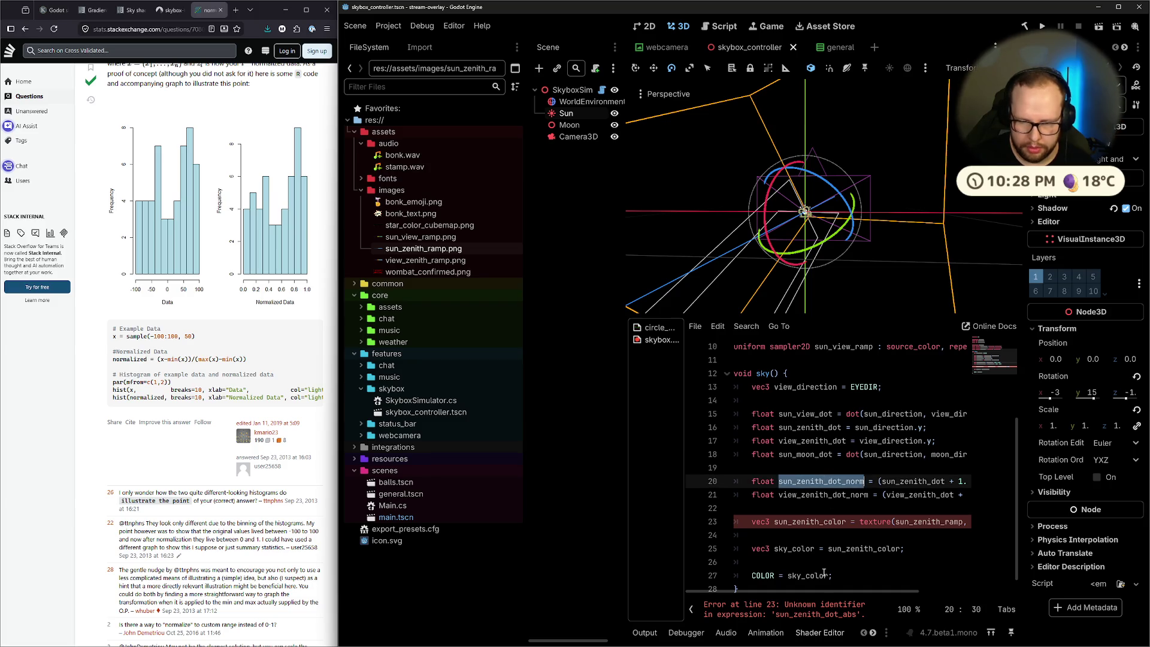
mouse_move(820, 595)
mouse_down()
mouse_move(874, 574)
mouse_move(922, 595)
mouse_up()
click(969, 522)
click(932, 523)
double_click(932, 523)
key(ctrl+v)
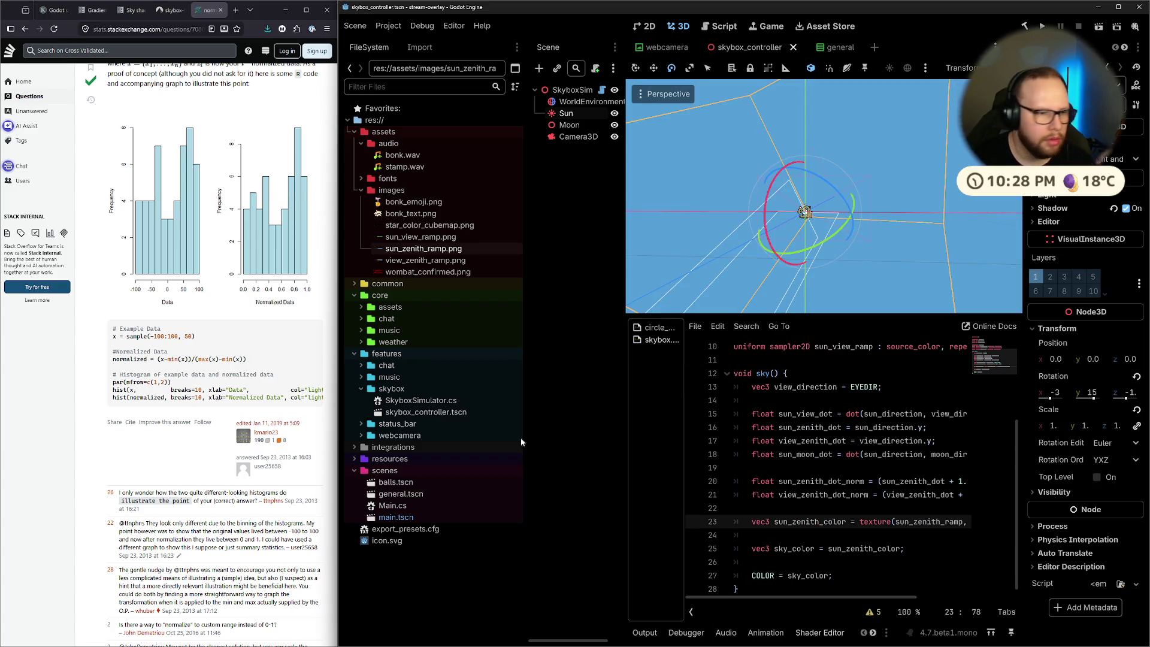
click(49, 15)
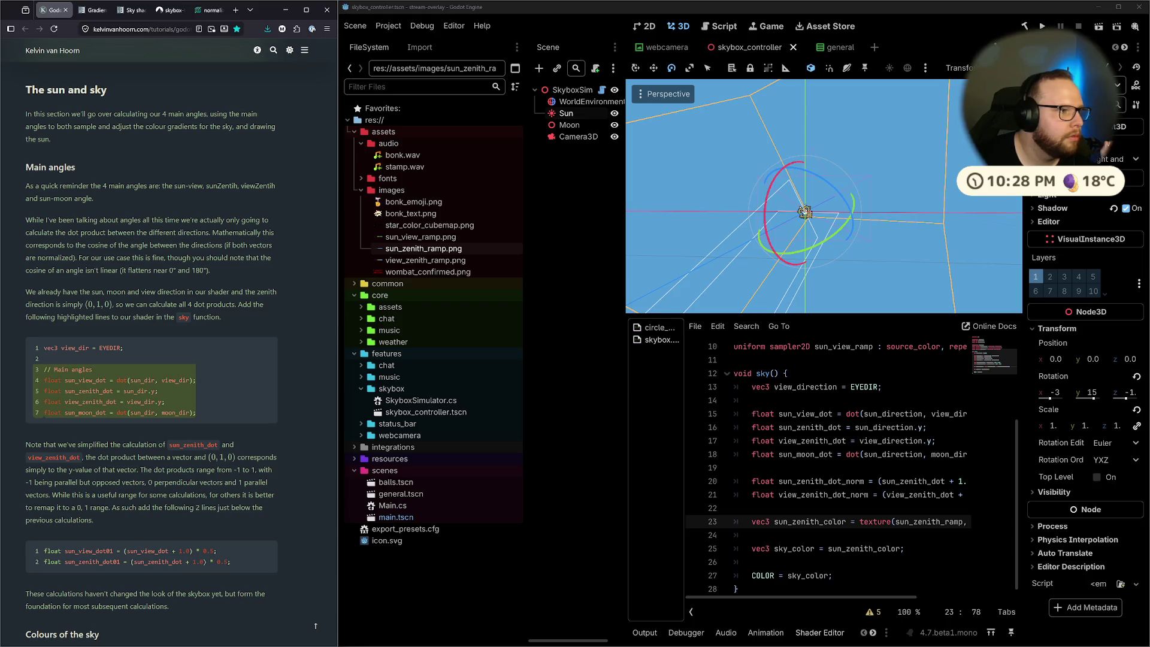
Scroll to the Horizon haze section and highlight the start of its explanation
scroll(158, 240, down, 4)
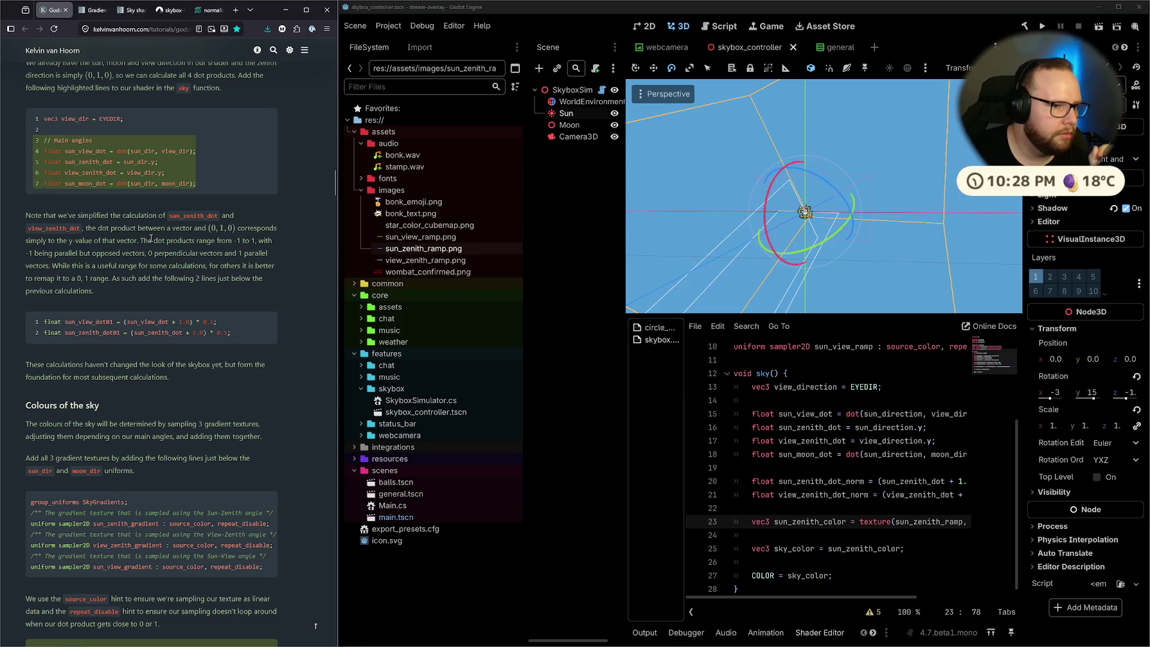
scroll(151, 238, down, 3)
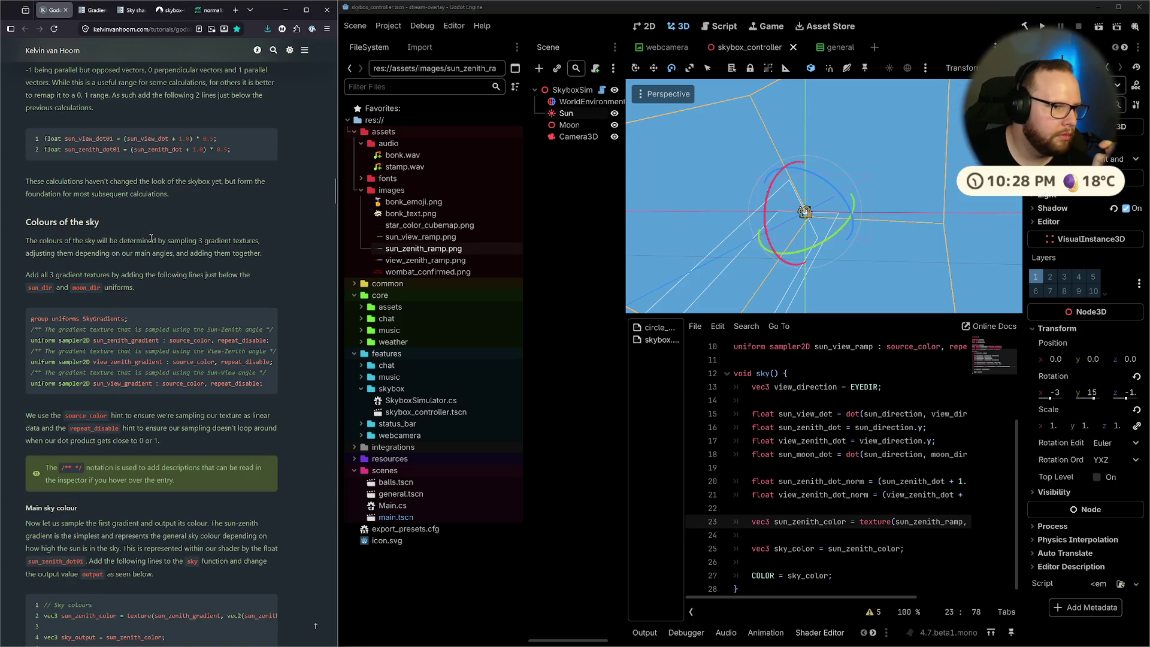
scroll(151, 238, down, 15)
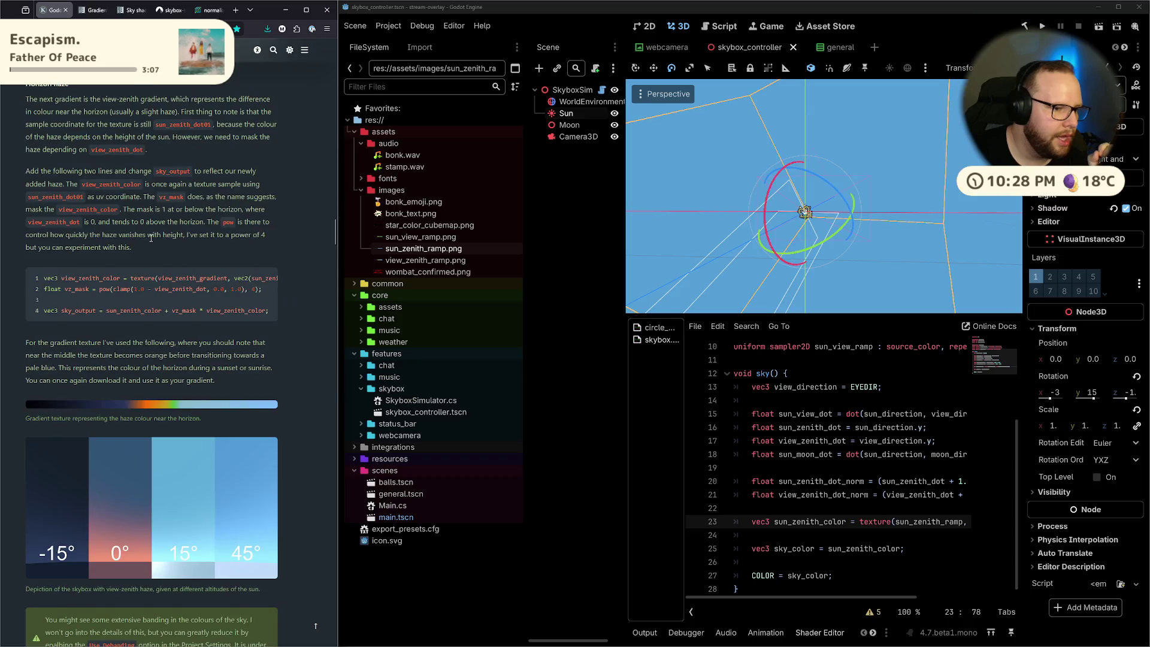
scroll(150, 238, up, 5)
scroll(150, 238, up, 2)
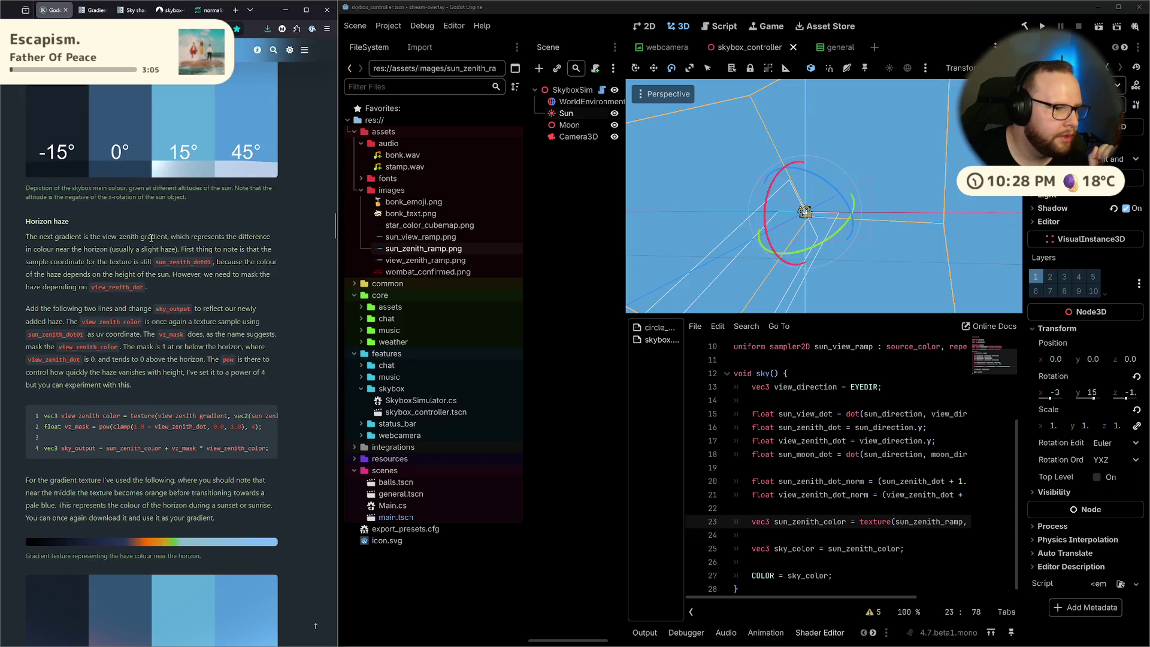
drag(29, 237, 272, 246)
click(201, 245)
Study the view-zenith gradient sentence and why sun_zenith_dot01 is the sample coordinate
mouse_move(175, 237)
mouse_down()
mouse_move(263, 237)
mouse_move(235, 244)
mouse_up()
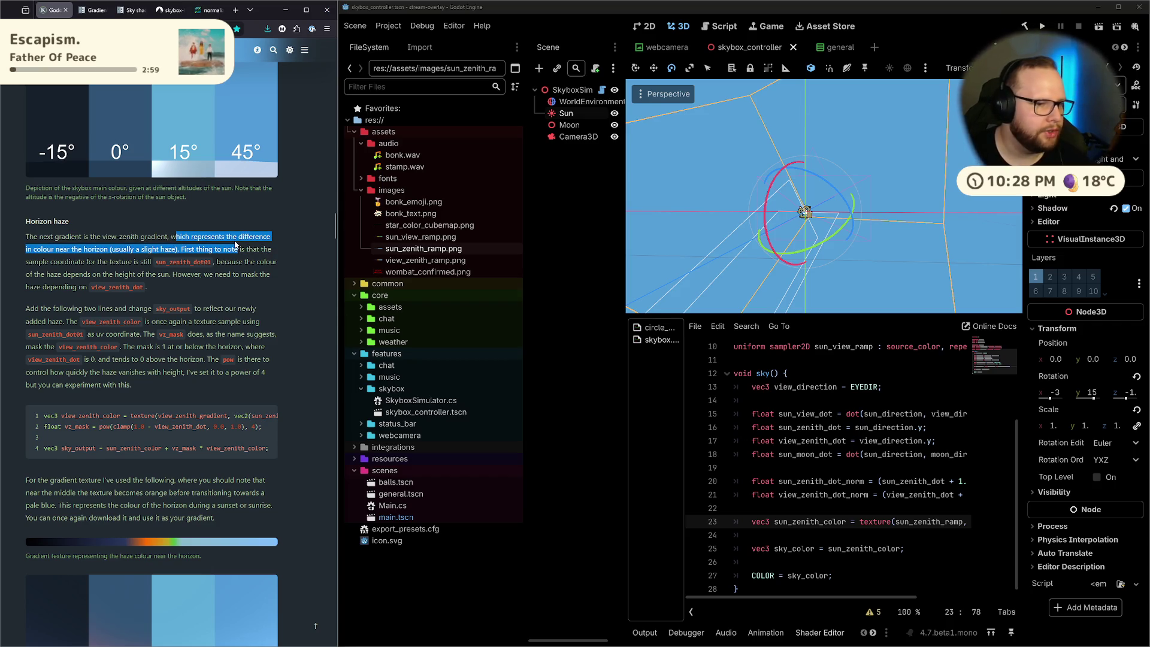
click(184, 245)
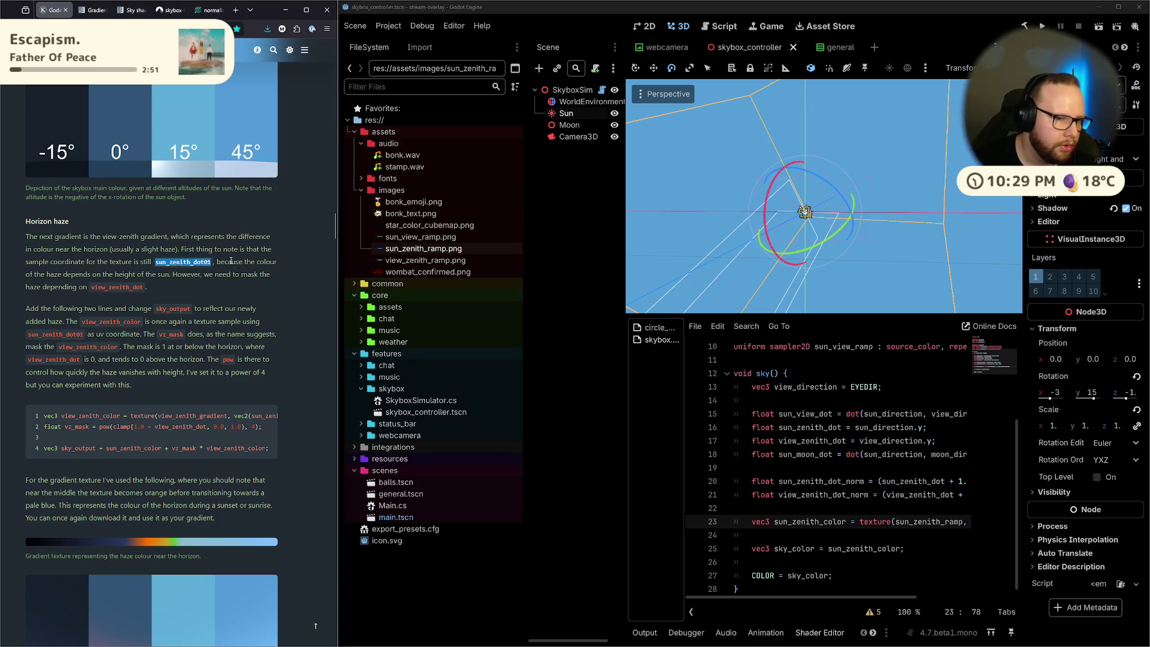
mouse_move(212, 261)
mouse_down()
mouse_move(246, 264)
mouse_move(188, 288)
mouse_up()
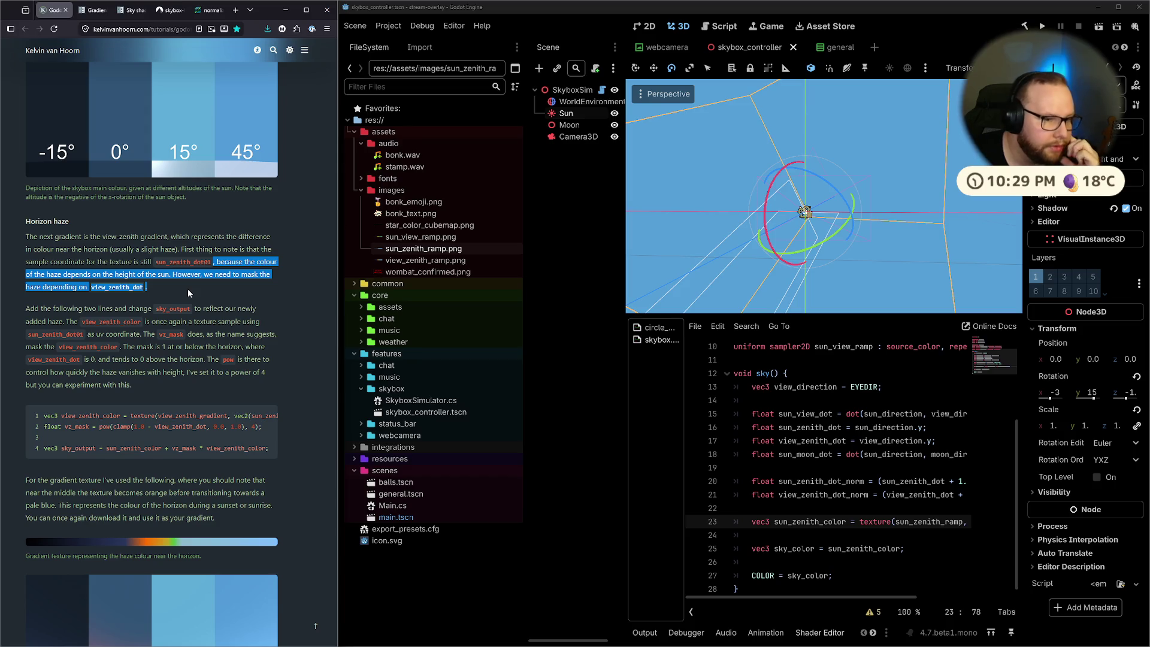
scroll(188, 289, down, 2)
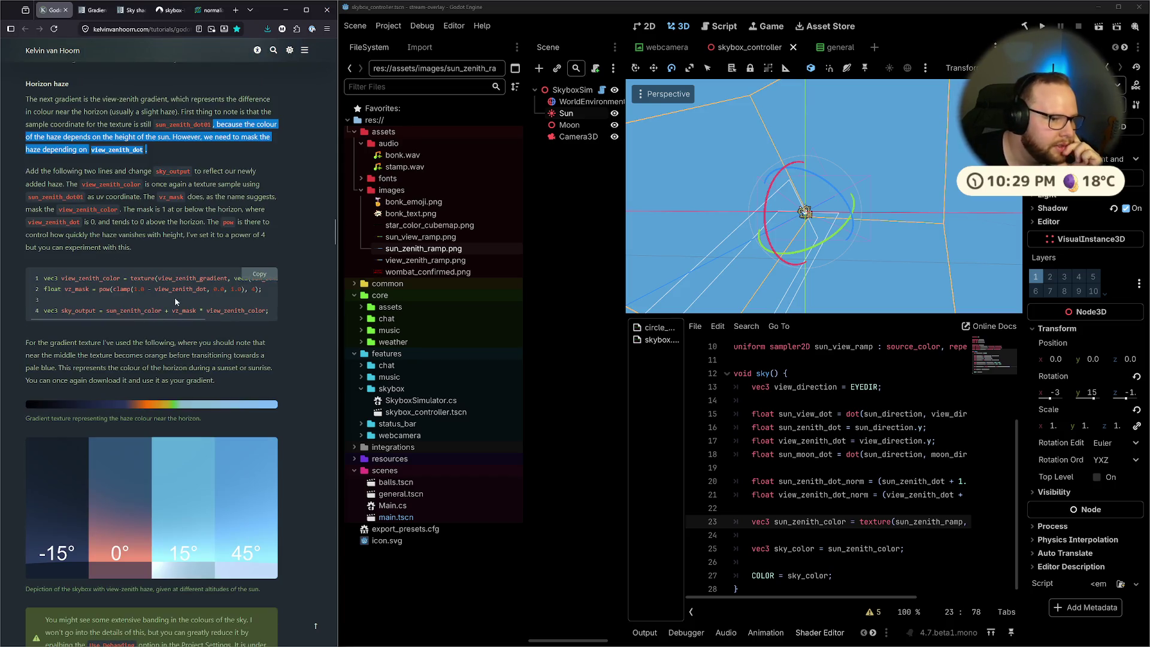
mouse_move(111, 319)
mouse_down()
mouse_move(195, 318)
mouse_move(44, 315)
mouse_up()
click(228, 246)
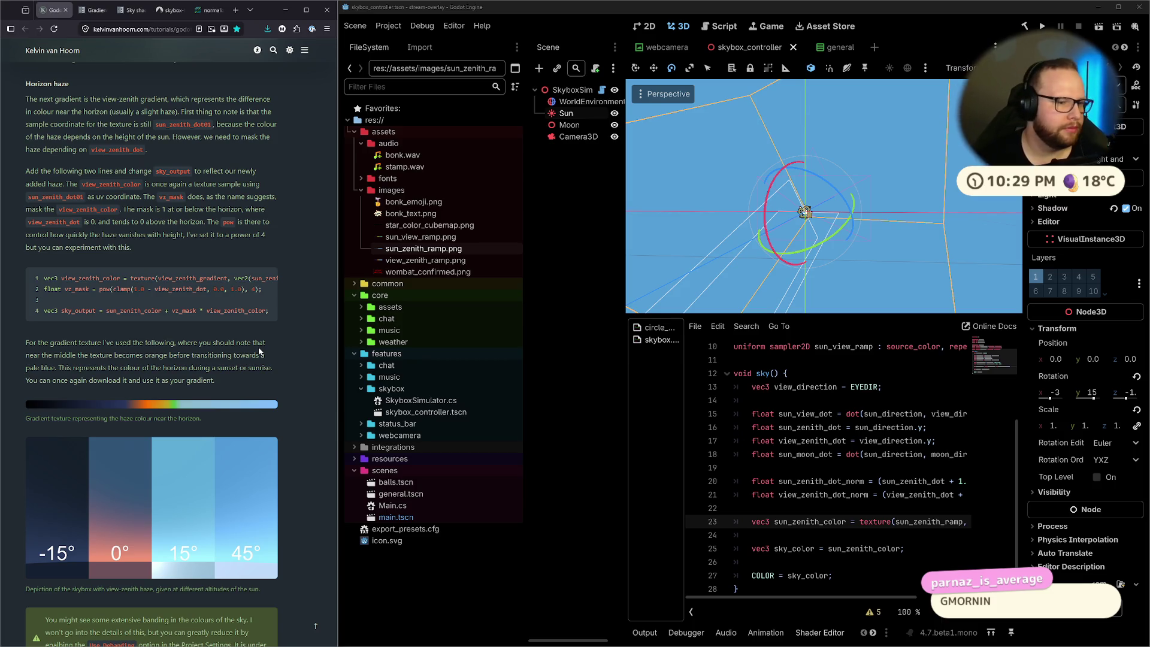
On line 24, start a vec3 view_zenith_color = texture(view_zenith_ramp, …) statement
click(777, 536)
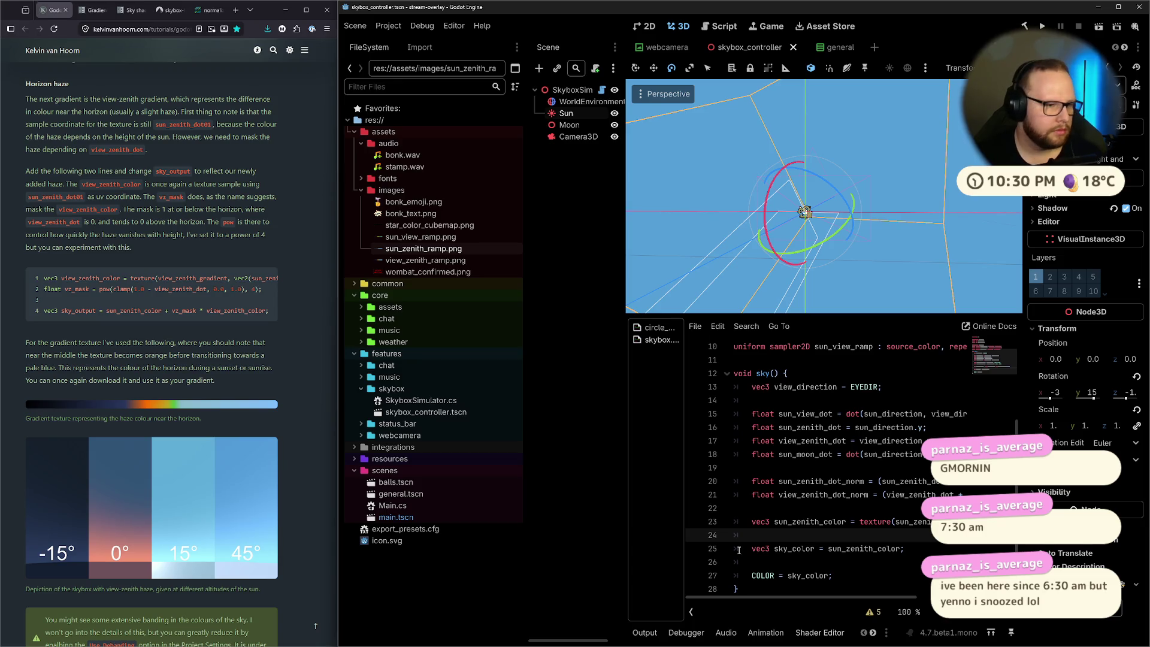
key(Return)
key(Return)
key(Up)
key(Delete)
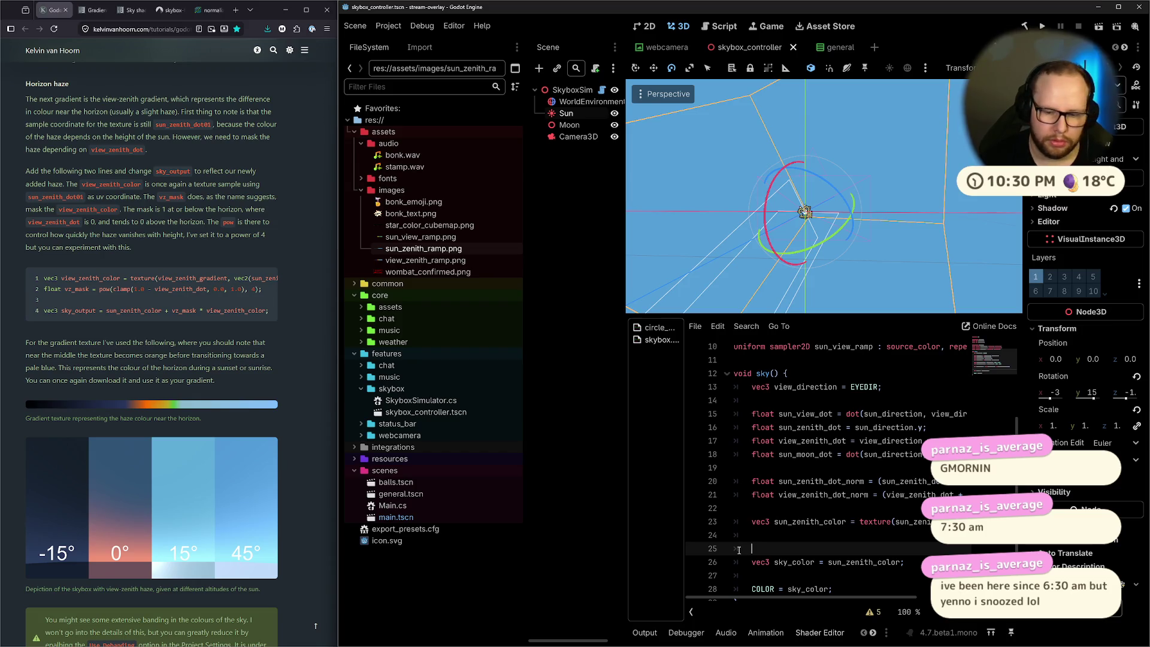
key(Up)
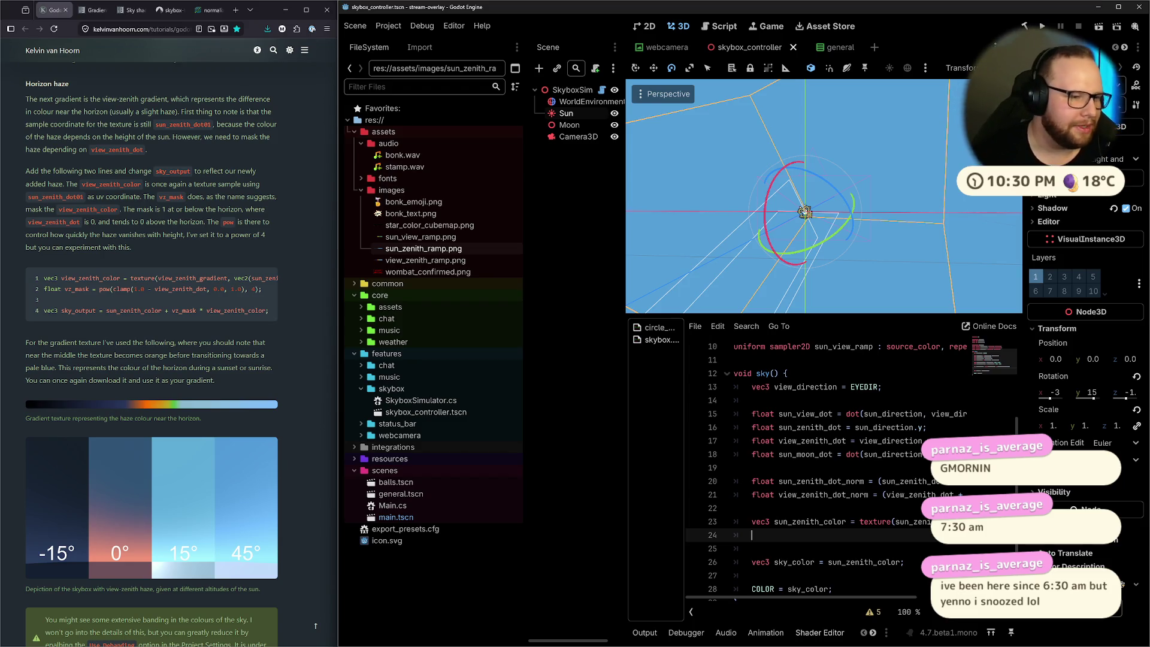
text(vec3)
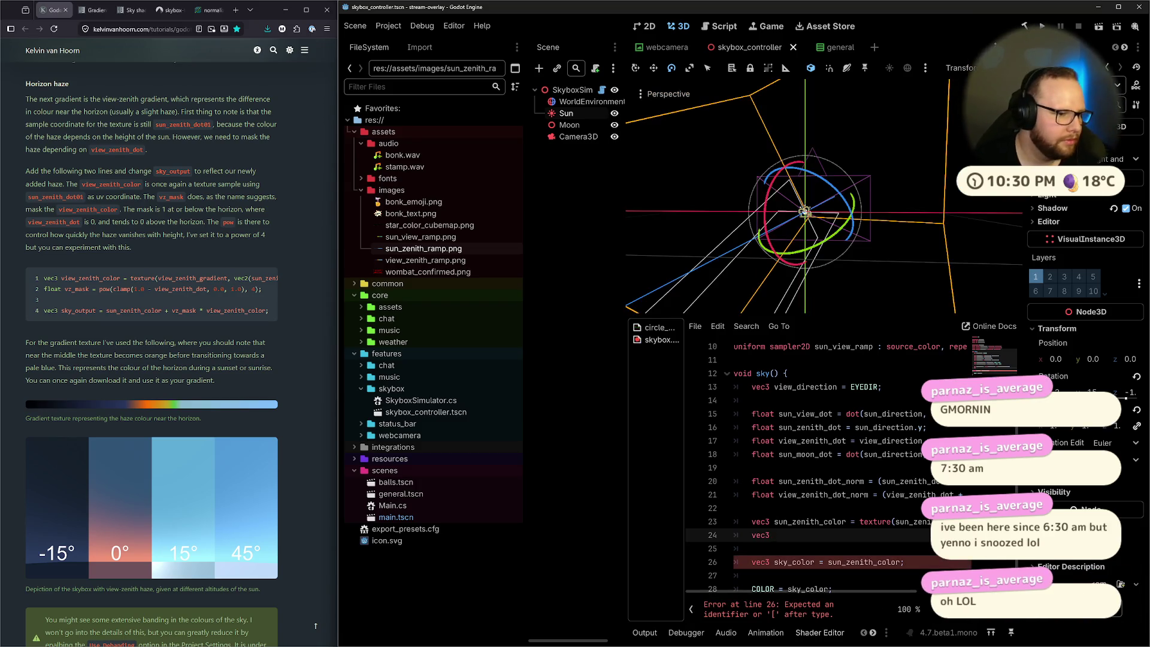
text(view_)
text(zenith)c)
text(_color )
text(texture();)
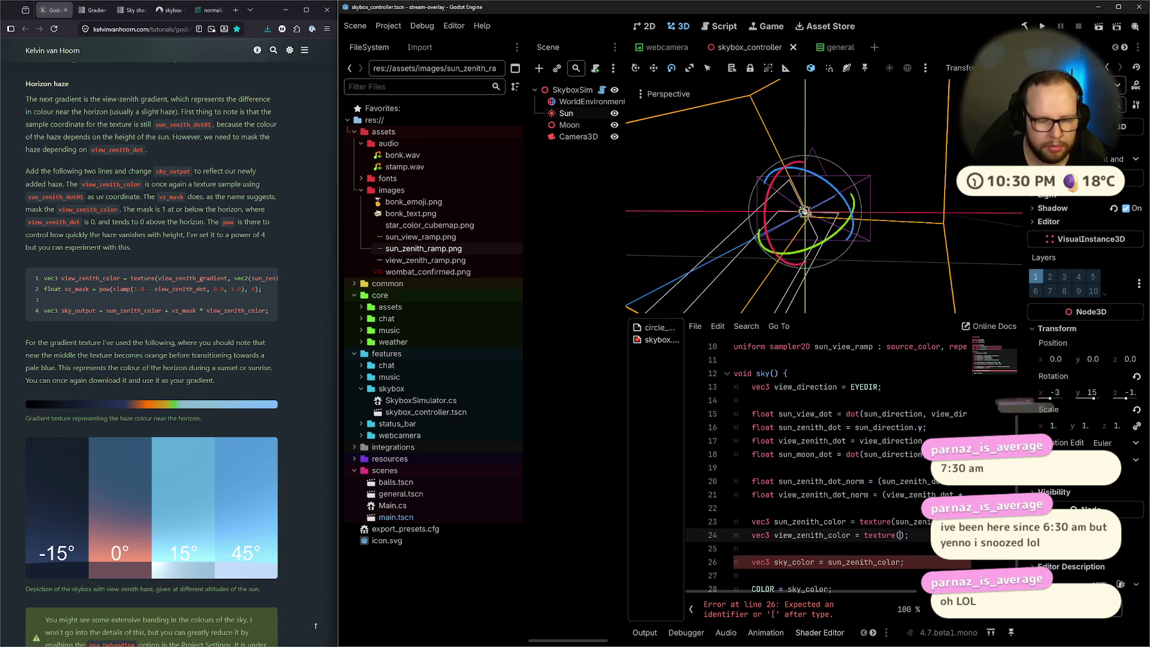
key(Left)
key(Left)
text(view_s)
key(BackSpace)
text(zenith)
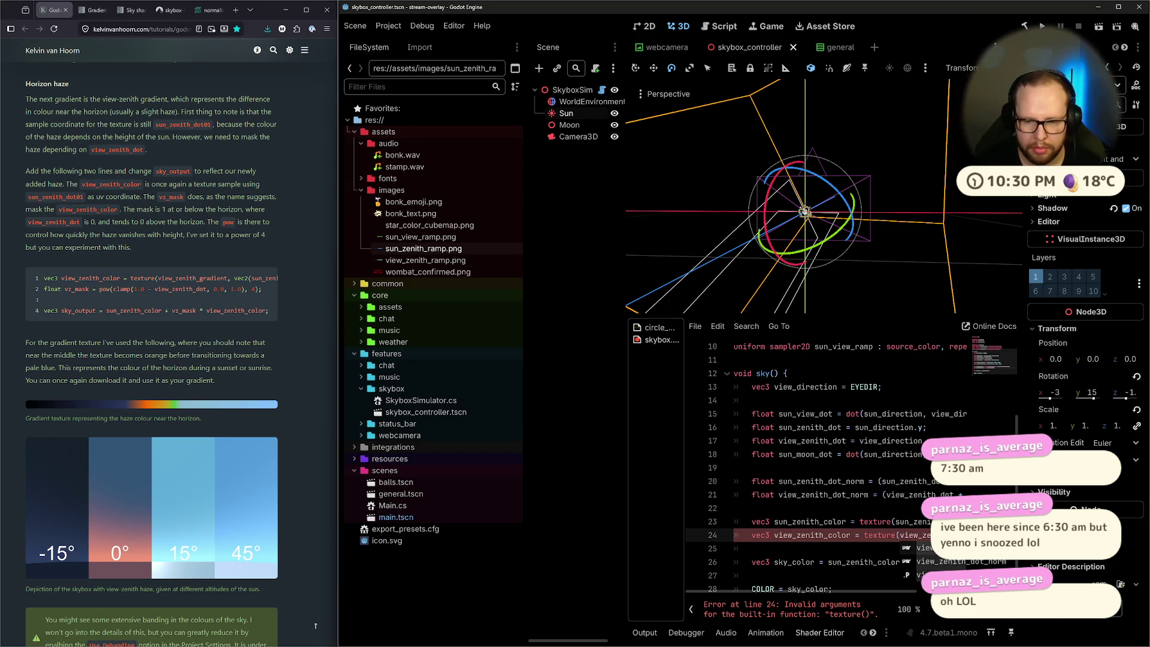
text(_ramp)
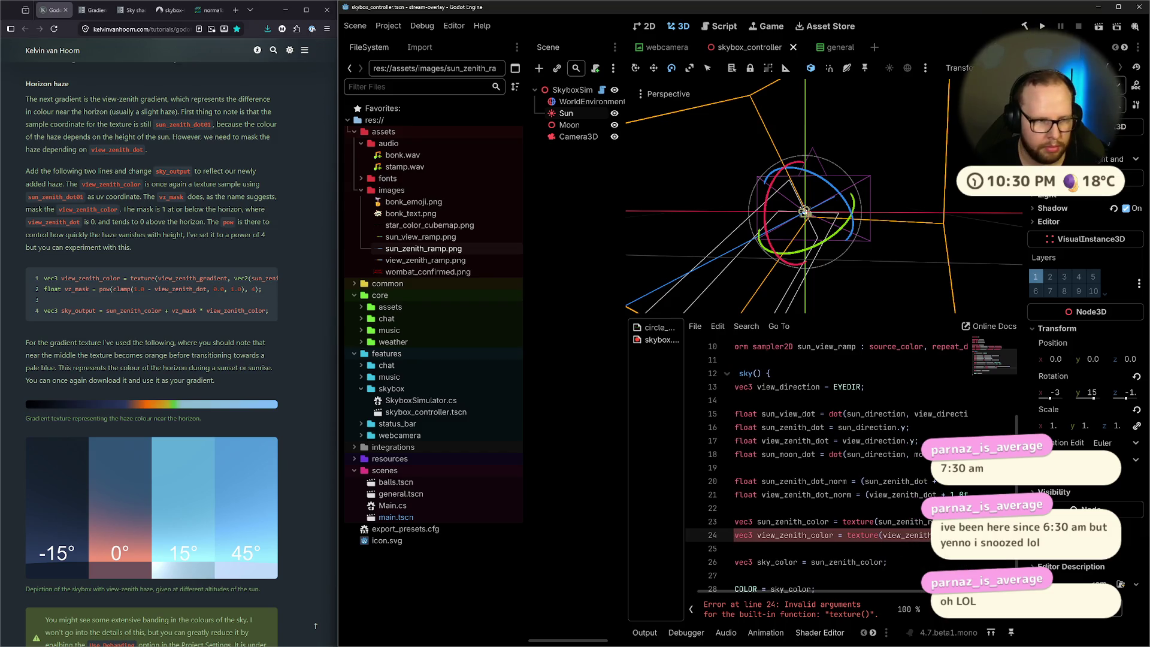
text(p, v)
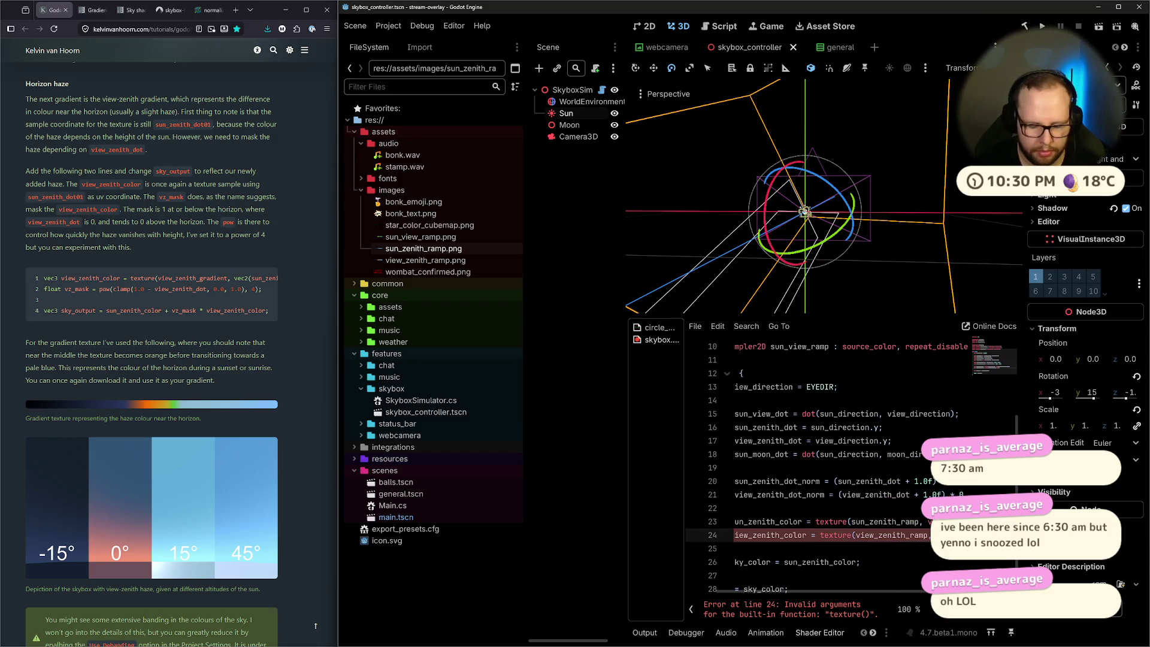
Check the tutorial's texture coordinate argument and widen the shader code area
scroll(236, 317, right, 3)
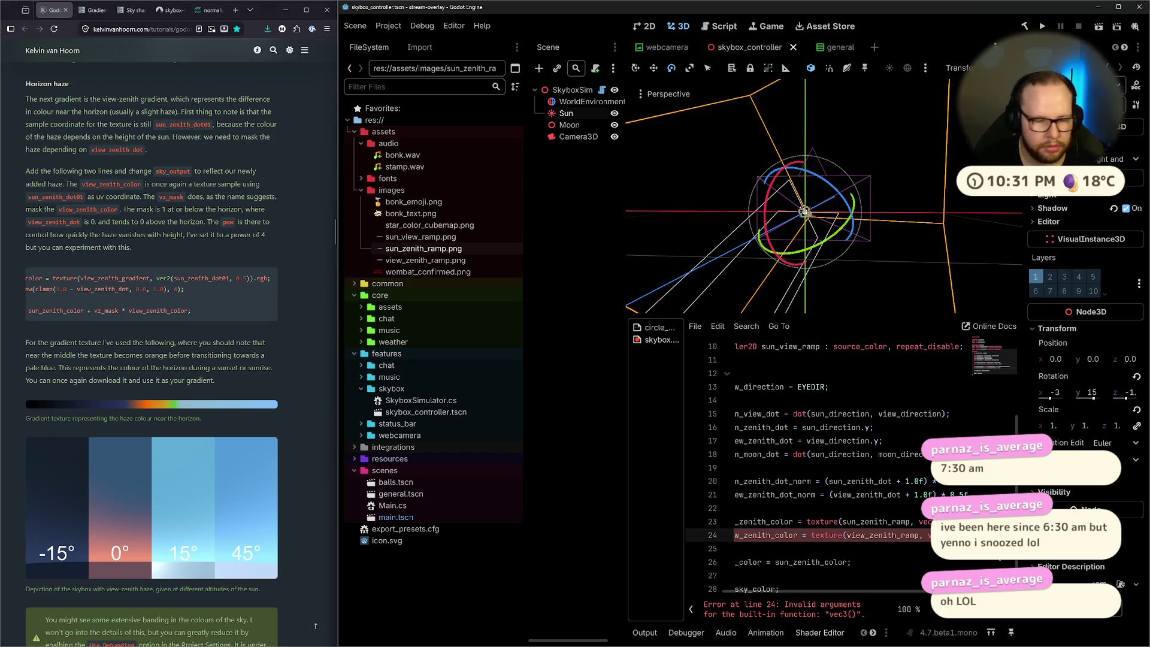
drag(156, 279, 267, 279)
click(233, 308)
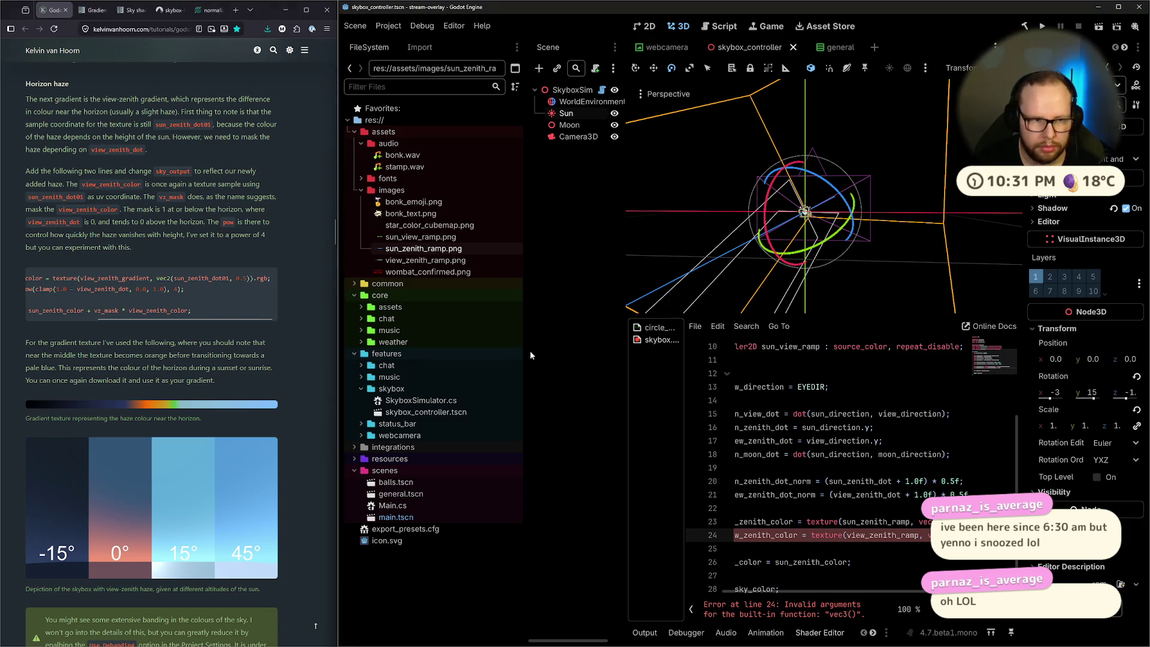
mouse_move(527, 347)
mouse_down()
mouse_move(436, 348)
mouse_move(456, 348)
mouse_up()
drag(623, 308, 577, 308)
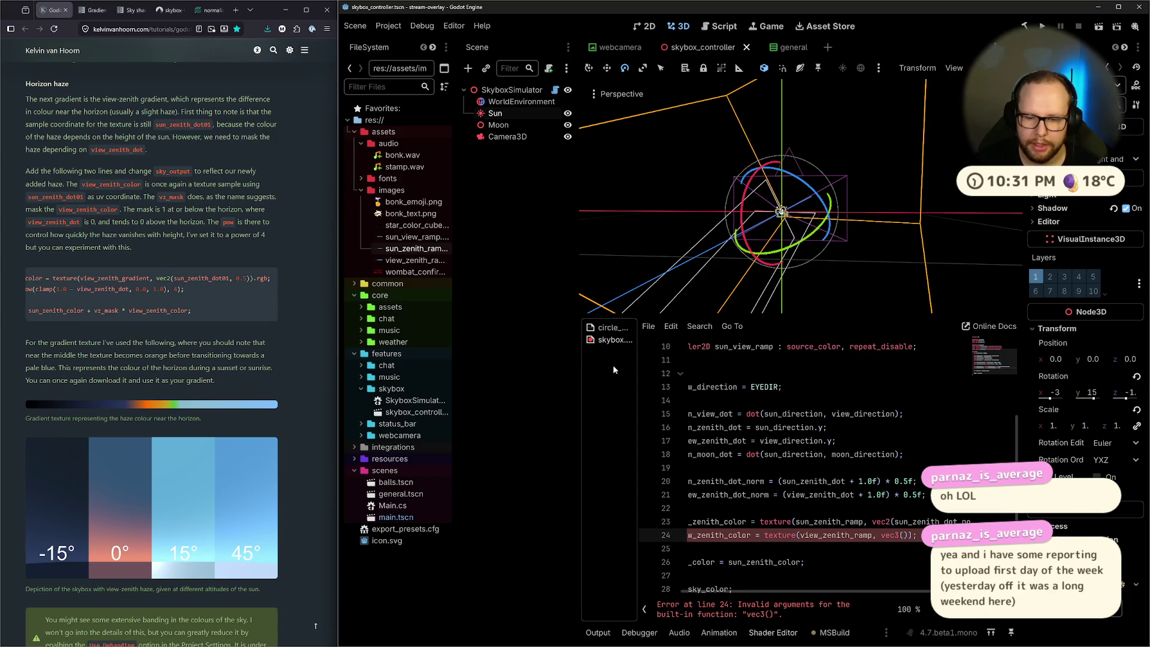
Fill in the lookup coordinate using sun_zenith_dot_norm and 0.5
text(sun_)
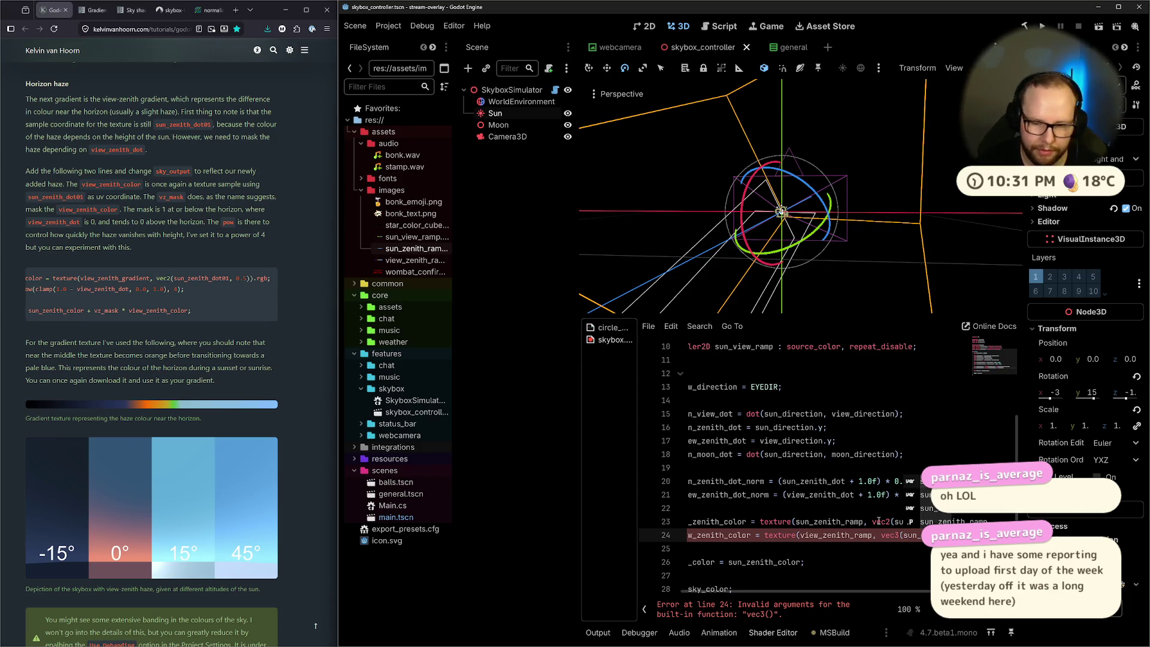
text(zeni)
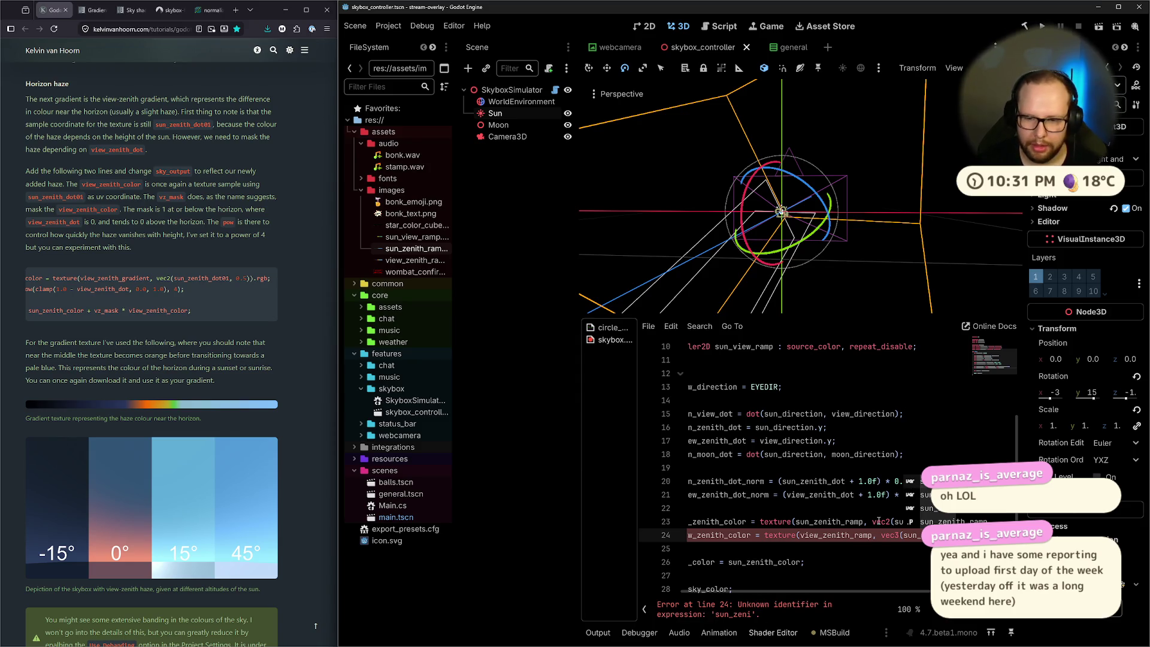
text(th_do)
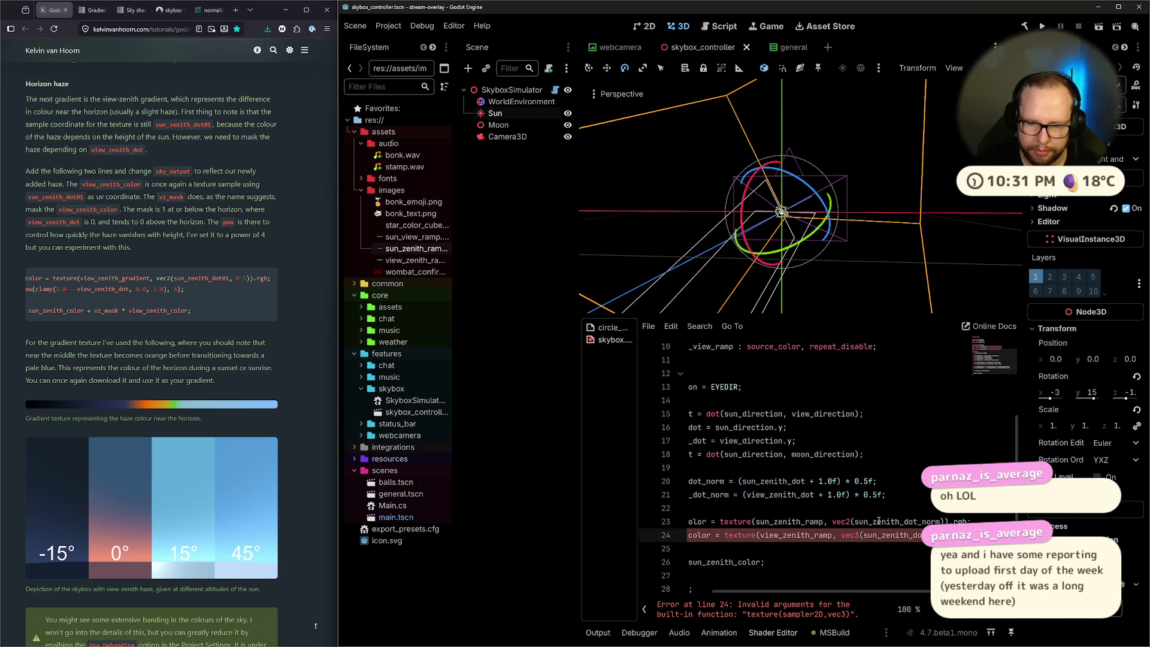
text(t_n)
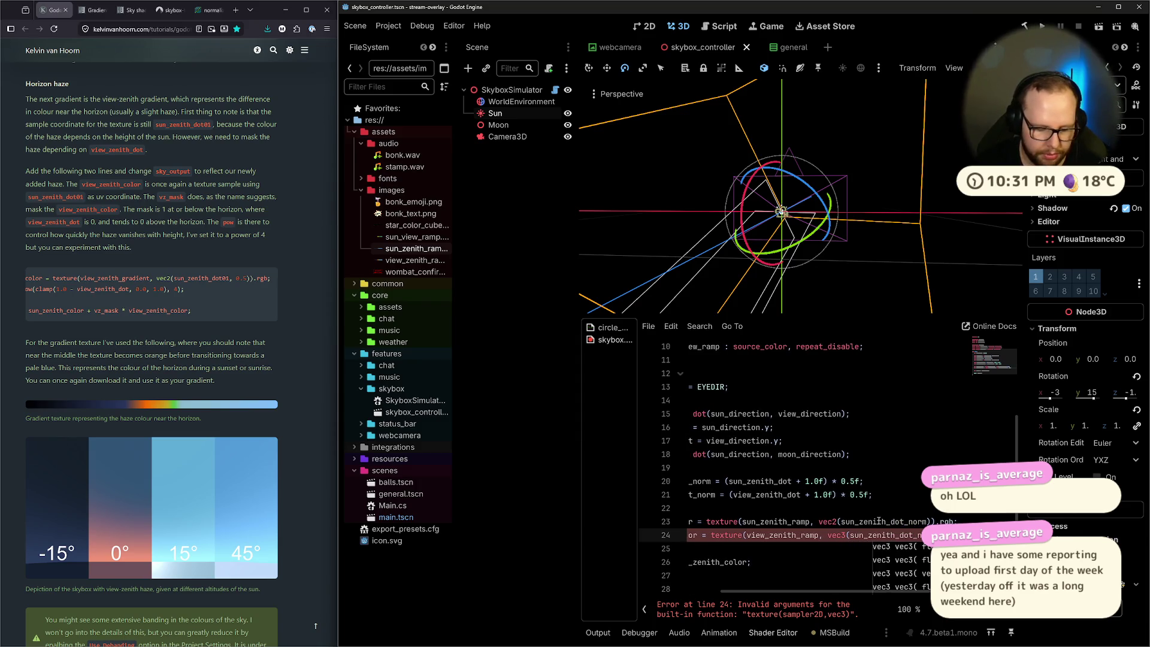
text(orm, 0.5))
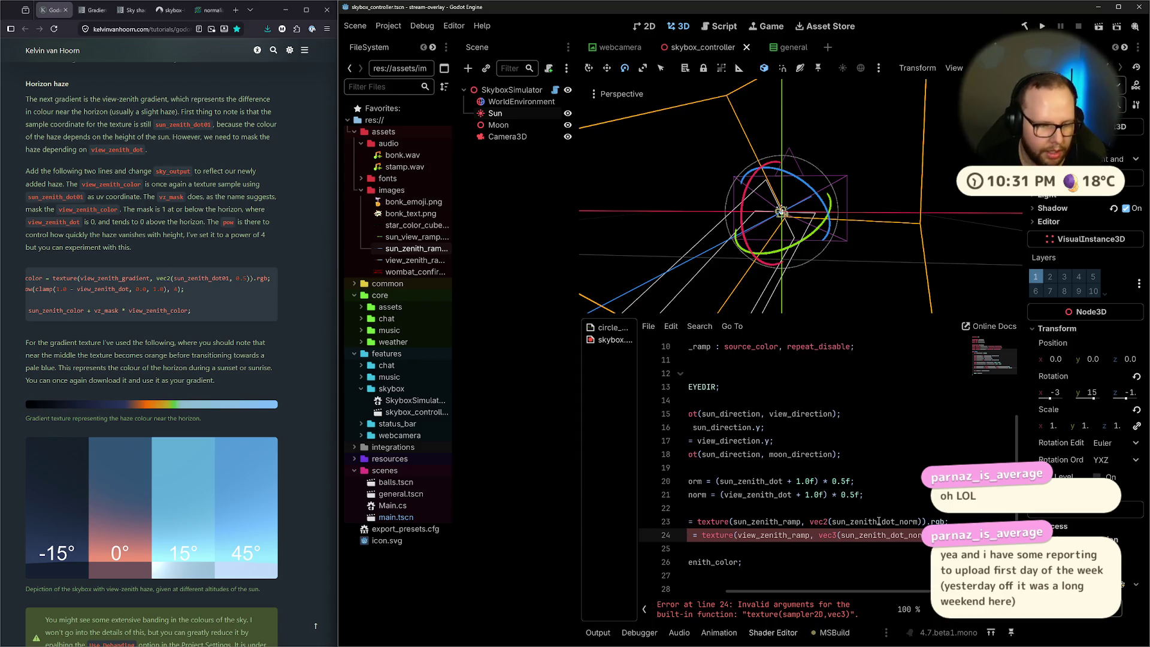
text(.rg)
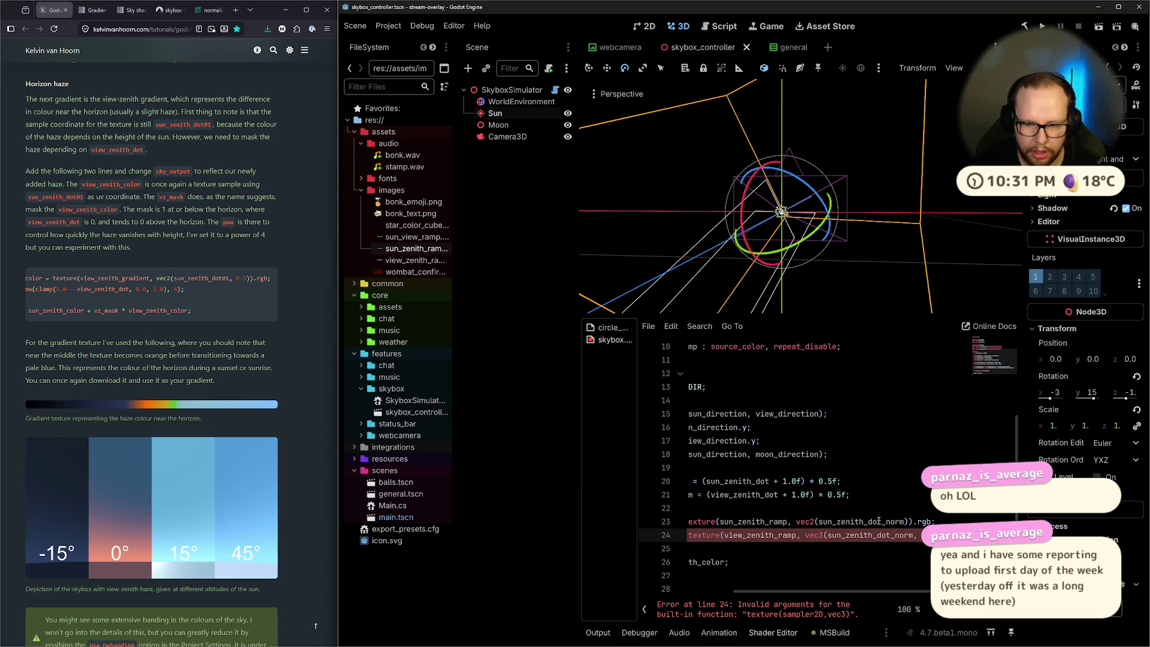
key(BackSpace)
key(BackSpace)
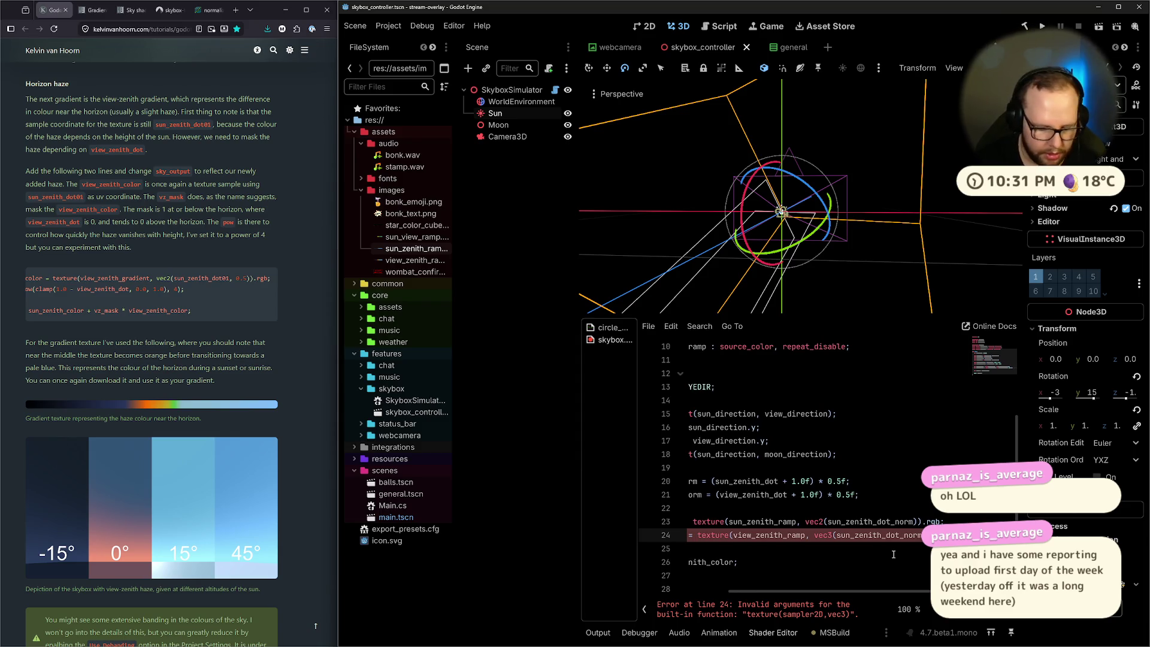
text(, 0.5)
click(902, 497)
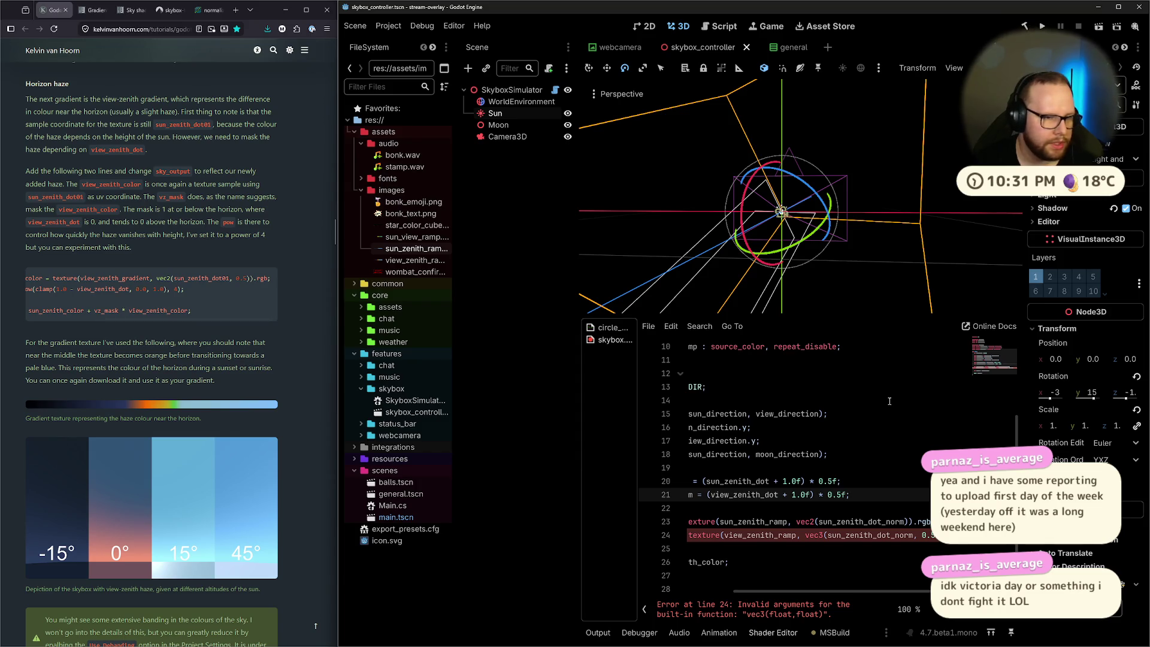
mouse_move(886, 591)
mouse_down()
mouse_move(793, 590)
mouse_move(902, 592)
mouse_up()
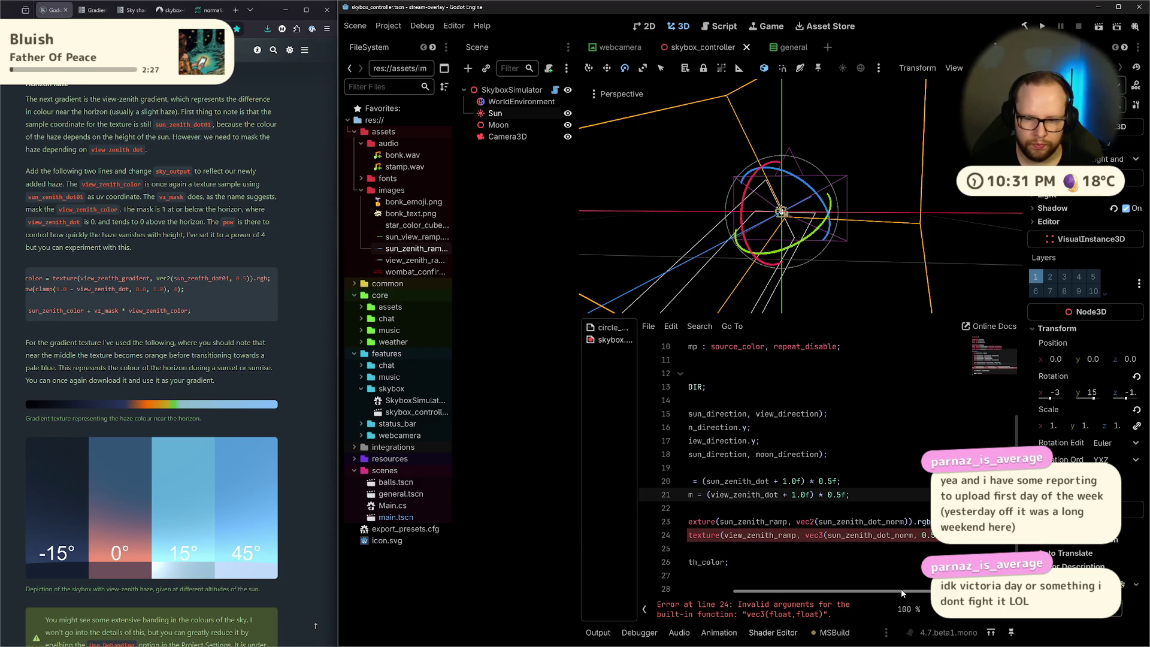
Change vec3 to vec2 on line 24 so the shader compiles
click(825, 534)
key(BackSpace)
text(2)
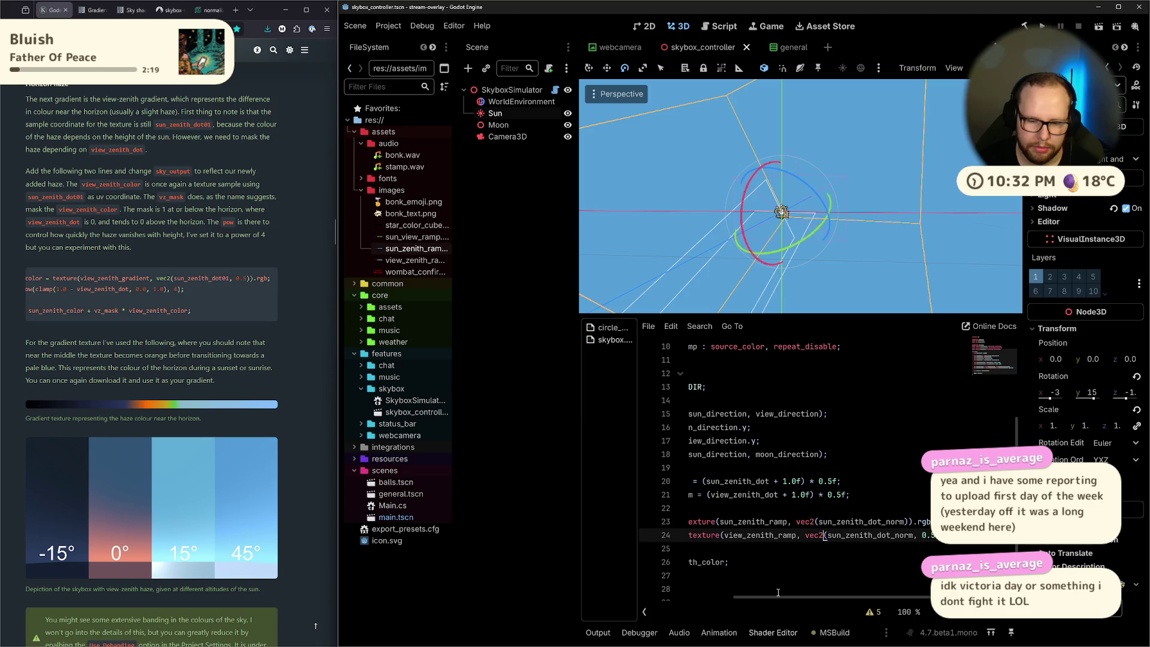
drag(778, 595, 685, 596)
Add blank lines after the view_zenith_color line for the mask code
click(712, 550)
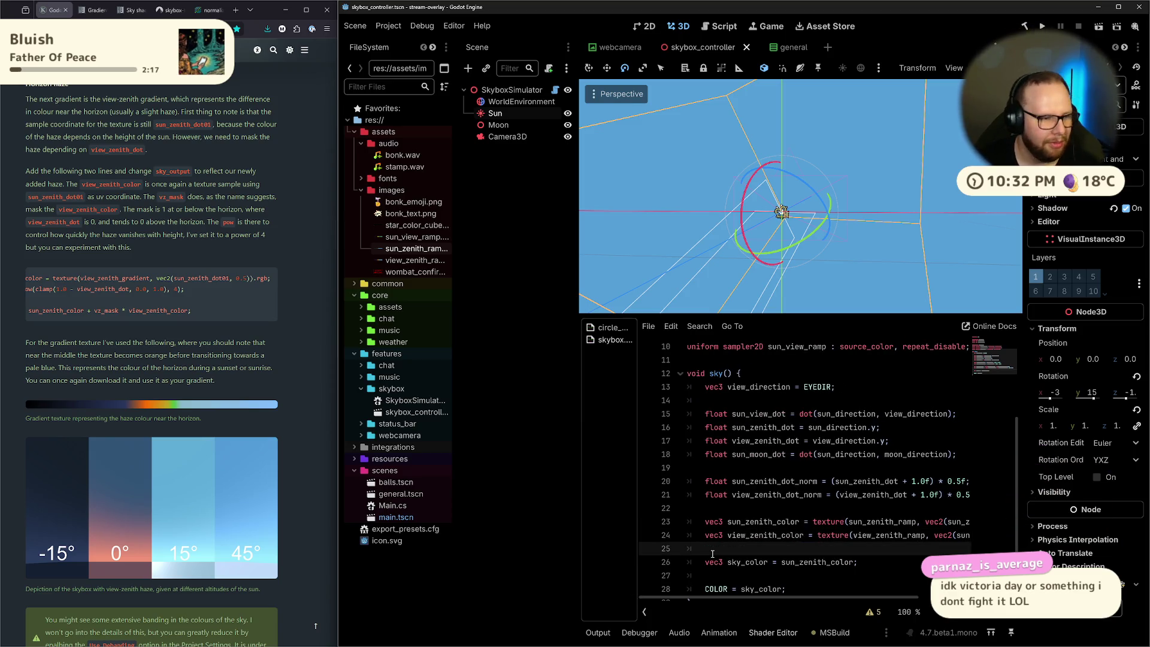
mouse_move(150, 319)
mouse_down()
mouse_move(48, 318)
mouse_move(91, 317)
mouse_up()
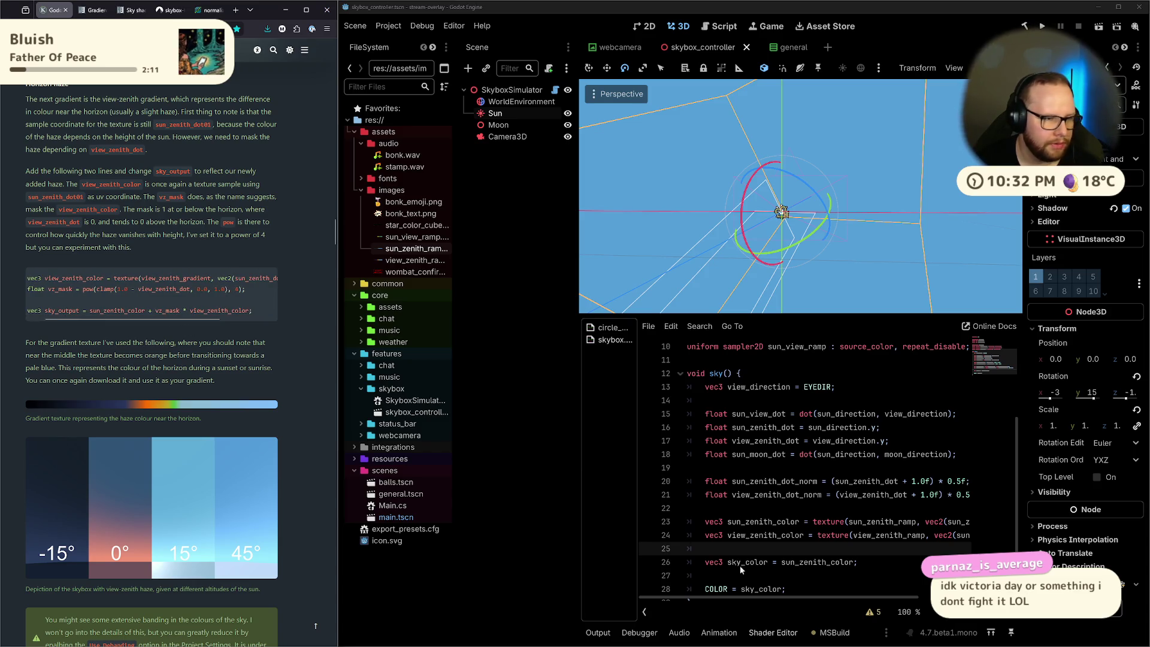
click(726, 548)
key(Return)
key(Return)
key(Up)
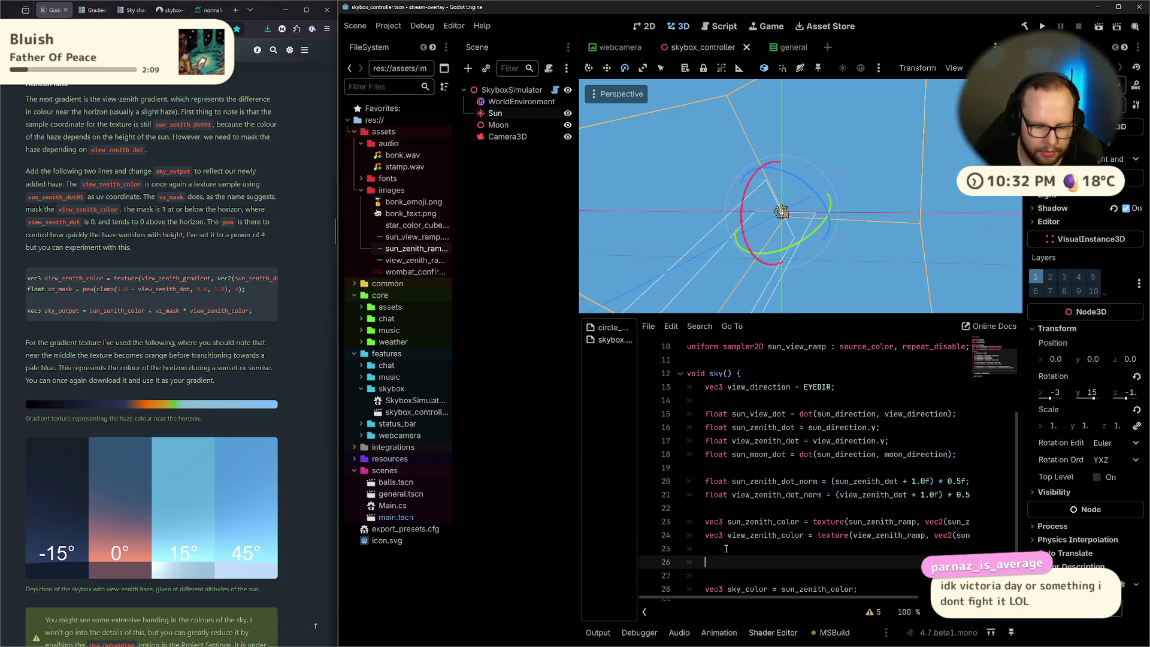
Write float view_zenith_mask = pow(clamp(1.0f - view_zenith_dot, 0.0f, 1.0f), 4); and save
text(float view_)
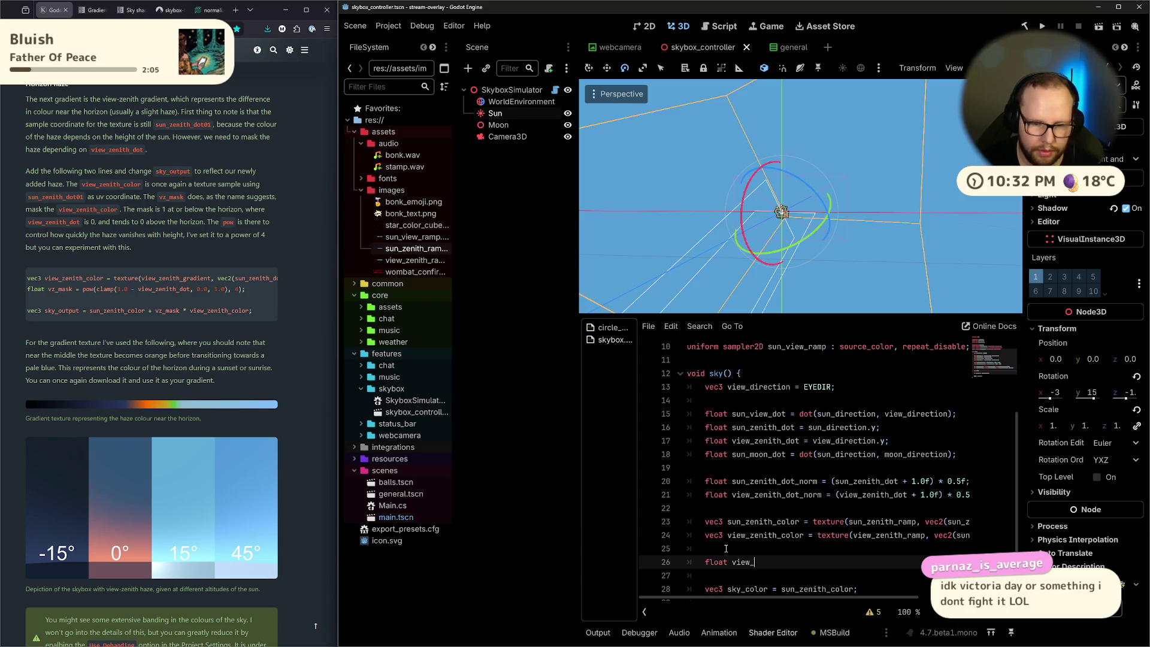
key(Up)
key(Up)
key(Return)
key(Down)
key(Delete)
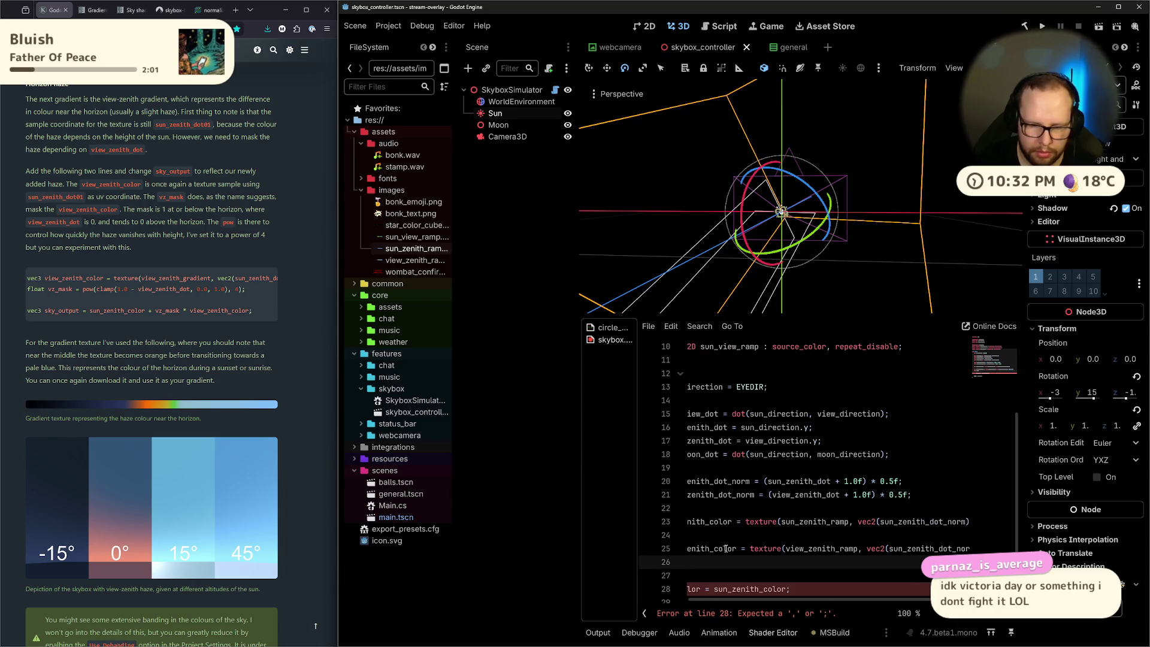
text(zenith_mask)
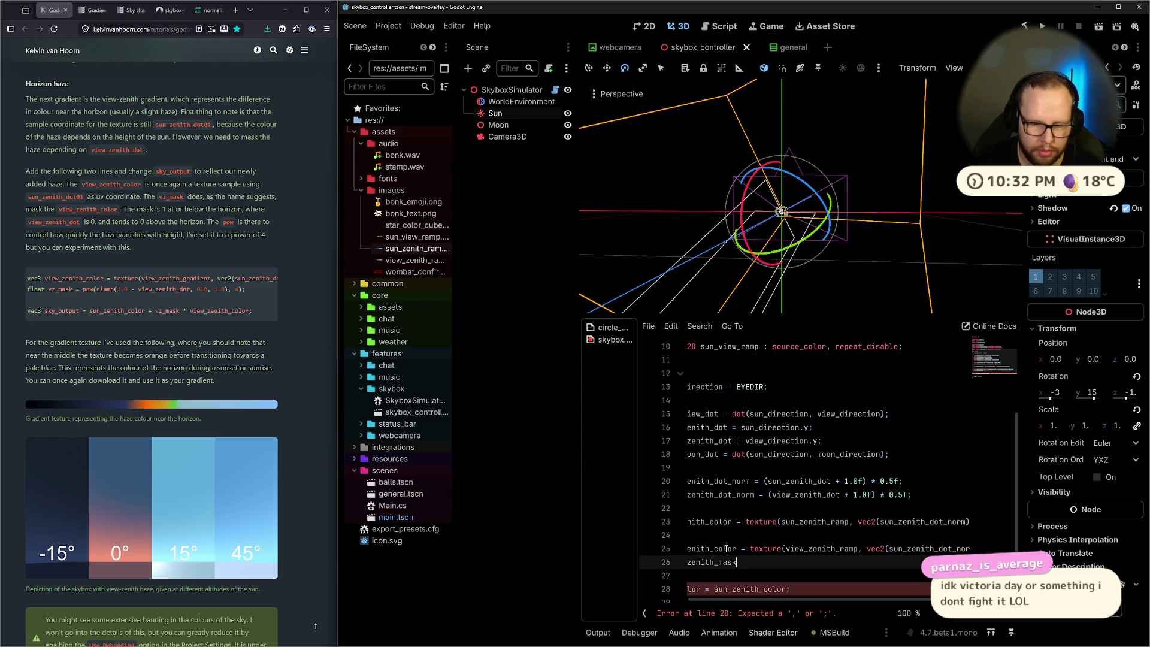
text( = p)
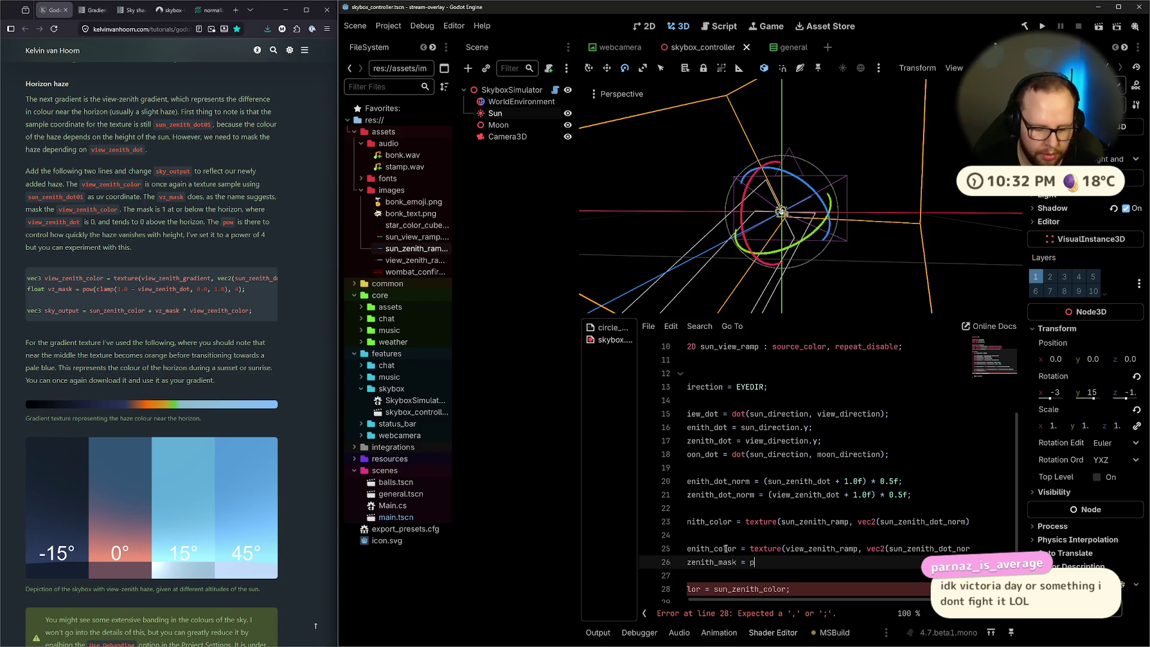
text(ow(clamp)
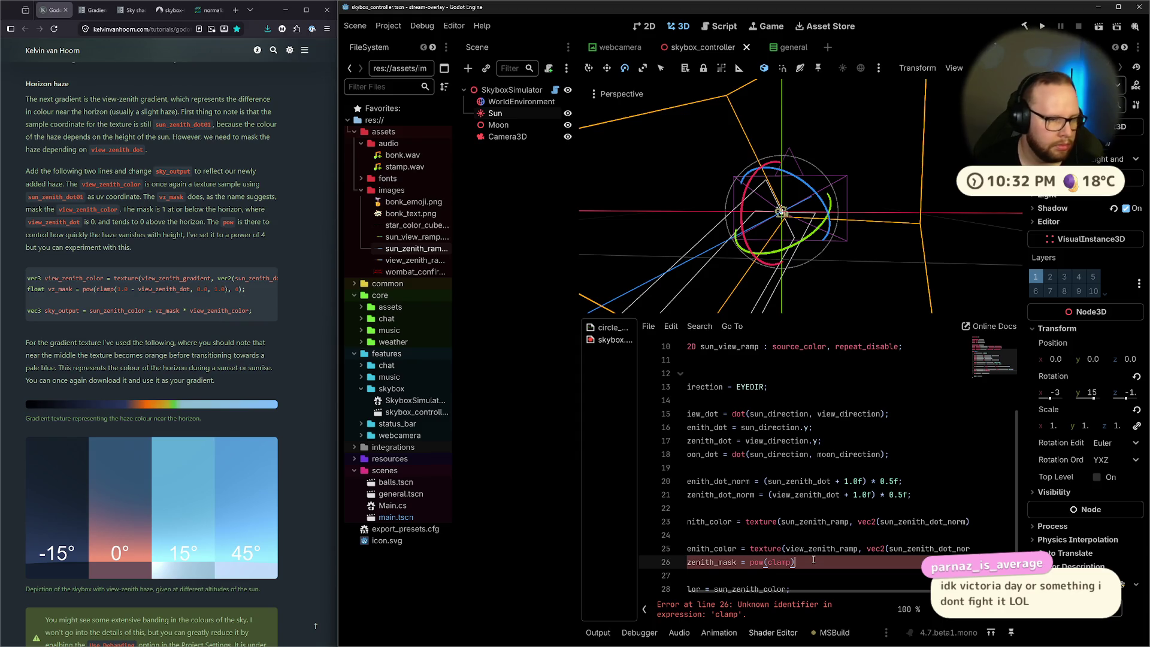
text(()
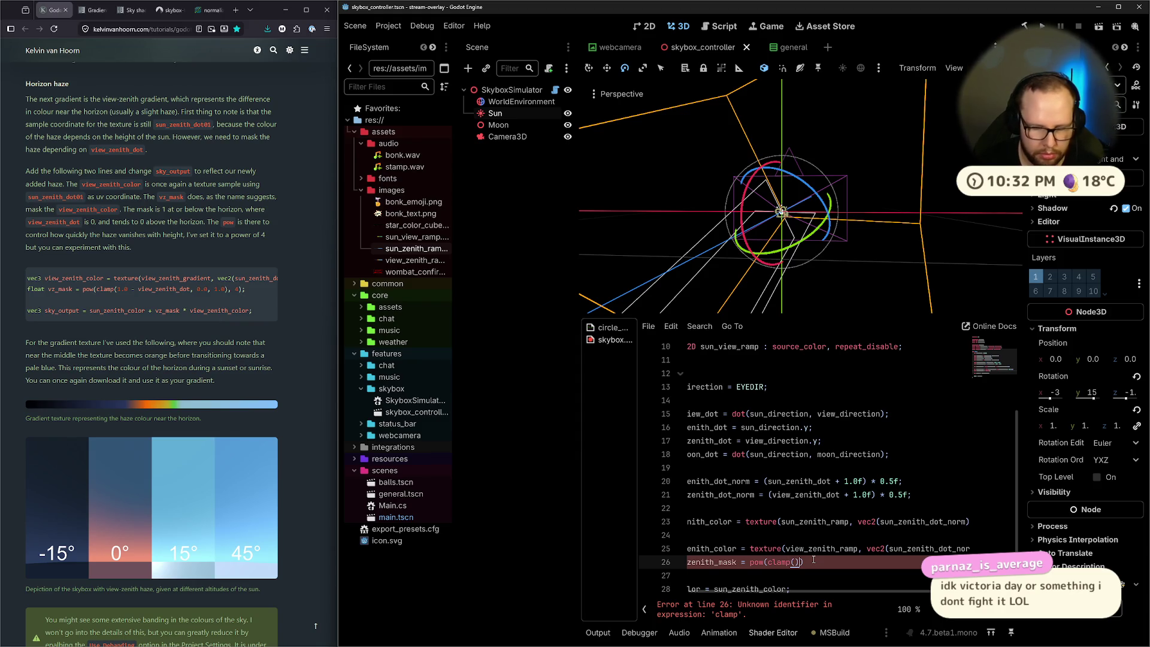
text(1.0f - view_)
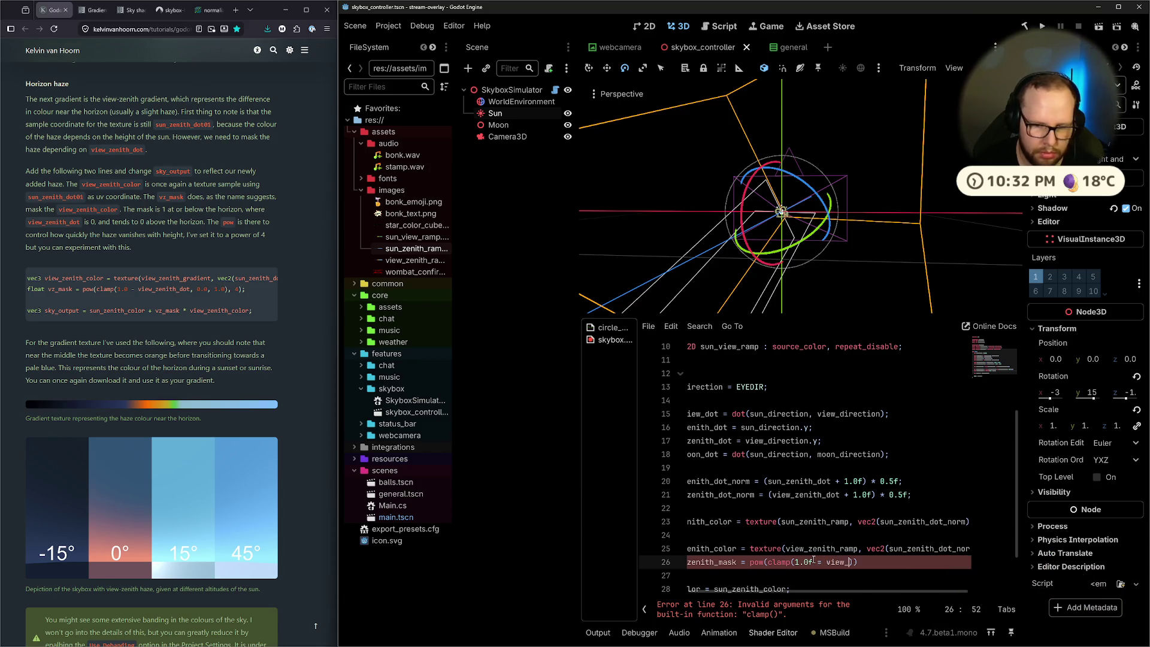
text(zeni)
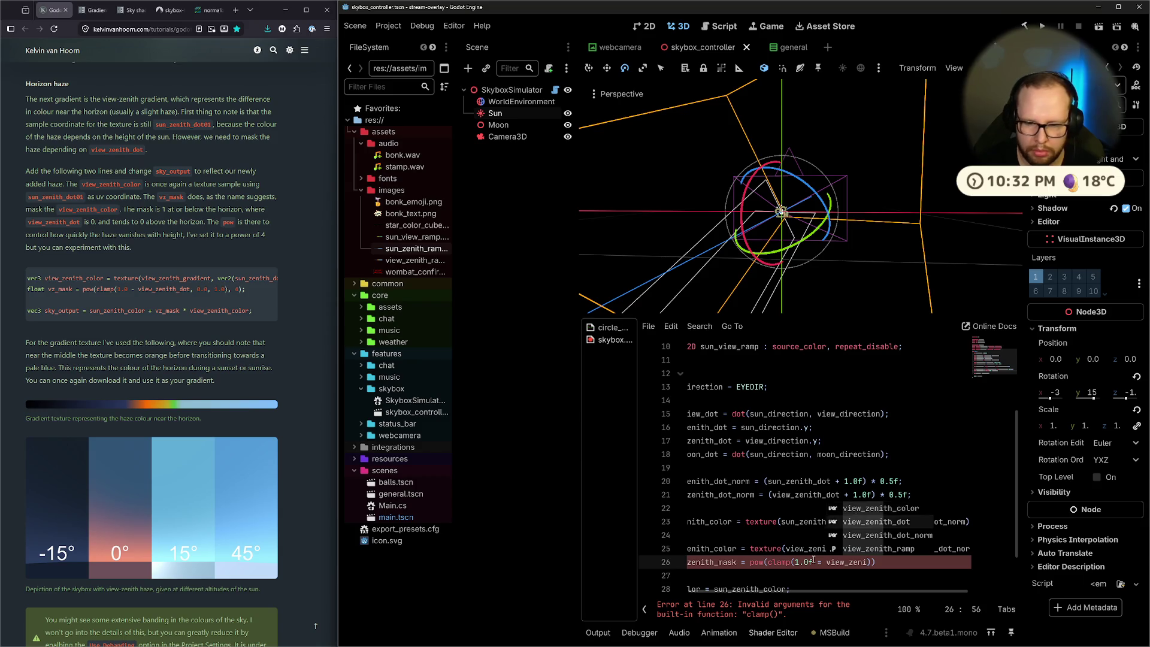
key(Down)
key(Return)
text(, 0.0f, 1.0)
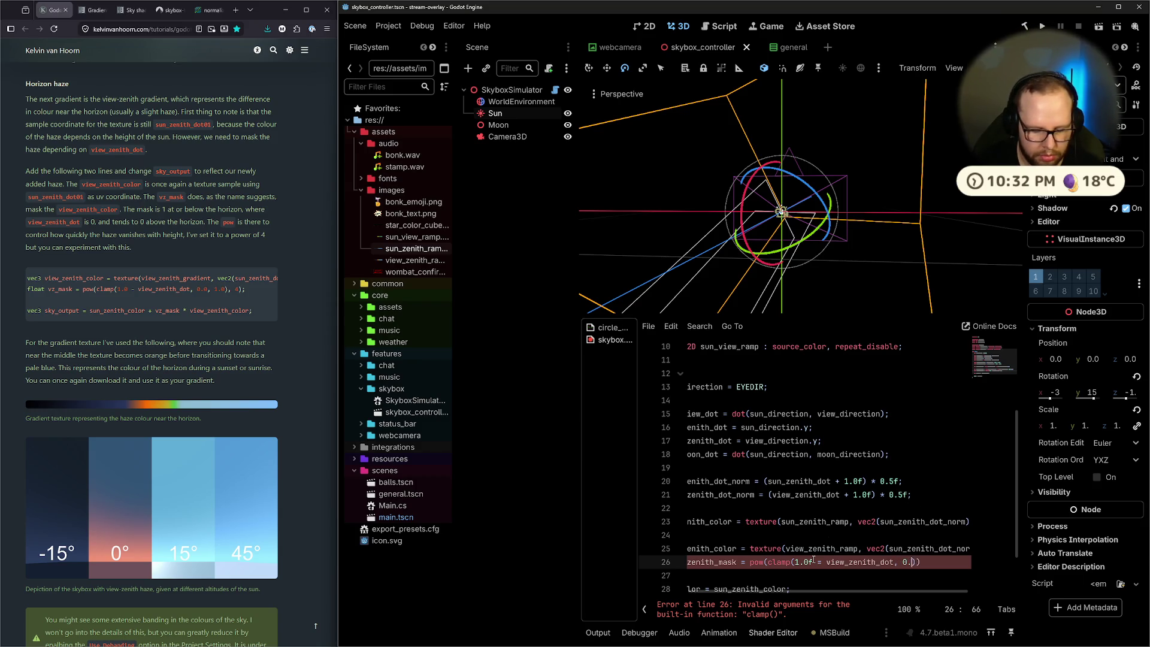
text(f)
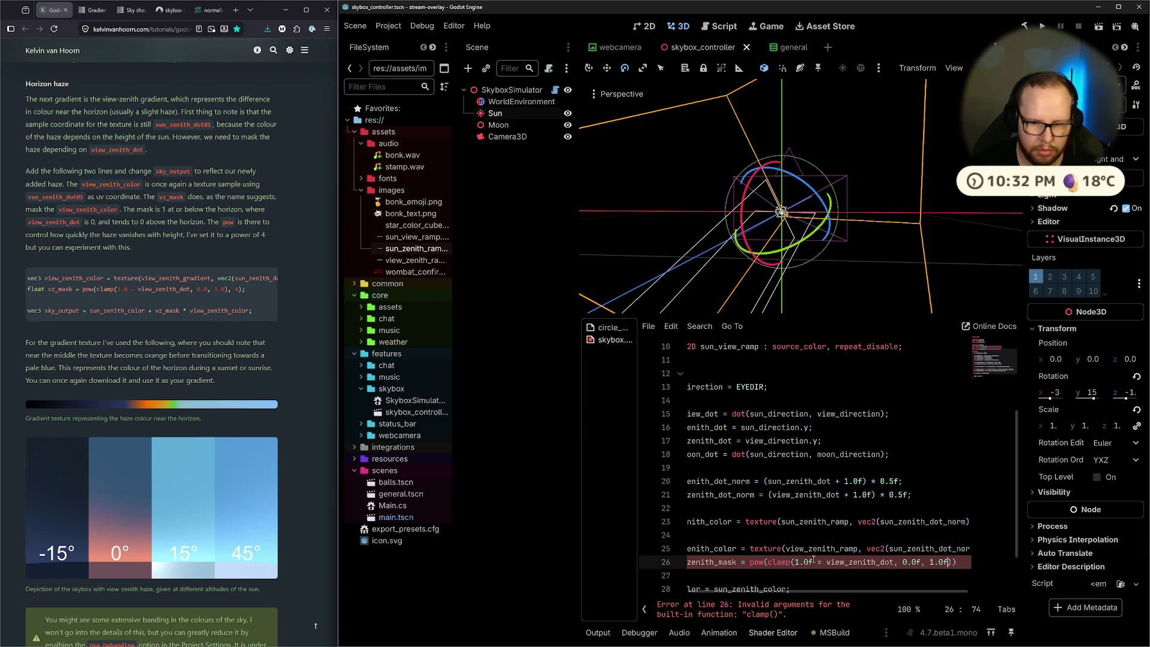
text(), )
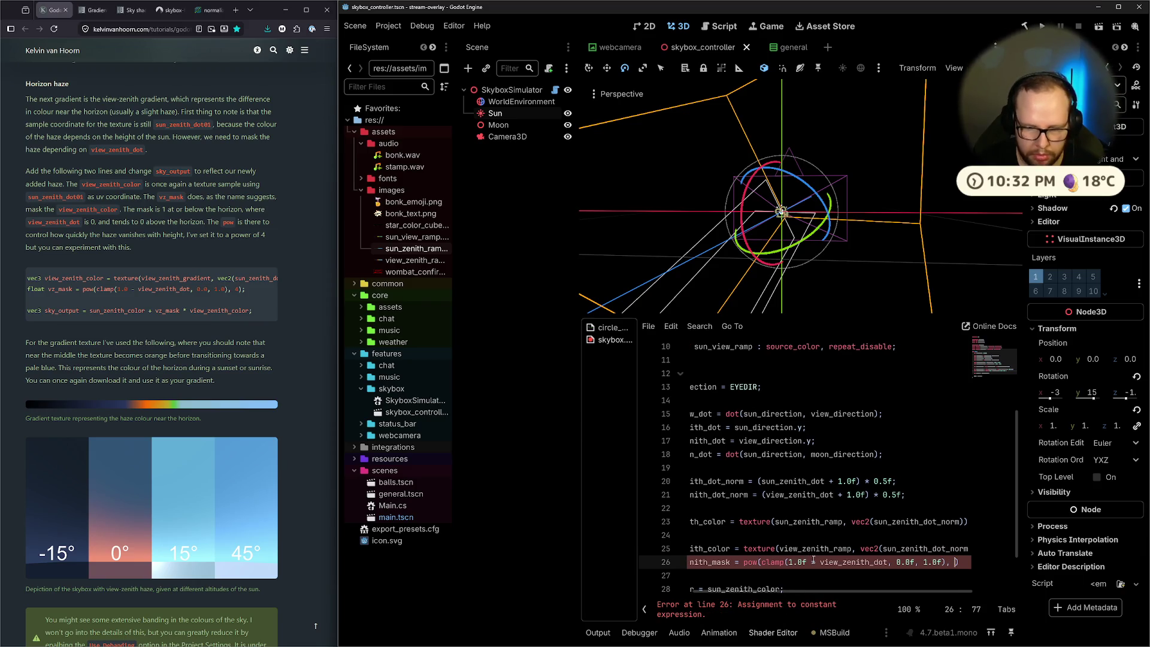
text(4))
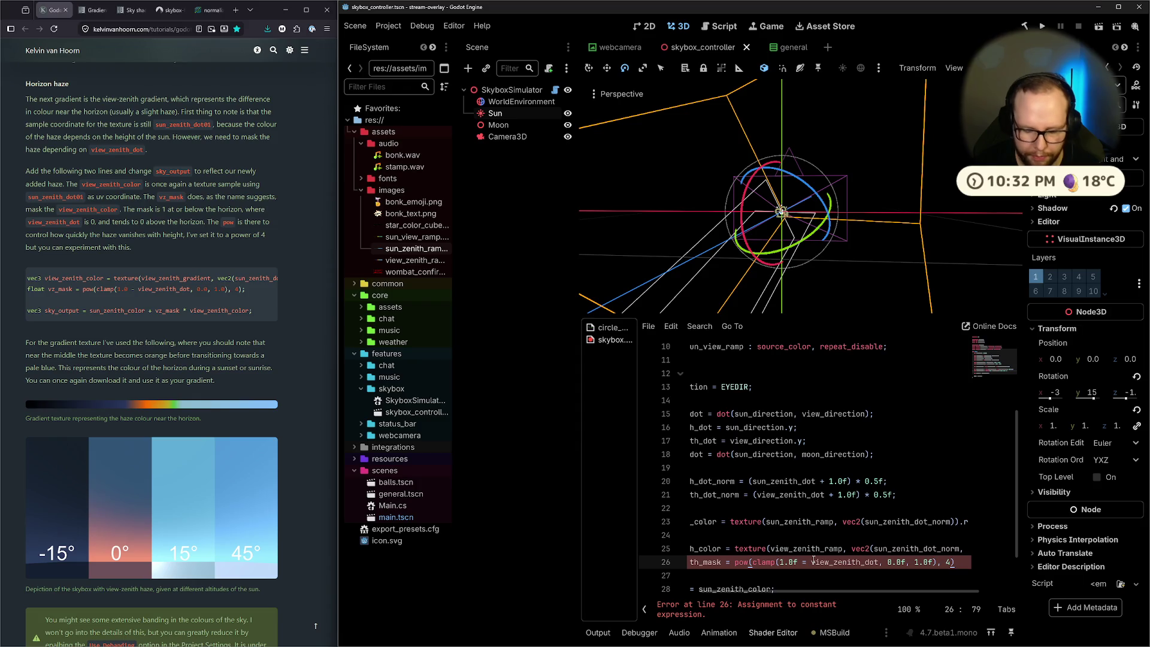
text(;)
key(ctrl+s)
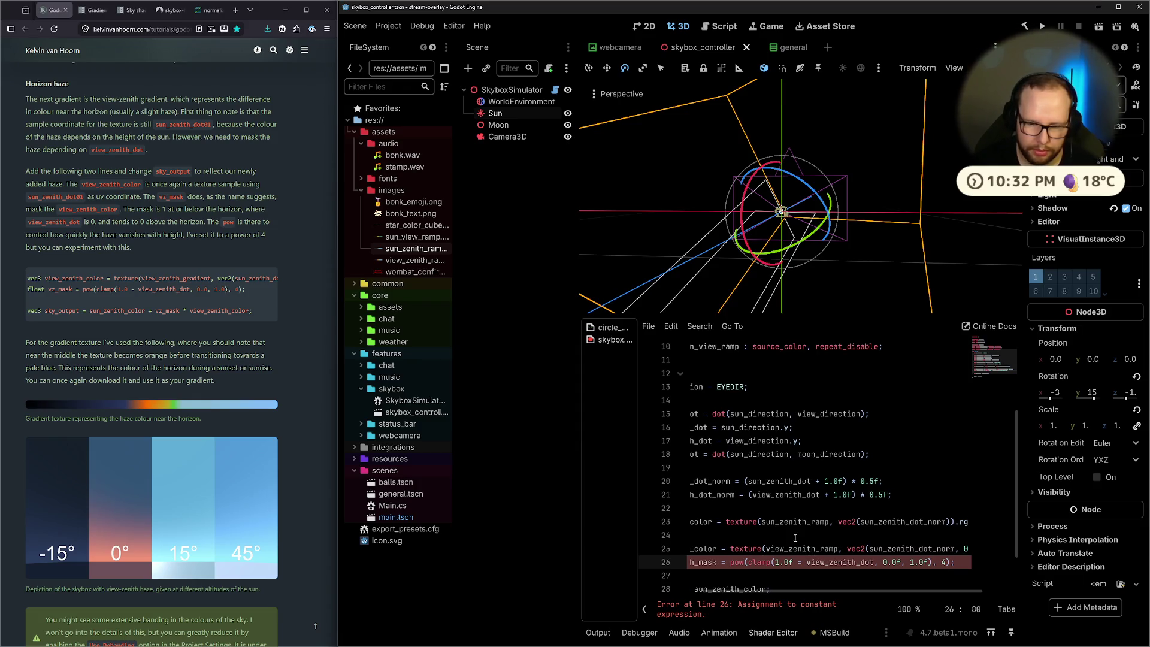
Briefly swap the clamp's minus sign for a comma, then restore 1.0f - view_zenith_dot
mouse_move(824, 591)
mouse_down()
mouse_move(692, 593)
mouse_move(779, 591)
mouse_up()
click(797, 563)
key(BackSpace)
key(BackSpace)
key(BackSpace)
text(,)
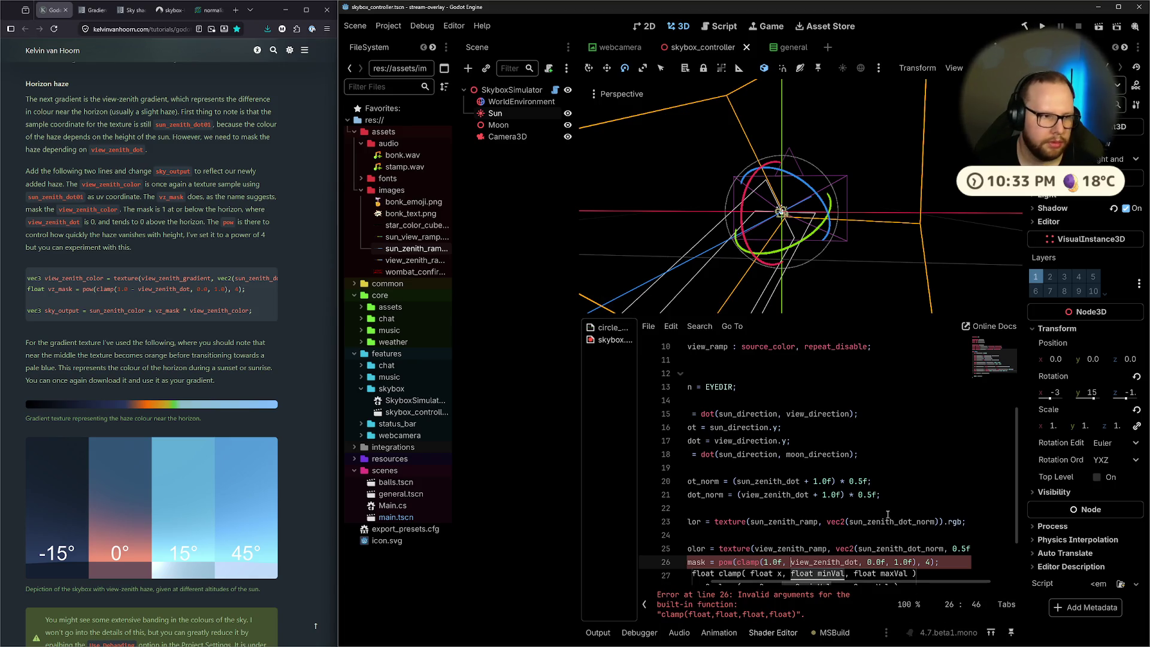
key(BackSpace)
key(BackSpace)
text(-)
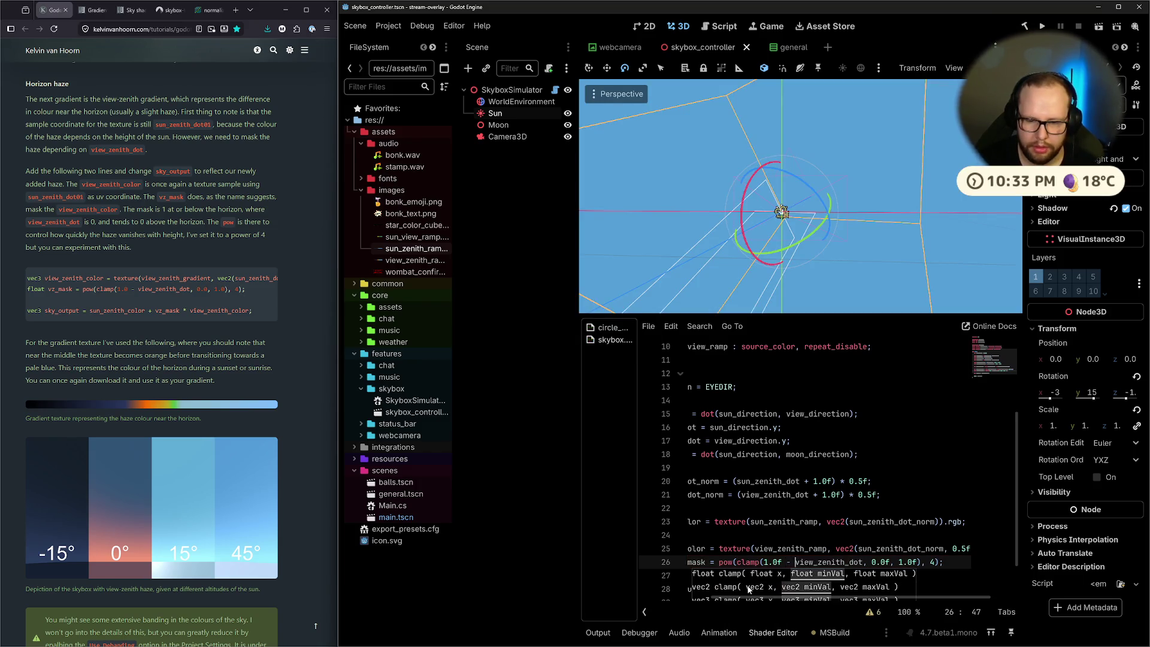
click(916, 521)
mouse_move(856, 599)
mouse_down()
mouse_move(904, 596)
mouse_move(659, 593)
mouse_up()
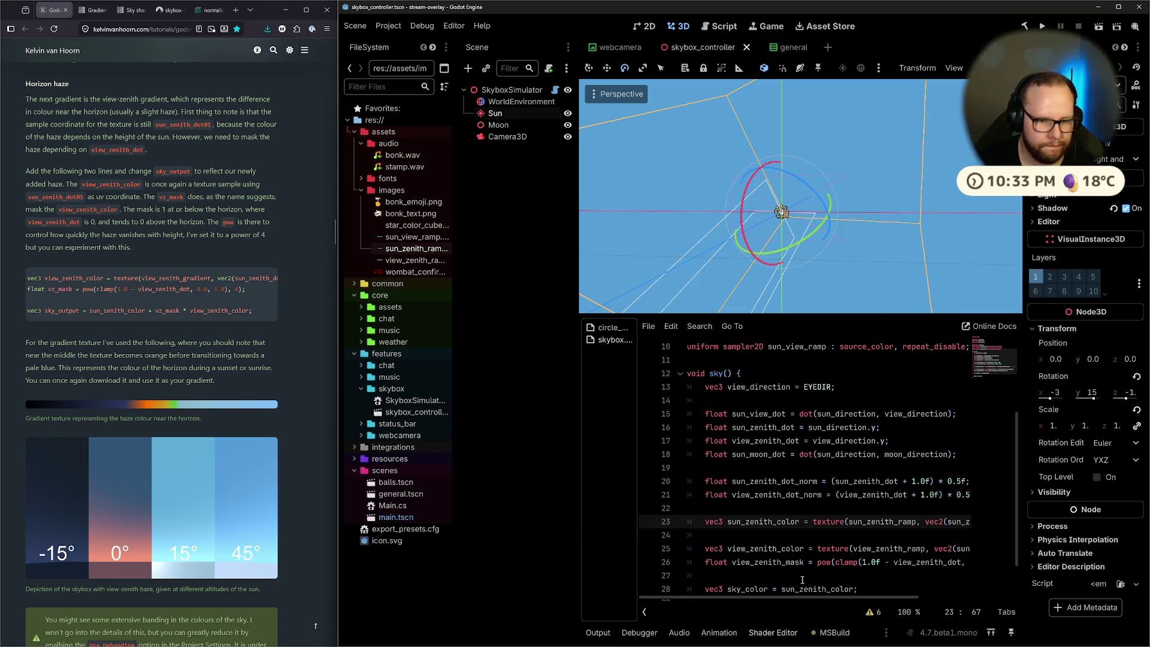
scroll(869, 590, down, 2)
Change line 28 to sky_color = sun_zenith_color + view_zenith_mask * view_zenith_color, tilt the Sun, save
click(912, 561)
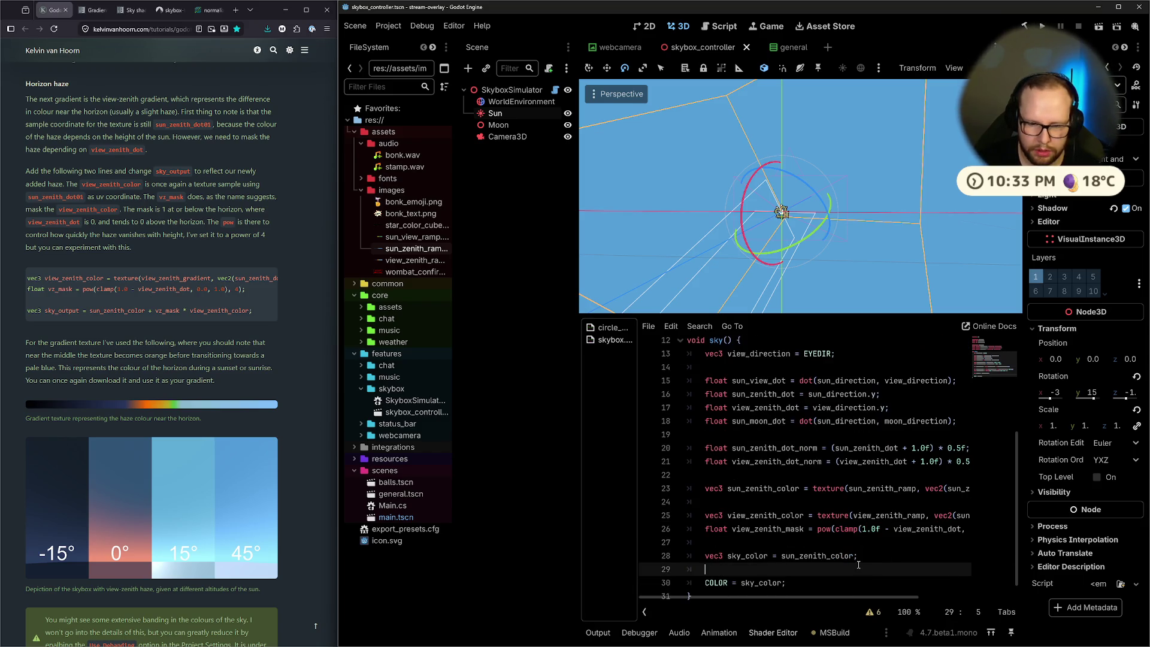
key(Left)
text(+ view_)
key(Down)
key(Down)
key(Down)
key(Return)
text(* view)
key(Up)
key(Up)
key(Up)
key(Return)
key(ctrl+s)
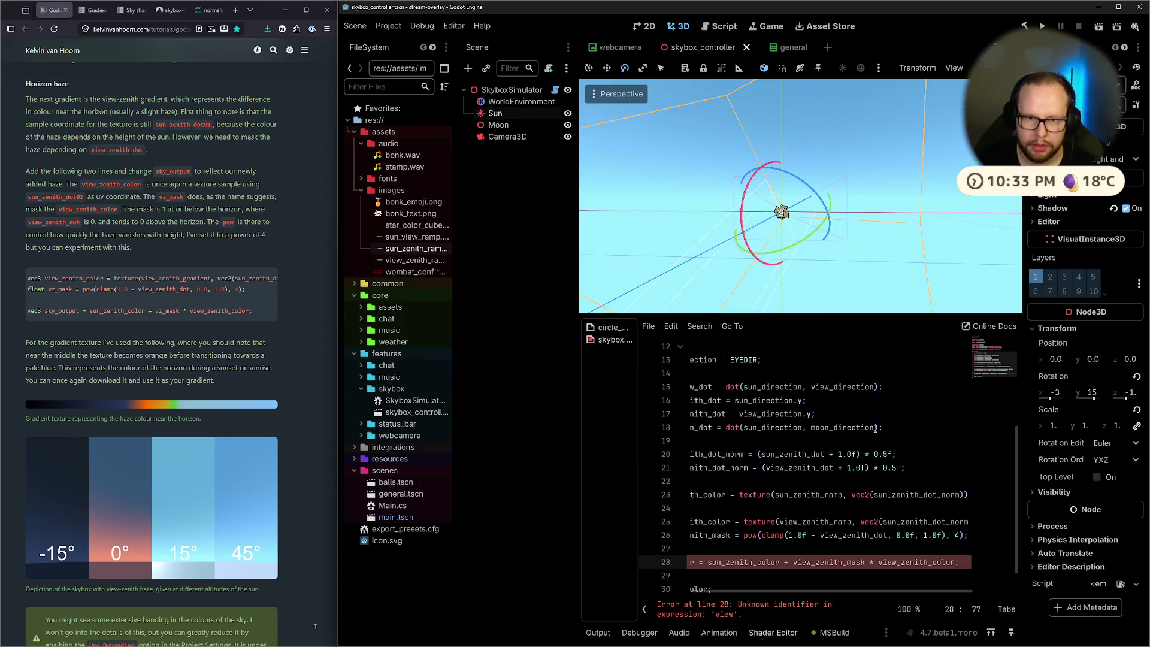
mouse_move(736, 223)
mouse_down()
mouse_move(741, 195)
mouse_move(741, 222)
mouse_up()
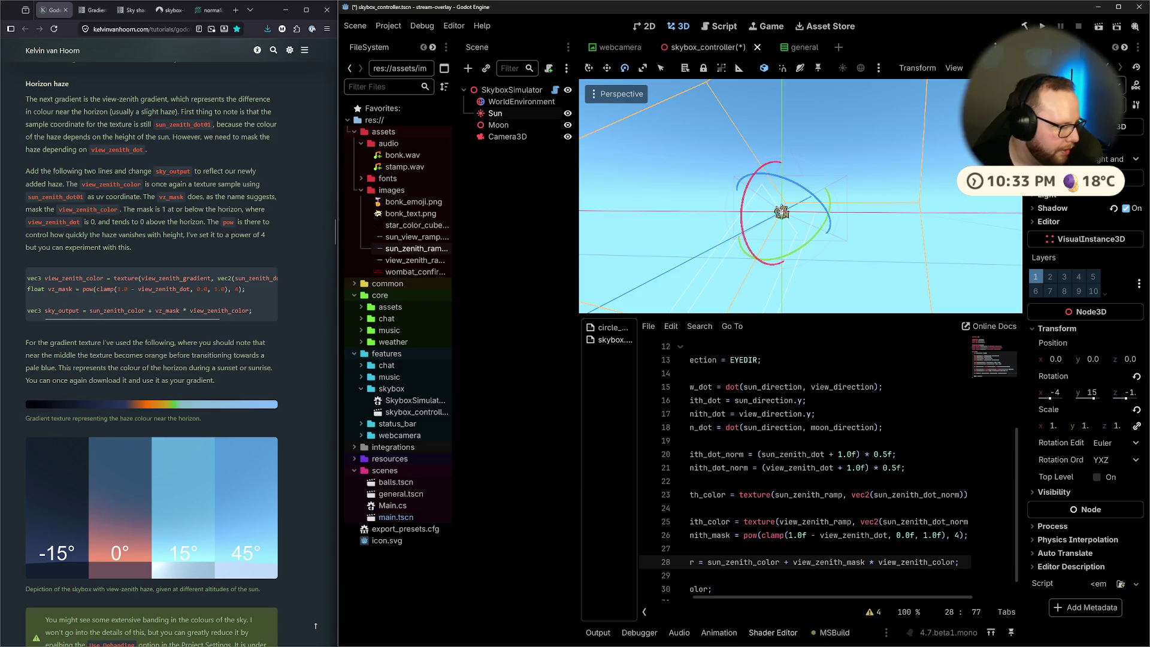
key(ctrl+s)
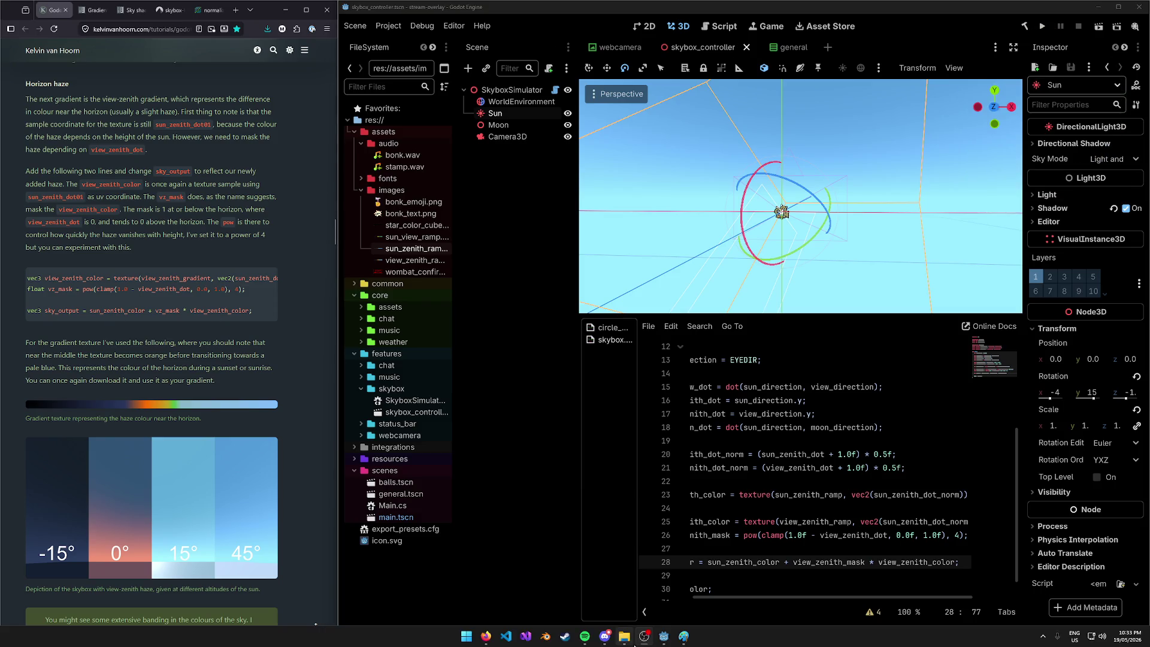
Handwrite a large 'BRB!' with a zigzag underline beside the sun in the Paint sketch
click(683, 636)
mouse_move(698, 246)
mouse_down()
mouse_move(707, 338)
mouse_move(727, 276)
mouse_move(704, 338)
mouse_up()
drag(786, 254, 795, 316)
mouse_move(790, 253)
mouse_down()
mouse_move(847, 257)
mouse_move(870, 313)
mouse_up()
mouse_move(869, 244)
mouse_down()
mouse_move(884, 308)
mouse_move(921, 299)
mouse_move(878, 309)
mouse_up()
drag(938, 220, 952, 271)
click(956, 293)
drag(745, 350, 925, 397)
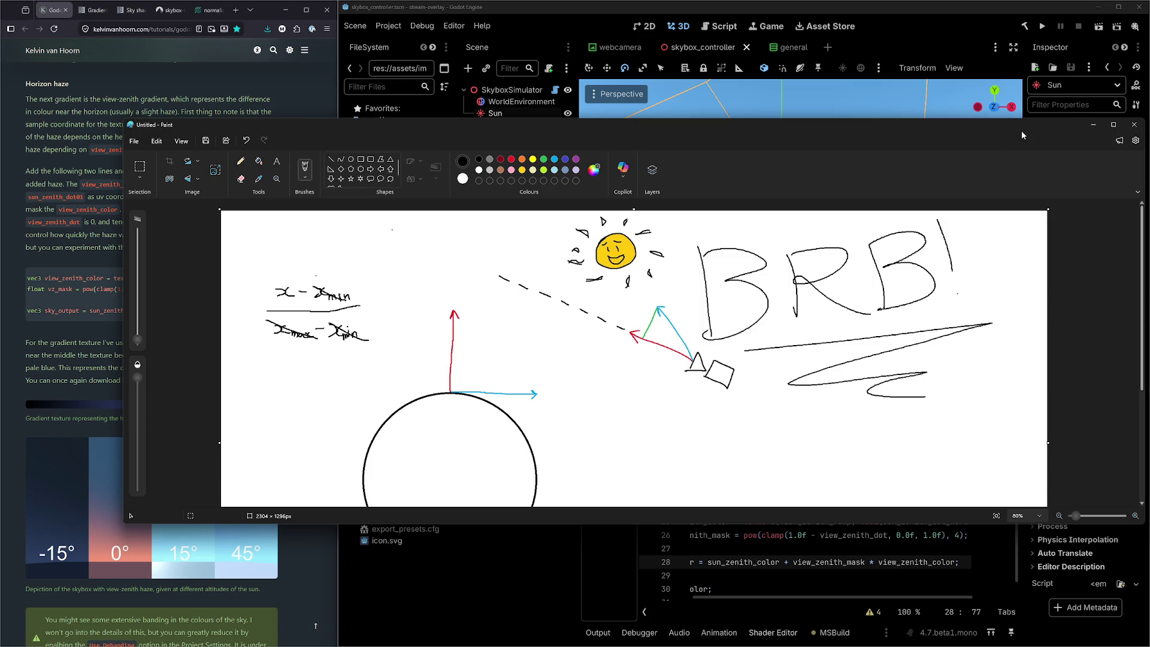
click(1093, 124)
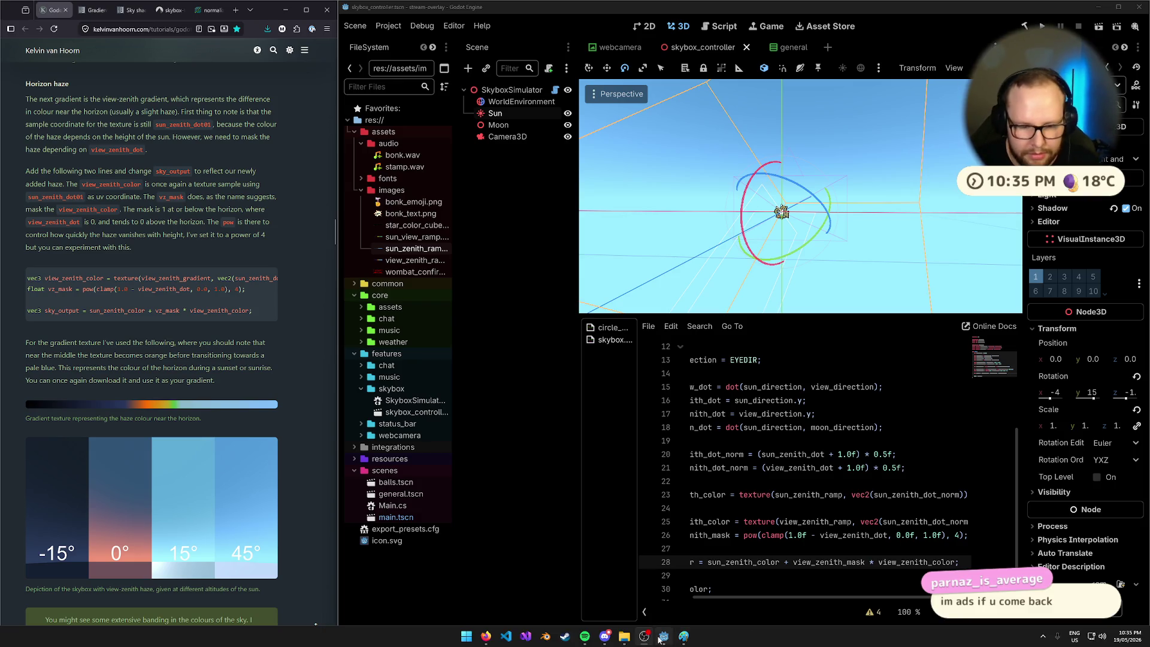
Undo the 'BRB!' strokes in the Paint sketch and minimize Paint to reveal Godot
click(683, 636)
key(ctrl+z)
key(ctrl+z)
key(ctrl+z)
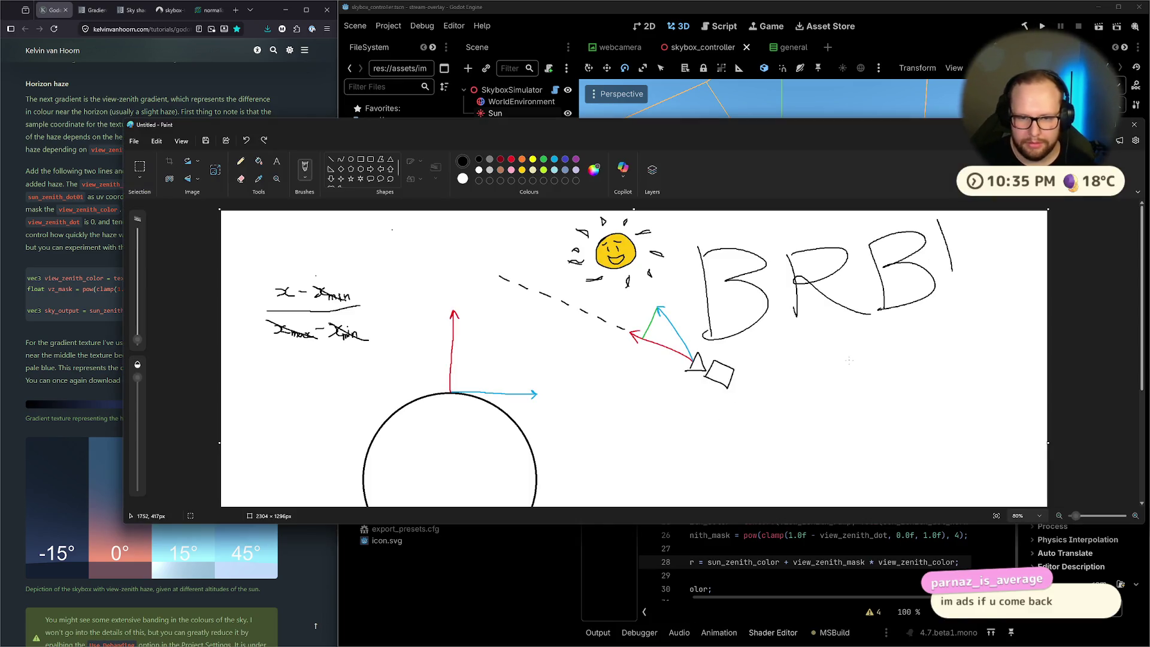
key(ctrl+z)
key(ctrl+z)
key(ctrl+z)
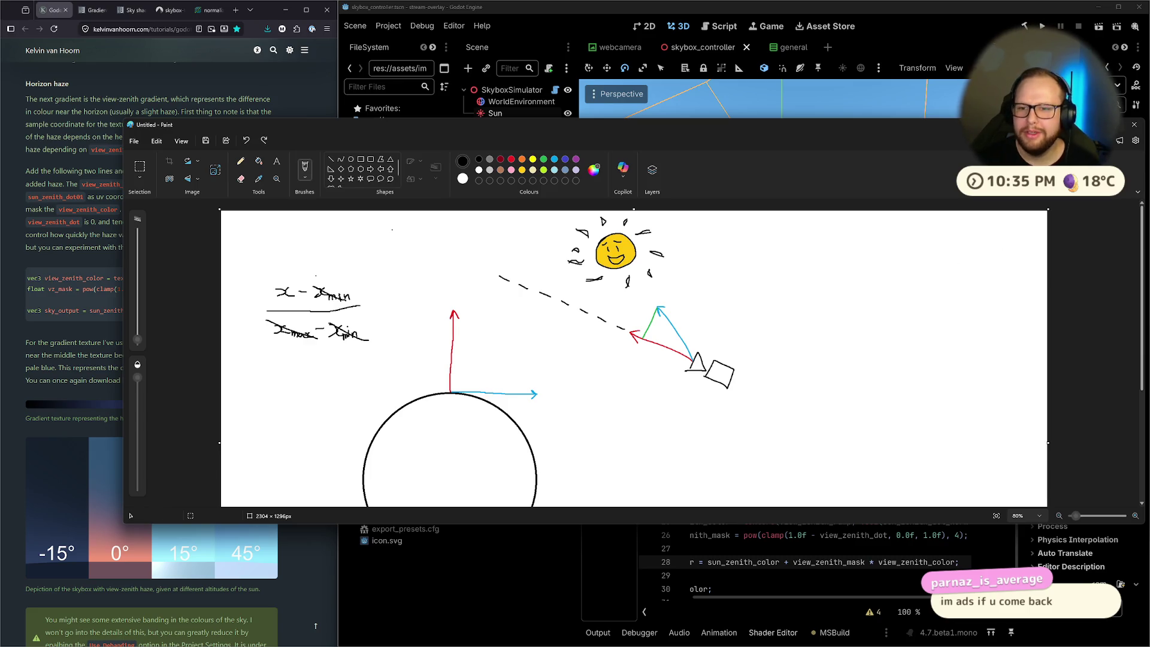
key(super+Down)
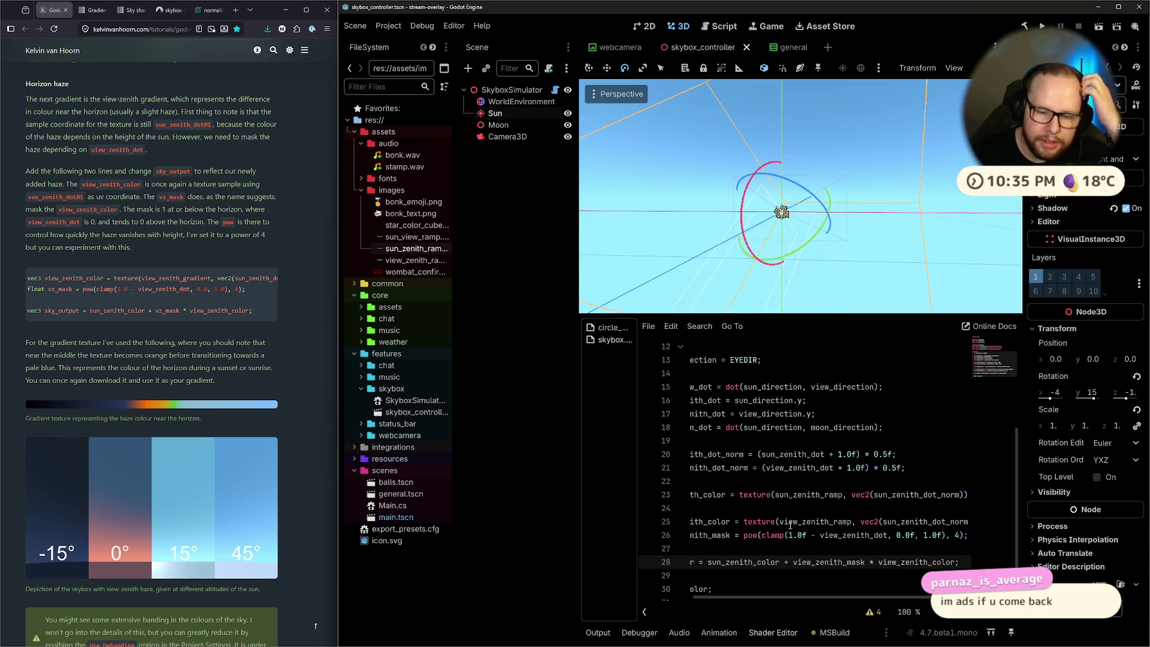
Drag the dock splitters left to give the 3D viewport and shader code more room
drag(579, 406, 534, 405)
mouse_move(688, 598)
mouse_down()
mouse_move(636, 597)
mouse_move(718, 594)
mouse_up()
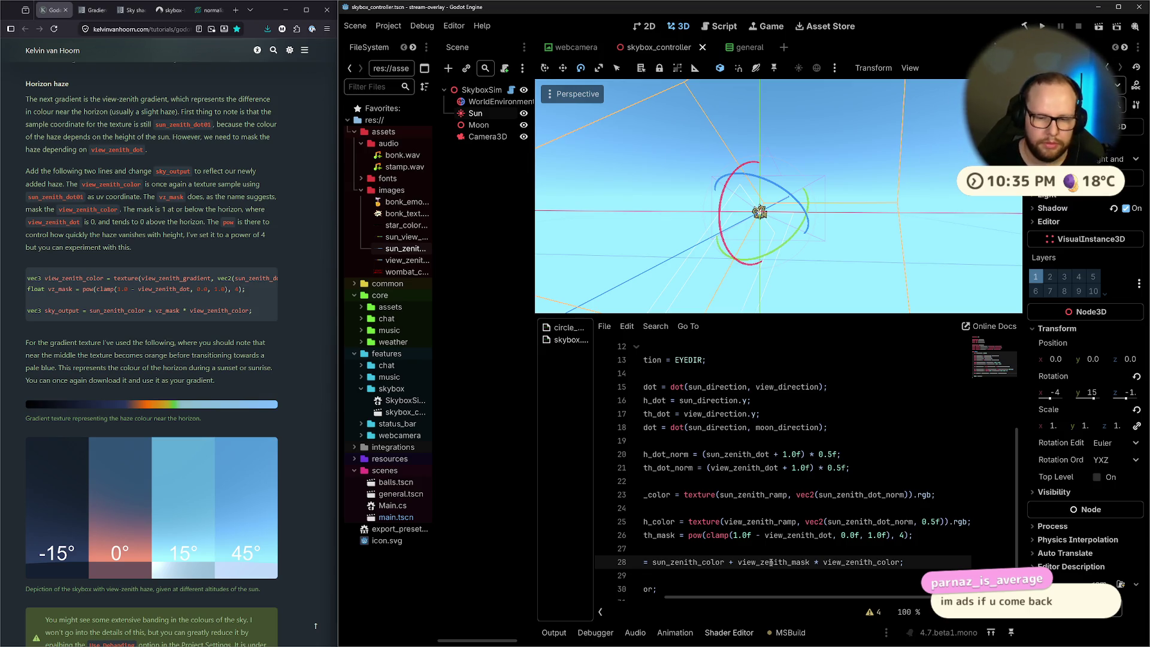
Find 'clam' on the built-in shader functions page, open the clamp() description, then return to Godot
key(ctrl+super+Right)
key(ctrl+super+Right)
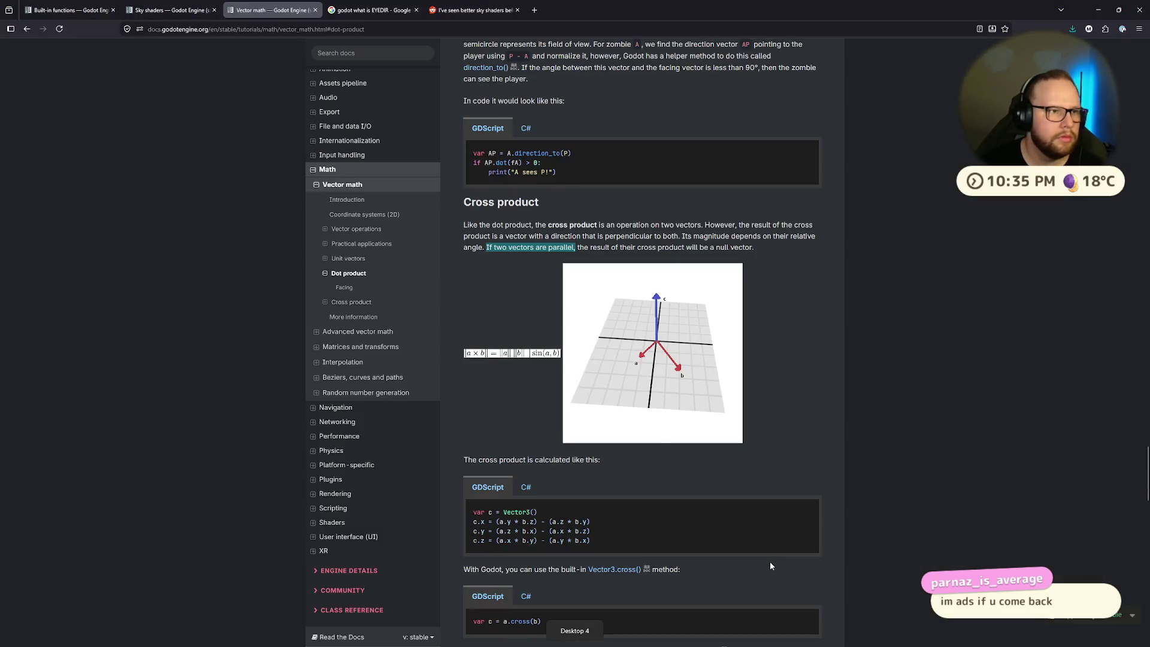
key(ctrl+1)
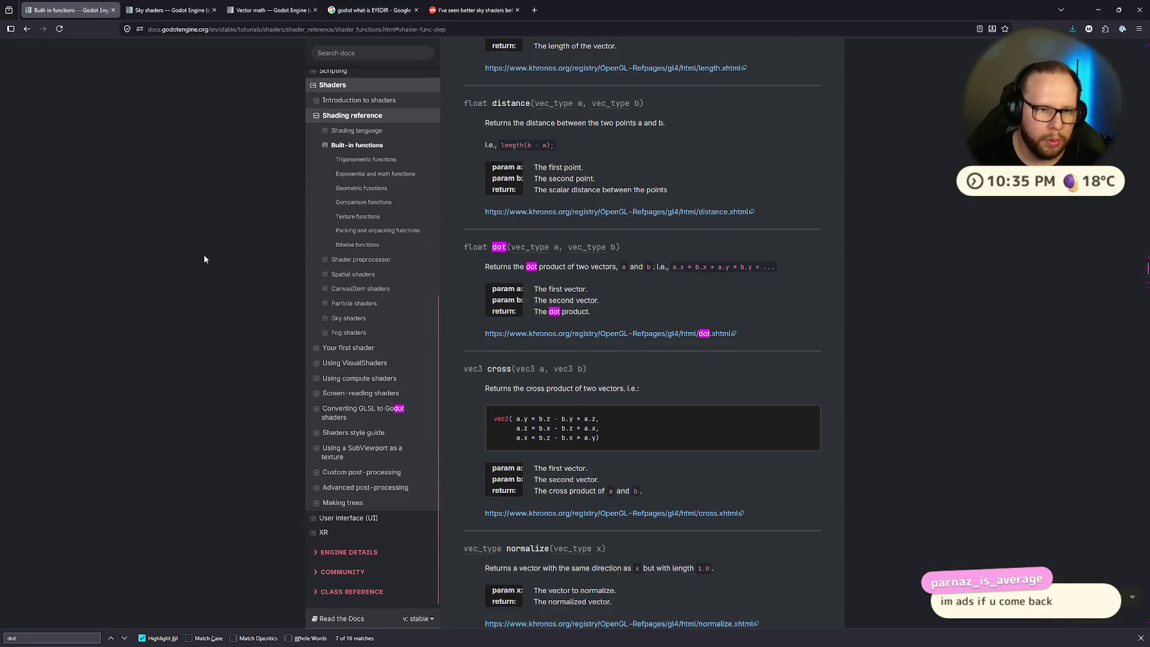
key(ctrl+f)
text(clam)
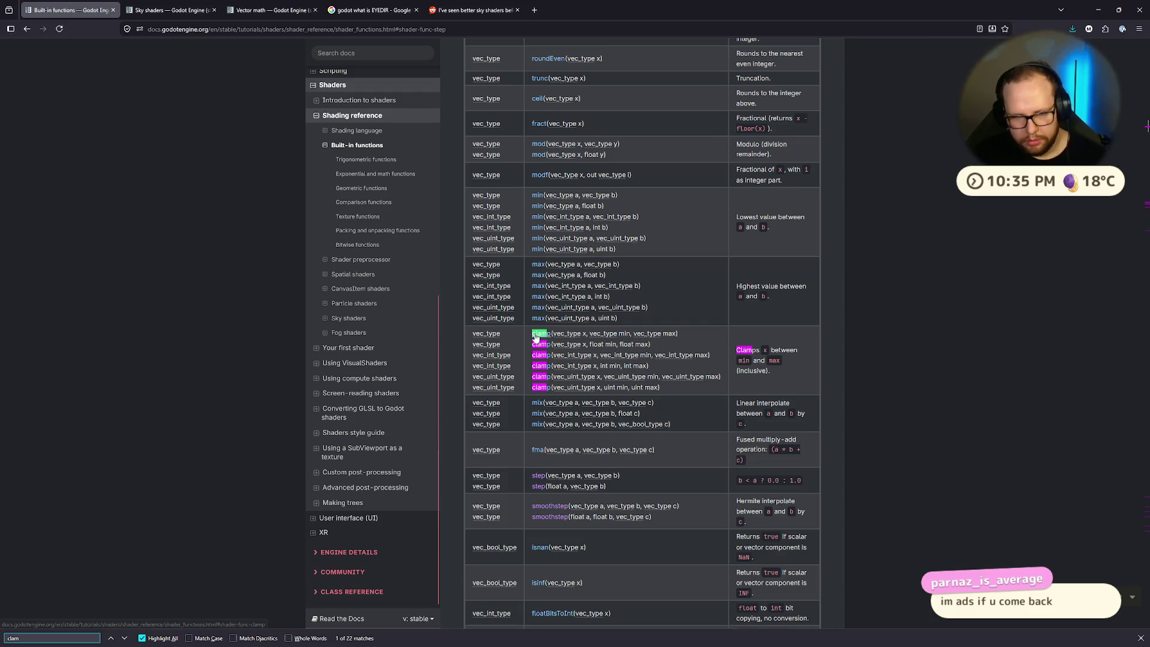
key(ctrl+super+Right)
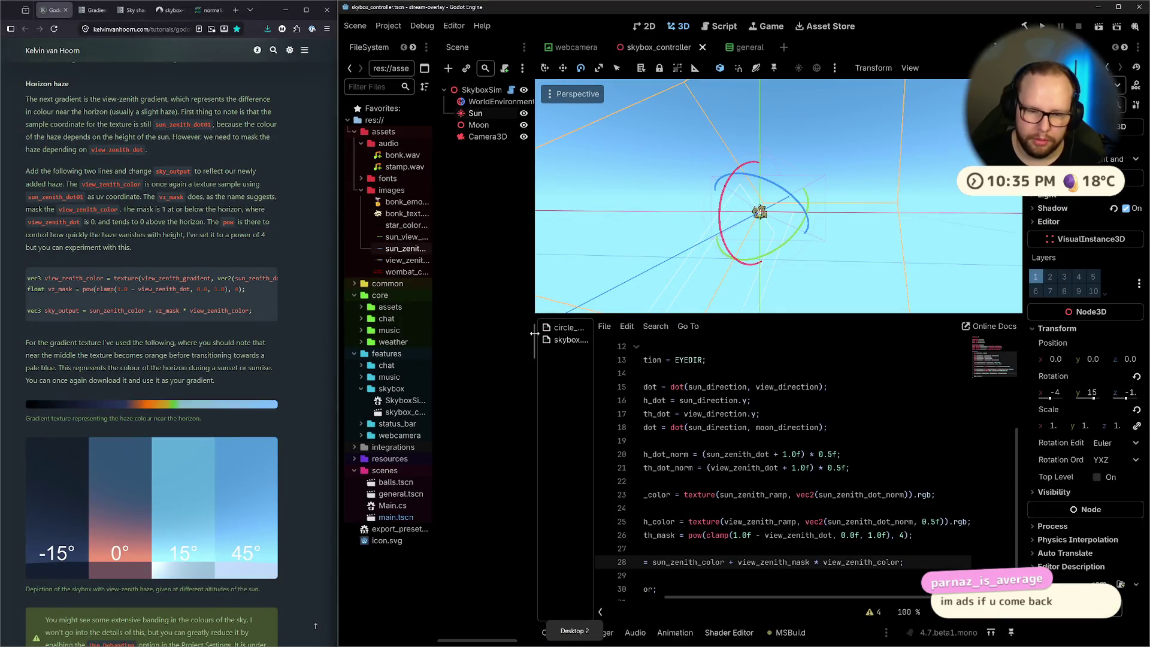
key(ctrl+super+Right)
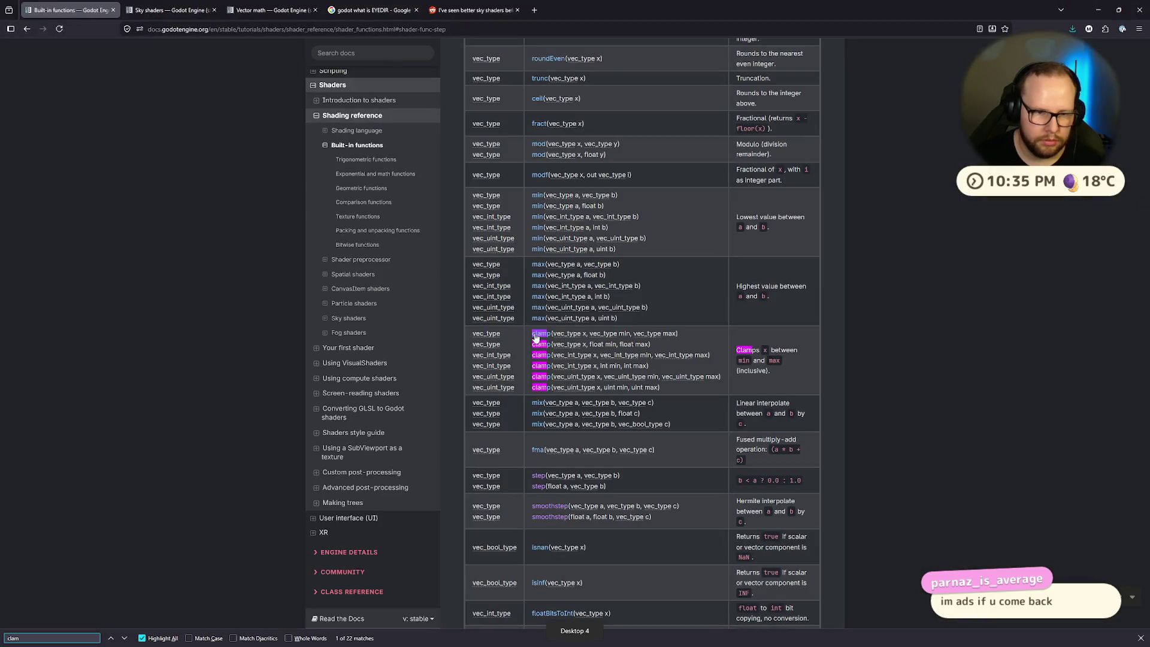
click(536, 336)
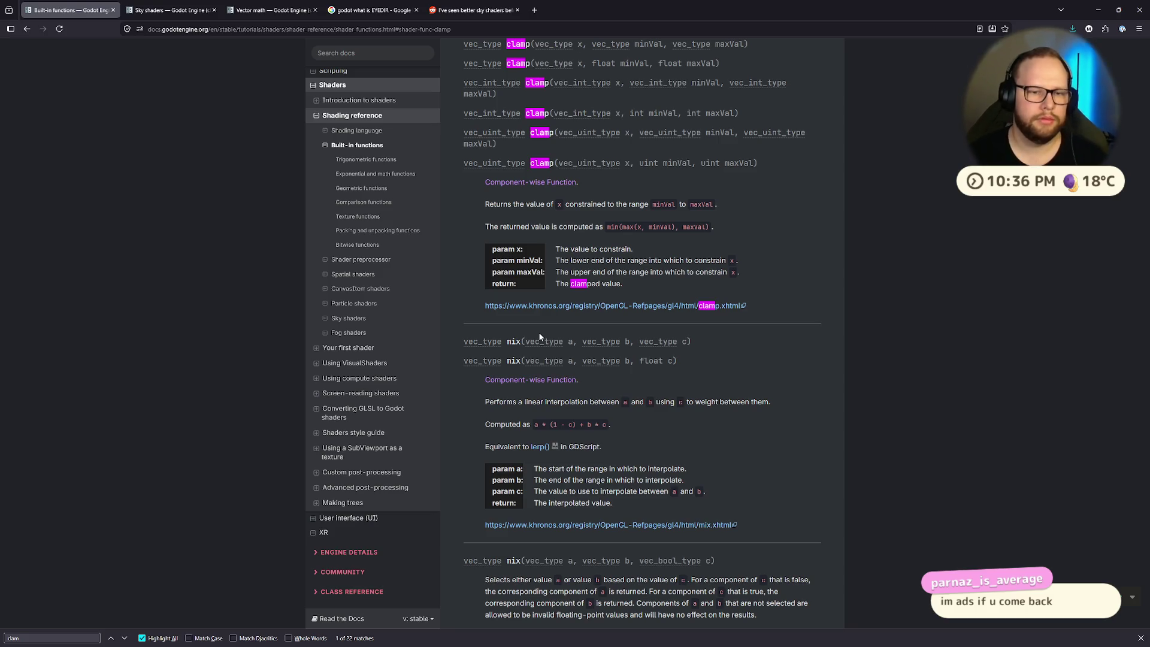
key(ctrl+super+Right)
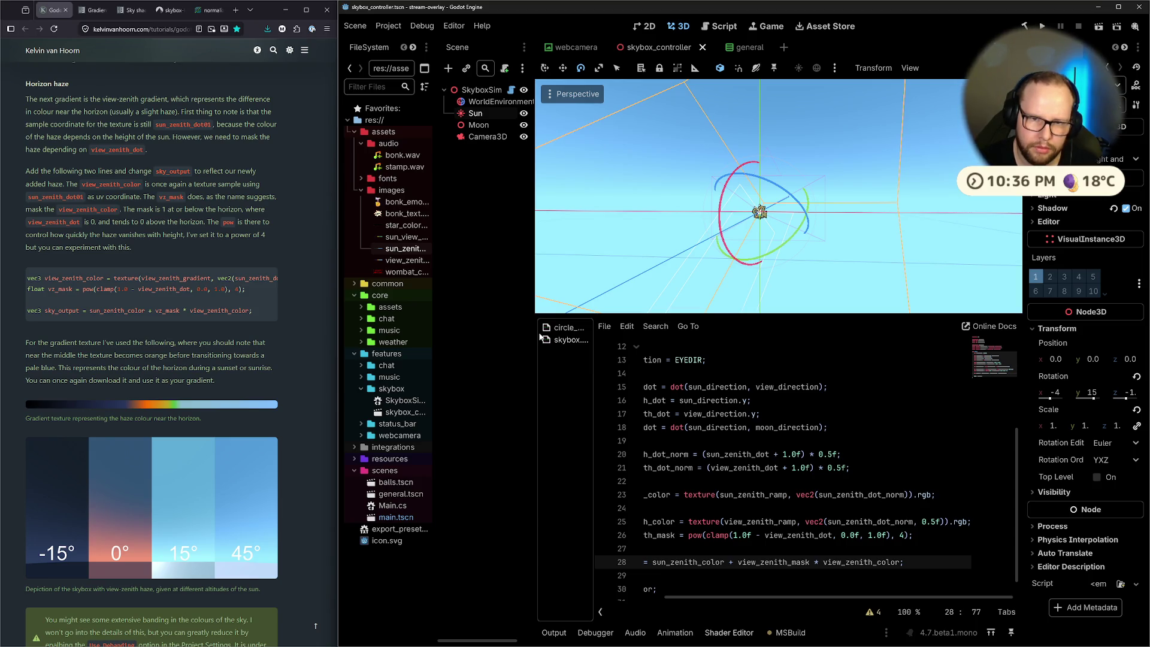
Remove '1.0f -' from the line 26 haze mask, test with a Sun rotation, then restore it and save
click(765, 535)
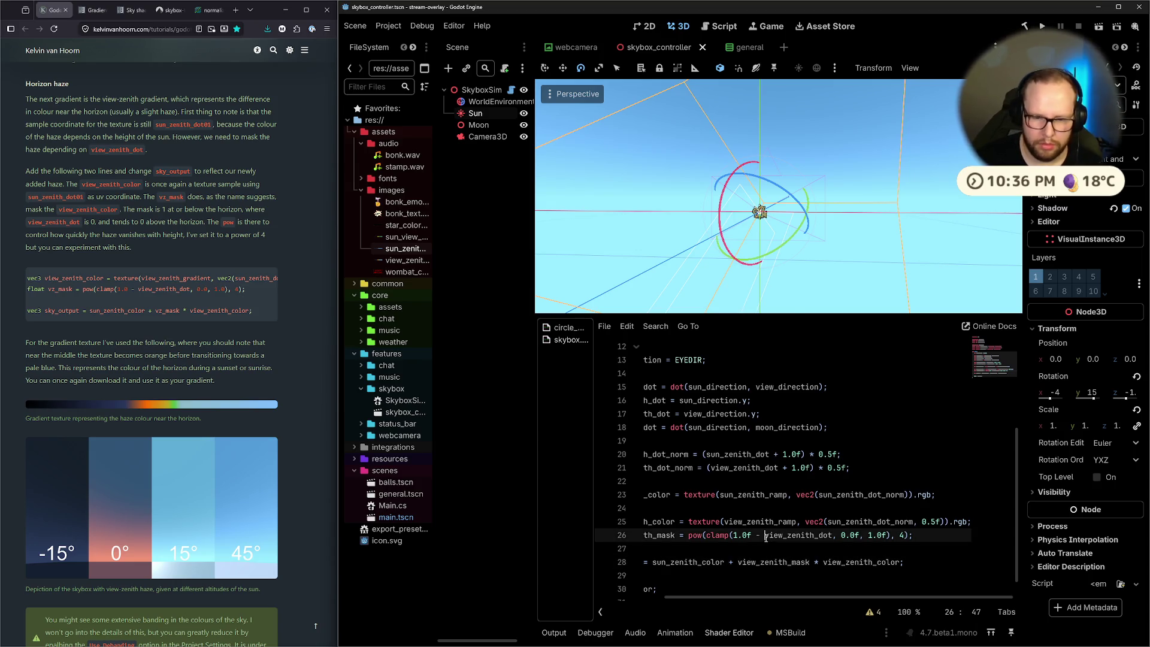
key(BackSpace)
key(BackSpace)
key(BackSpace)
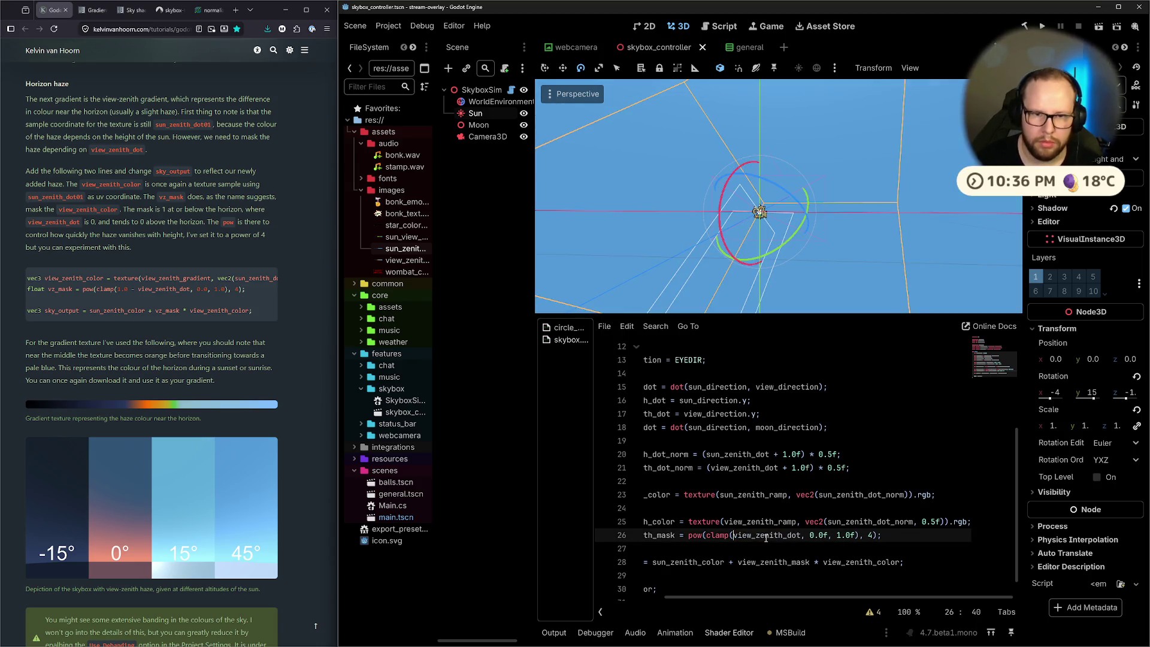
mouse_move(727, 199)
mouse_down()
mouse_move(703, 234)
mouse_move(724, 89)
mouse_up()
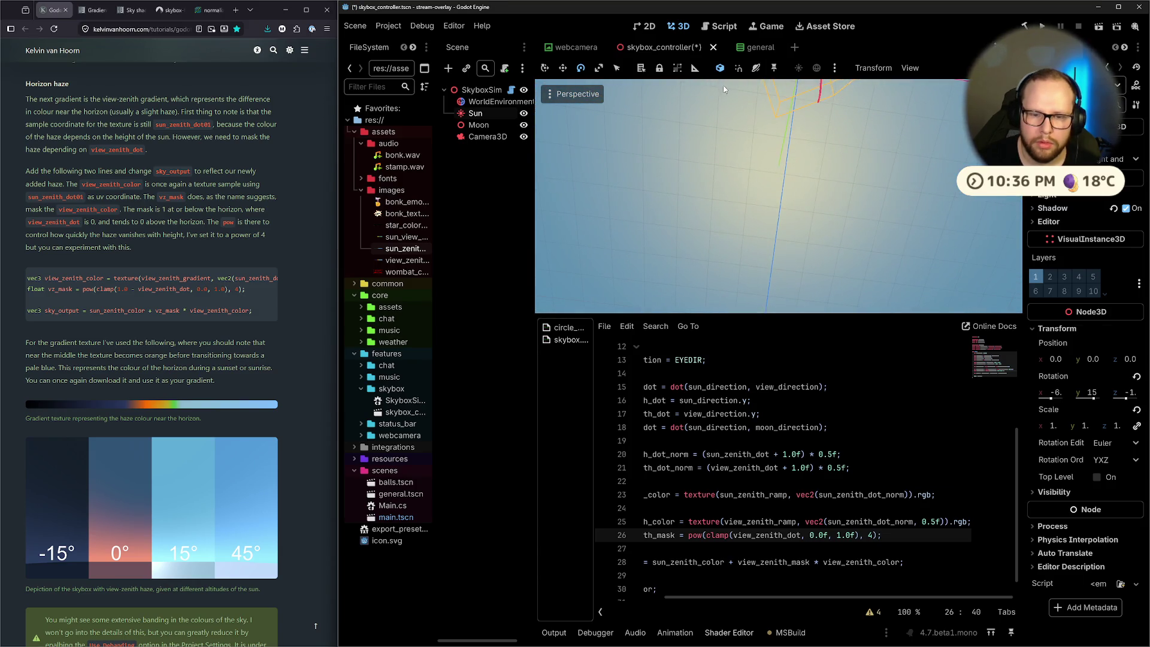
scroll(870, 373, left, 3)
text(1.0f -)
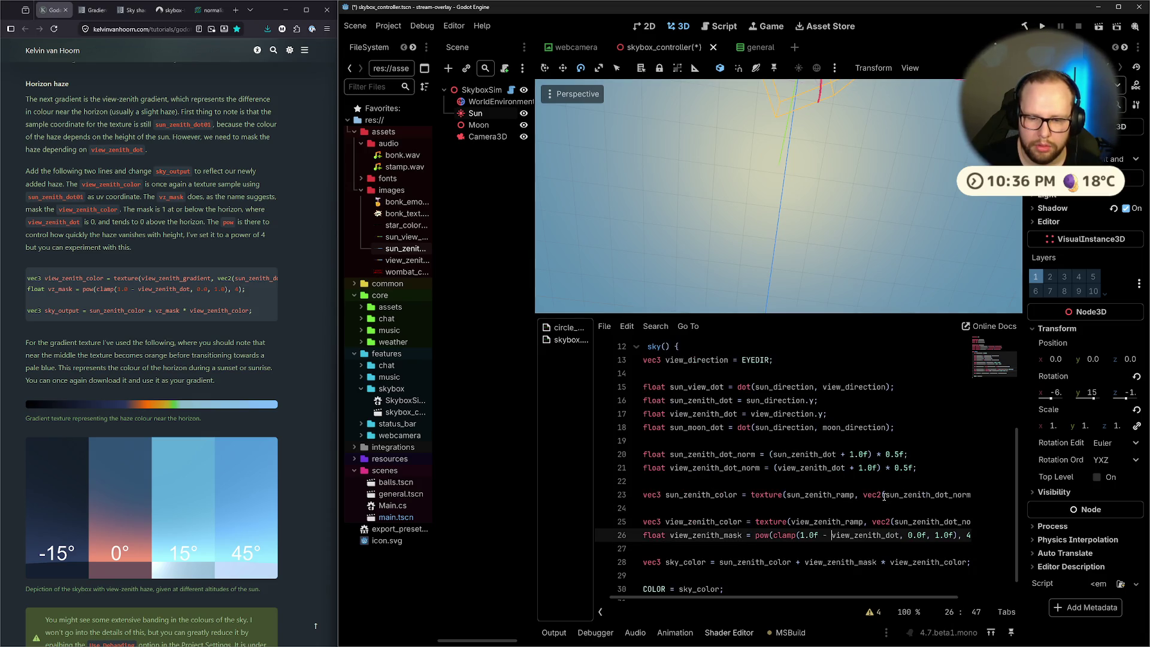
key(ctrl+s)
Try and undo another Sun rotation, then select the clamp(1.0f - view_zenith_dot, 0.0f, 1.0f) expression
drag(803, 258, 780, 159)
key(f)
mouse_move(729, 203)
mouse_down()
mouse_move(722, 242)
mouse_move(786, 188)
mouse_move(868, 194)
mouse_up()
key(ctrl+z)
mouse_move(950, 212)
mouse_down()
mouse_move(874, 217)
mouse_move(795, 201)
mouse_up()
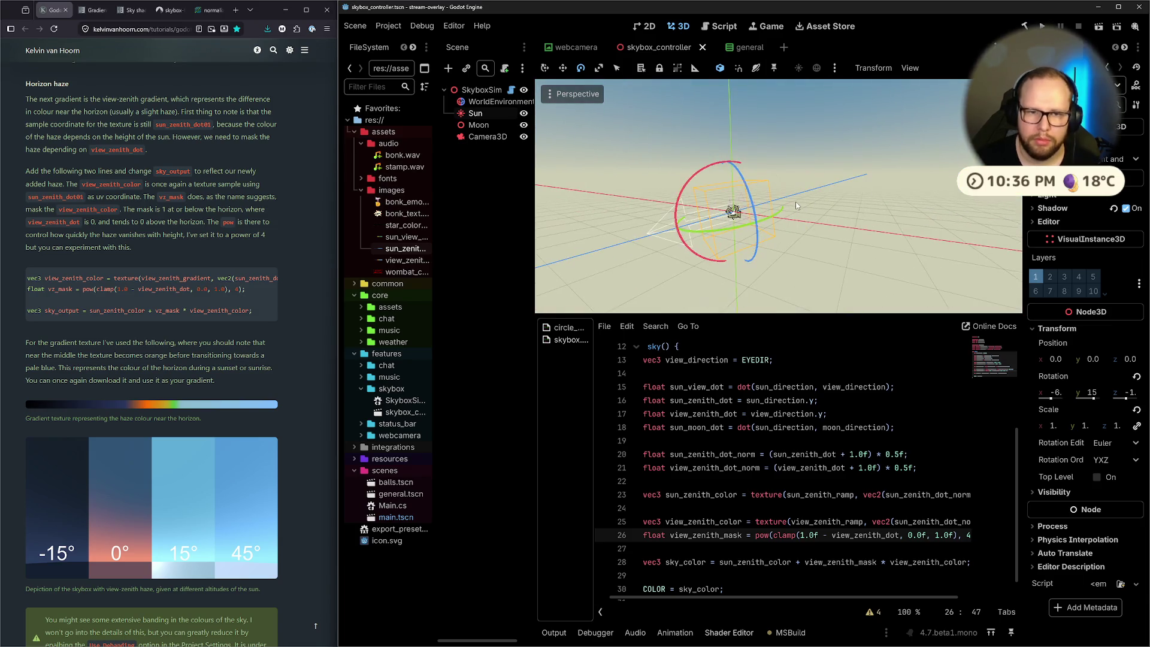
scroll(880, 598, right, 3)
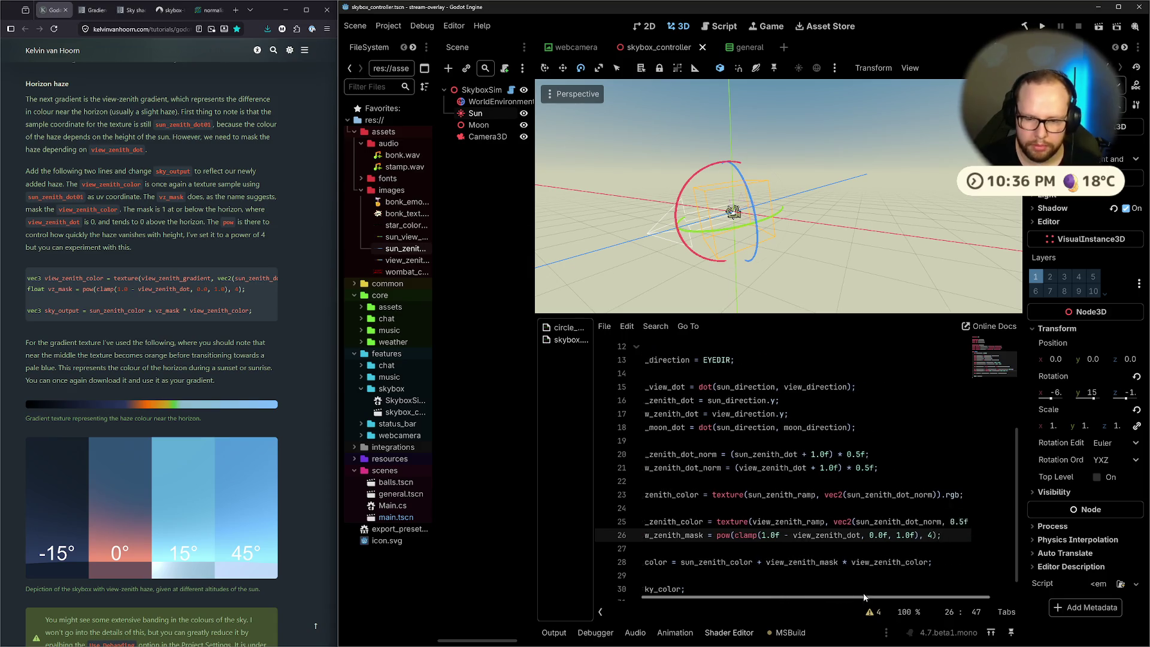
drag(707, 534, 889, 537)
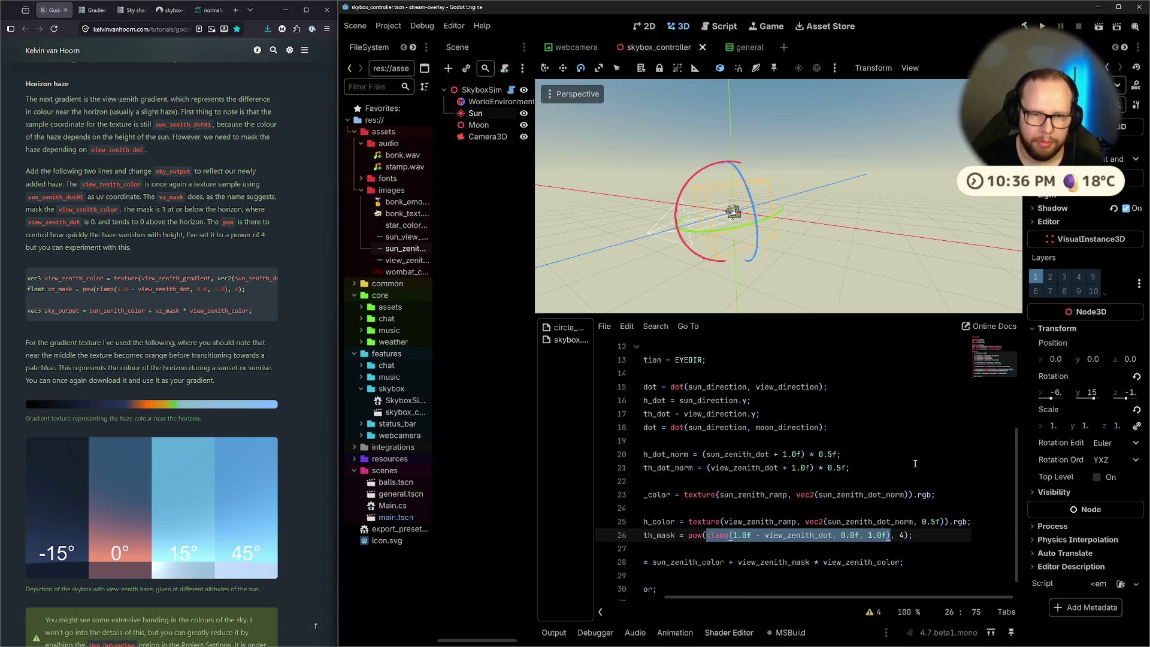
key(ctrl+super+Right)
key(ctrl+super+Right)
key(ctrl+super+Right)
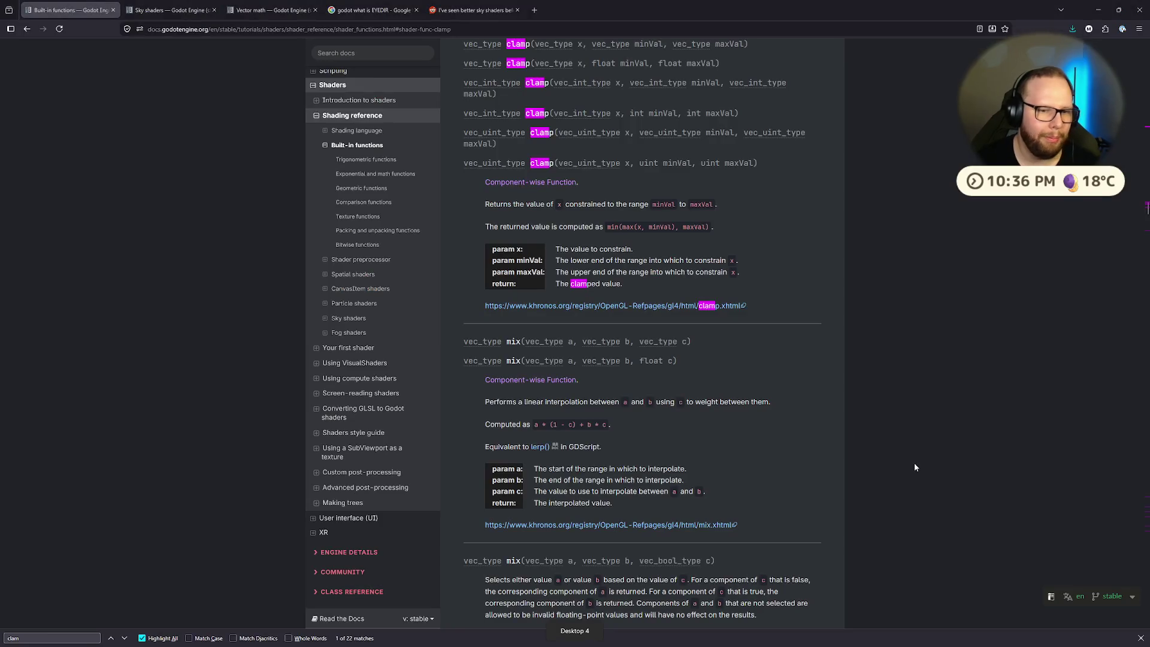
Search the built-in functions page for 'pow' and step back through the matches
key(ctrl+f)
text(pow)
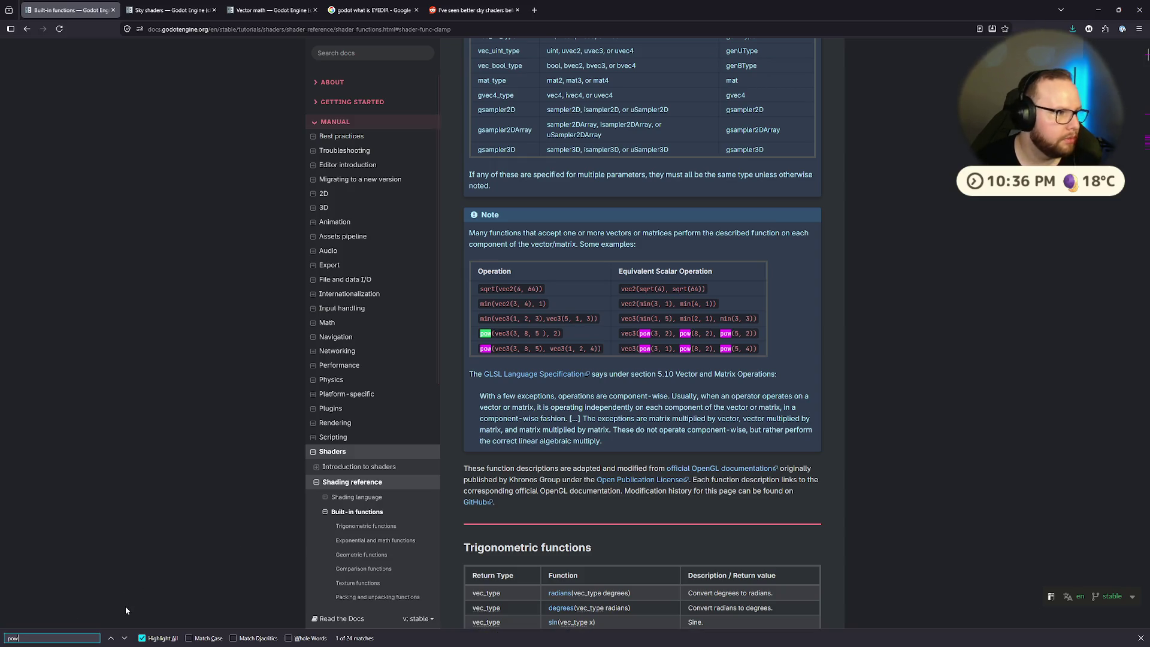
click(111, 638)
click(110, 638)
click(111, 638)
click(111, 638)
scroll(206, 510, up, 2)
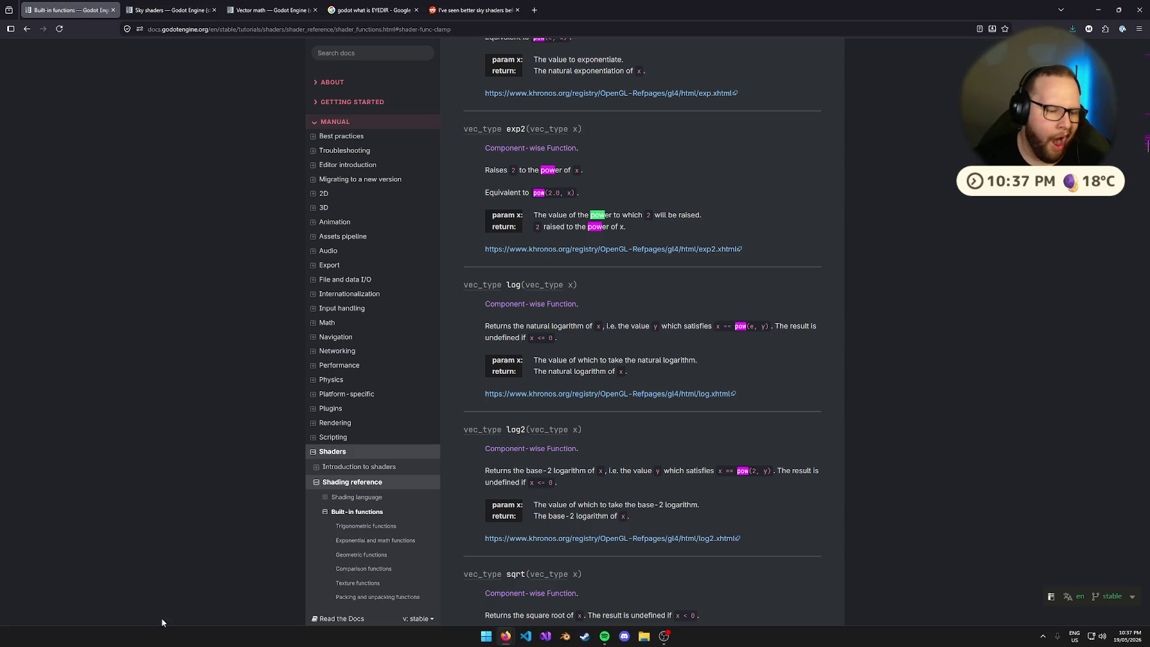
Reach pow in the Exponential functions table and open its full pow(x, y) description
click(109, 638)
click(109, 638)
click(109, 638)
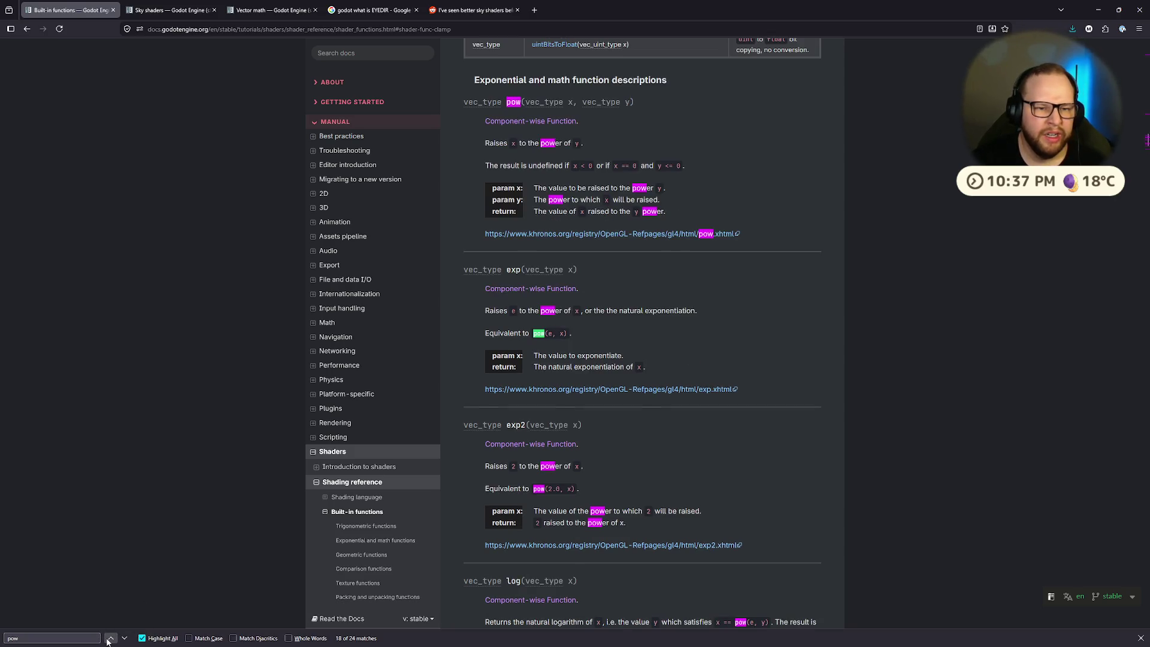
click(109, 639)
click(109, 638)
click(109, 638)
click(109, 638)
click(108, 639)
click(109, 639)
click(109, 639)
click(109, 638)
click(109, 638)
click(109, 639)
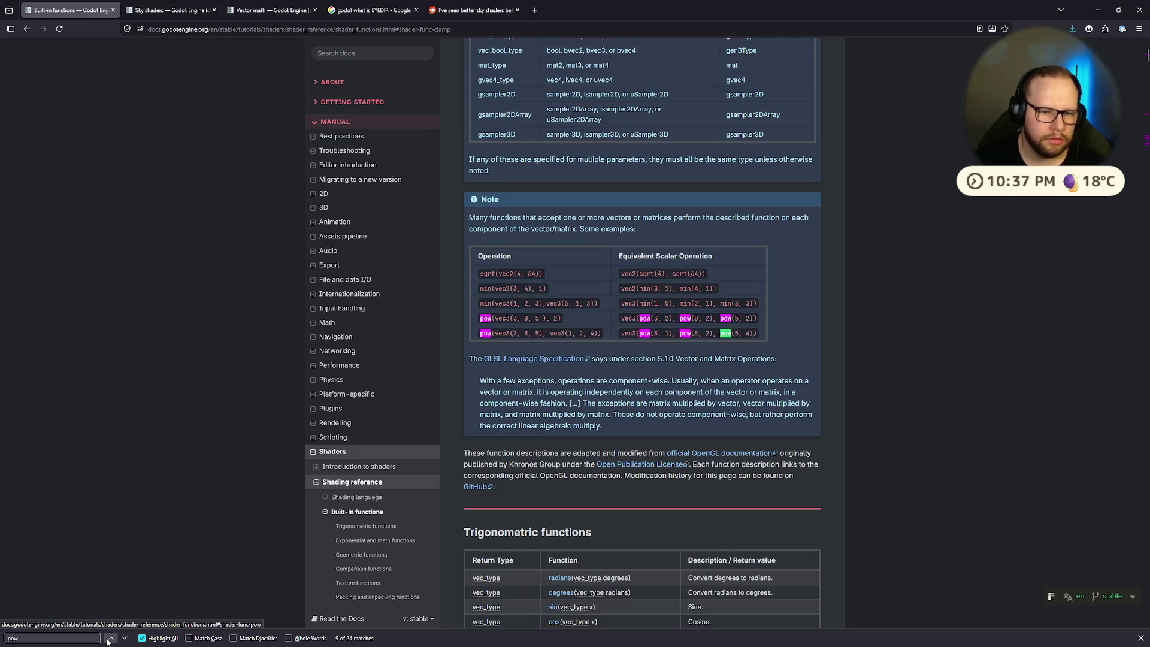
click(124, 639)
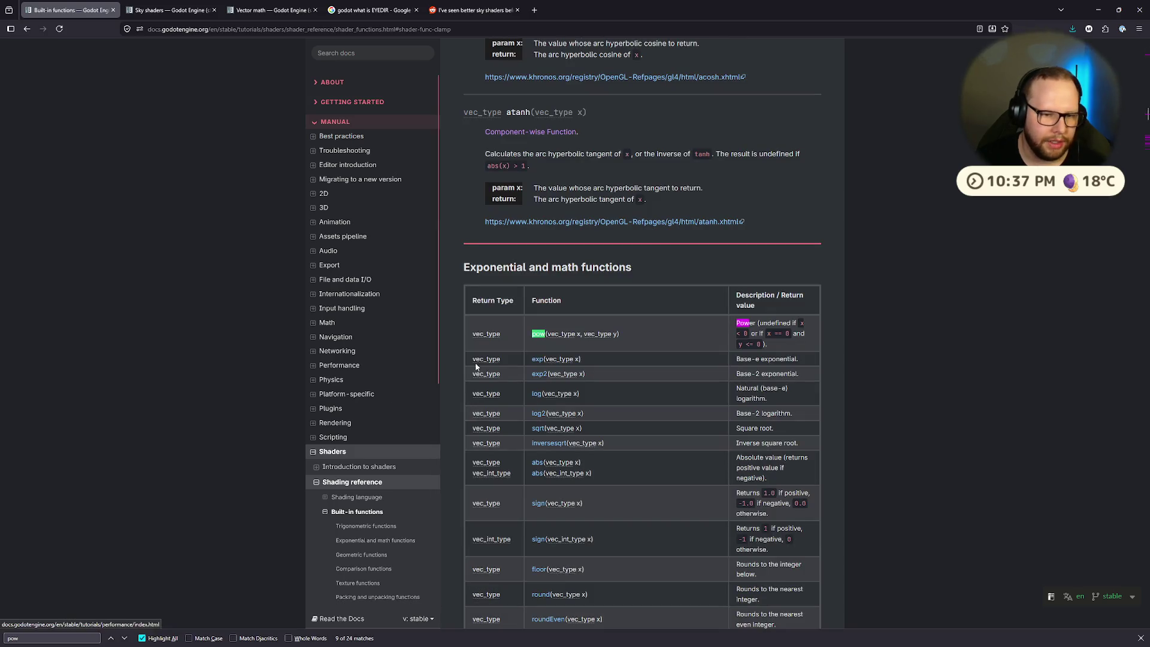
click(539, 333)
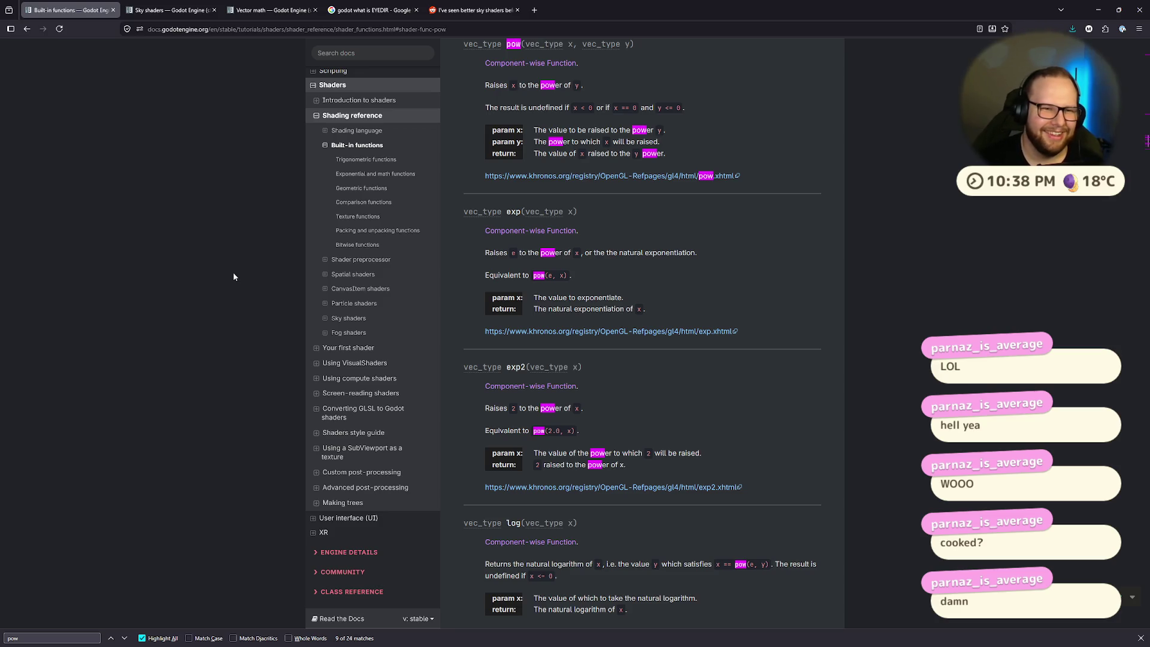
key(ctrl+super+Left)
key(ctrl+super+Left)
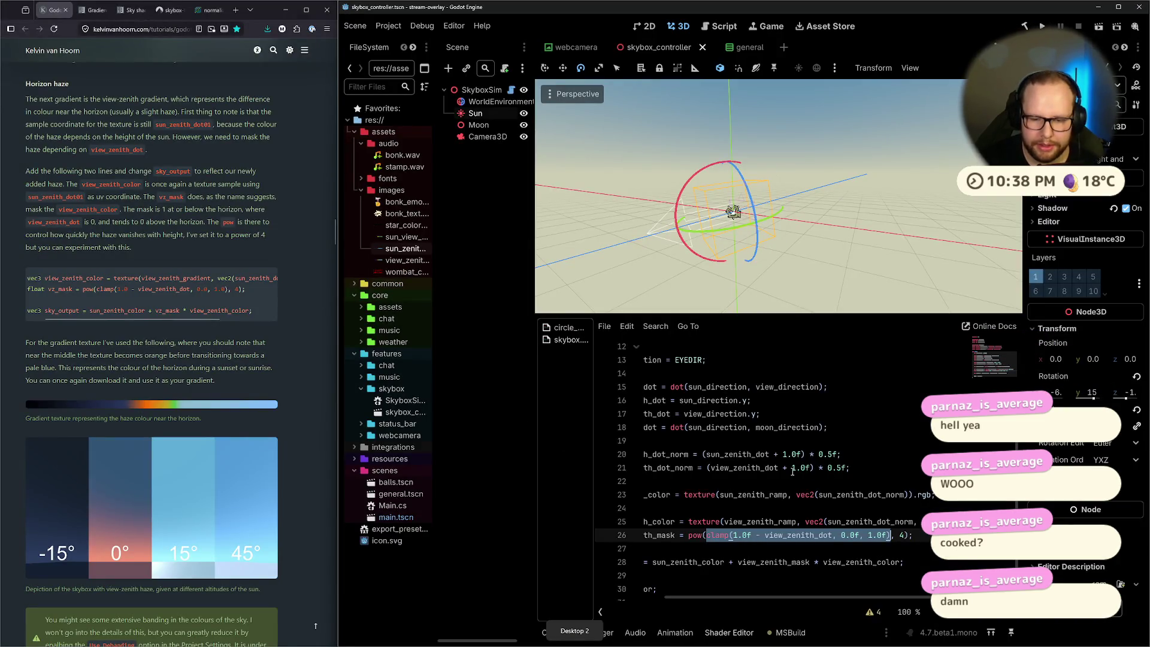
Select the clamp expression on line 26 of the sky shader
click(608, 479)
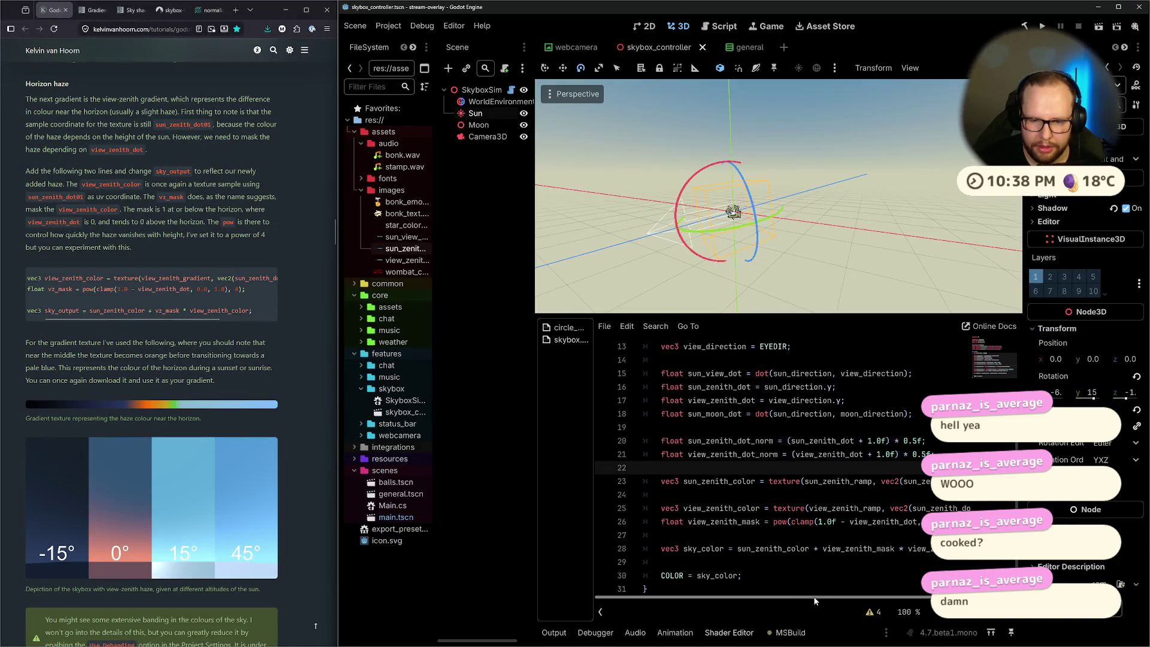
drag(813, 595, 852, 592)
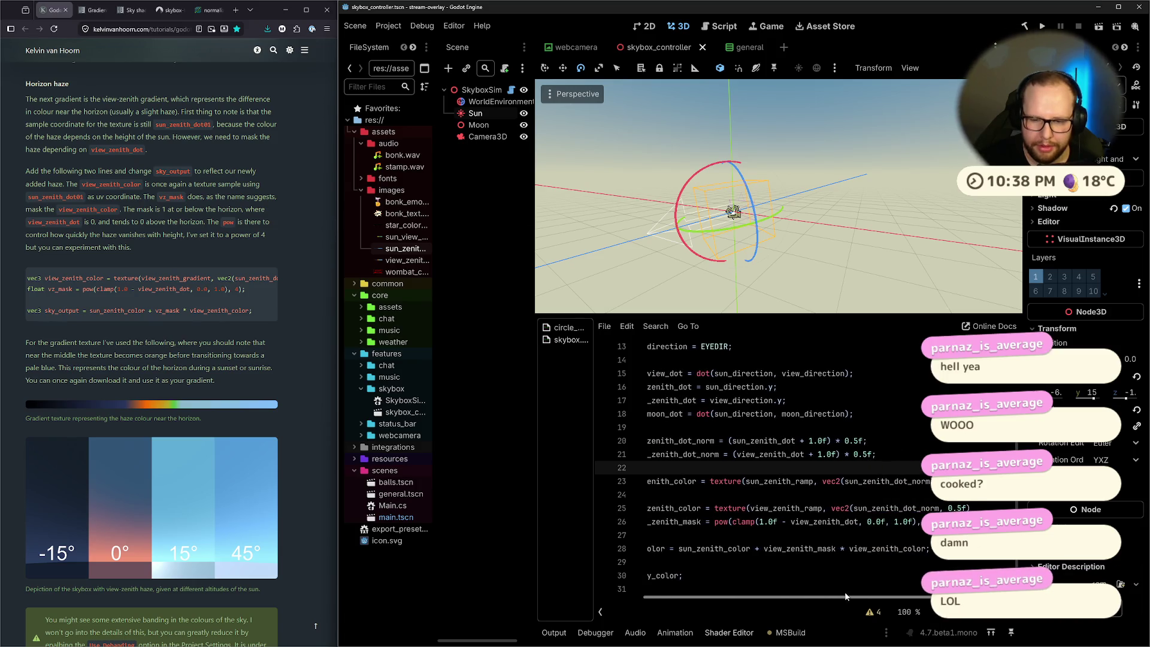
drag(724, 521, 915, 521)
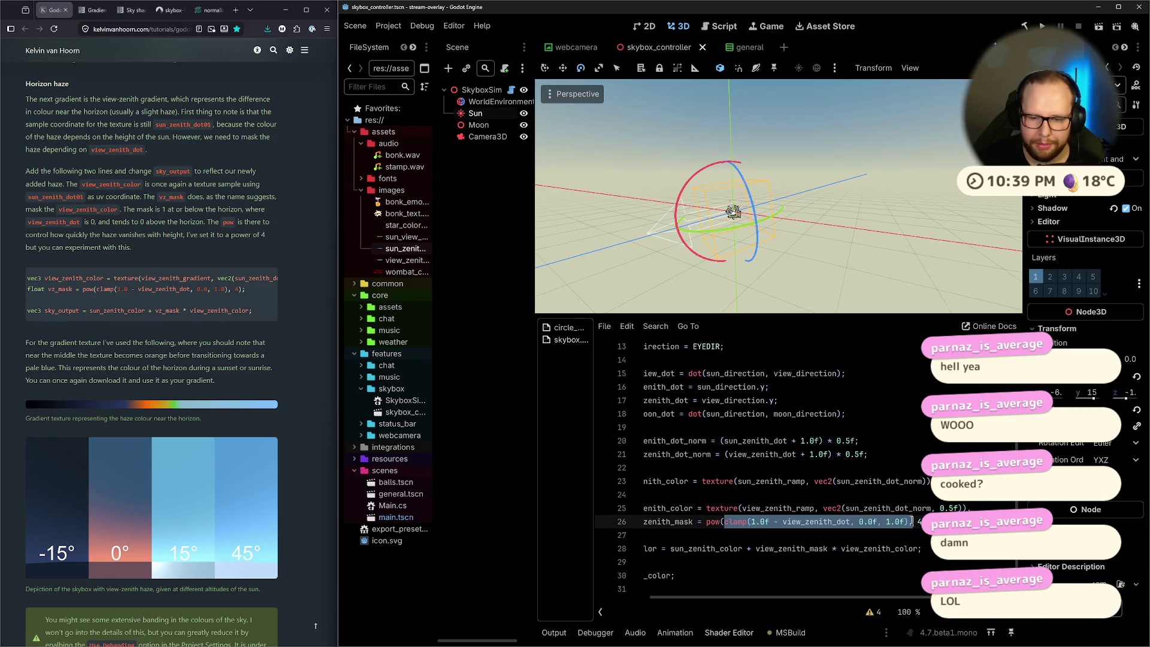
key(Right)
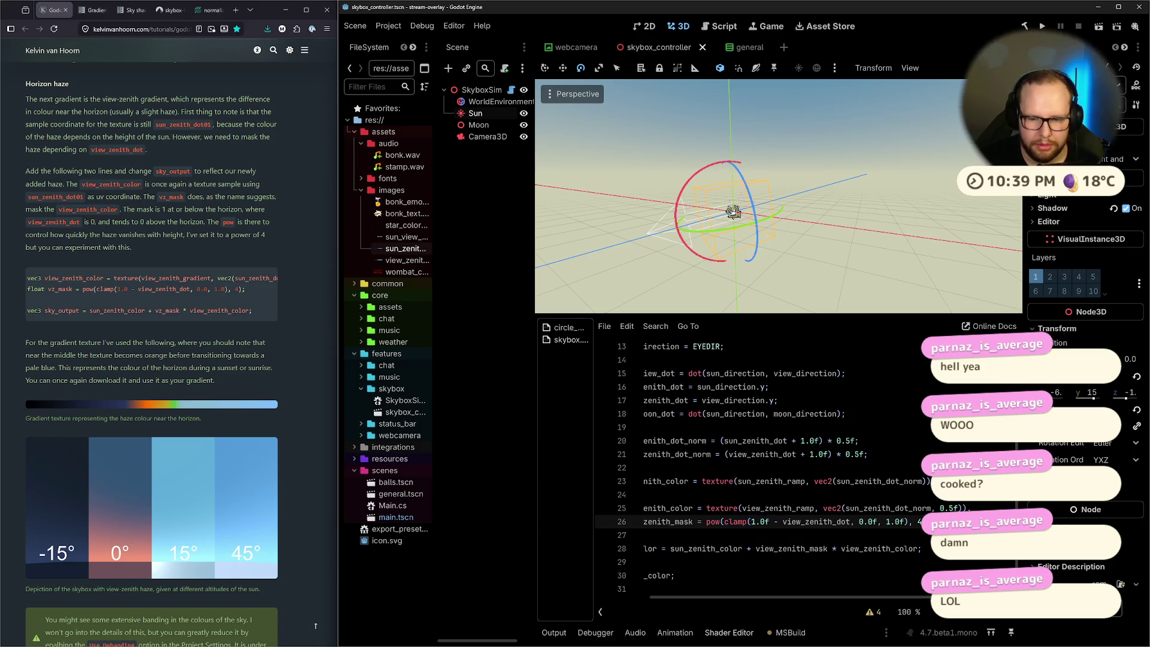
Cycle through the virtual desktops back to Godot with the horizon haze tutorial
key(ctrl+super+Left)
key(ctrl+super+Right)
key(ctrl+super+Right)
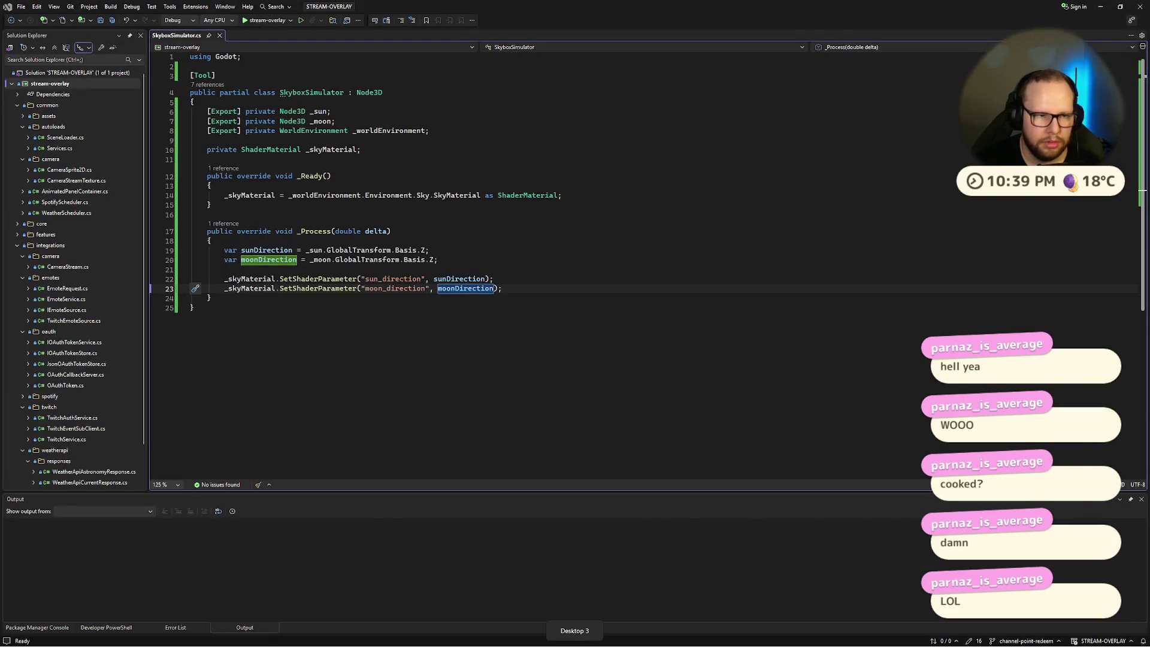
key(ctrl+super+Left)
key(ctrl+super+Right)
key(ctrl+super+Right)
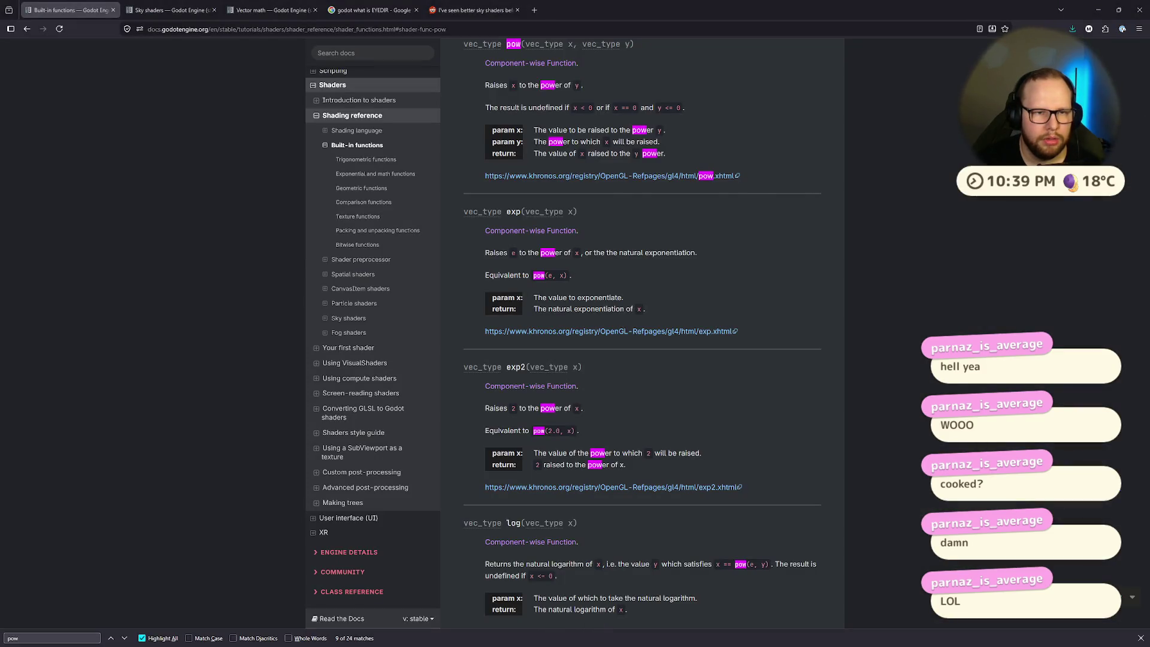
key(ctrl+super+Left)
key(ctrl+super+Left)
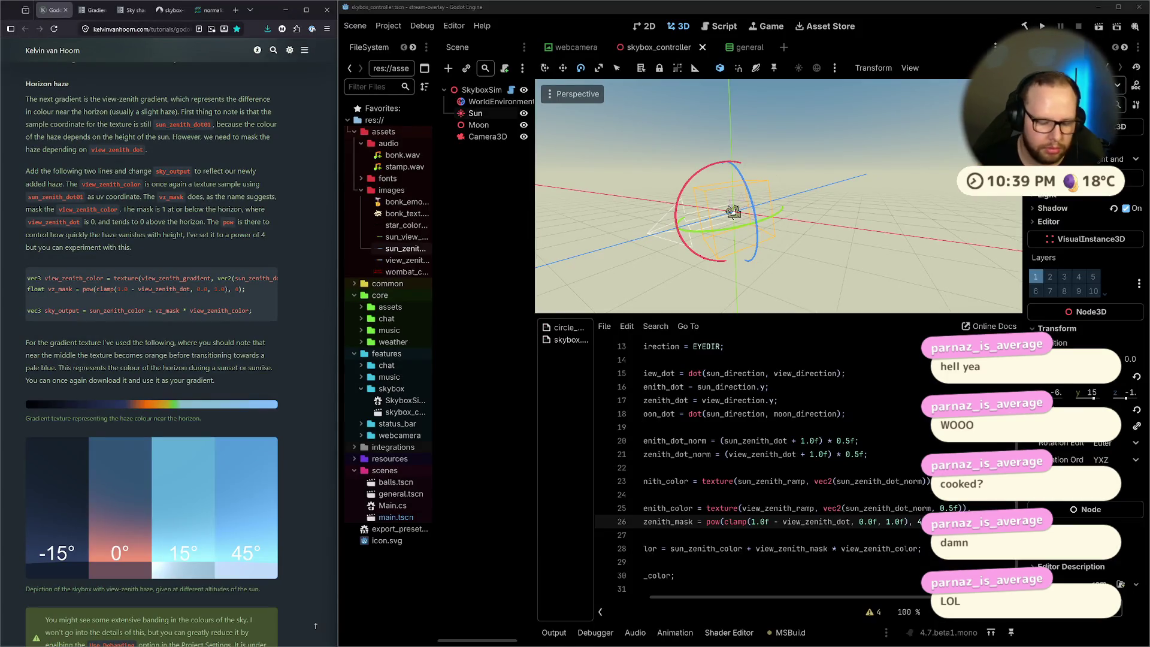
key(super)
Search for 'colour', which opens Colour Management, and close that dialog
text(colour)
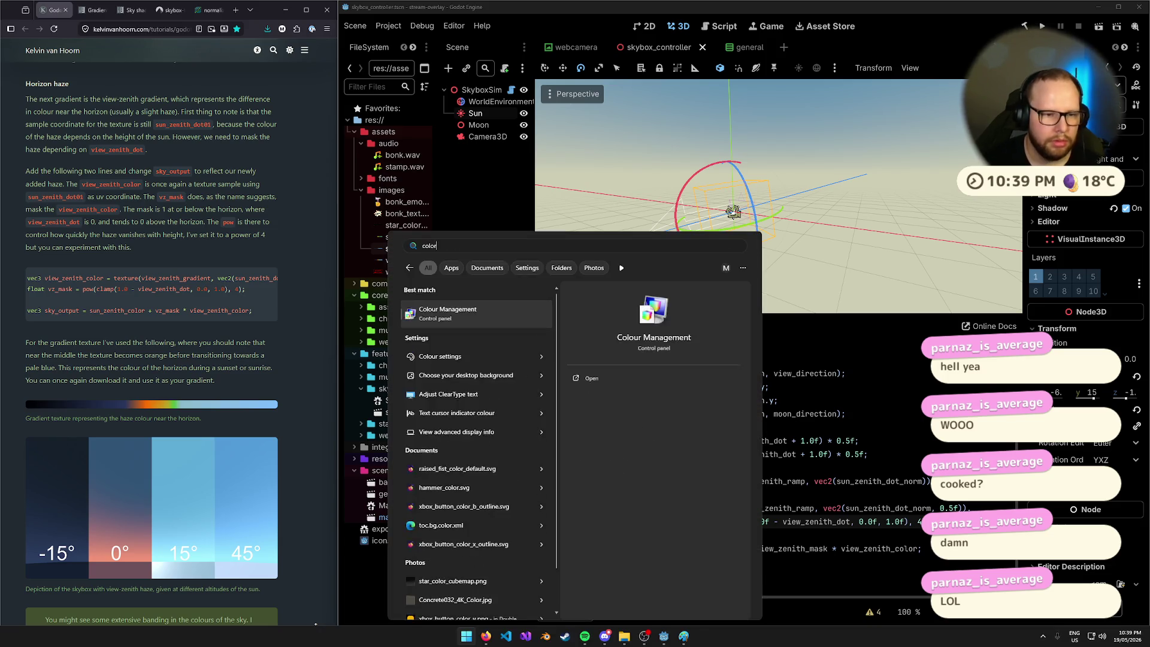
key(Return)
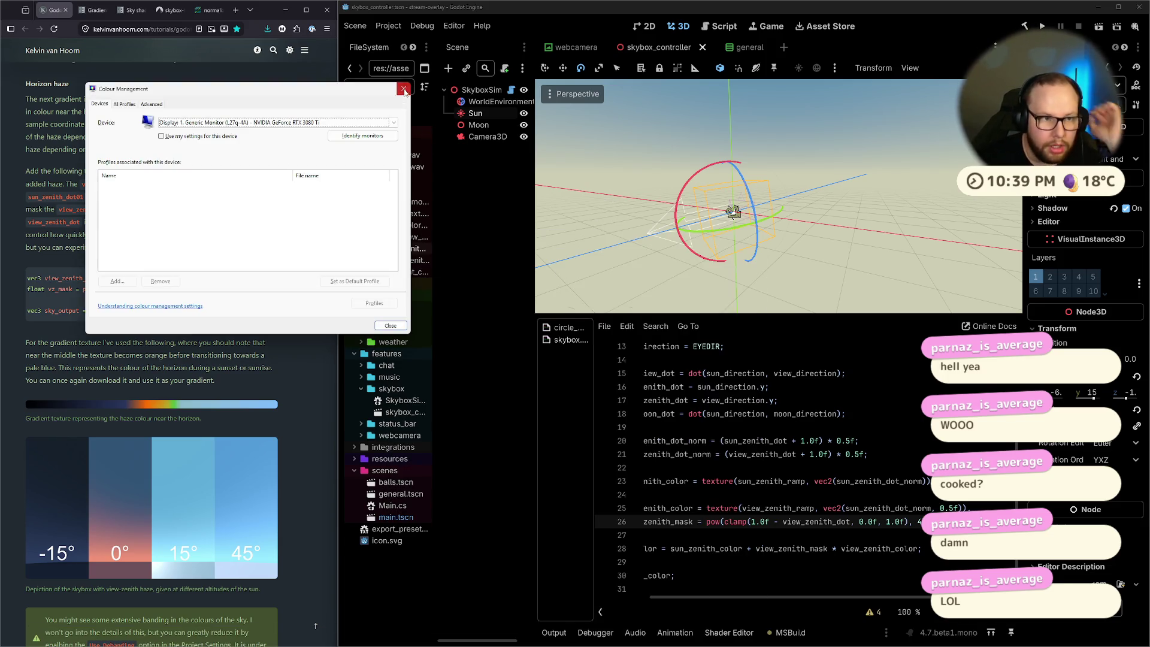
click(404, 88)
Launch Calculator, evaluate 0.5 ^ 4 (0.0625), and clear the result
key(super)
text(calculator)
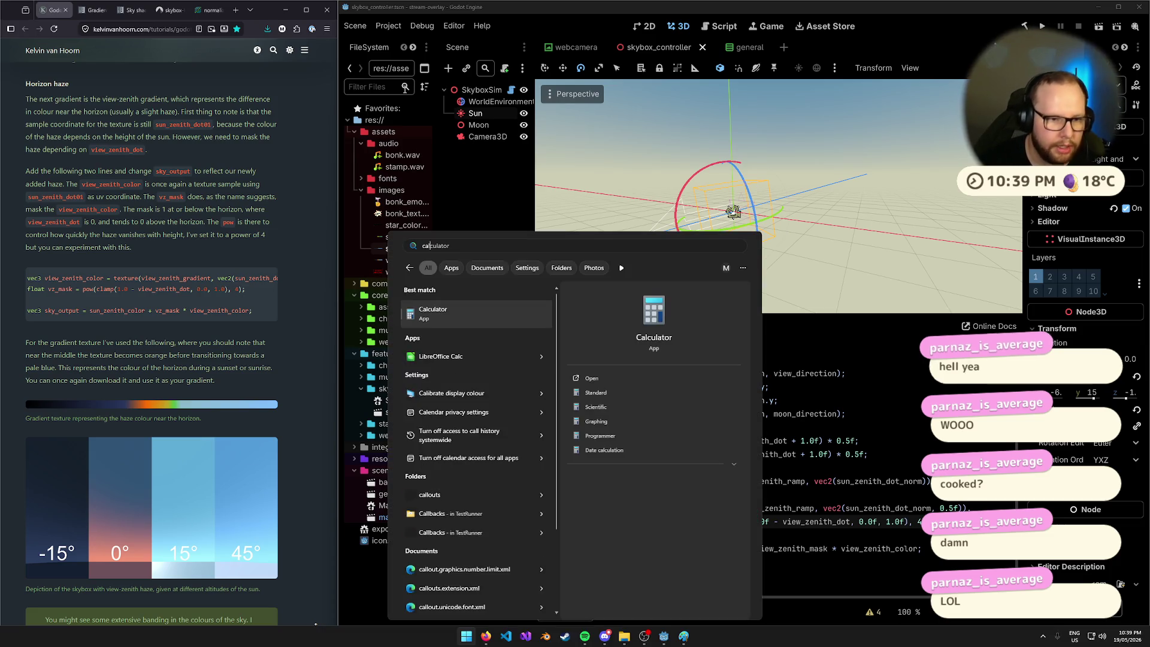
key(Return)
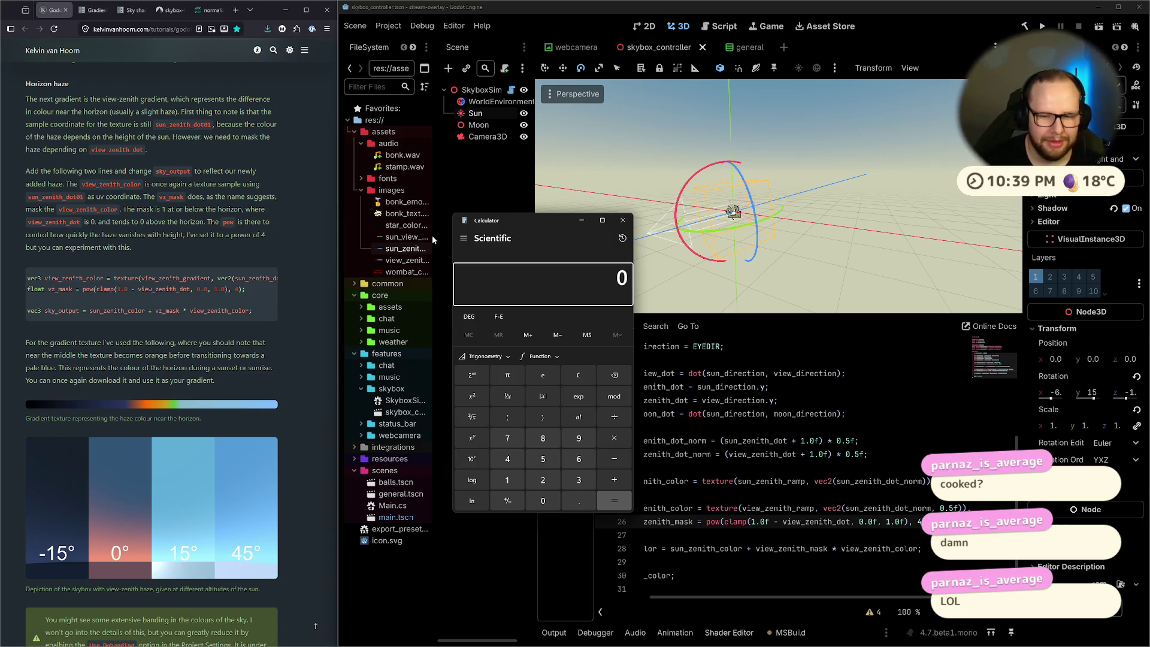
click(544, 207)
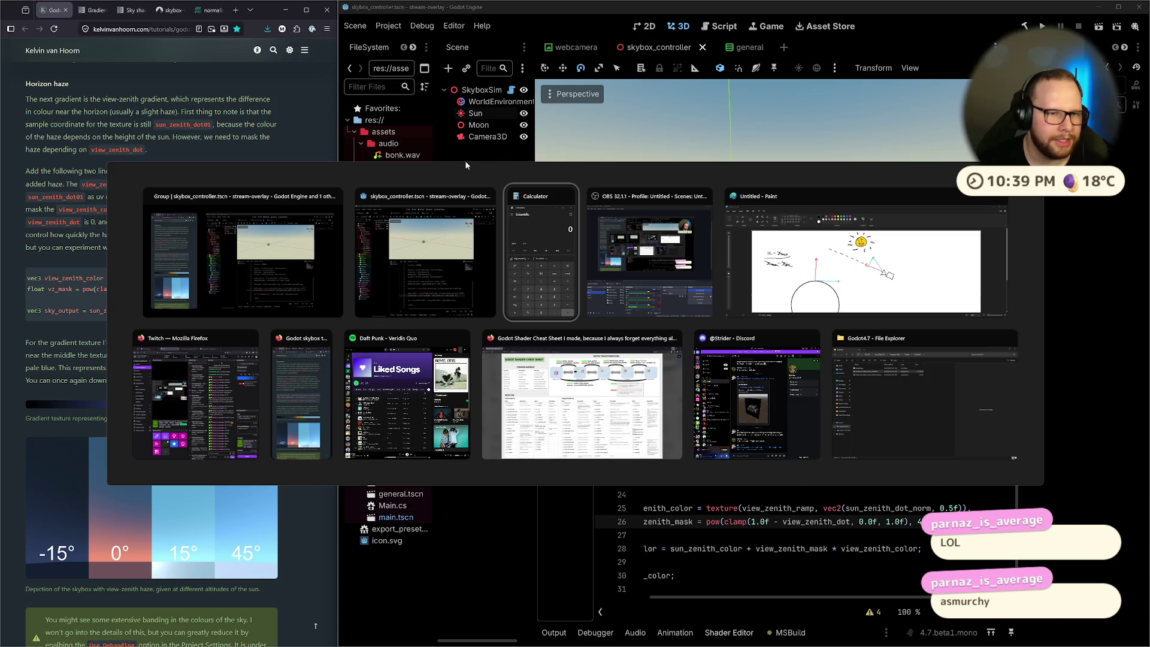
click(552, 265)
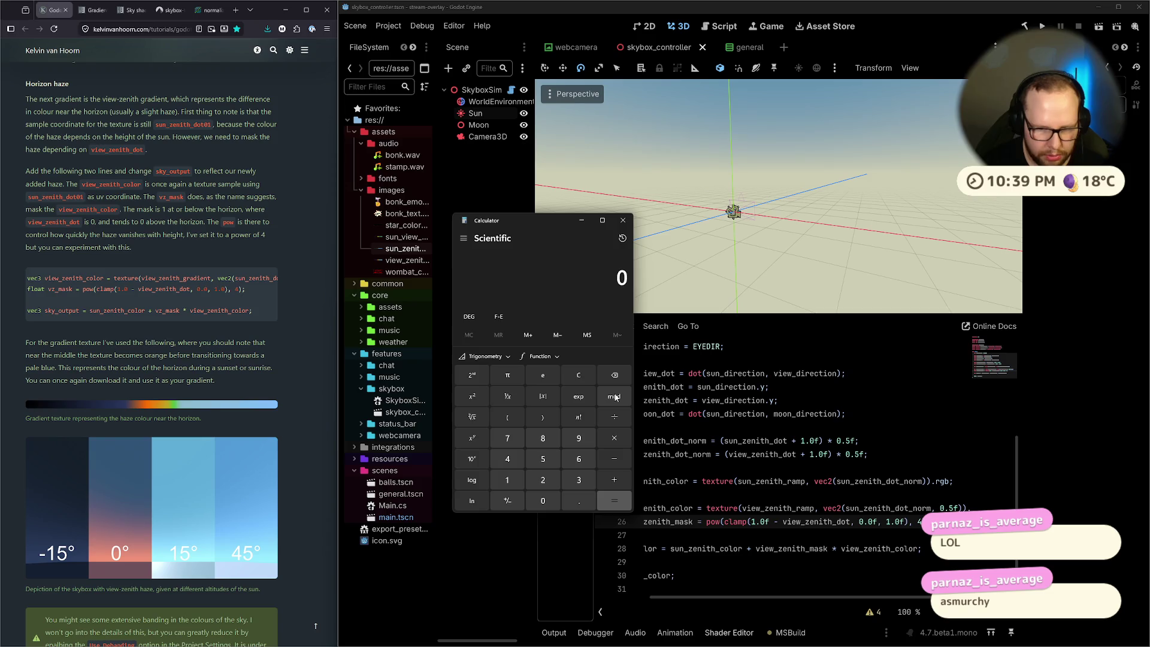
text(0.5 ^ )
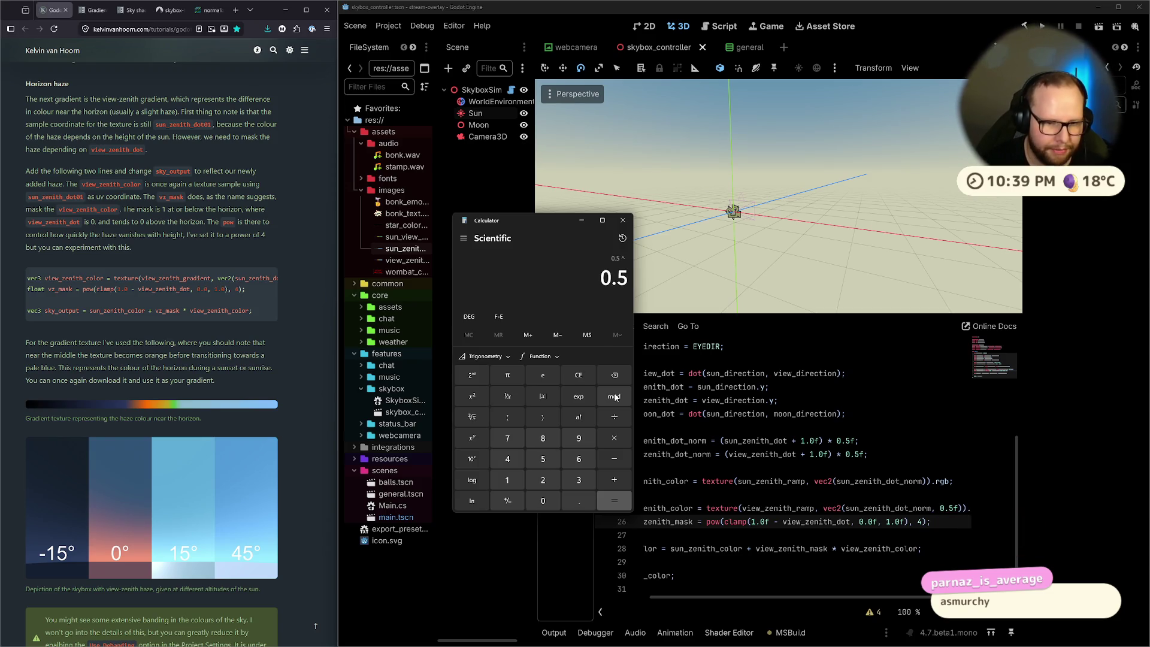
text(4)
key(Return)
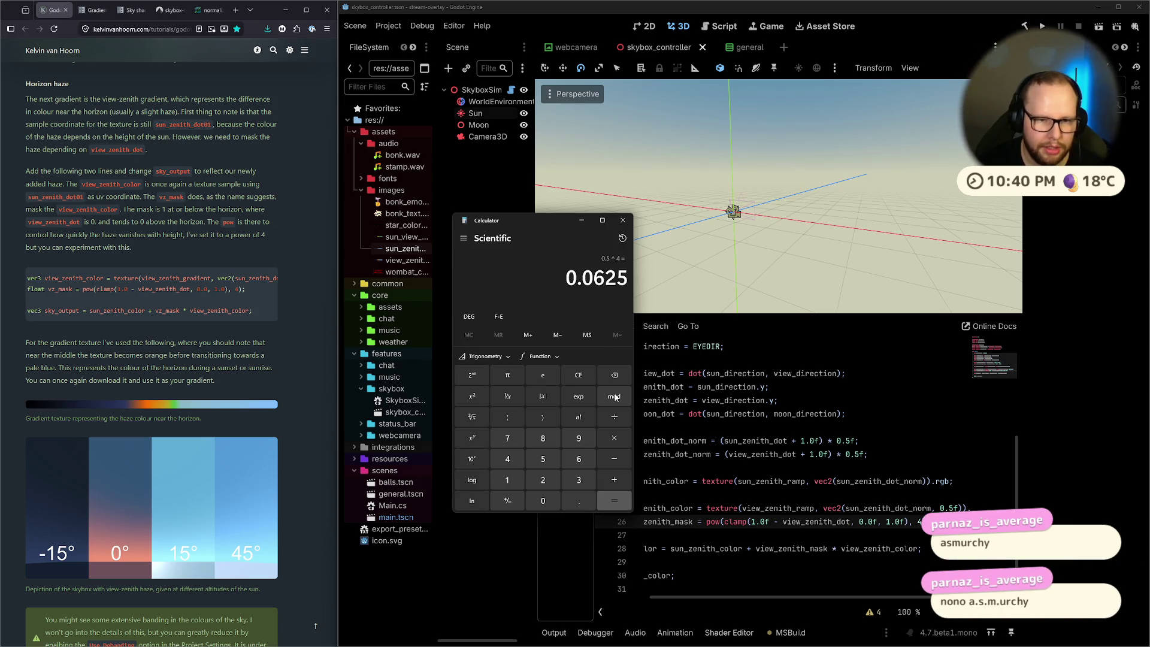
key(Escape)
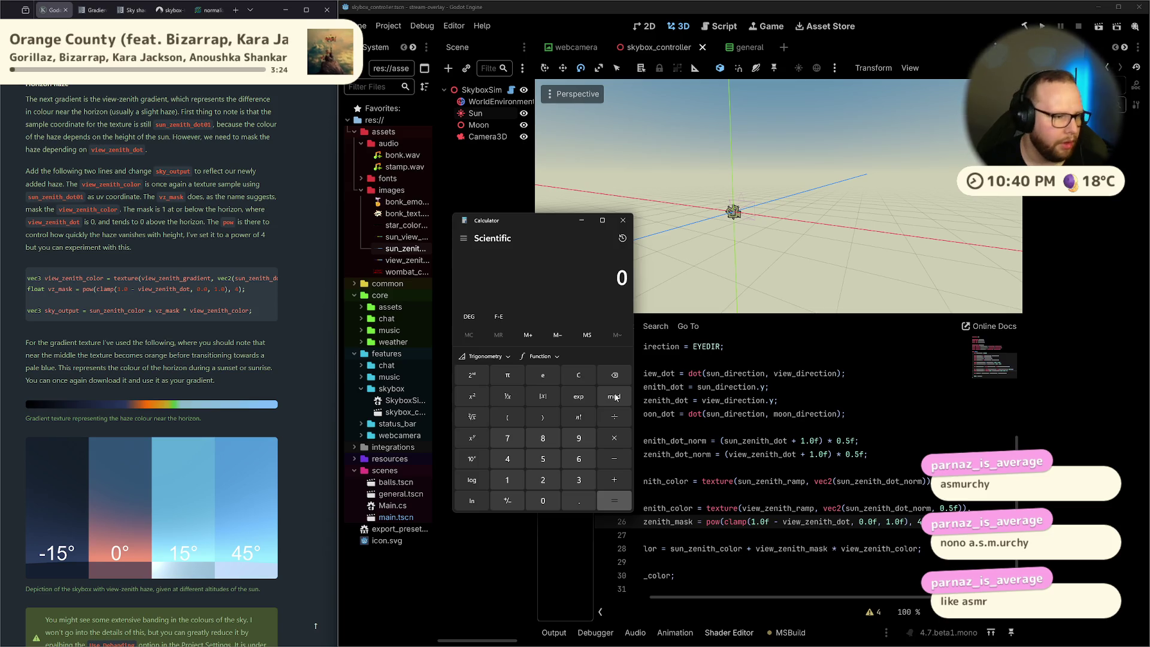
key(ctrl+super+Right)
key(ctrl+super+Right)
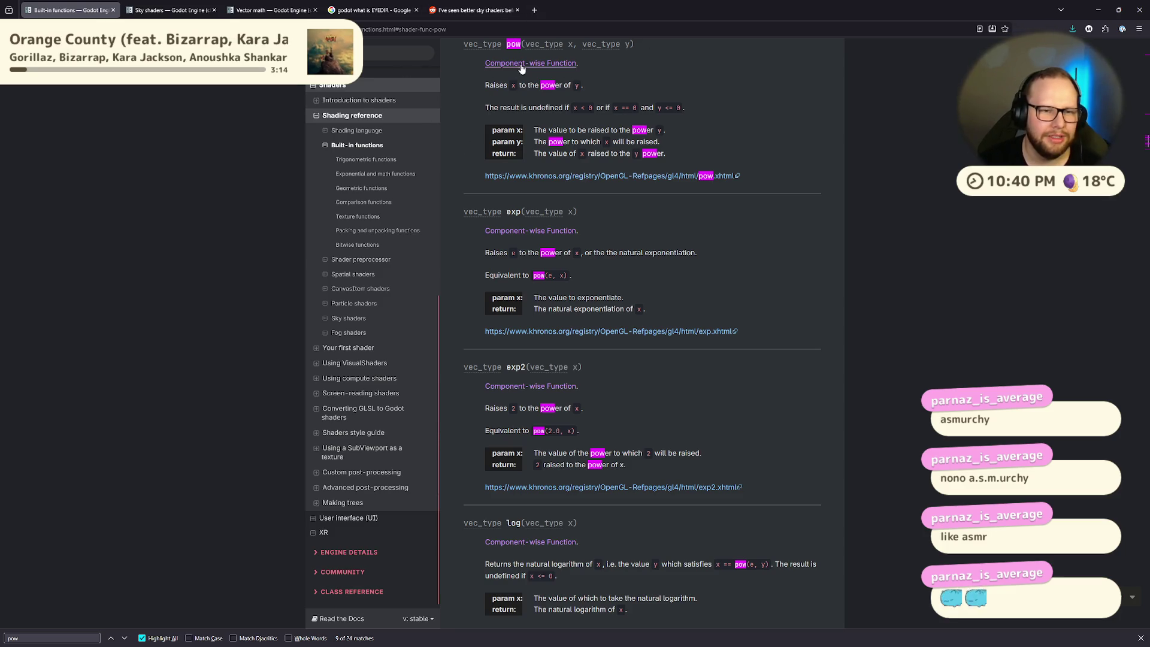
Open the khronos pow reference in its own tab and read its declaration and parameter x
middle_click(588, 177)
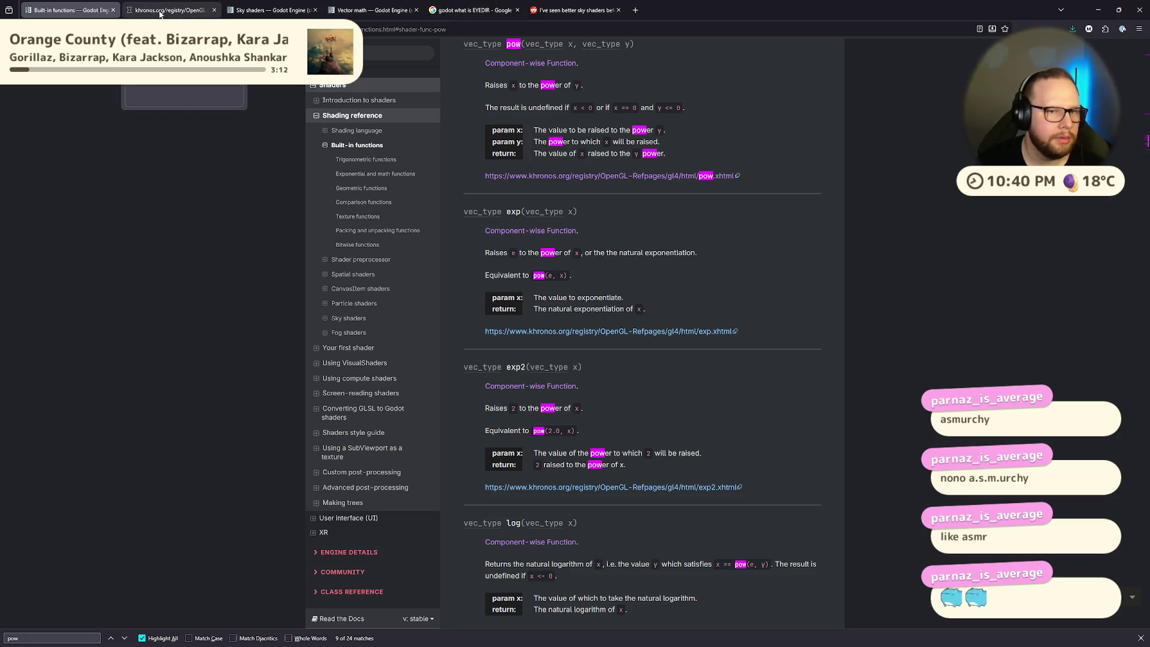
click(161, 12)
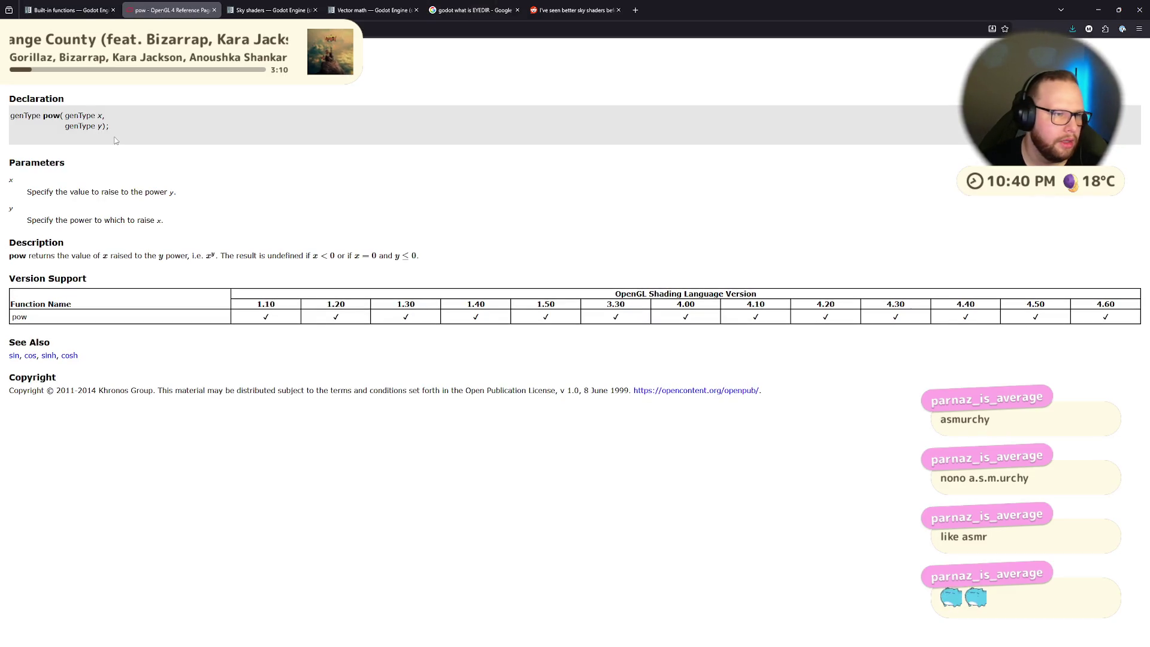
drag(14, 114, 144, 141)
click(72, 202)
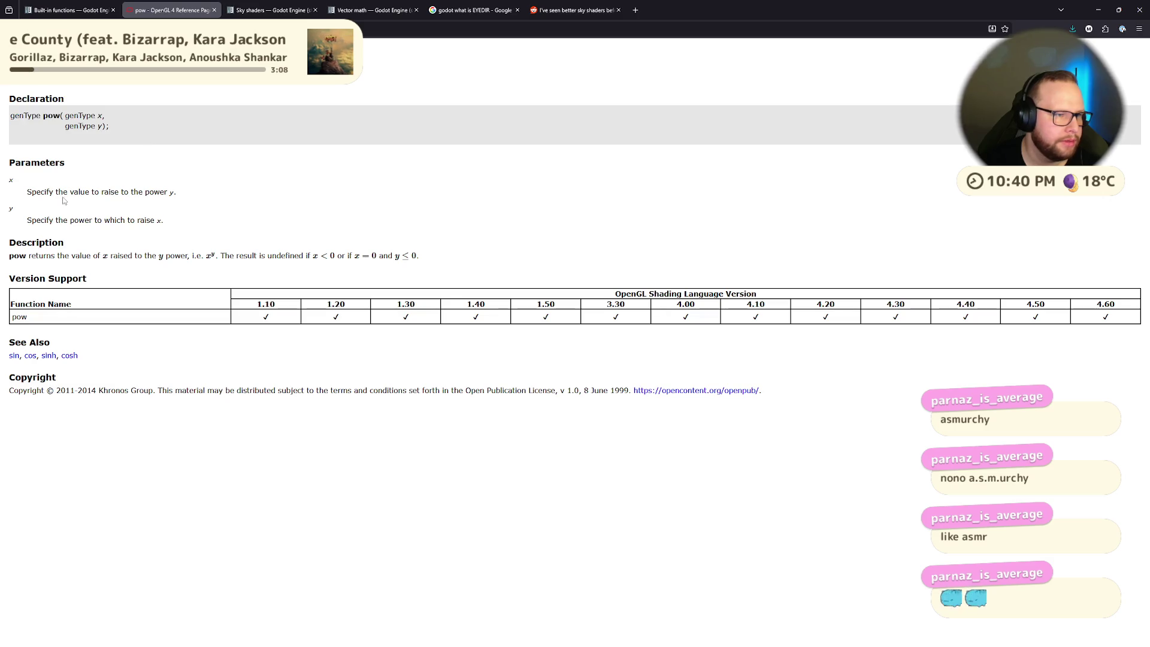
drag(21, 195, 219, 195)
click(217, 198)
drag(52, 192, 208, 195)
click(231, 196)
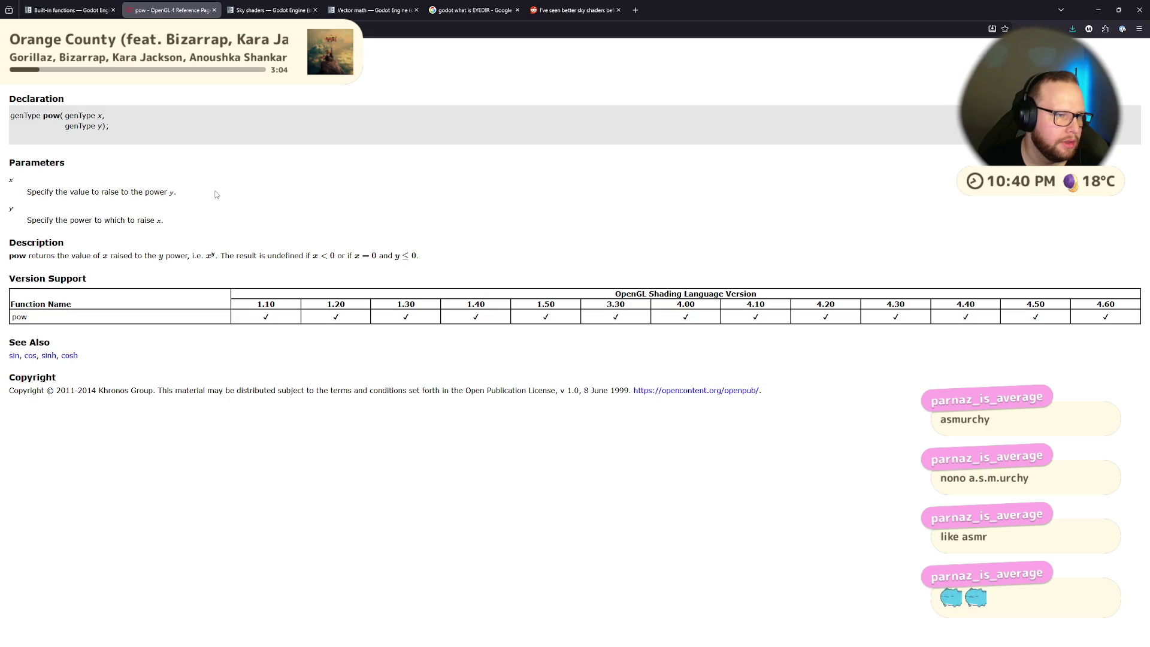
Highlight the pow description paragraph, then open a new blank browser tab
drag(31, 256, 312, 256)
click(114, 264)
click(189, 256)
triple_click(453, 271)
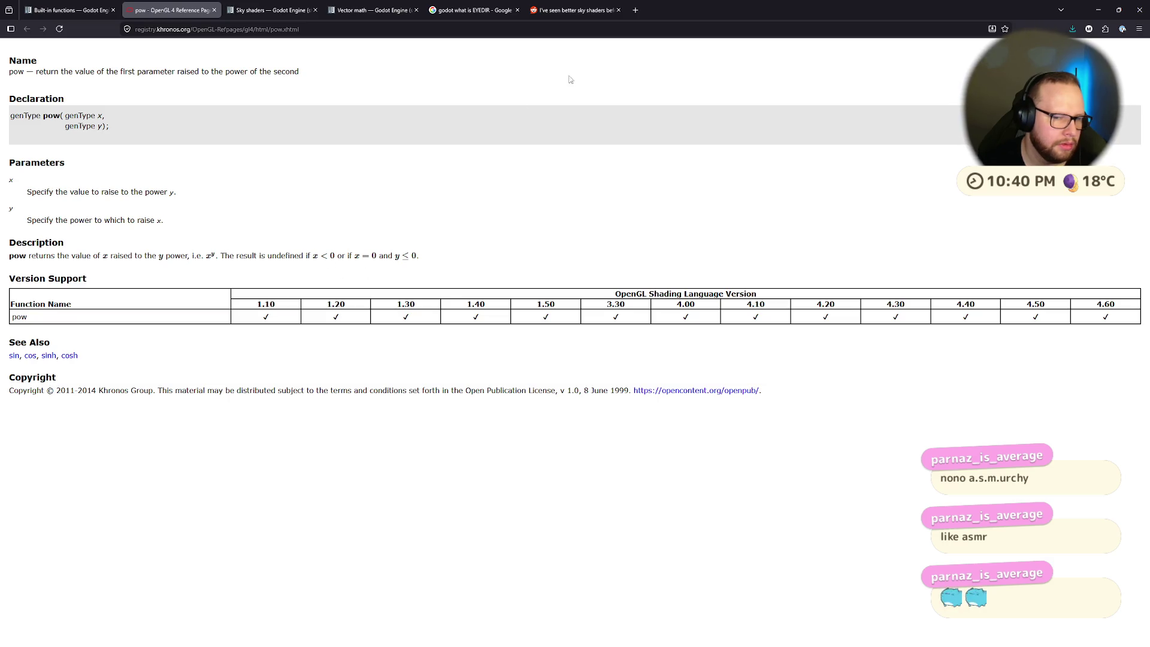
click(635, 10)
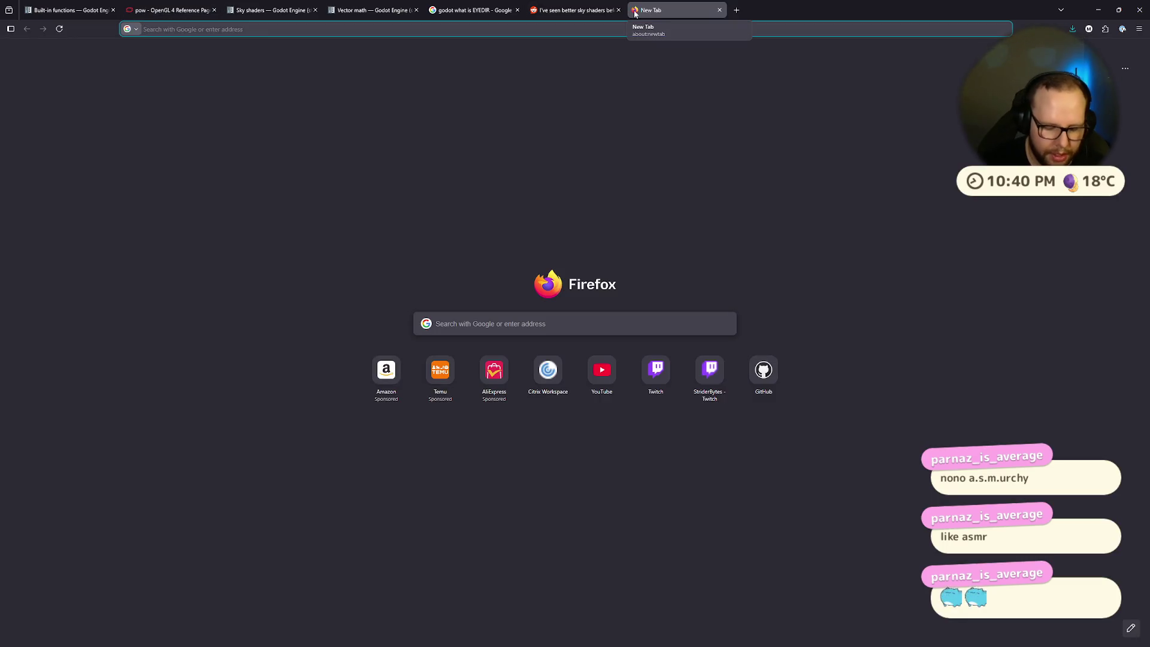
Search Firefox for 'how do exponents work' and open the Reddit thread 'How do exponents actually work?'
text(how do )
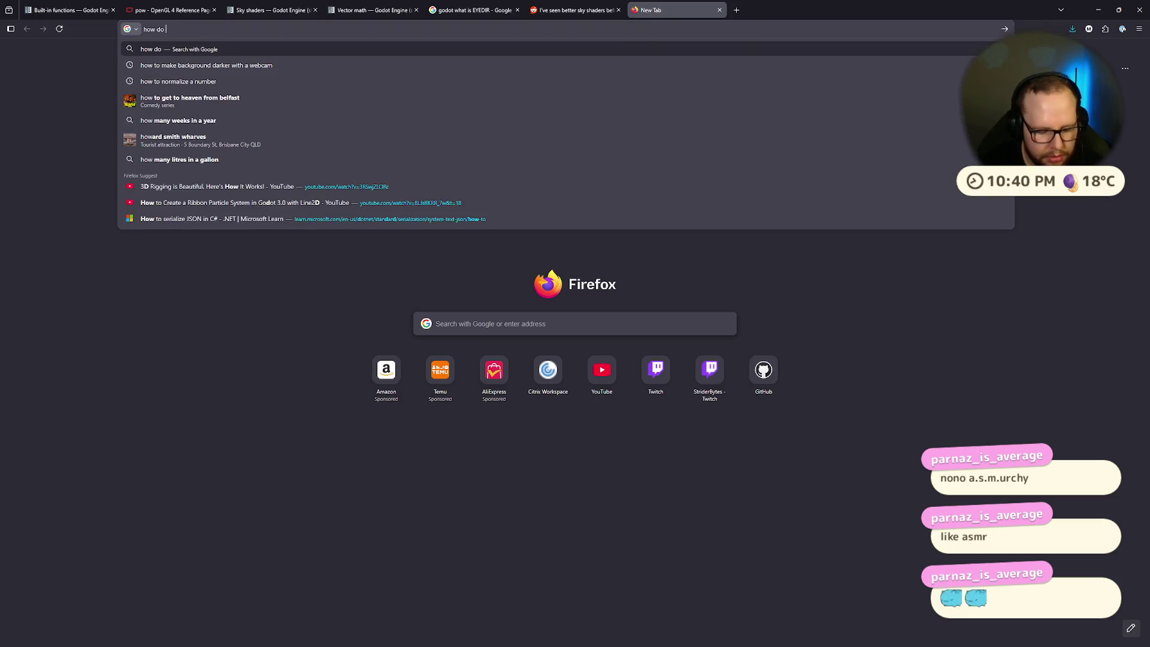
text(exponent)
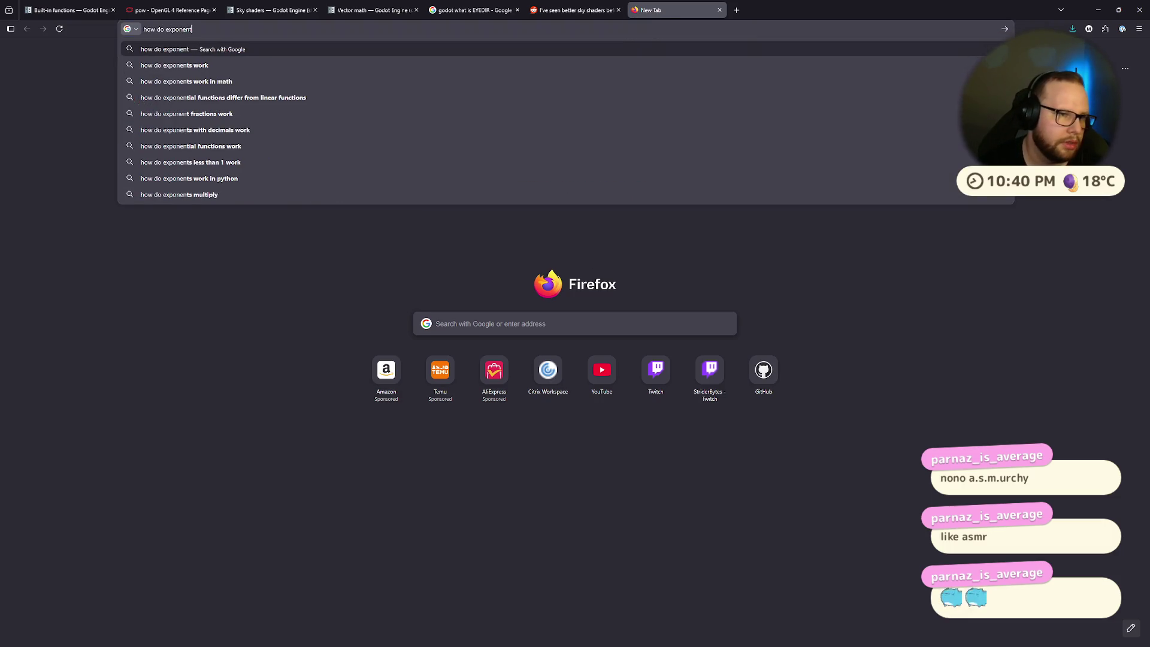
text(s work)
key(Return)
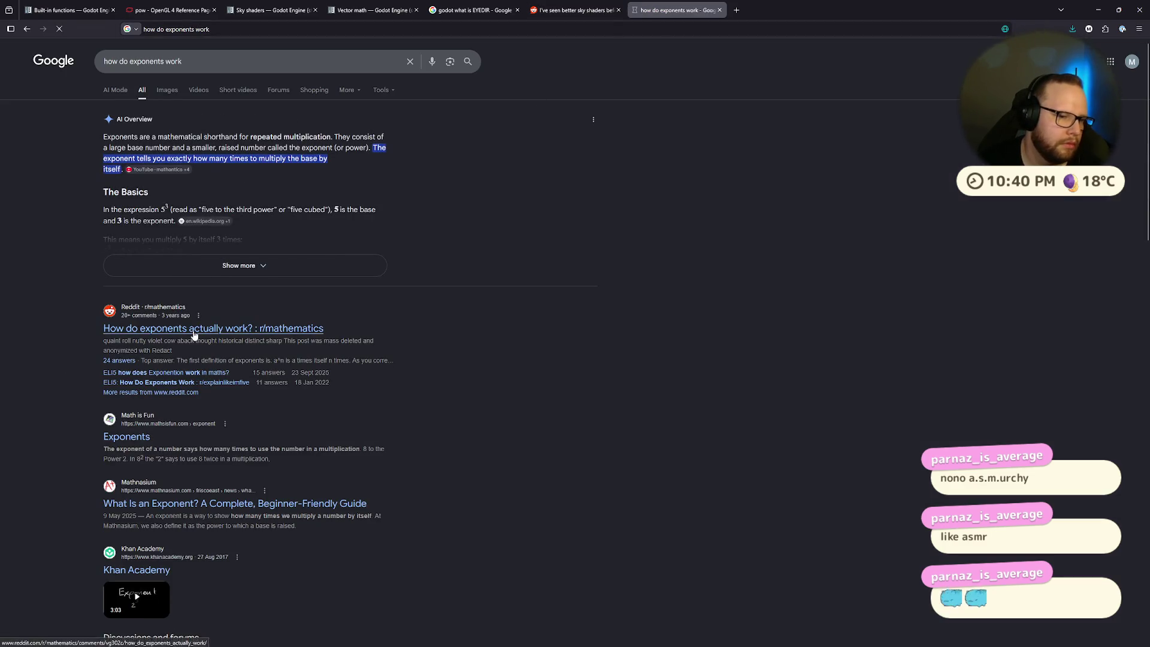
click(281, 328)
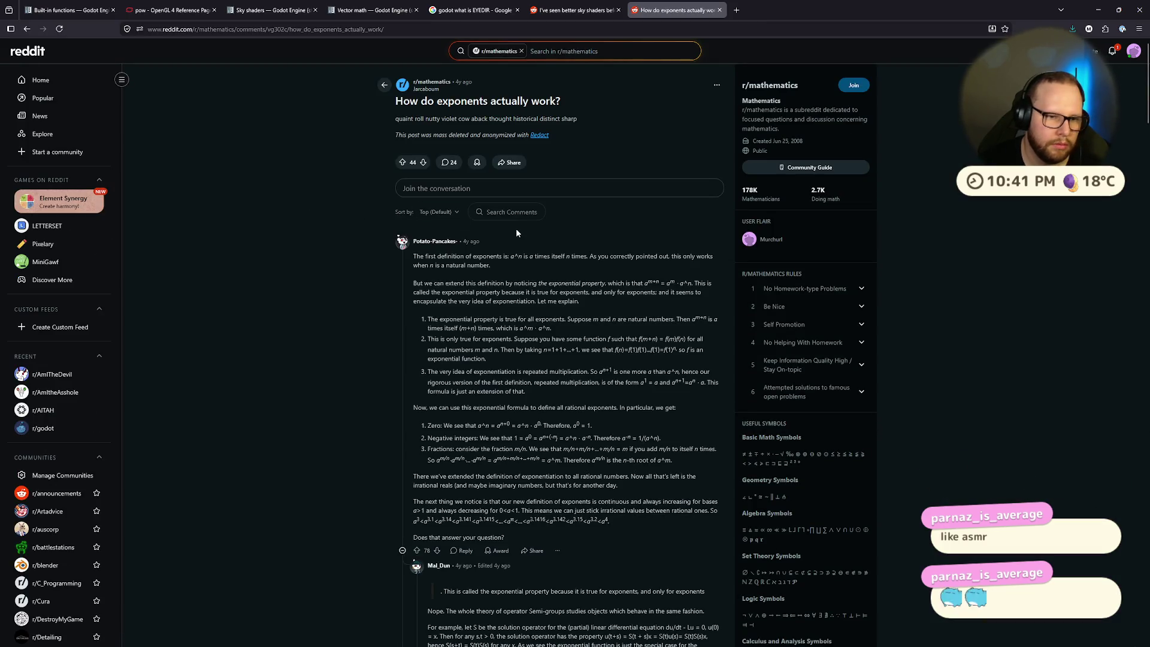
Highlight the first definition of exponents in the answer, then return to the Godot desktop
mouse_move(416, 257)
mouse_down()
mouse_move(583, 257)
mouse_move(566, 258)
mouse_up()
click(536, 258)
click(591, 258)
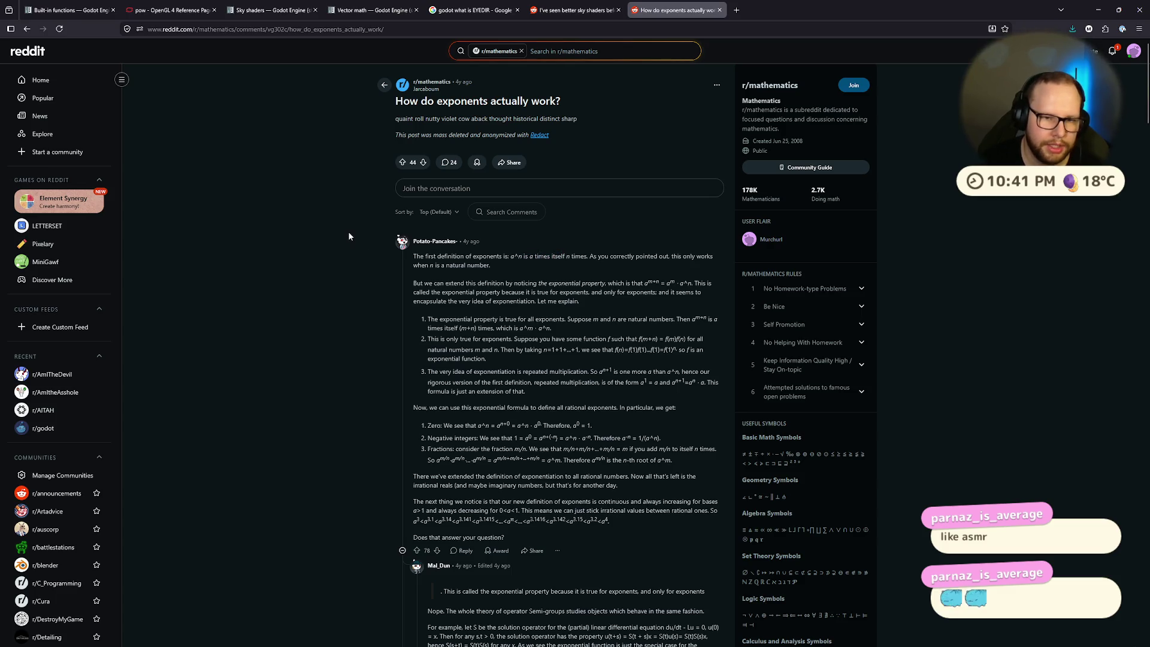
key(ctrl+super+Left)
key(ctrl+super+Left)
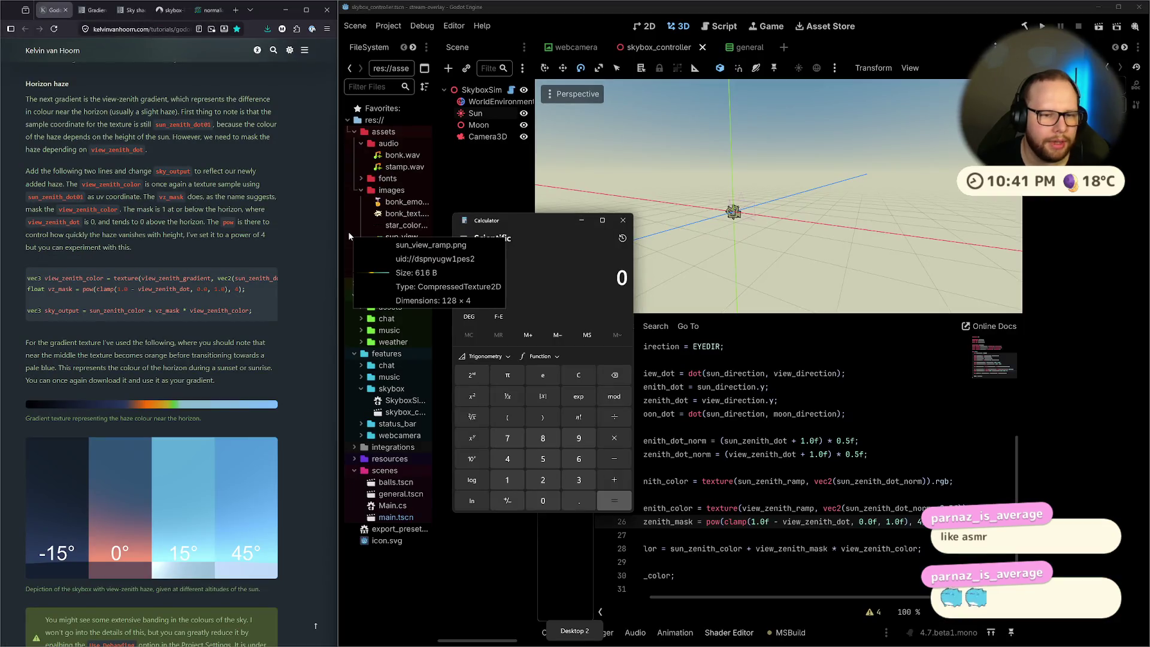
Multiply 0.5 × 0.5 × 0.5 × 0.5 in Calculator to confirm 0.0625, then close it
text(.5)
text(*0.5)
key(Return)
text(*0.5)
key(Return)
text(*0.5)
key(Return)
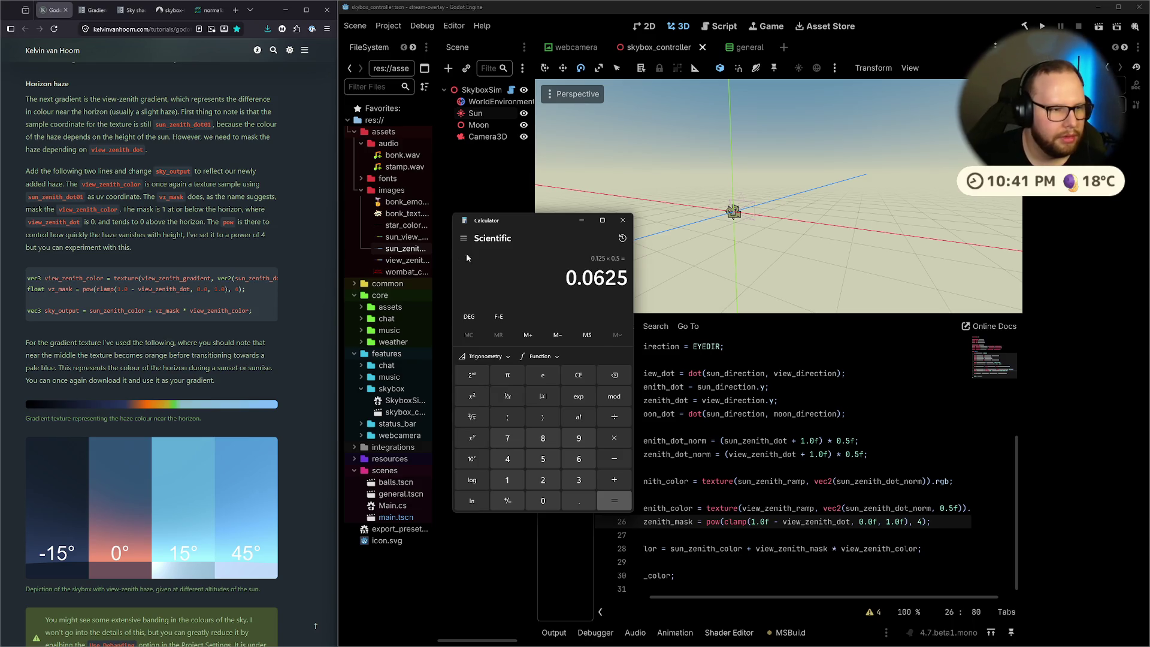
click(623, 220)
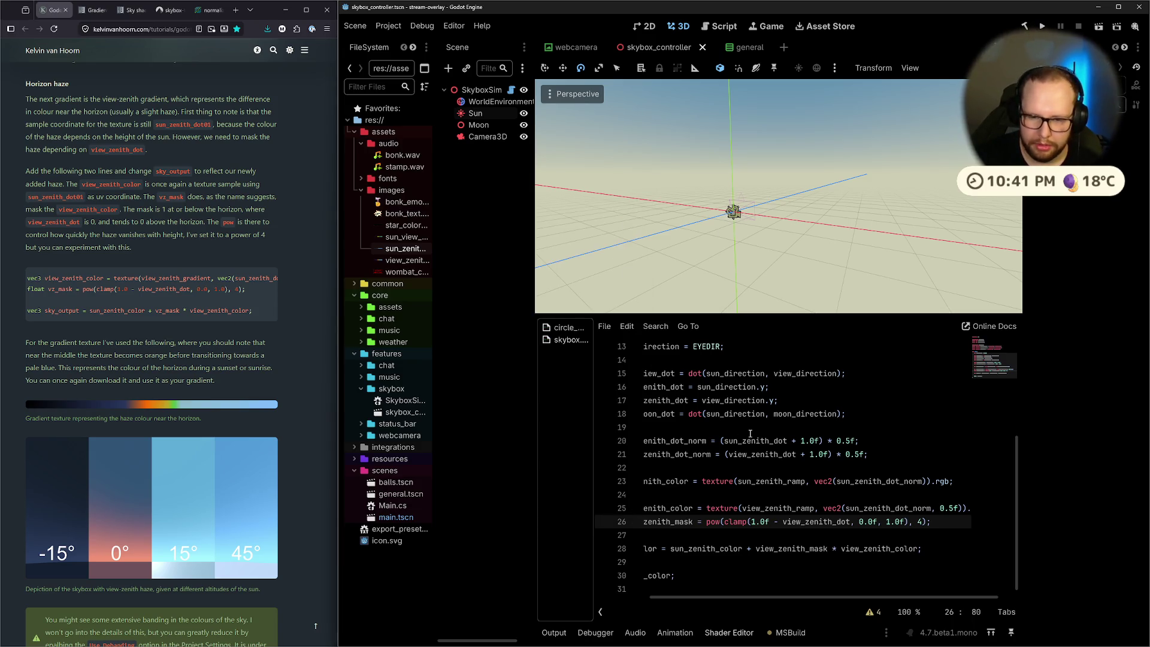
Strip the pow call and its exponent argument from the haze mask on line 26
mouse_move(684, 597)
mouse_down()
mouse_move(654, 597)
mouse_move(695, 594)
mouse_move(607, 588)
mouse_move(667, 578)
mouse_move(728, 514)
mouse_move(714, 522)
mouse_up()
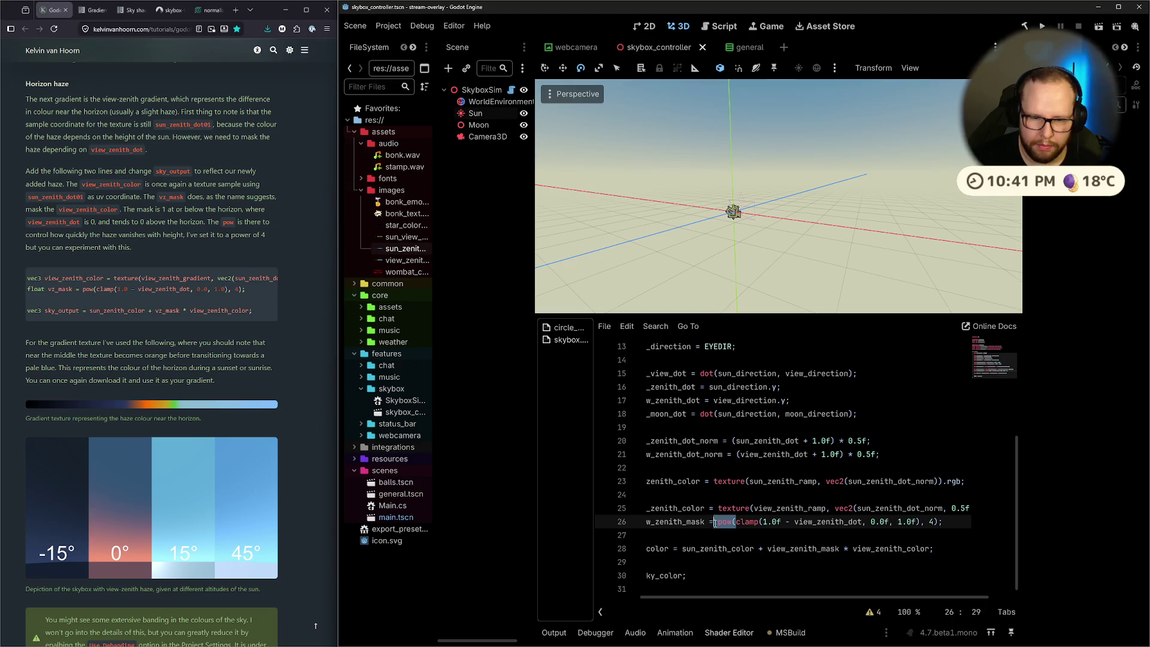
key(BackSpace)
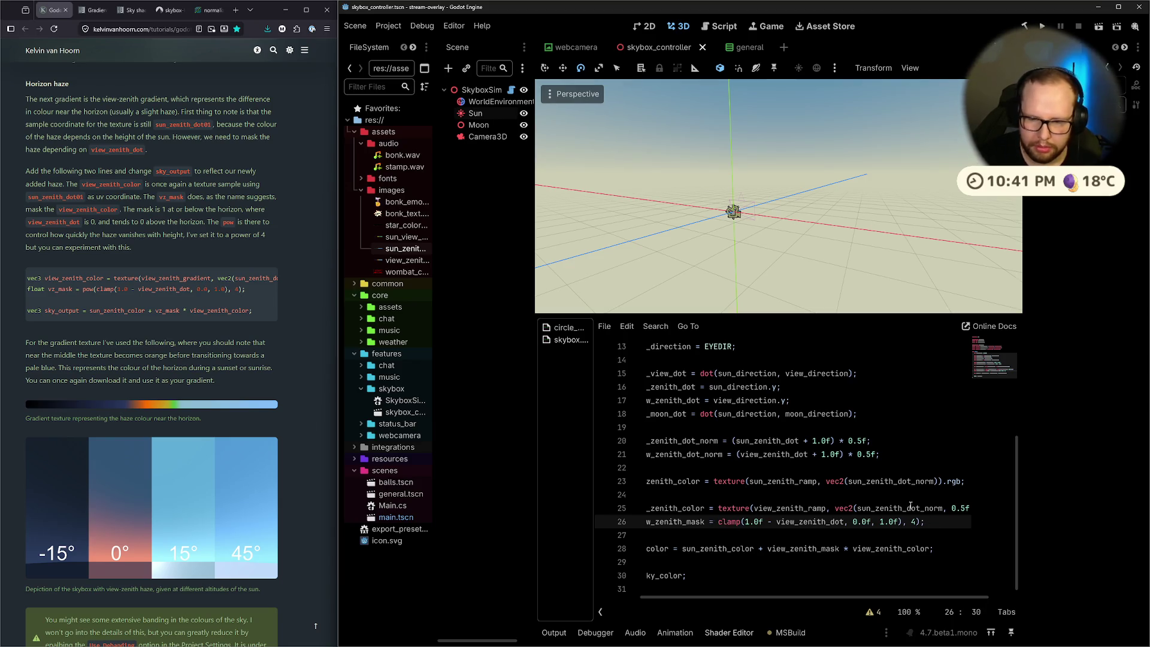
drag(903, 522, 929, 523)
key(BackSpace)
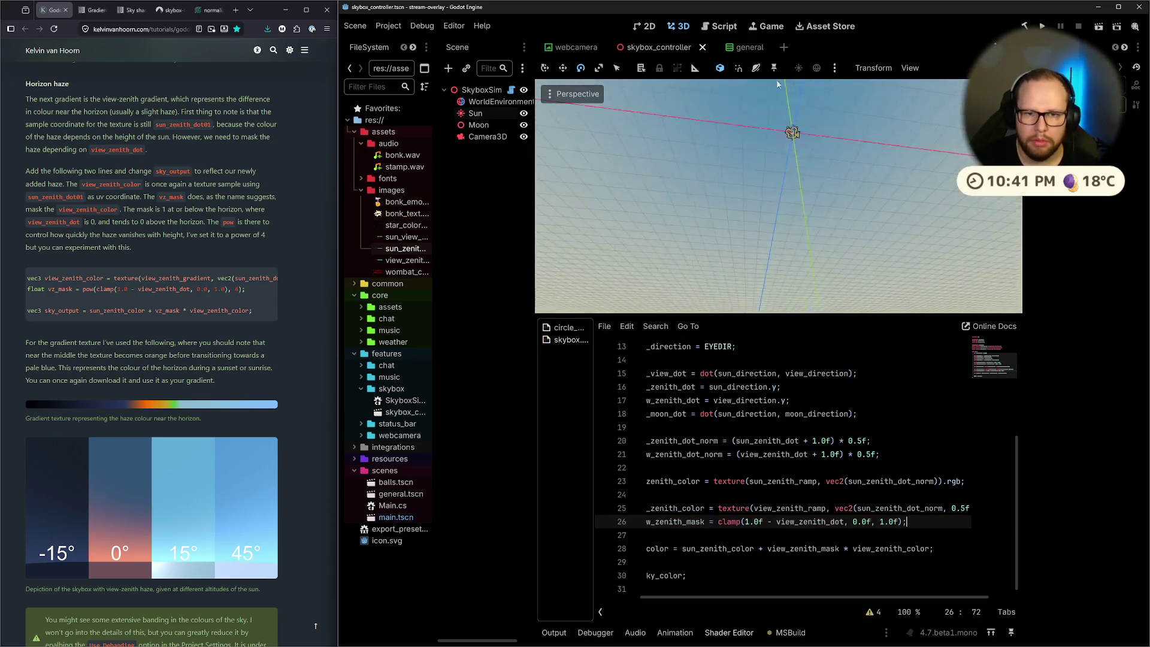
scroll(711, 200, down, 5)
Orbit to a lower horizon view and tilt the Sun to about −2°
drag(755, 246, 771, 234)
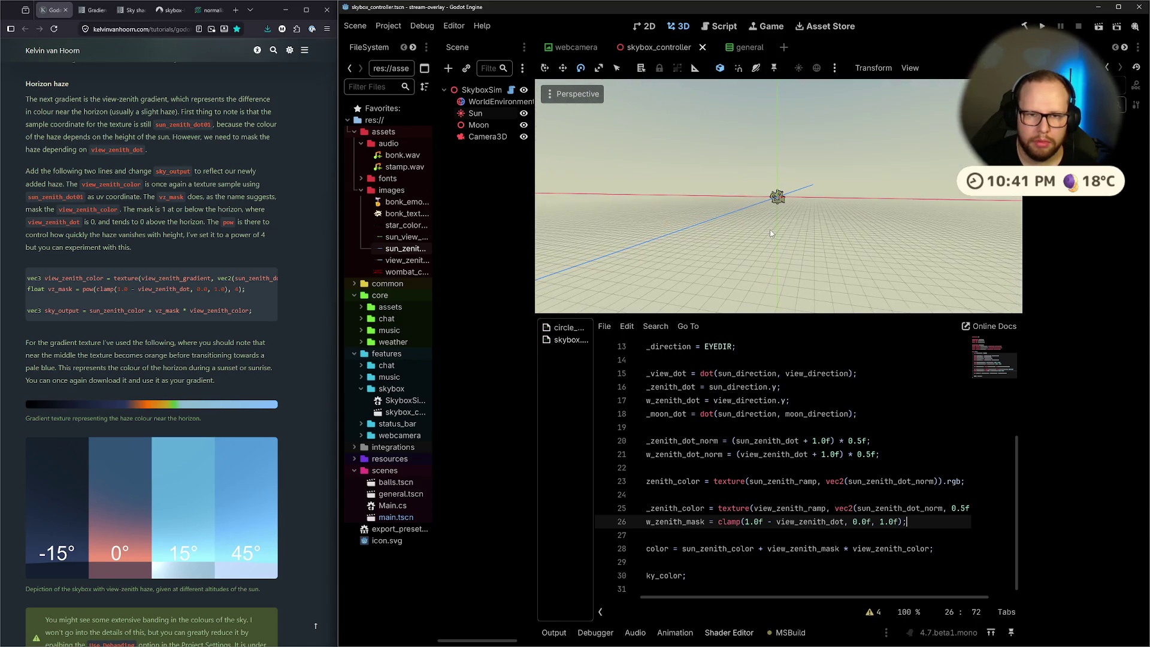
click(476, 113)
mouse_move(739, 171)
mouse_down()
mouse_move(736, 188)
mouse_move(767, 188)
mouse_move(792, 239)
mouse_move(773, 207)
mouse_move(843, 183)
mouse_move(811, 245)
mouse_move(839, 419)
mouse_up()
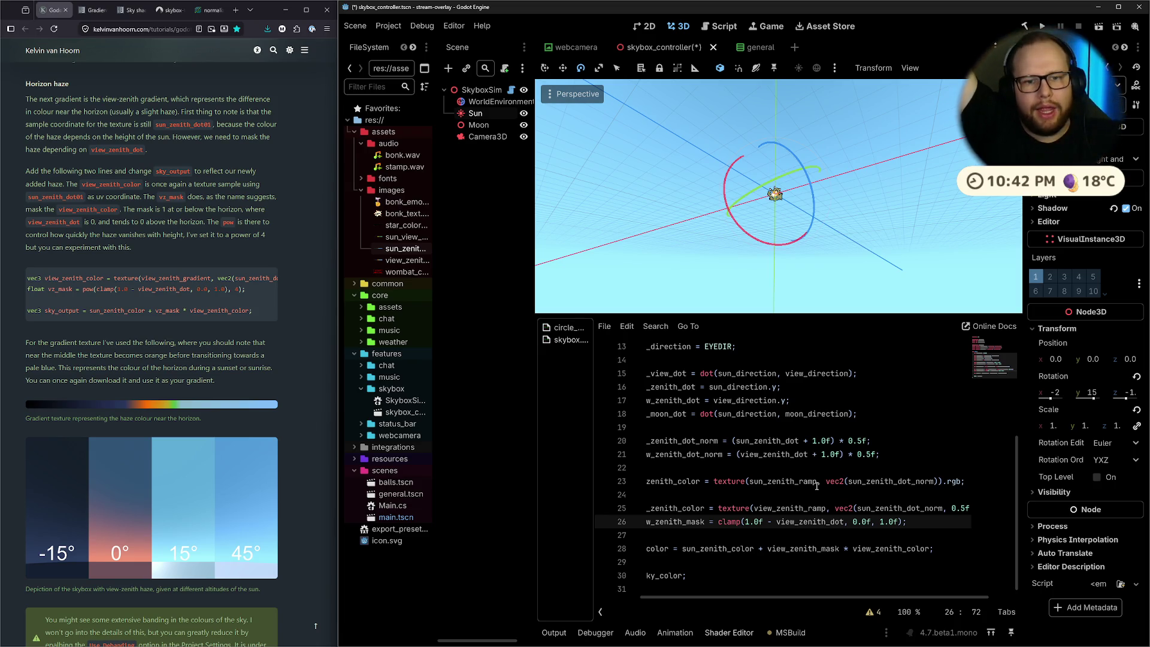
Wrap line 26's clamp in pow with exponent 4, save, then change the exponent to 2
text(, 4))
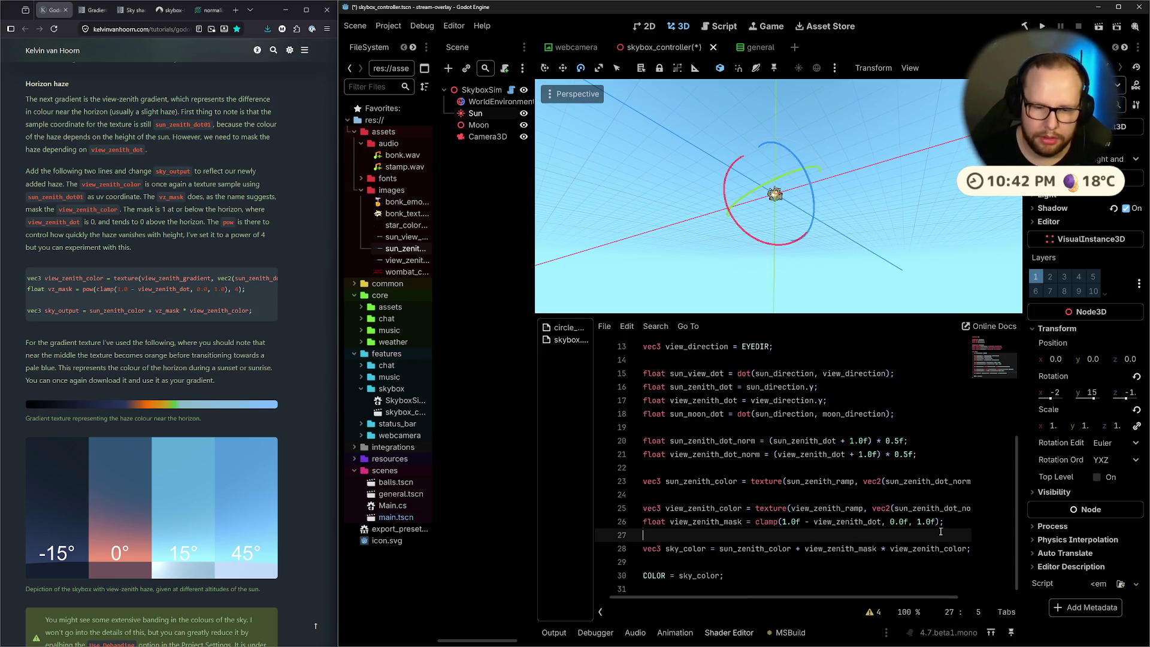
text(pow()
key(ctrl+s)
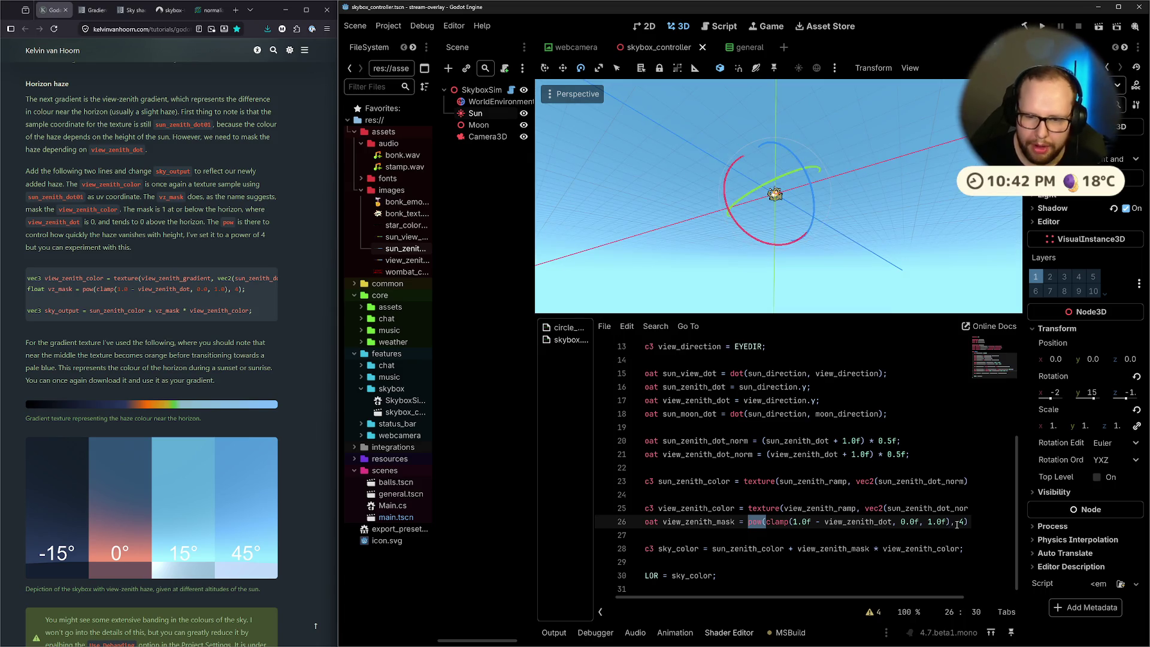
key(End)
text(;)
key(BackSpace)
text(2)
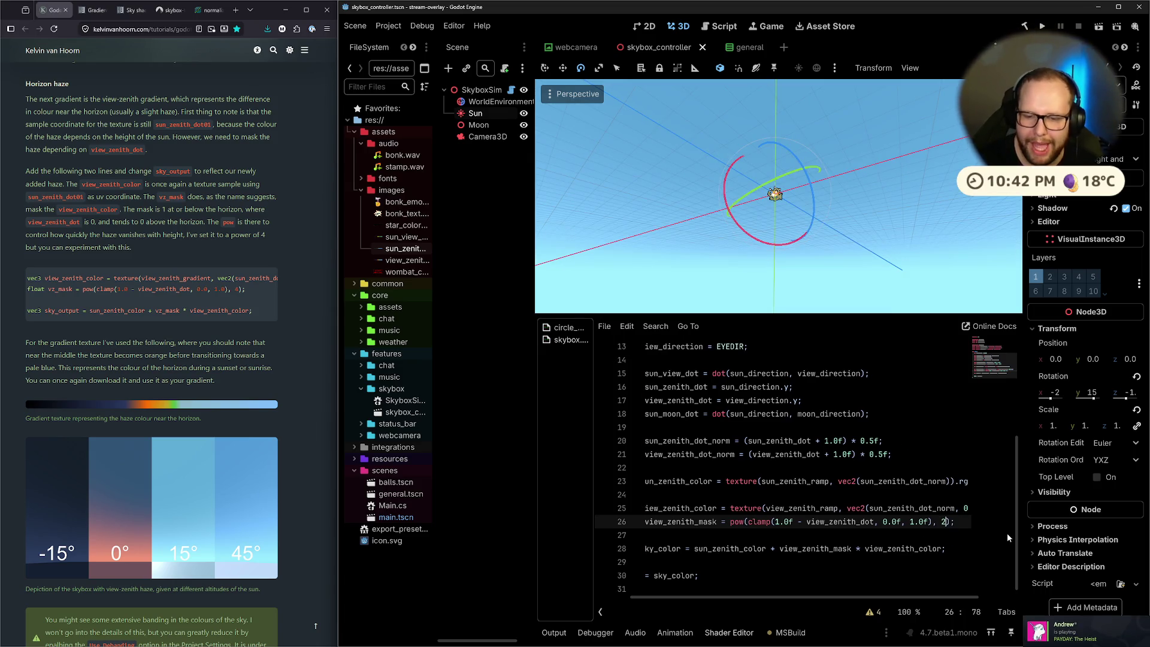
Replace the exponent with view_zenith_dot_norm, save, and rotate the Sun to preview the haze
drag(753, 228, 858, 231)
click(943, 548)
click(945, 522)
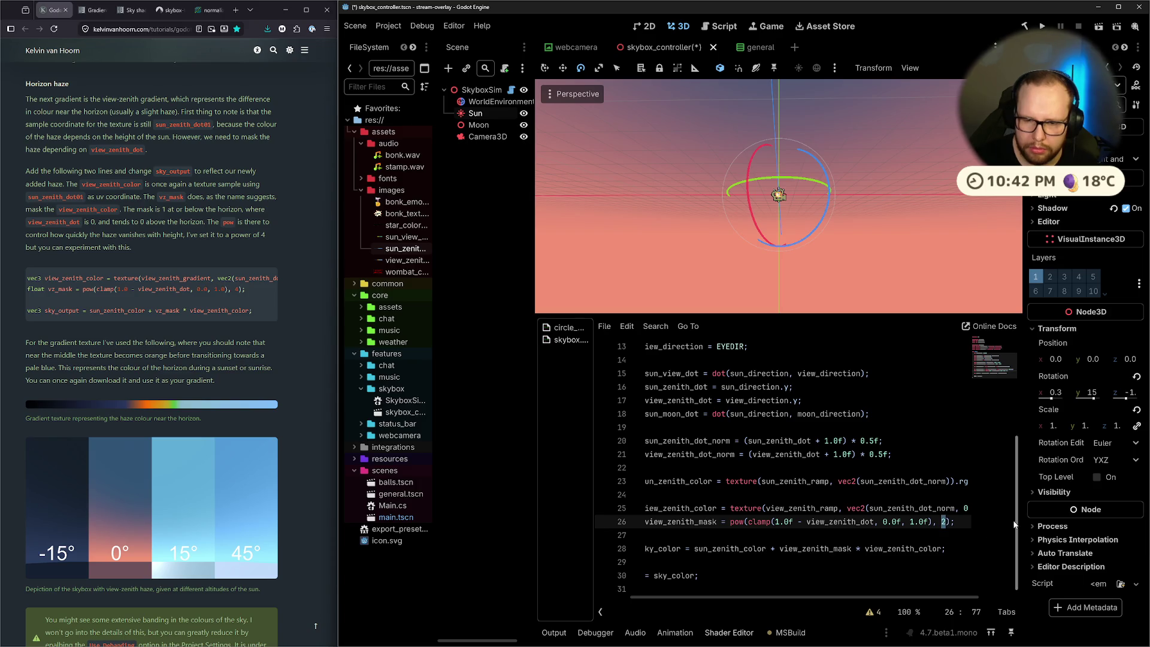
key(BackSpace)
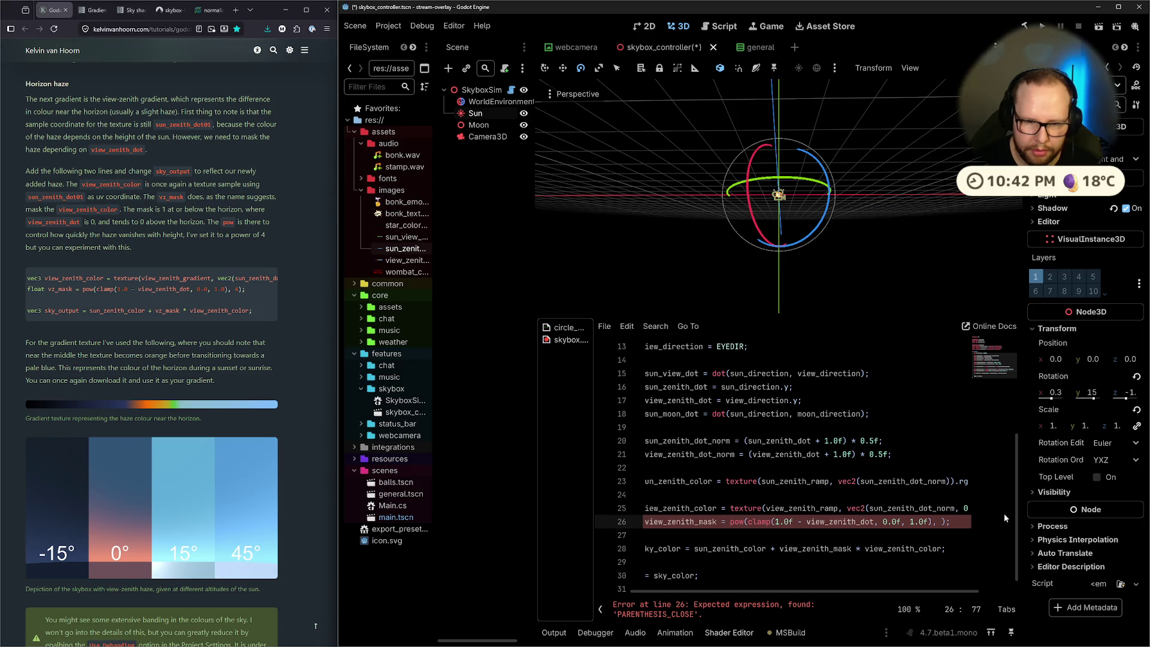
text(view_zenith)
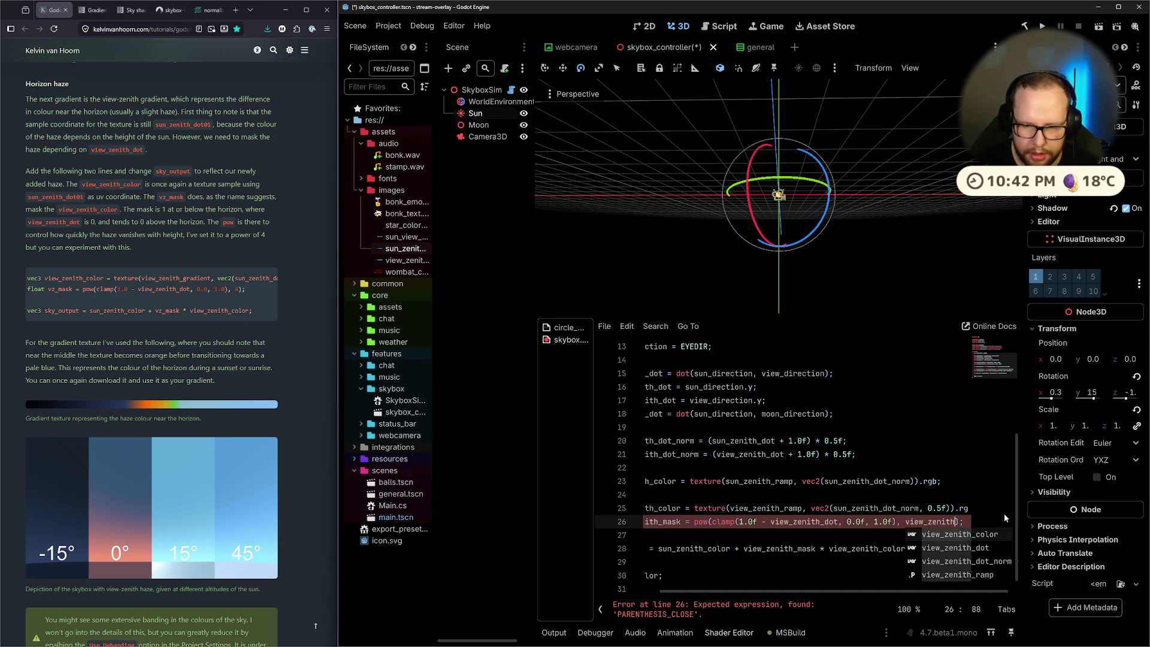
text(_dot_norm)
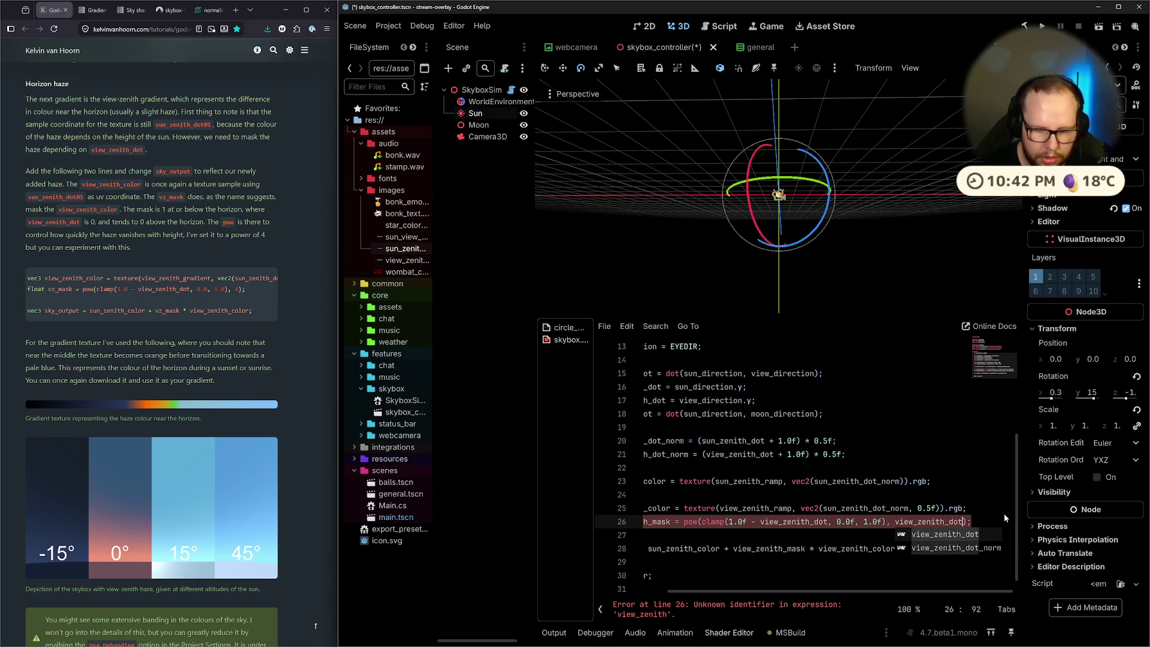
key(ctrl+s)
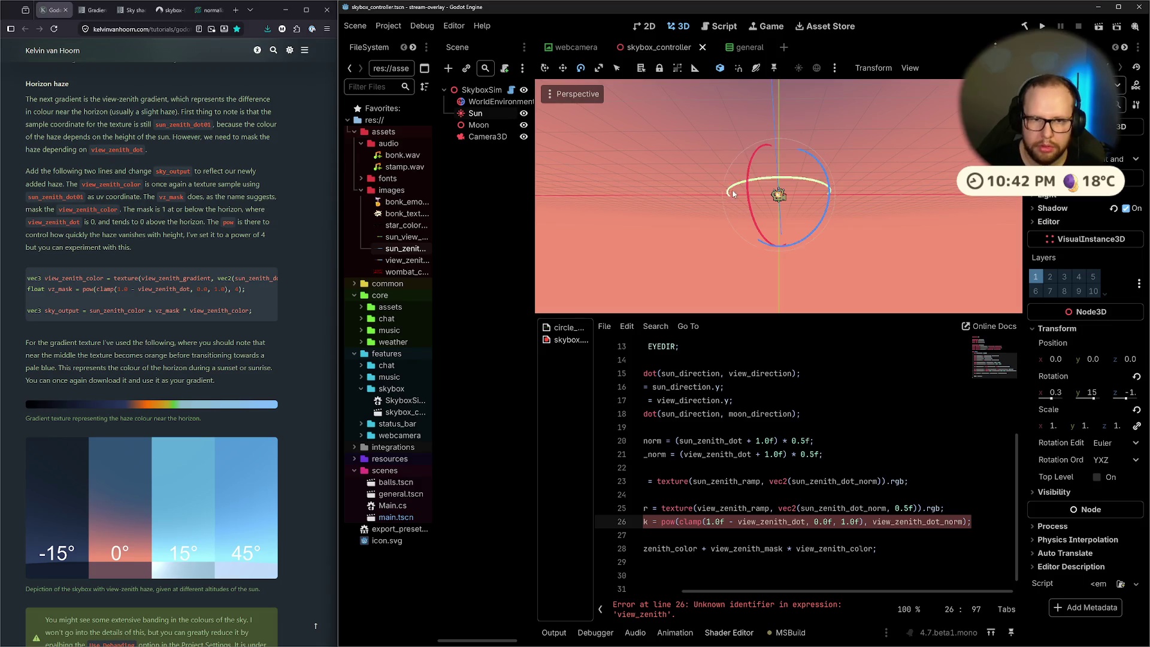
mouse_move(749, 211)
mouse_down()
mouse_move(782, 183)
mouse_move(768, 202)
mouse_move(793, 198)
mouse_up()
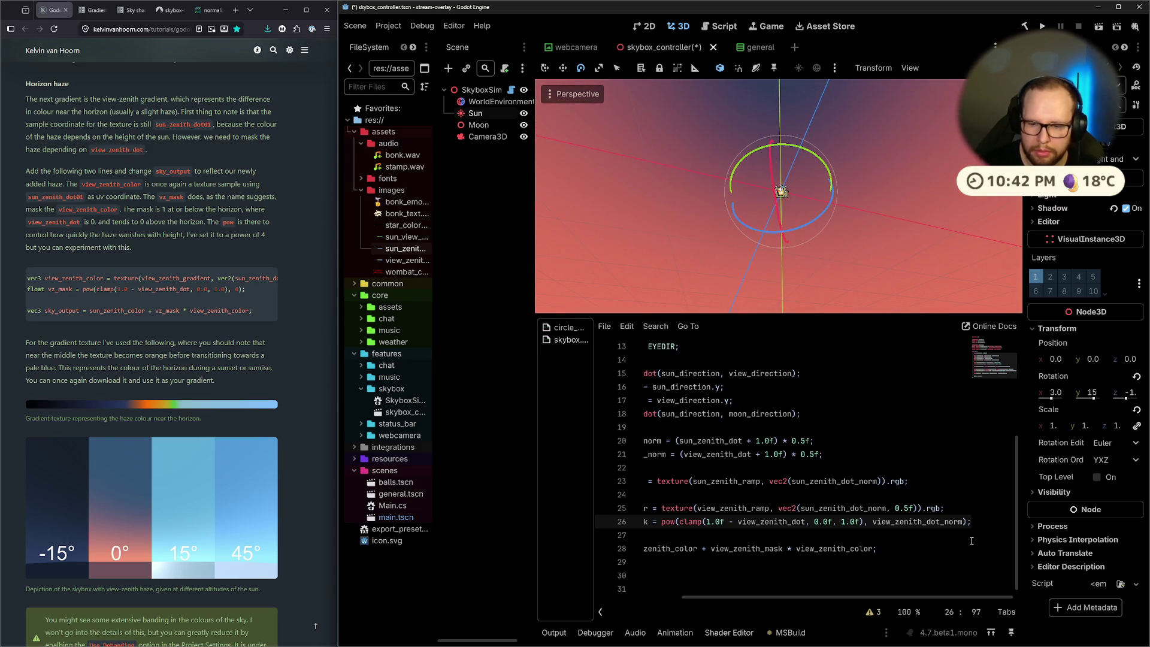
Multiply the exponent to view_zenith_dot_norm * 4.0f and check the sky at a new Sun angle
text(* 4)
key(ctrl+s)
mouse_move(858, 250)
mouse_down()
mouse_move(795, 310)
mouse_move(795, 80)
mouse_move(897, 141)
mouse_up()
text(.0f)
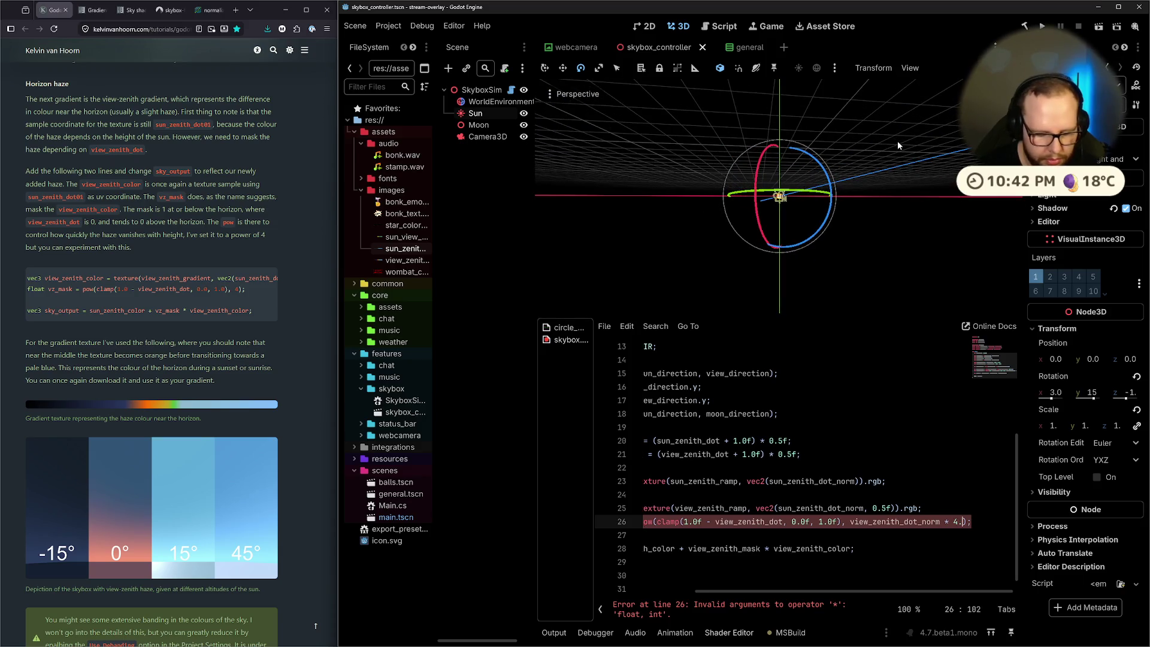
drag(757, 211, 761, 211)
Replace '* 4.0f' with '/ view_zenith_dot_norm' on line 26, save, and lower the Sun
click(911, 530)
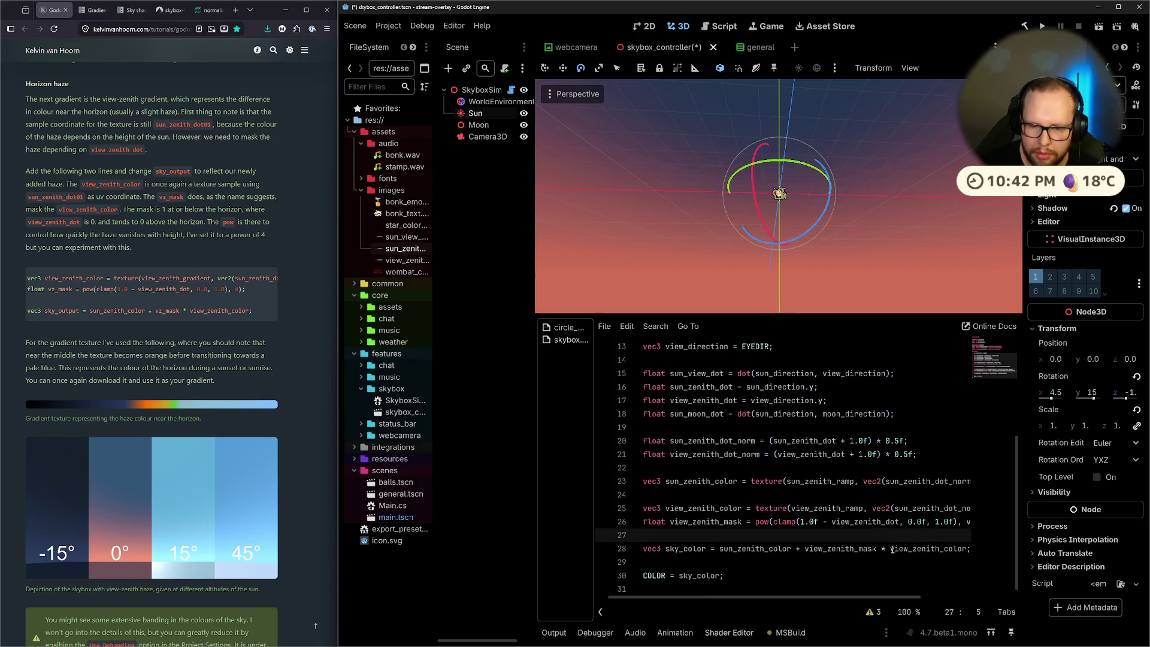
scroll(886, 597, right, 5)
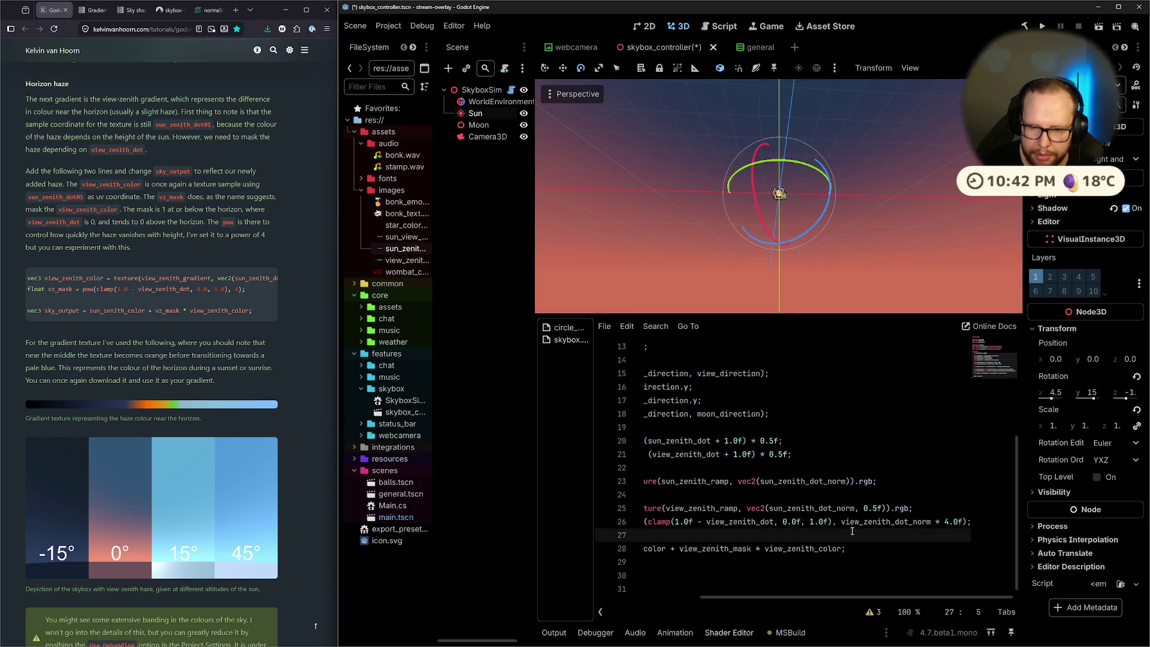
drag(935, 522, 968, 521)
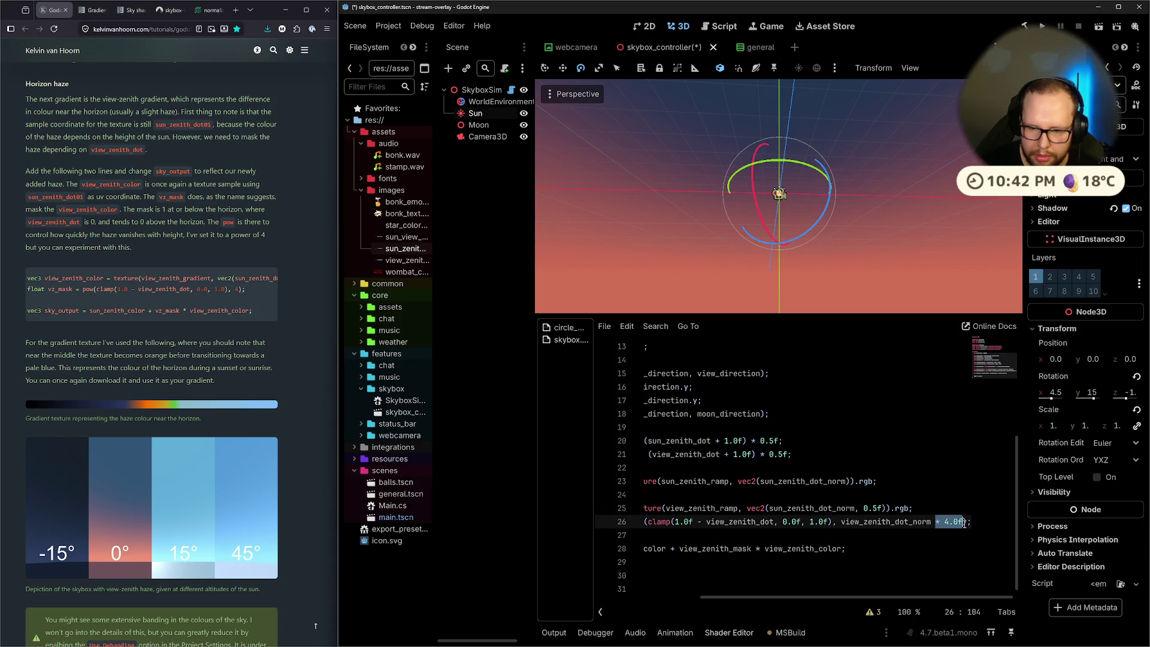
text(/ )
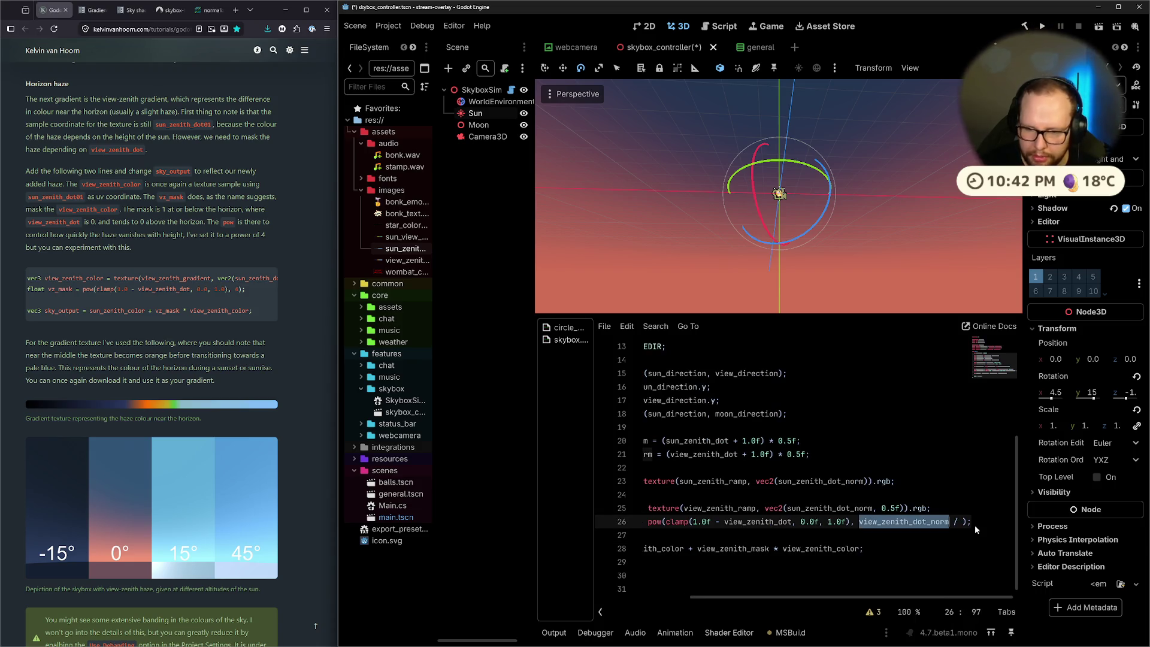
text(view_zenith_dot_norm)
key(ctrl+s)
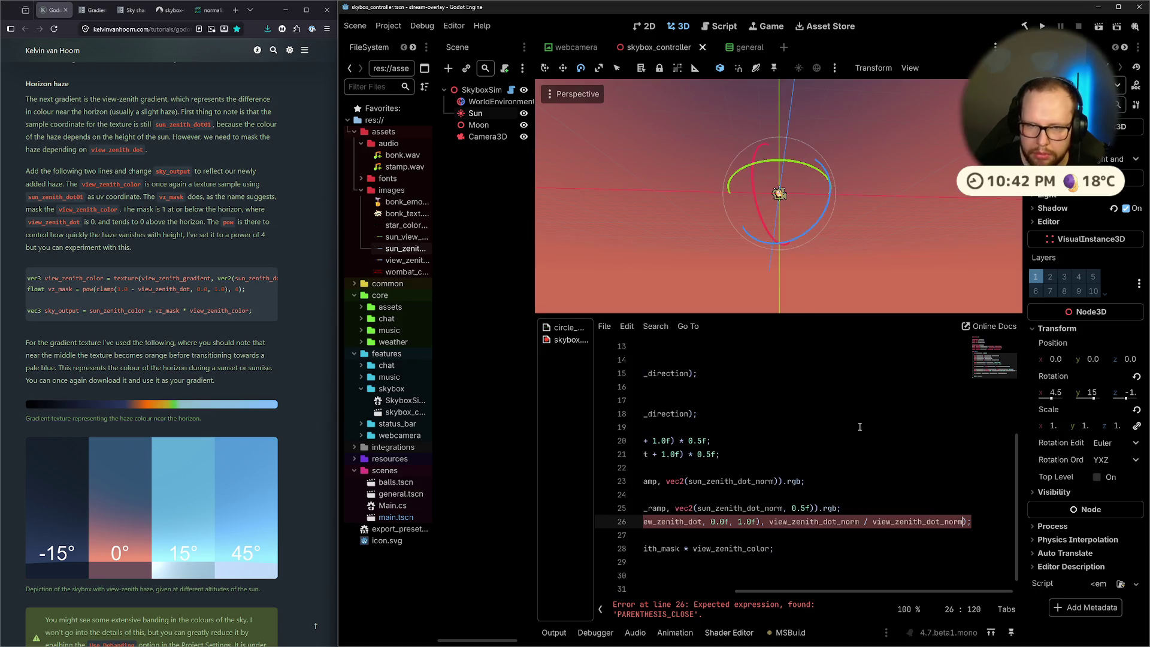
mouse_move(762, 218)
mouse_down()
mouse_move(774, 230)
mouse_move(777, 194)
mouse_up()
Enable Use Local Space and tilt the Sun through several heights back to about −1°
scroll(778, 194, up, 3)
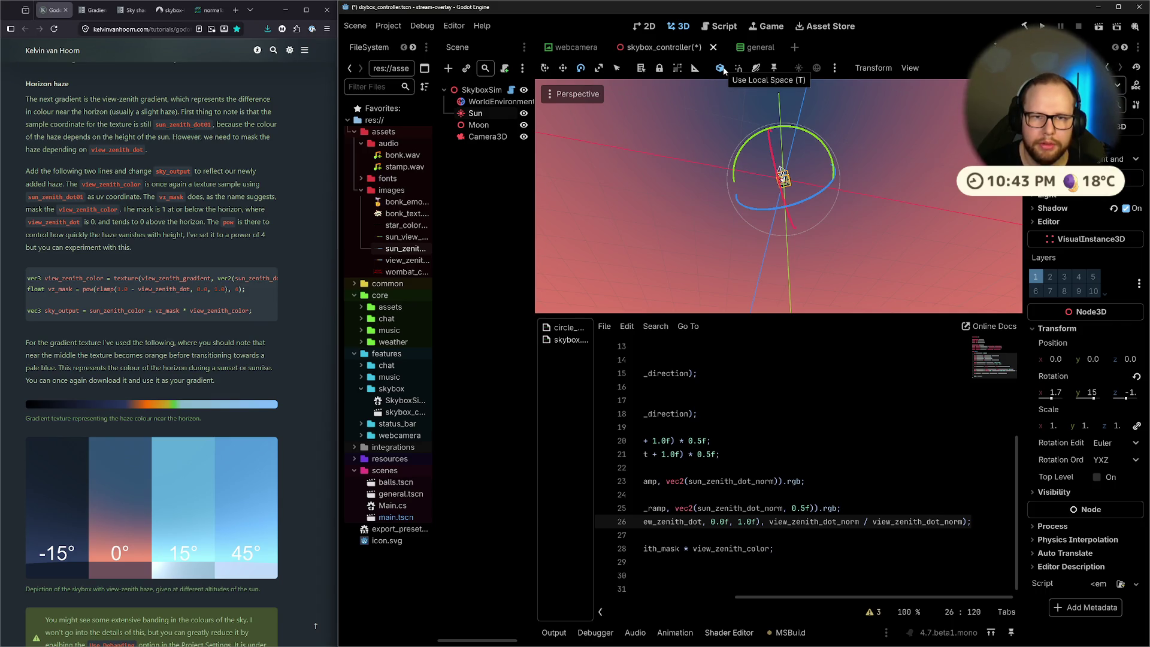
click(721, 69)
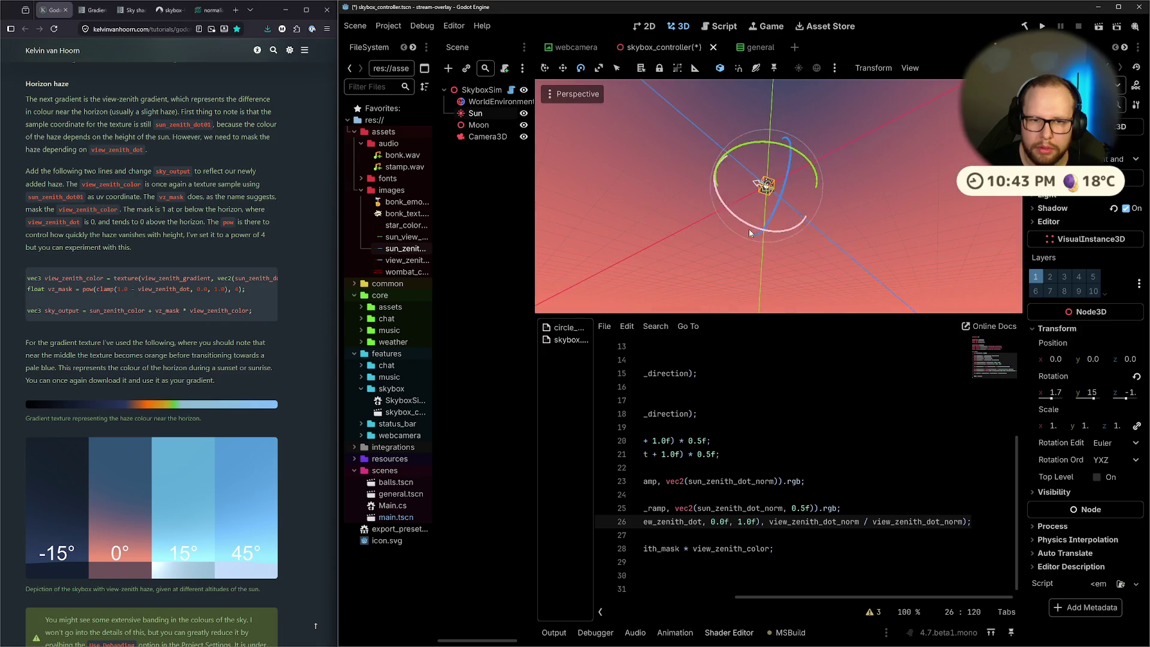
drag(741, 223, 728, 217)
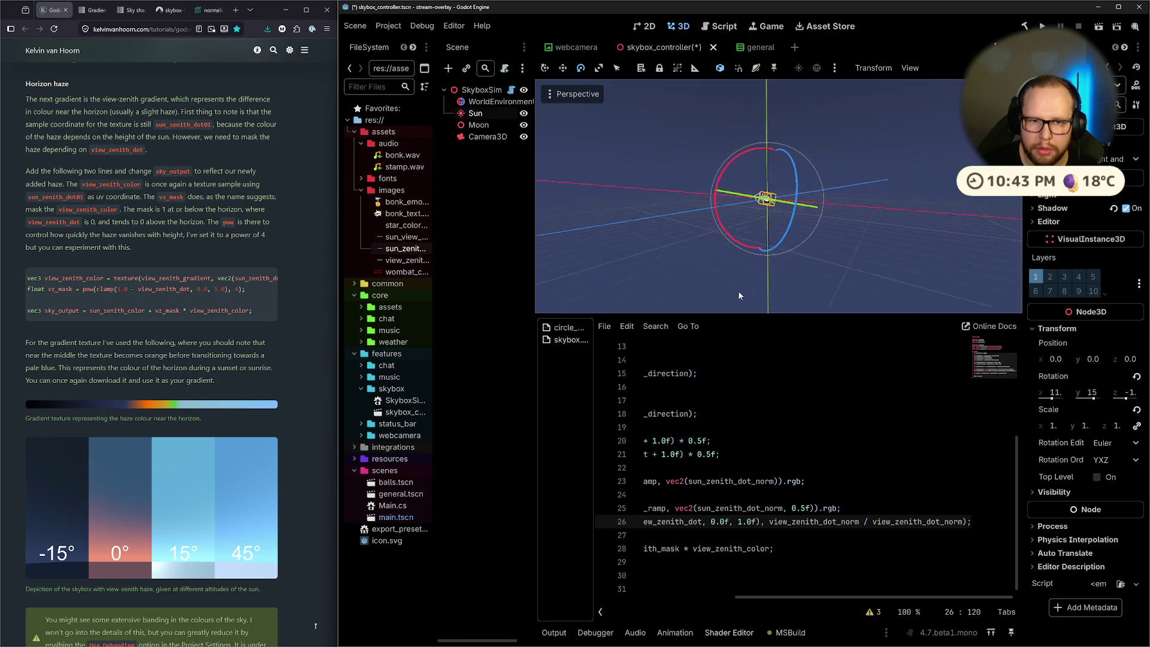
drag(717, 219, 717, 220)
mouse_move(834, 221)
mouse_down()
mouse_move(783, 200)
mouse_move(886, 182)
mouse_move(847, 232)
mouse_up()
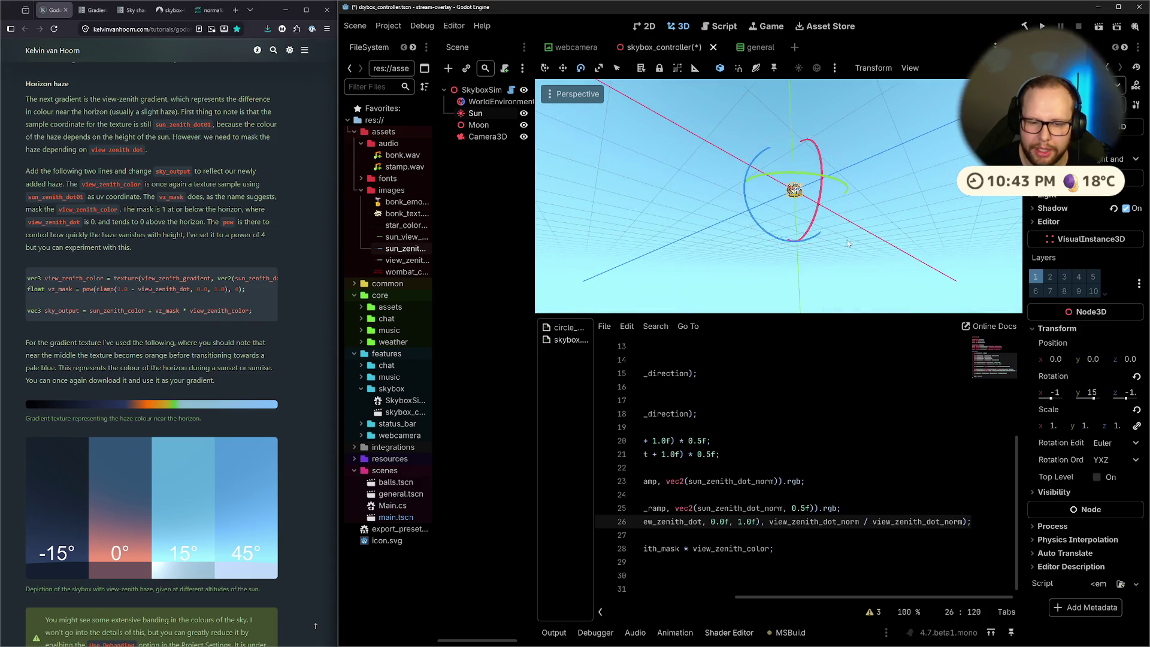
click(788, 593)
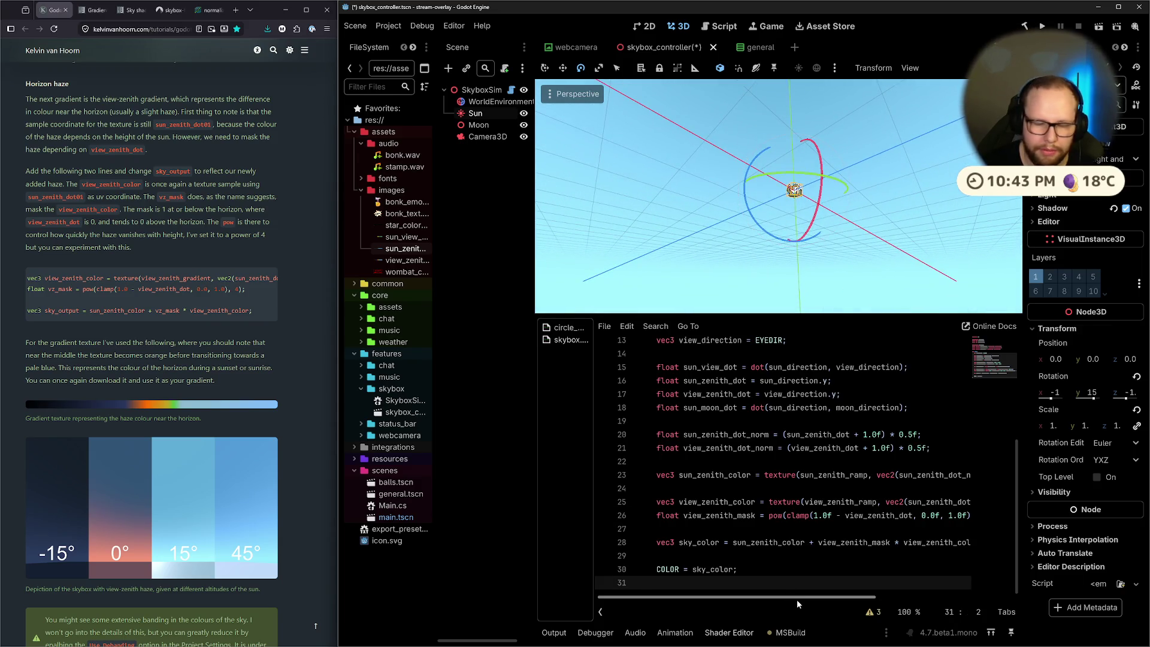
Save the skybox_controller scene with the divided haze exponent, then orbit the viewport
drag(737, 593, 960, 580)
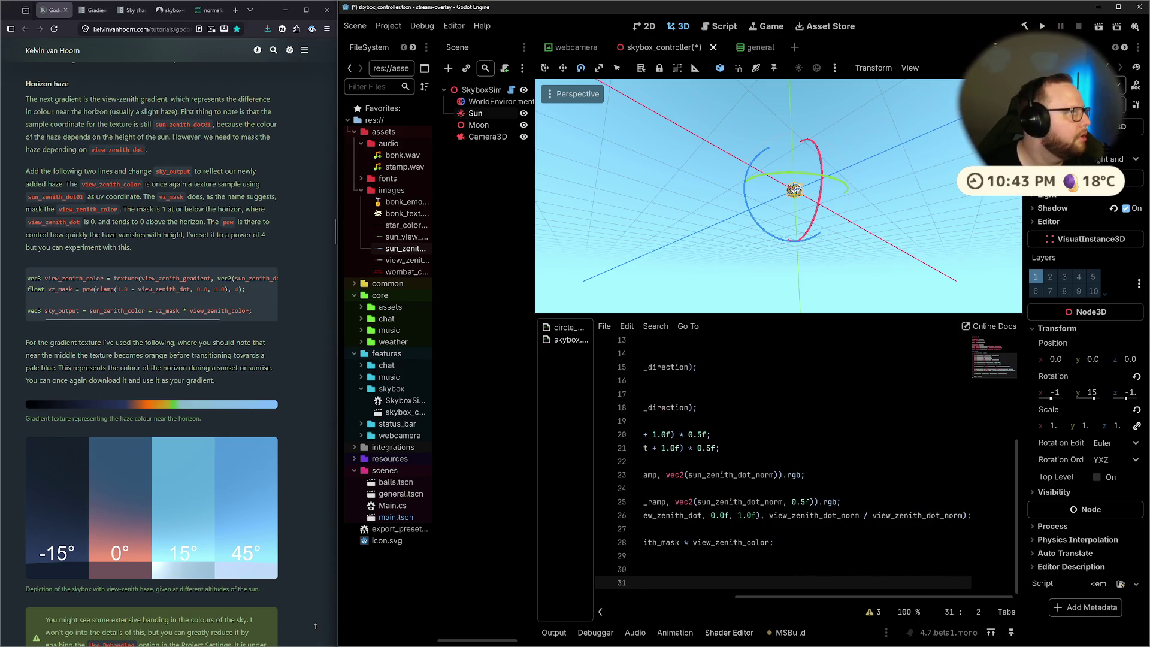
key(ctrl+s)
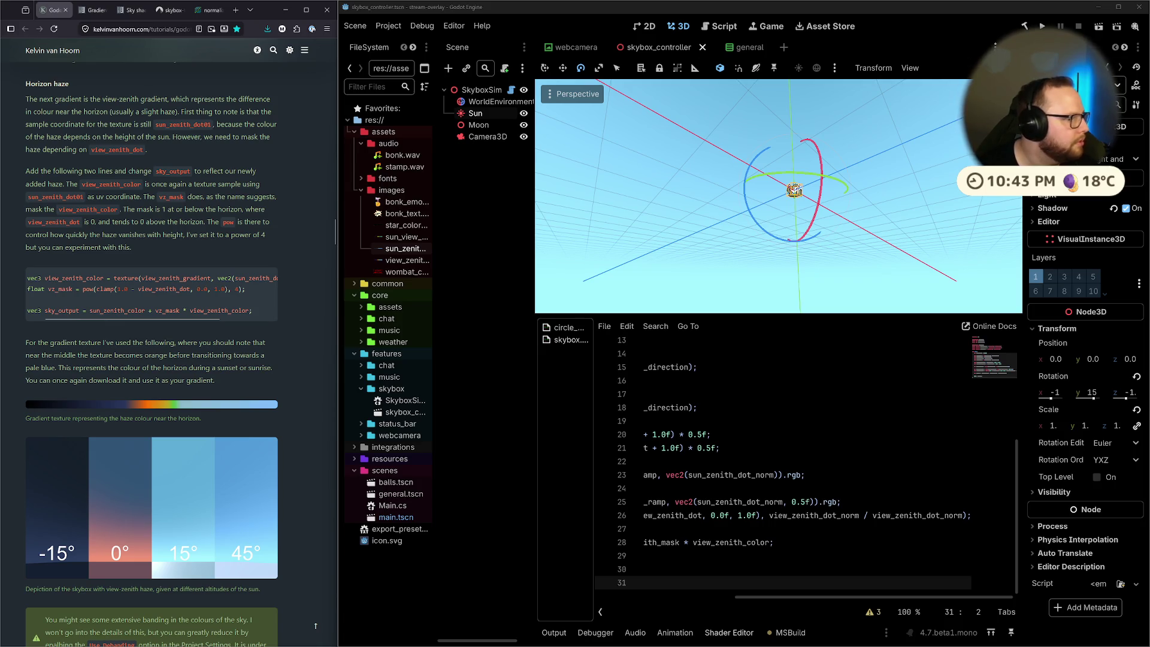
drag(707, 275, 805, 230)
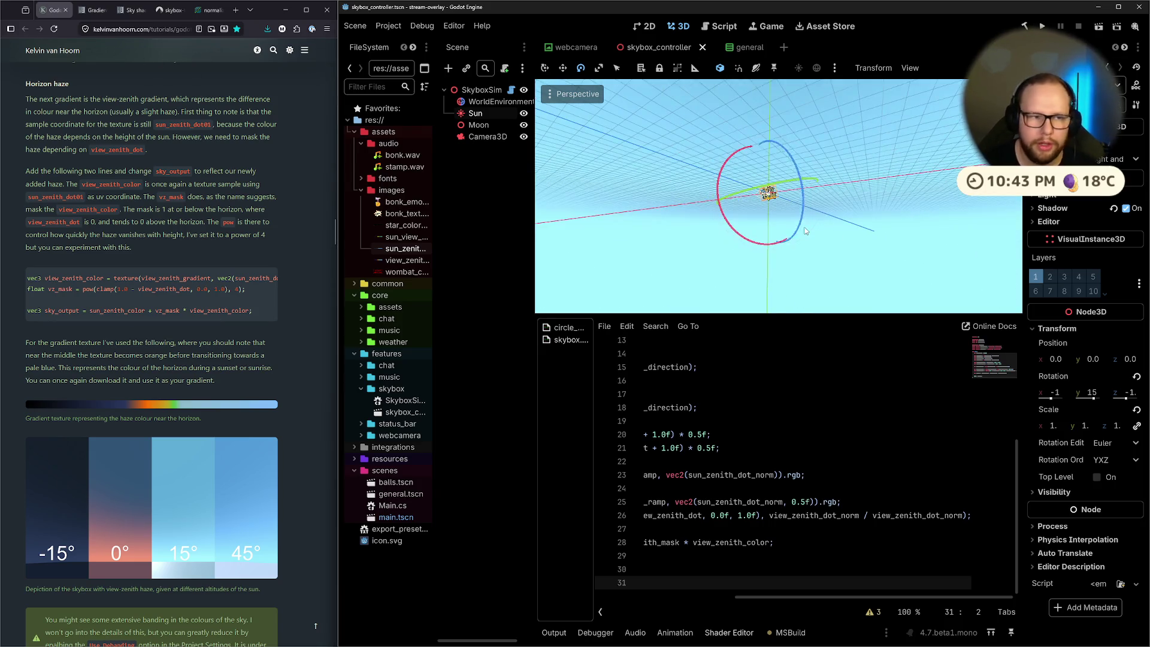
drag(334, 230, 330, 33)
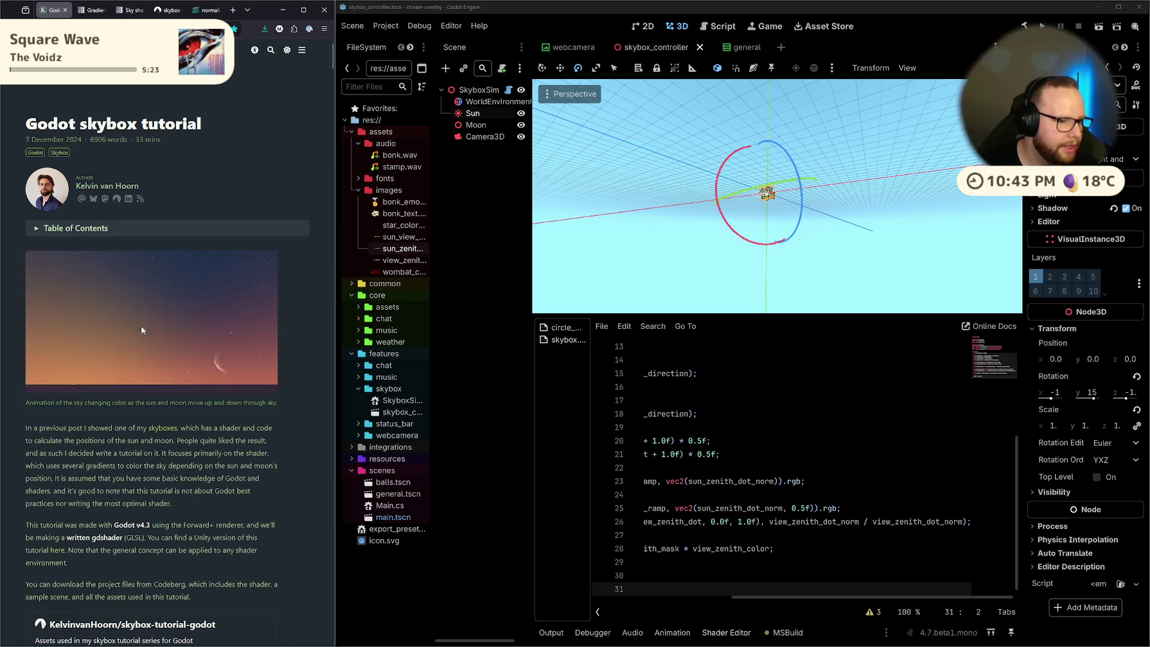
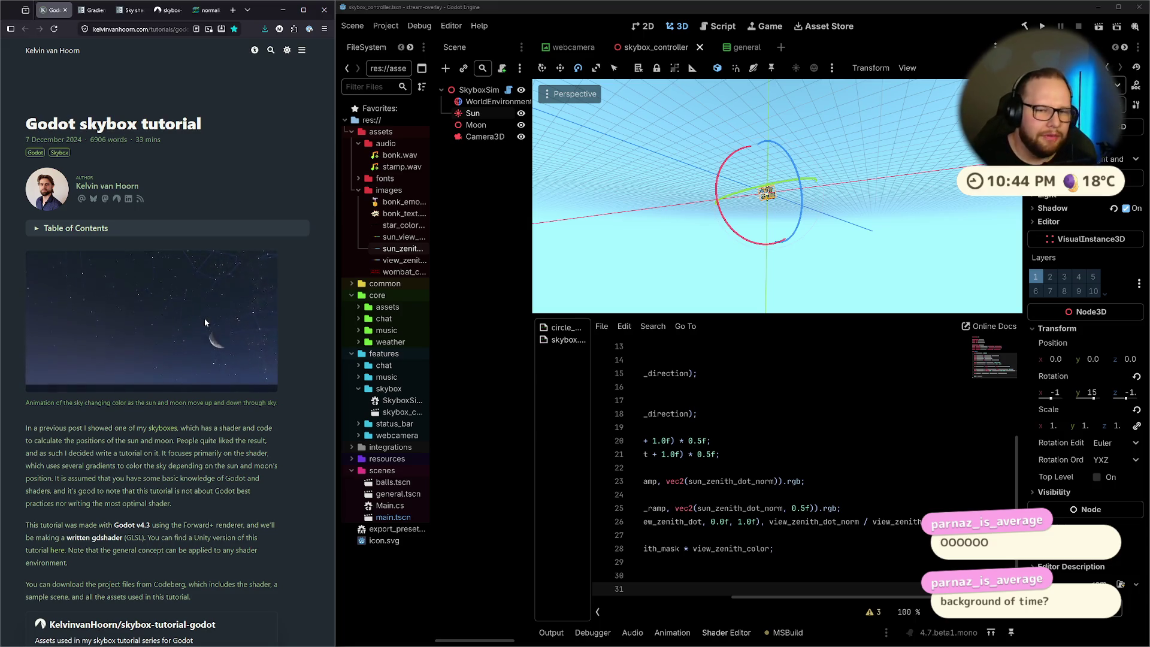
Tilt the Sun up to about 14° X rotation so the sky turns blue, then select line 26's exponent
mouse_move(787, 247)
mouse_down()
mouse_move(802, 261)
mouse_move(759, 242)
mouse_move(705, 242)
mouse_up()
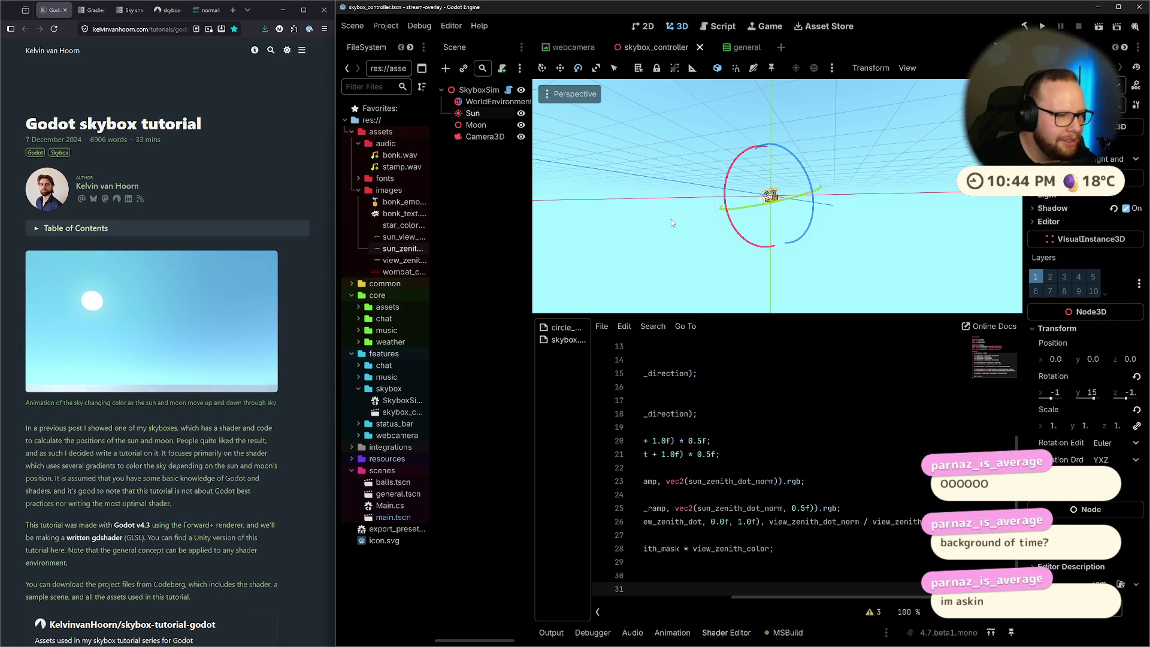
drag(749, 225, 750, 215)
mouse_move(830, 181)
mouse_down()
mouse_move(764, 198)
mouse_move(820, 291)
mouse_move(796, 89)
mouse_move(802, 223)
mouse_up()
drag(766, 521, 958, 522)
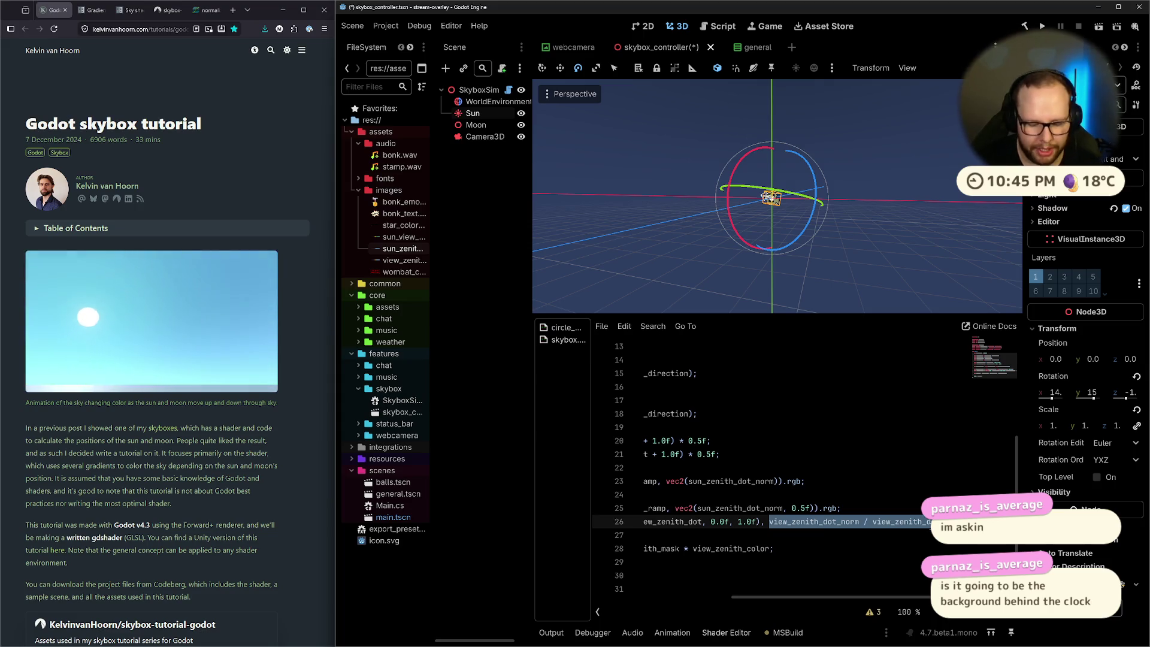
Set the line 26 pow exponent to 4.0f and save, lowering the Sun to preview
text(4.0f);)
key(ctrl+s)
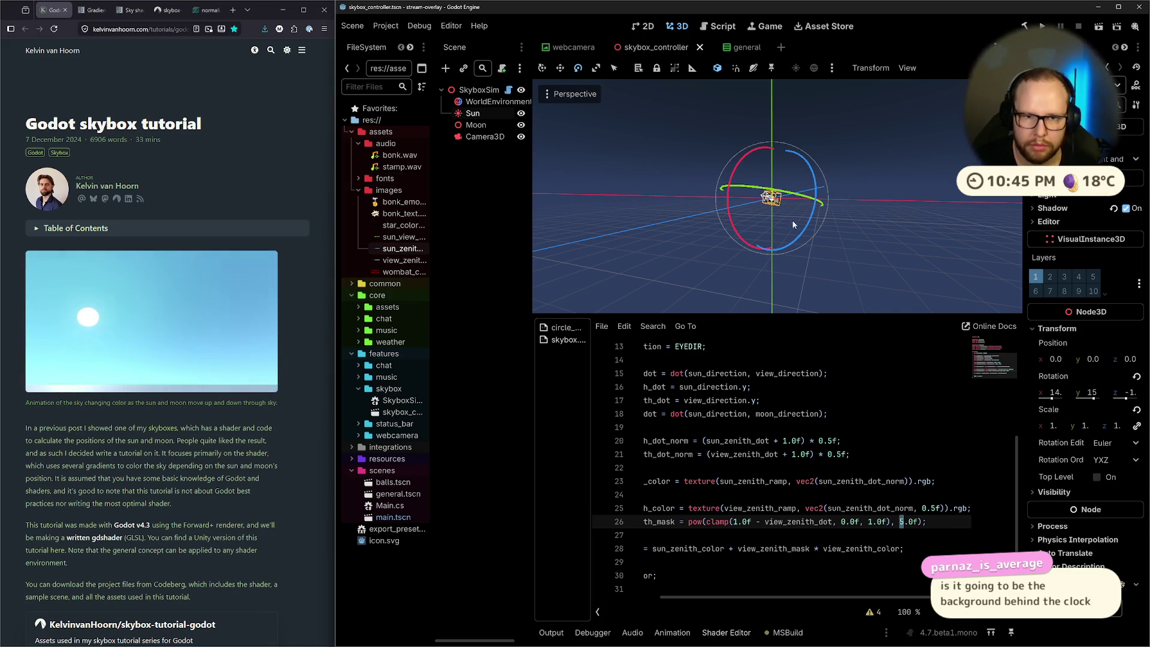
drag(727, 203, 729, 208)
double_click(902, 522)
text(4)
key(ctrl+s)
Complete the exponent as 4.0f / sun_zenith_dot_norm using autocomplete and save
click(765, 211)
drag(766, 211, 769, 218)
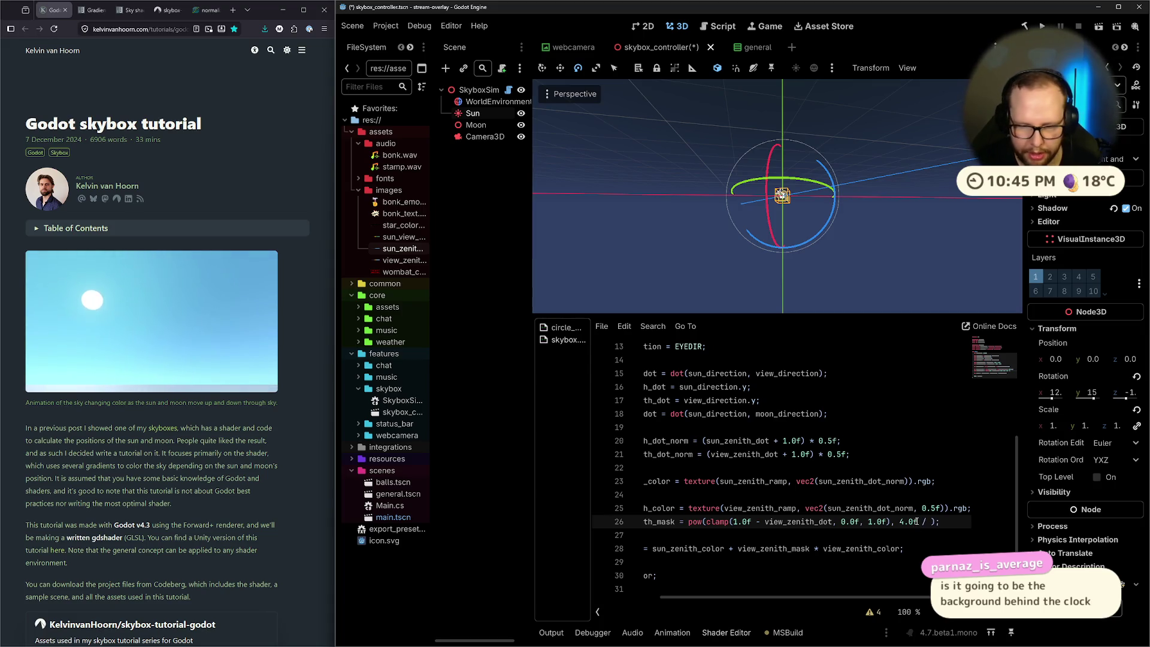
text(sun)
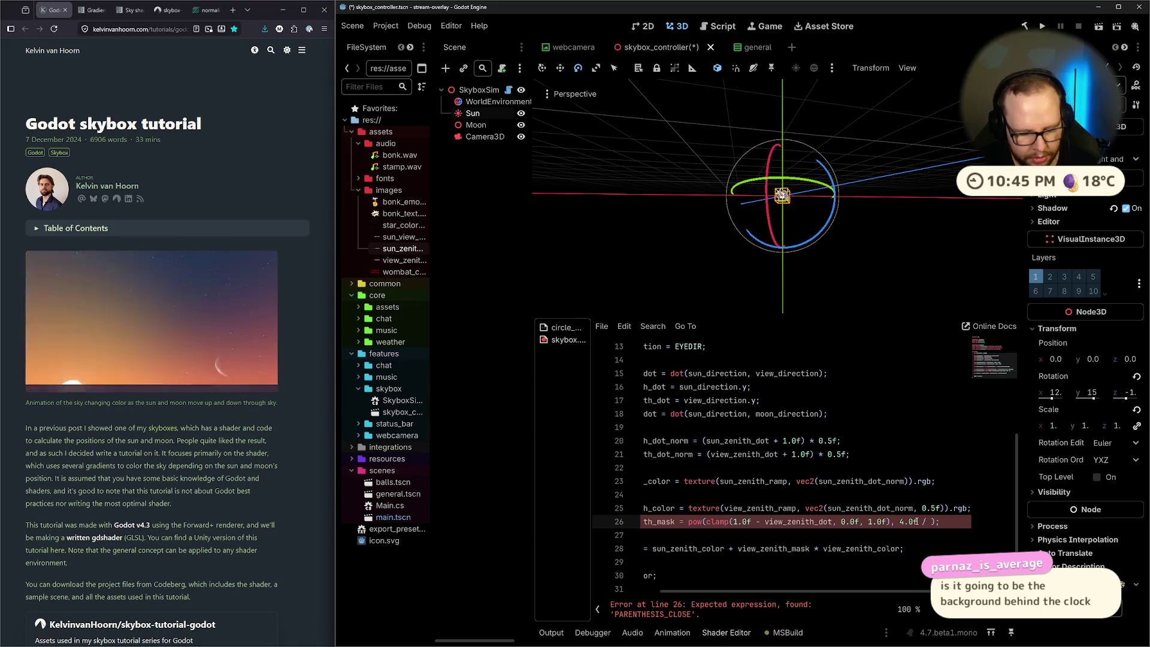
text(_)
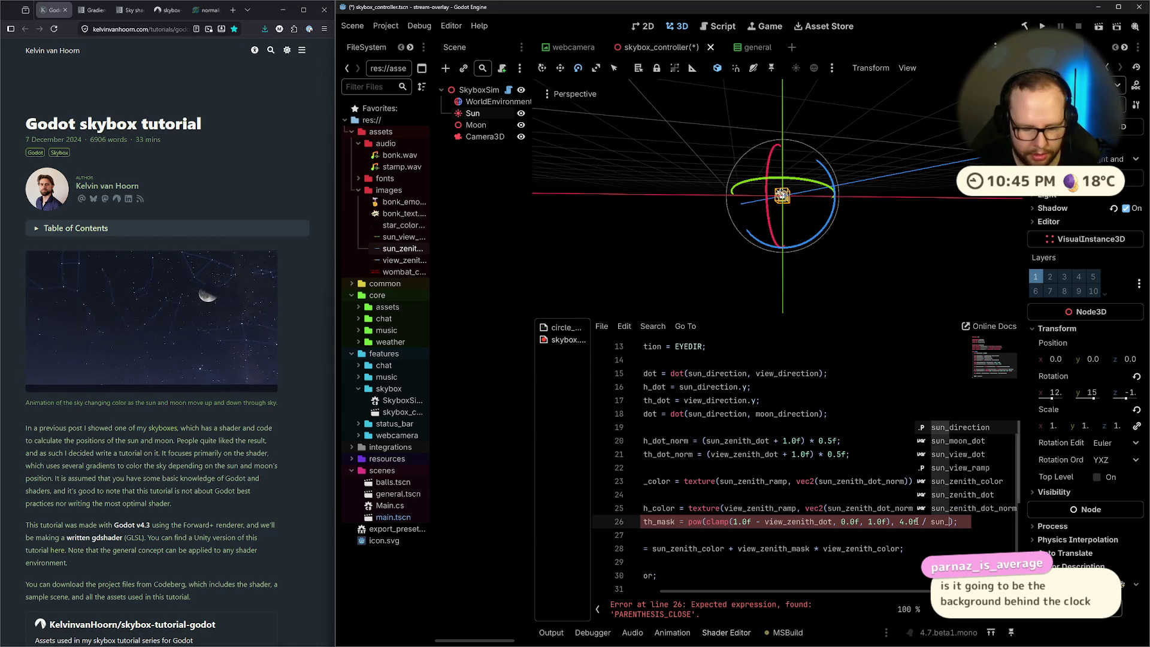
text(zen)
key(Down)
key(Down)
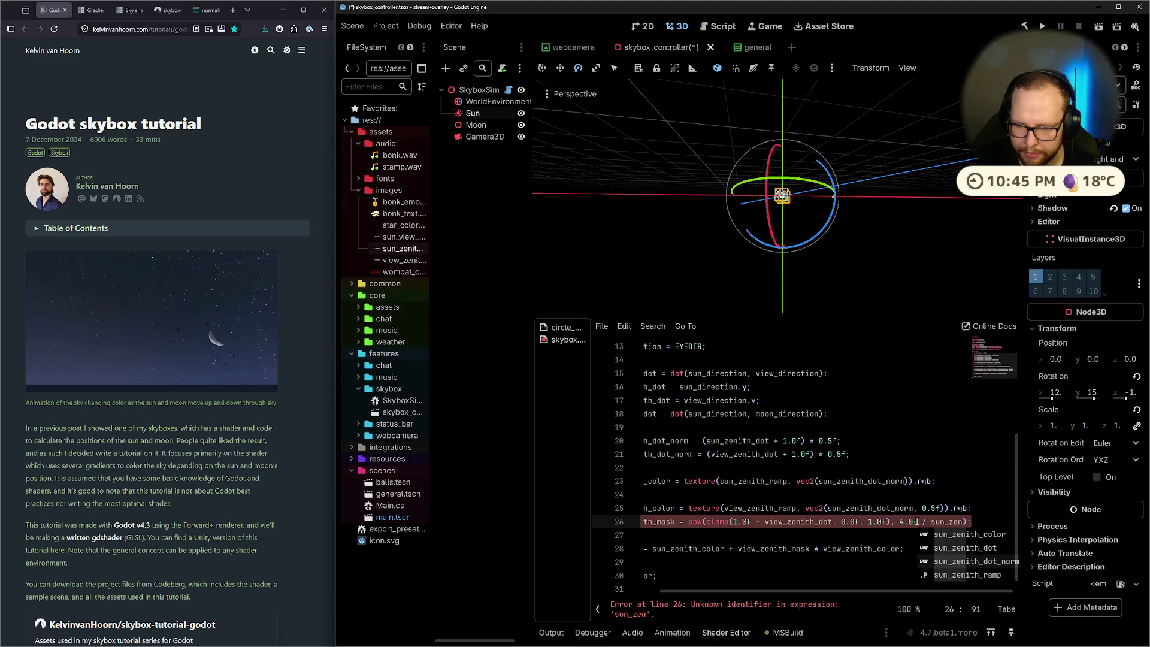
key(Return)
key(ctrl+s)
scroll(838, 270, up, 2)
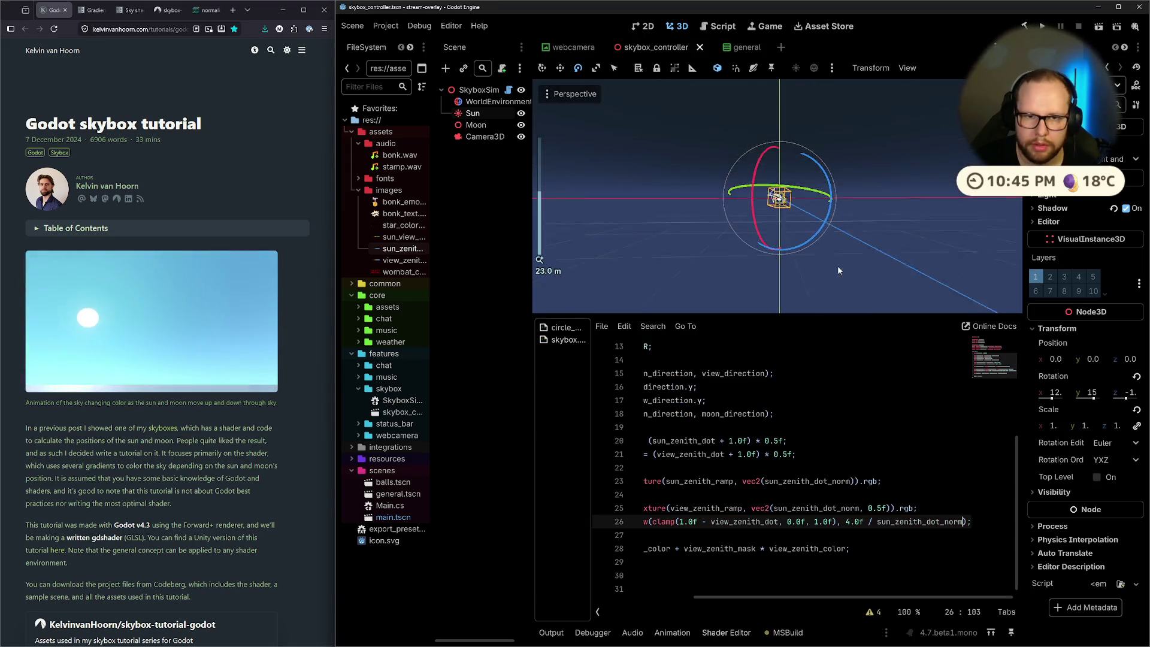
Add a space before sun_zenith_dot_norm in the exponent, save, and rotate the Sun to check
drag(758, 236, 768, 203)
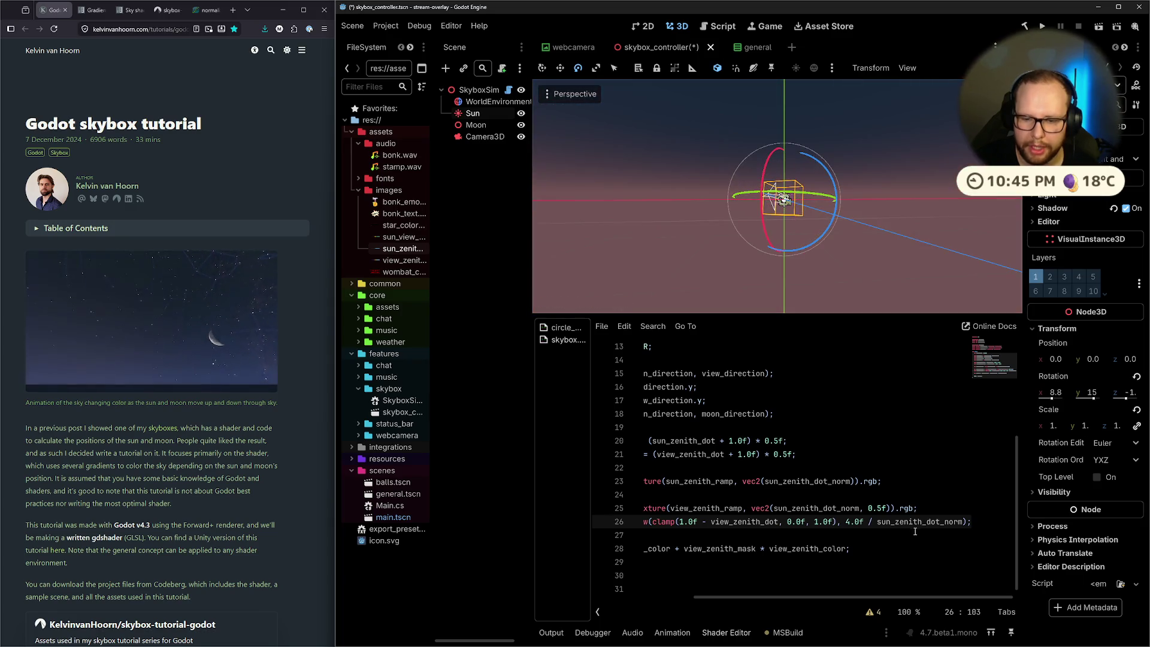
click(876, 521)
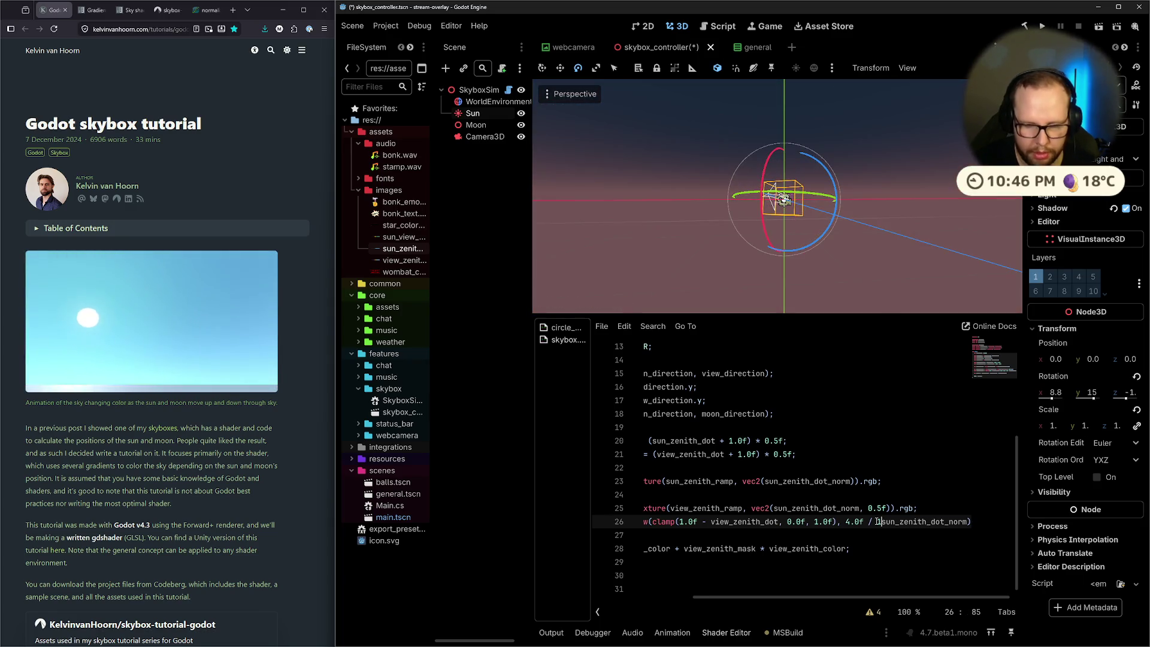
key(ctrl+s)
mouse_move(764, 205)
mouse_down()
mouse_move(769, 234)
mouse_move(763, 216)
mouse_up()
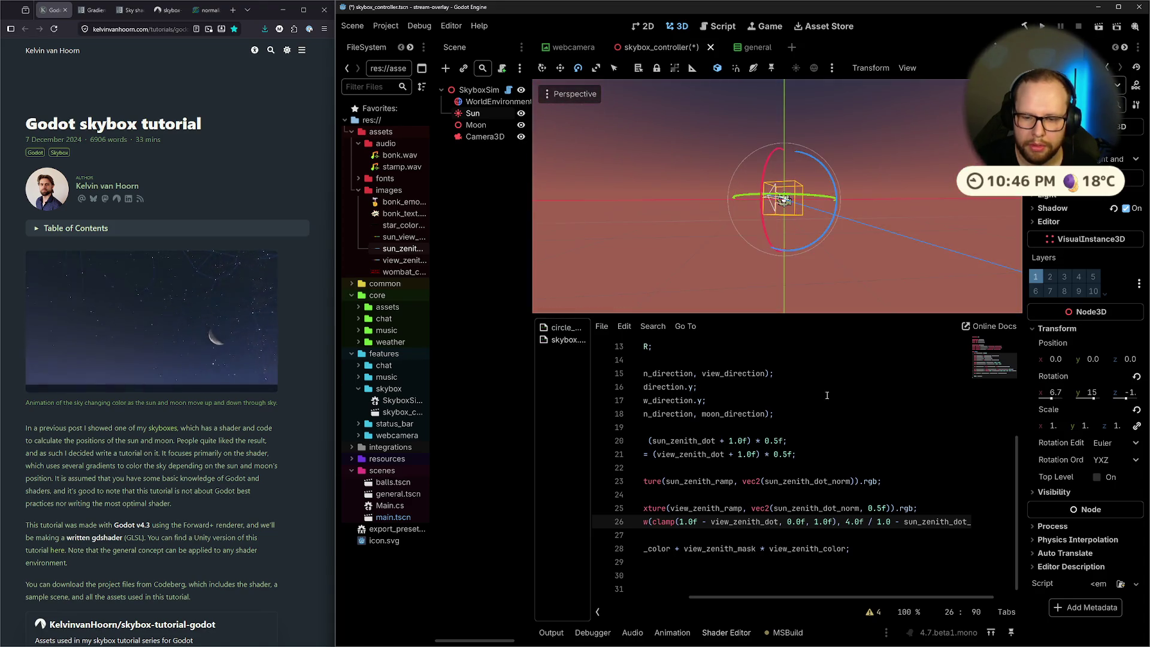
drag(845, 276, 858, 295)
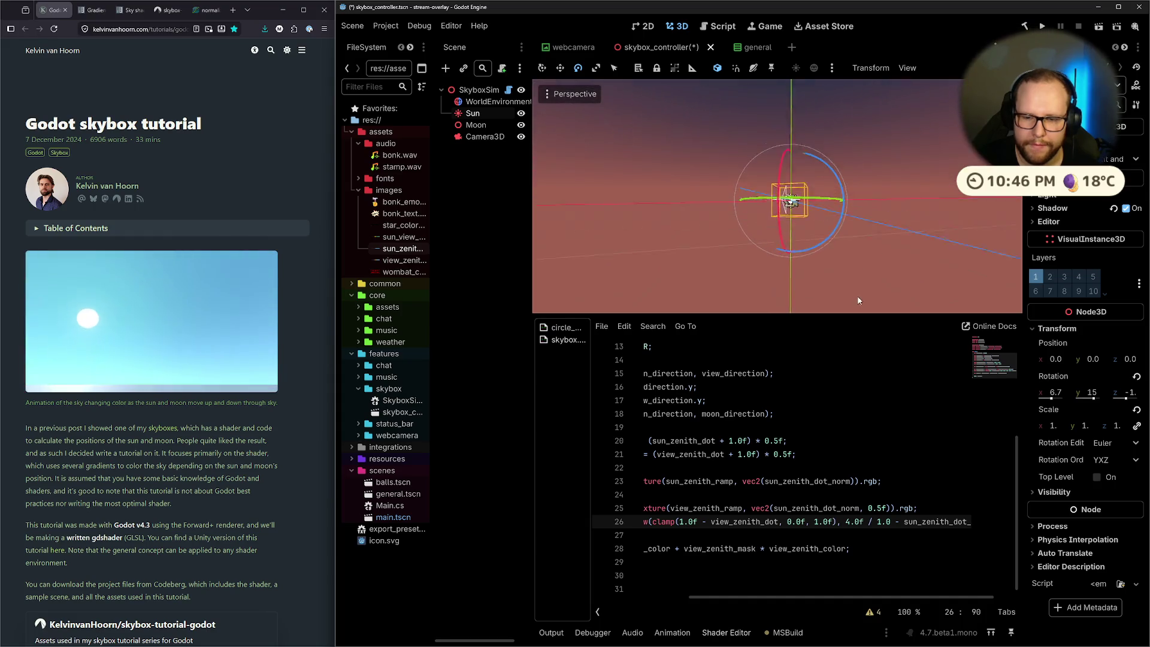
click(871, 530)
drag(857, 597, 962, 597)
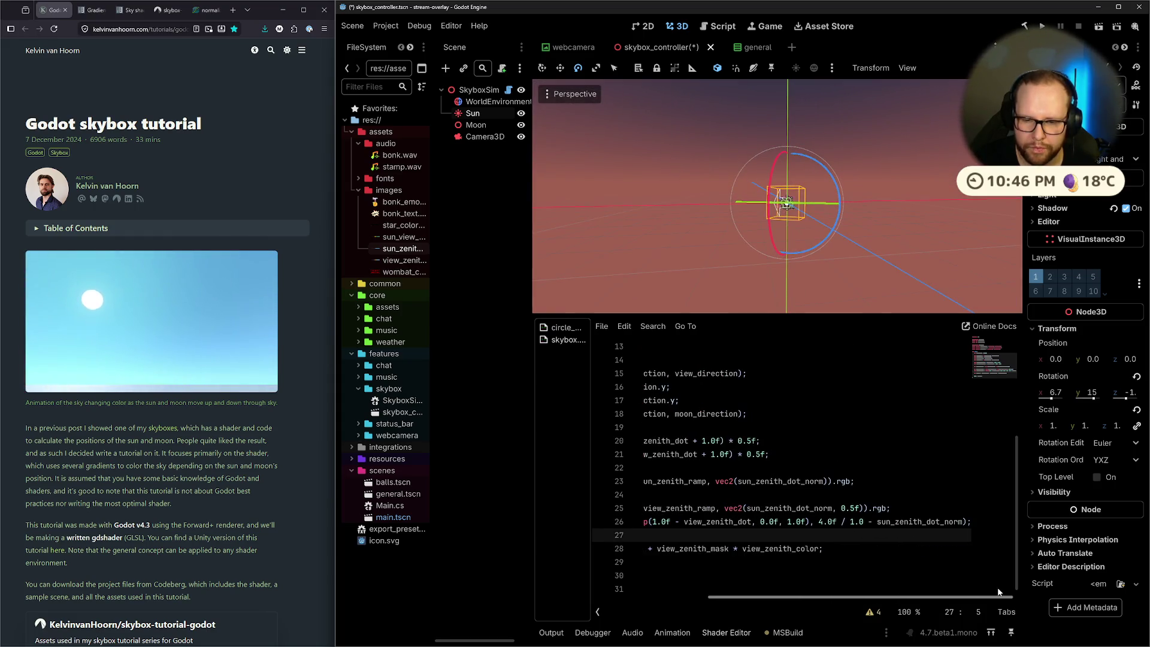
Try negating the 1.0 term on line 26, save, and rotate the Sun through the horizon
click(872, 522)
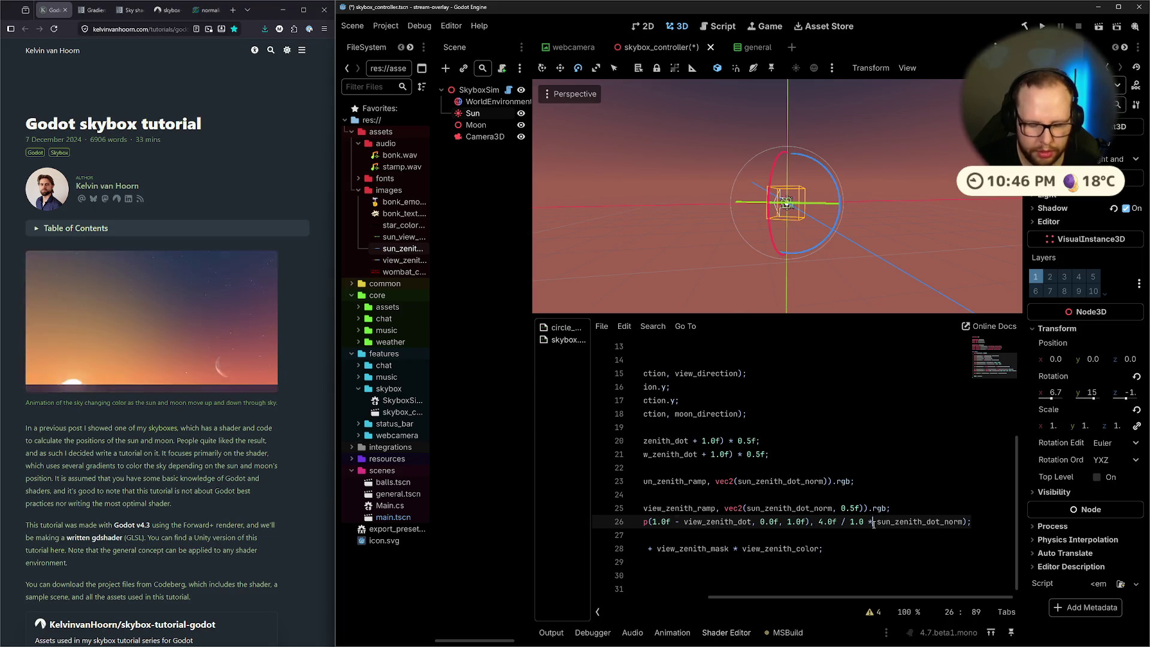
text(-)
key(ctrl+s)
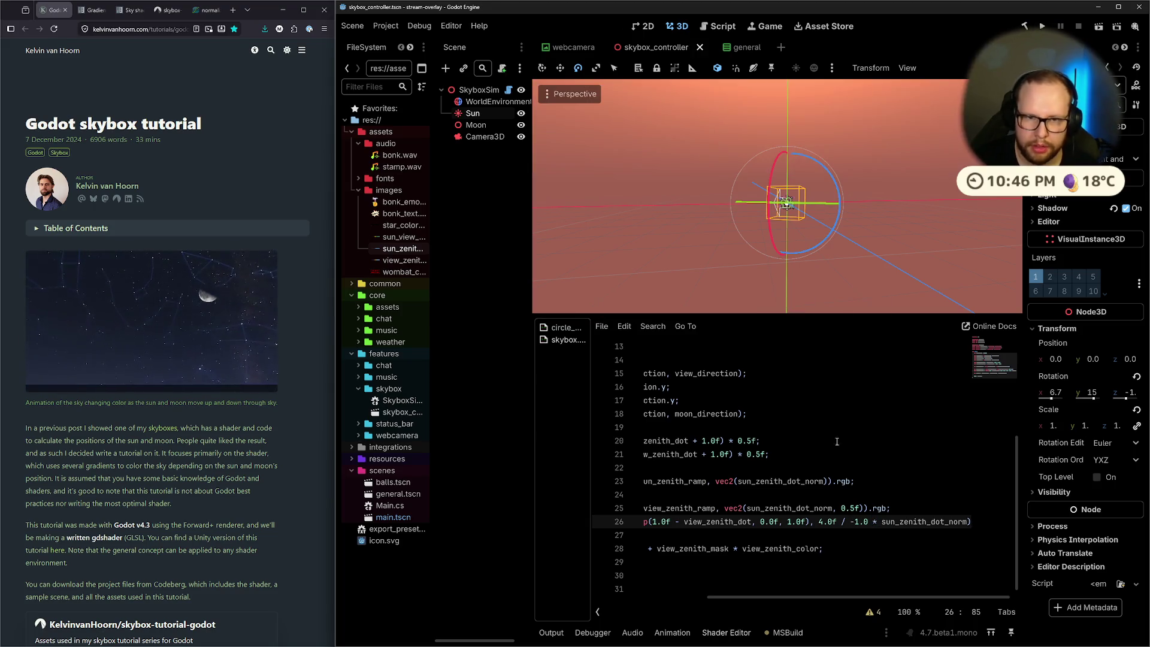
mouse_move(817, 247)
mouse_down()
mouse_move(799, 263)
mouse_move(775, 234)
mouse_up()
drag(778, 239, 774, 208)
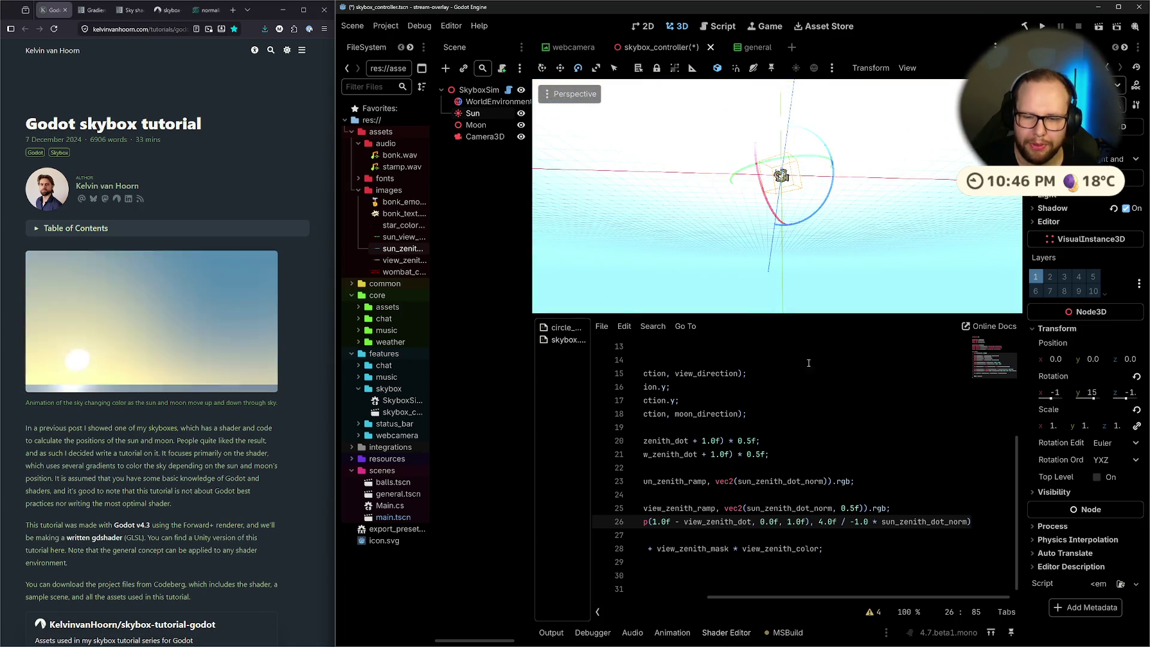
Delete the -1.0 multiplier from line 26, save, and raise the Sun toward dusk
click(905, 494)
drag(840, 597, 963, 575)
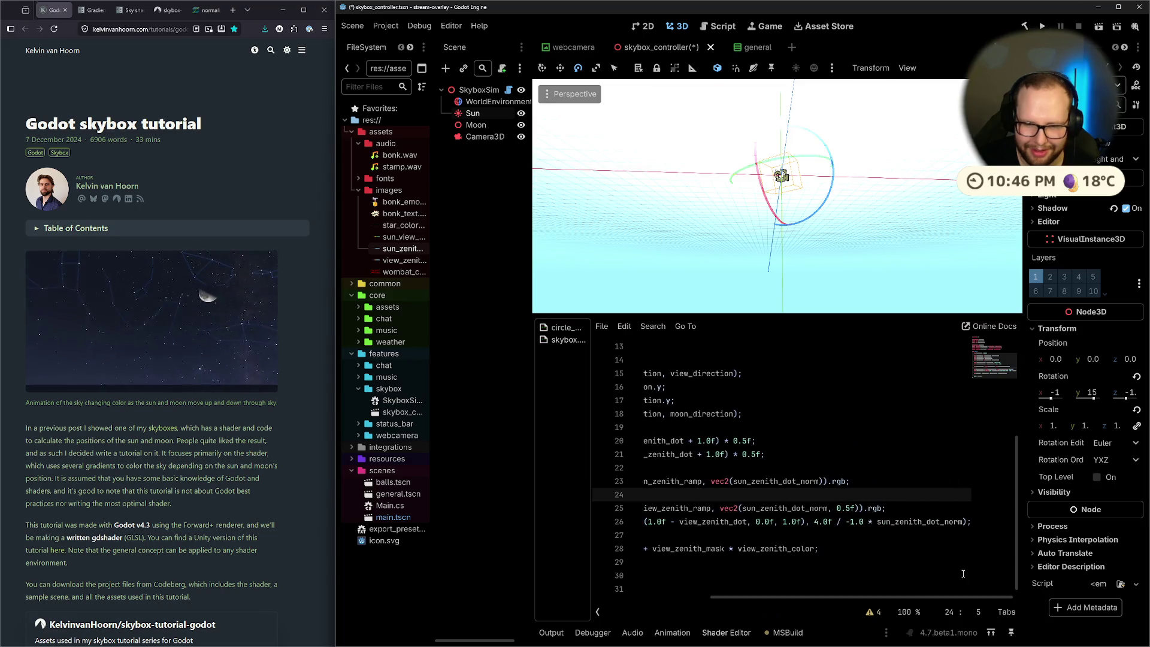
drag(843, 521, 867, 521)
key(BackSpace)
key(ctrl+s)
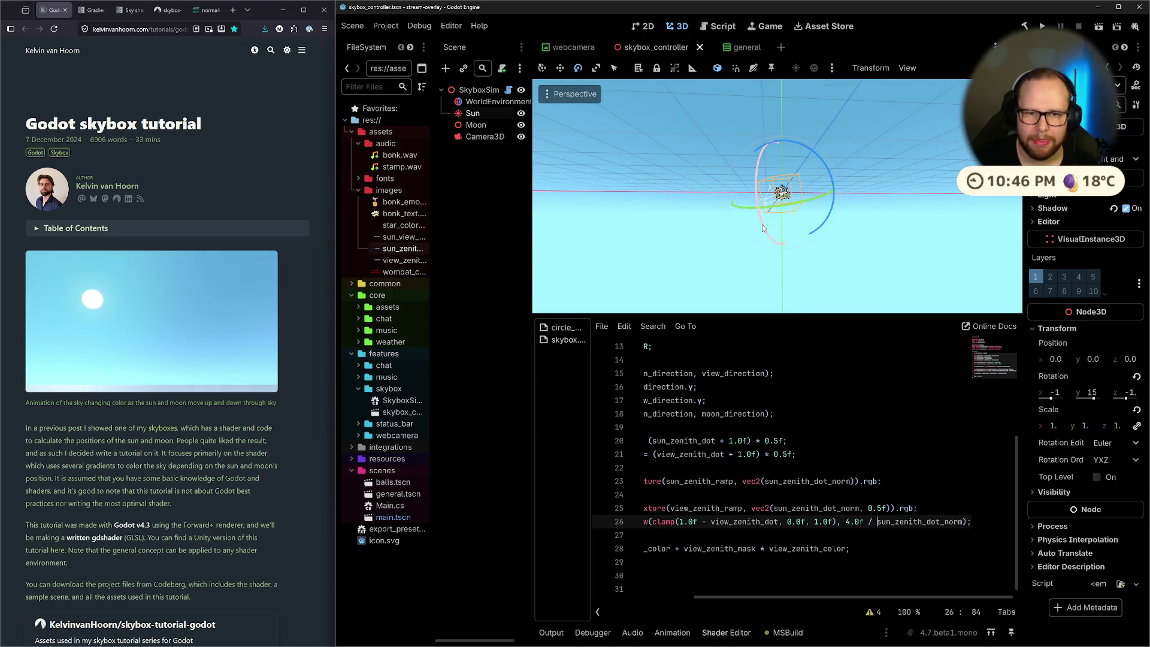
mouse_move(762, 220)
mouse_down()
mouse_move(767, 205)
mouse_move(803, 226)
mouse_move(731, 210)
mouse_move(736, 219)
mouse_move(735, 207)
mouse_up()
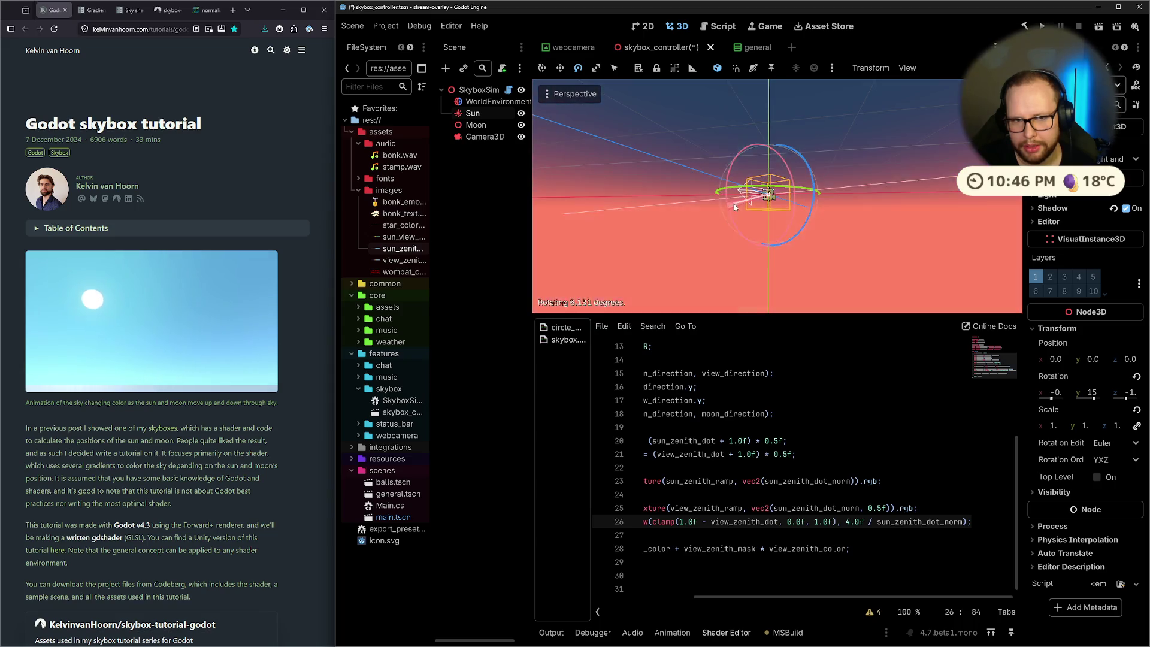
Try 4.0f / -sun_zenith_dot_norm, preview it with the Sun, then remove the minus and save
text(-)
key(ctrl+s)
mouse_move(736, 235)
mouse_down()
mouse_move(738, 246)
mouse_move(739, 231)
mouse_up()
click(880, 534)
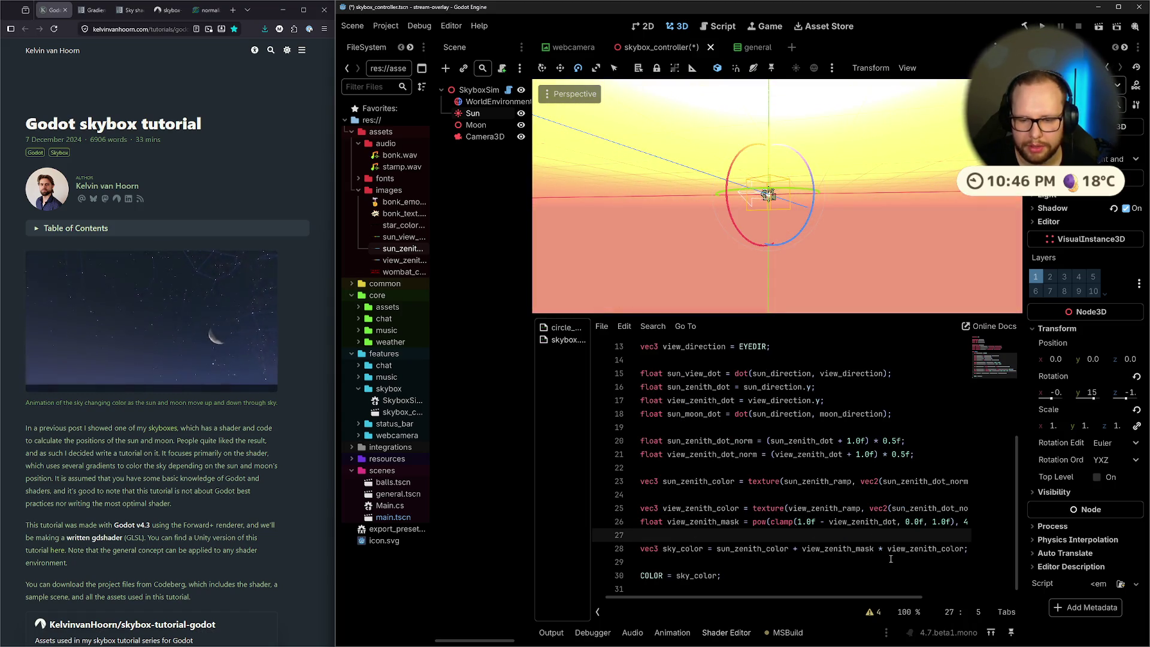
click(883, 519)
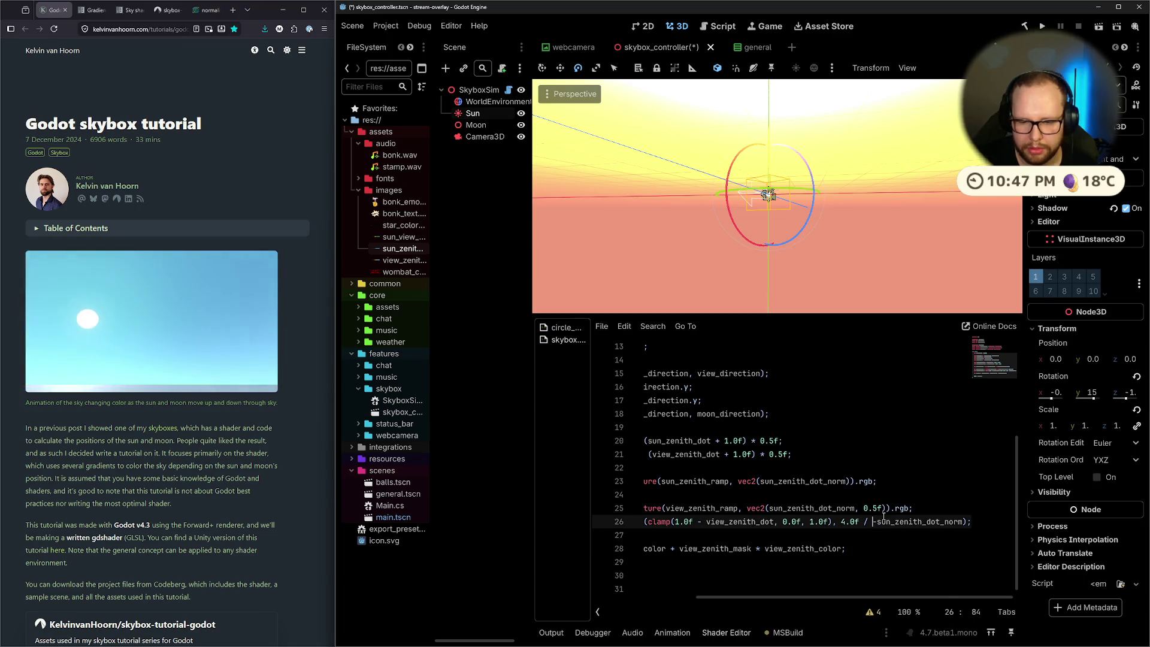
key(BackSpace)
key(ctrl+s)
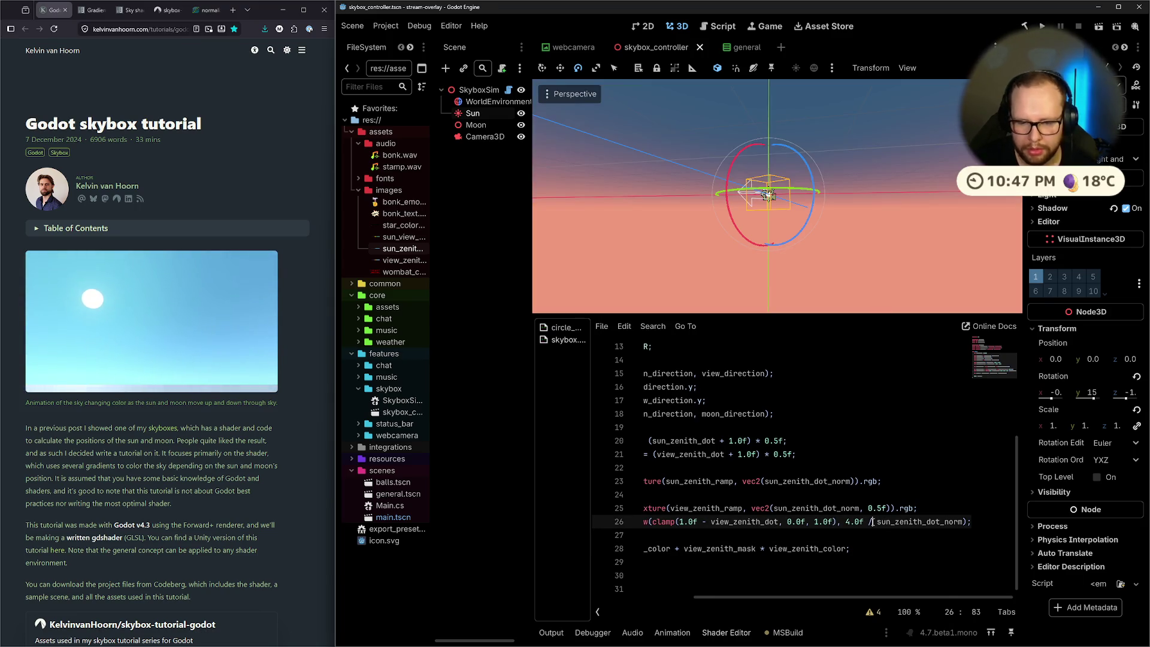
Delete the division sign in the exponent and tilt the Sun toward a reddish sky
key(BackSpace)
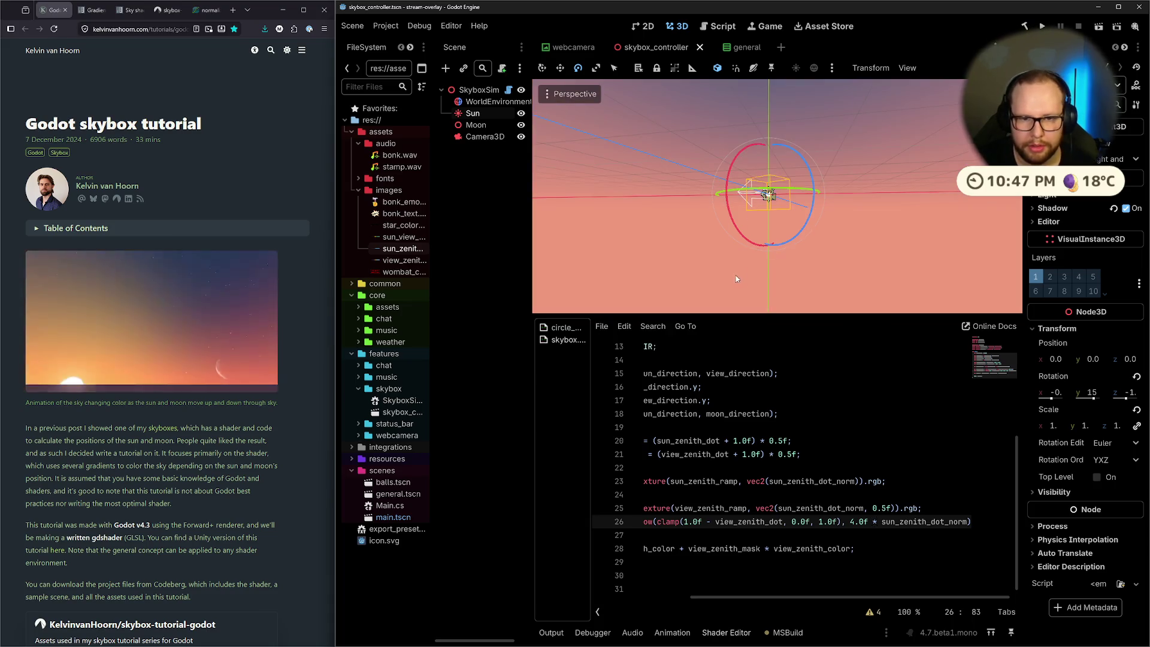
mouse_move(732, 236)
mouse_down()
mouse_move(736, 223)
mouse_move(749, 238)
mouse_move(774, 160)
mouse_move(755, 275)
mouse_up()
drag(745, 225, 778, 208)
click(875, 508)
click(852, 521)
text(3)
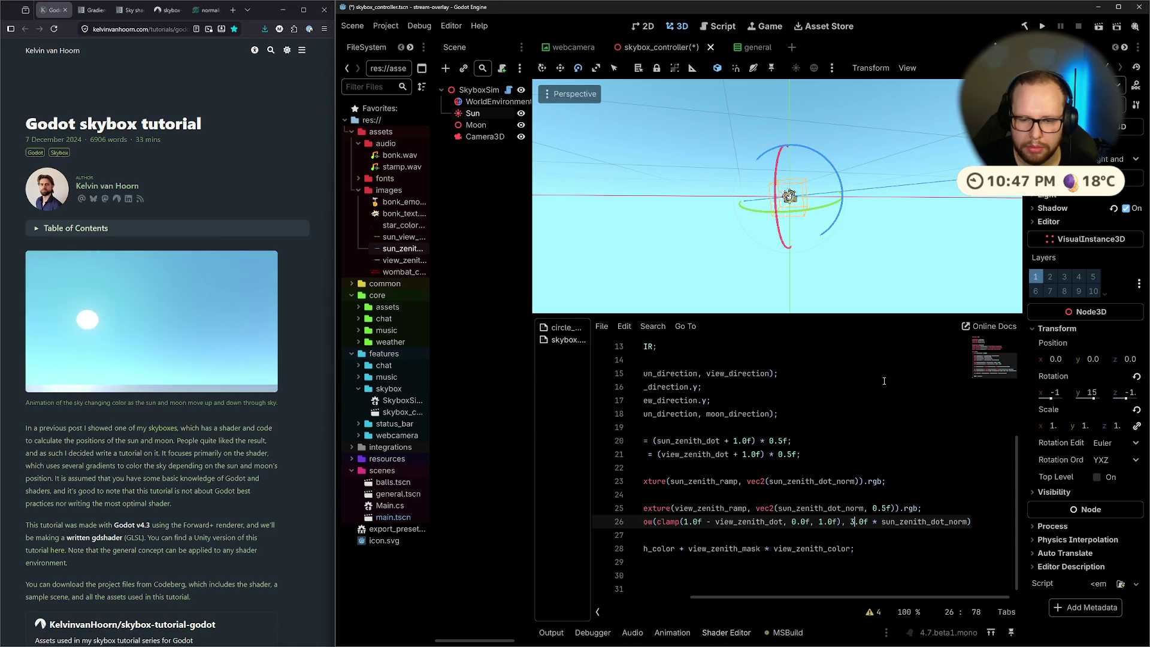
mouse_move(856, 303)
mouse_down()
mouse_move(813, 226)
mouse_move(749, 214)
mouse_move(790, 211)
mouse_up()
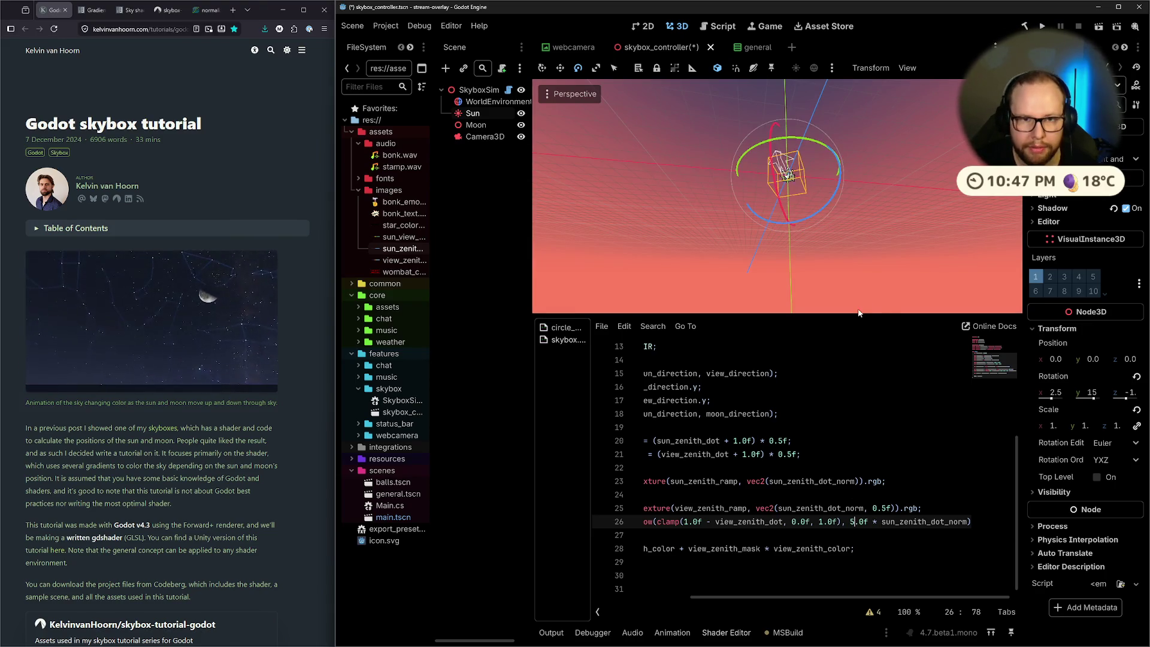
Save the 5.0f exponent, compare it against 10, then revert to 5 and save
key(ctrl+s)
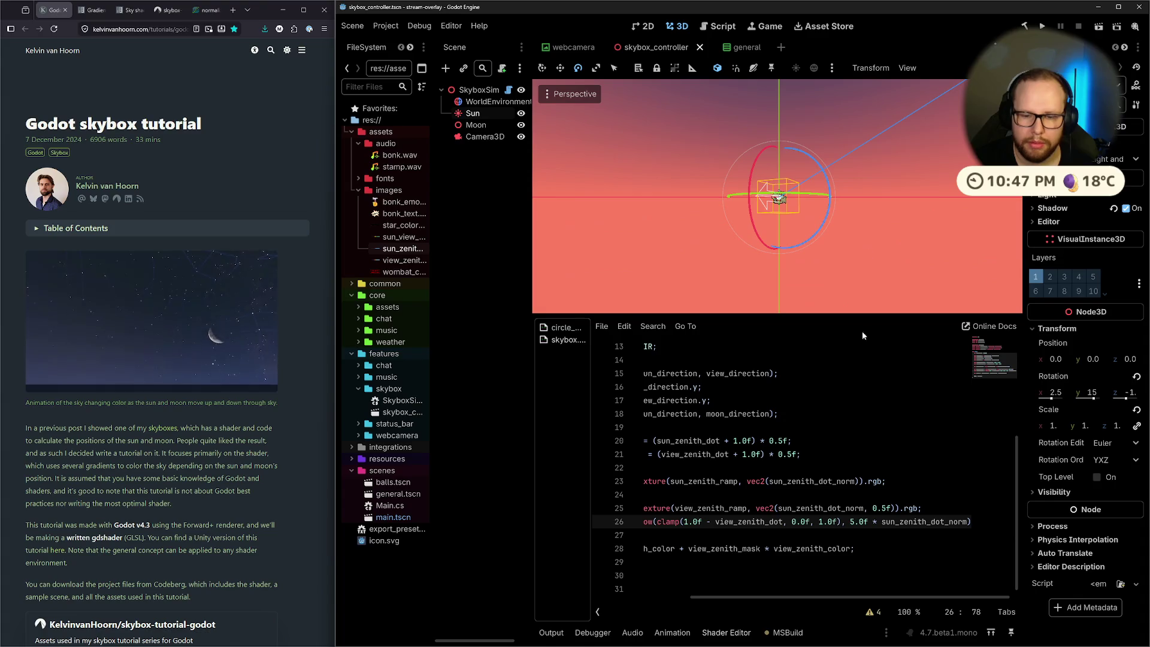
text(10)
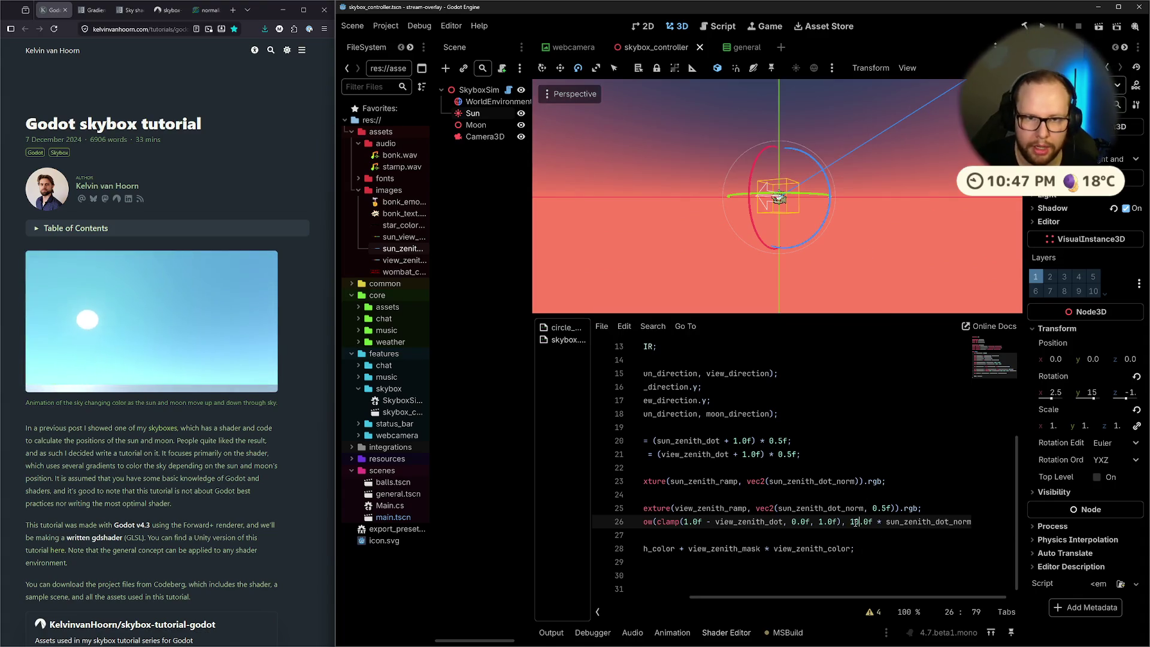
drag(747, 213, 755, 209)
text(5)
key(ctrl+s)
Tilt the Sun and orbit the view to preview the sky, saving the scene
drag(754, 226, 759, 228)
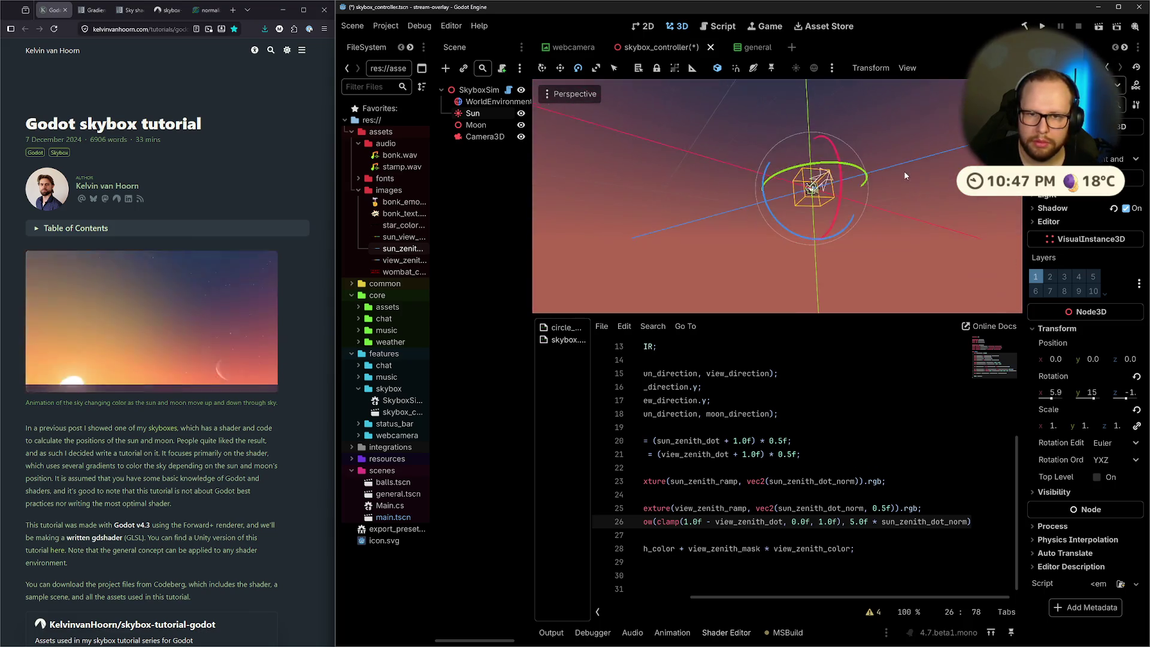
drag(839, 187, 845, 190)
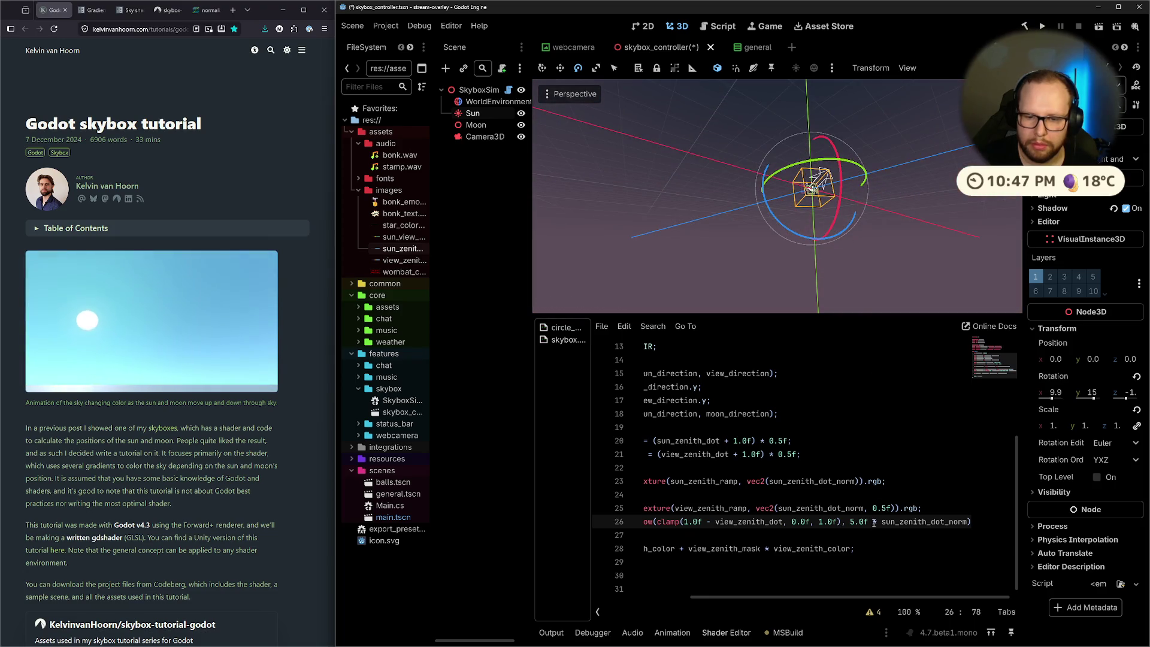
key(ctrl+s)
mouse_move(919, 262)
mouse_down()
mouse_move(824, 223)
mouse_move(807, 187)
mouse_move(803, 215)
mouse_move(754, 218)
mouse_up()
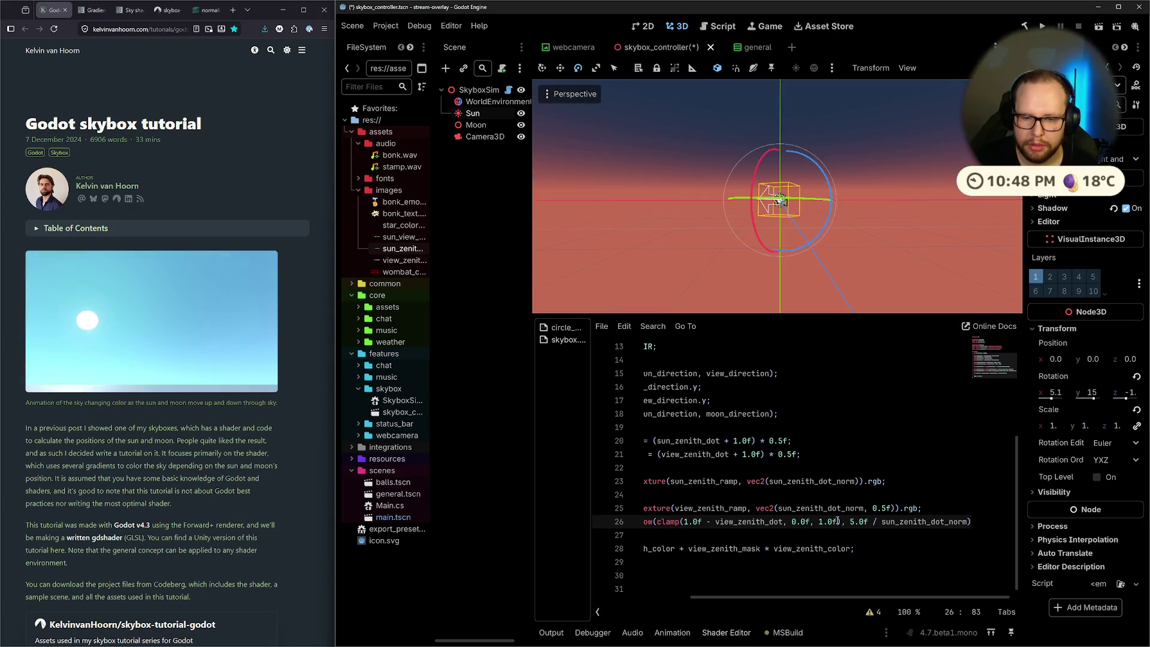
key(ctrl+s)
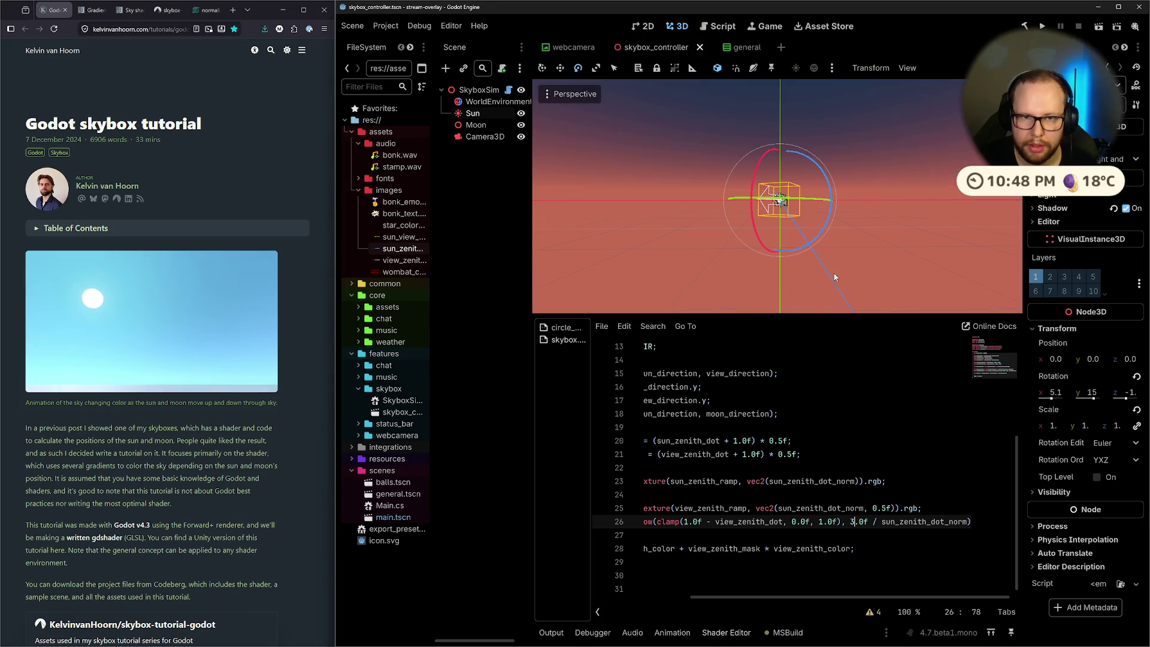
mouse_move(754, 215)
mouse_down()
mouse_move(778, 207)
mouse_move(791, 220)
mouse_move(786, 179)
mouse_move(788, 213)
mouse_move(779, 200)
mouse_up()
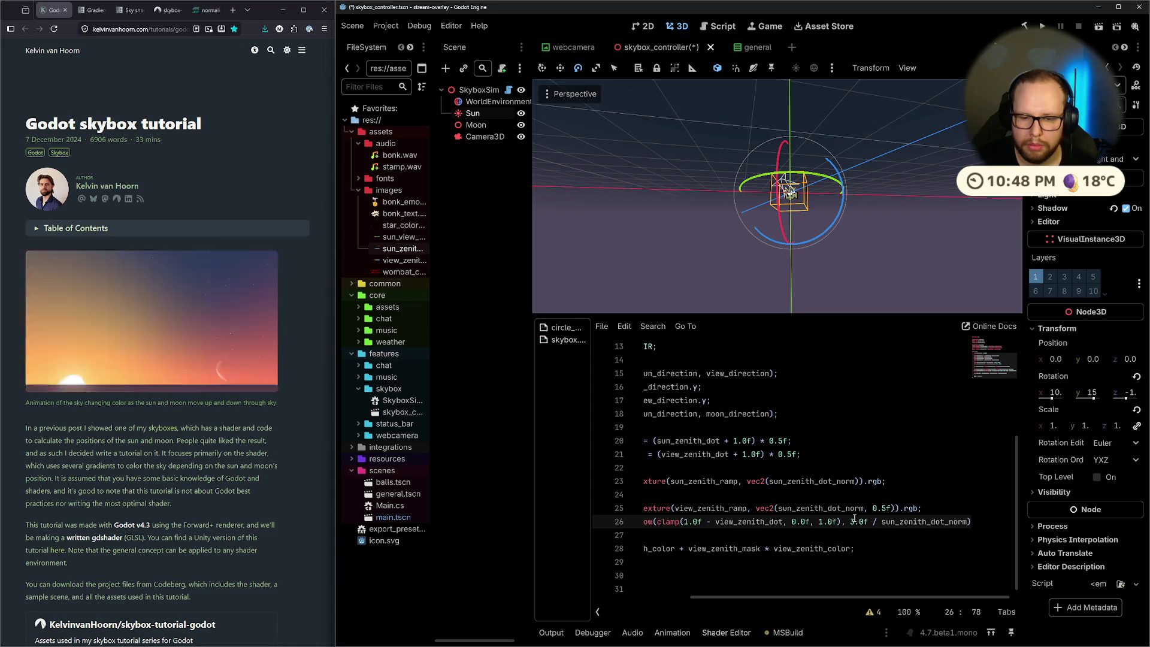
Change the haze exponent to 2.0f, save, and raise the Sun until the sky turns light blue
key(BackSpace)
text(2)
key(ctrl+s)
drag(783, 213, 746, 199)
scroll(842, 269, down, 3)
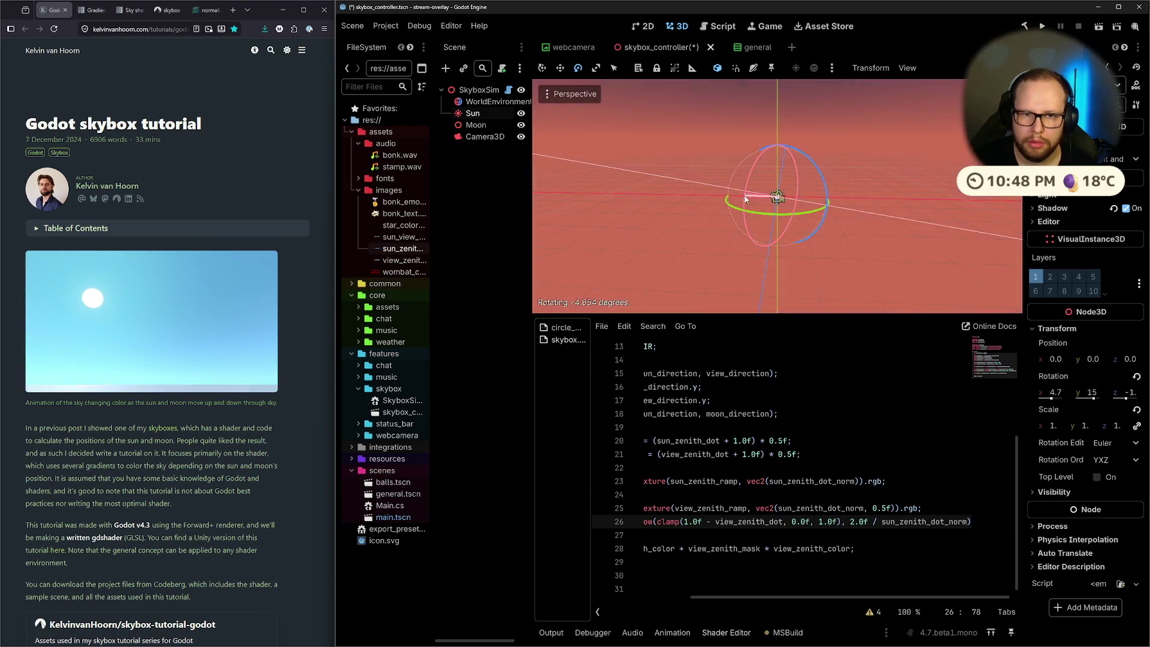
drag(762, 255, 771, 235)
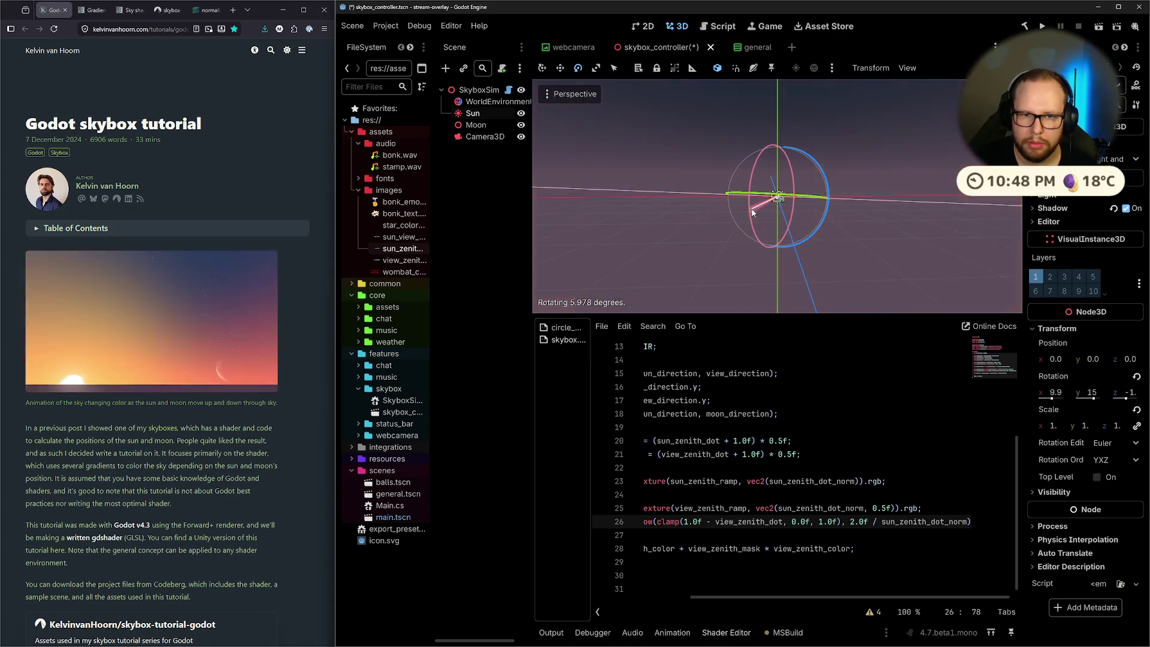
mouse_move(743, 189)
mouse_down()
mouse_move(750, 202)
mouse_move(843, 211)
mouse_up()
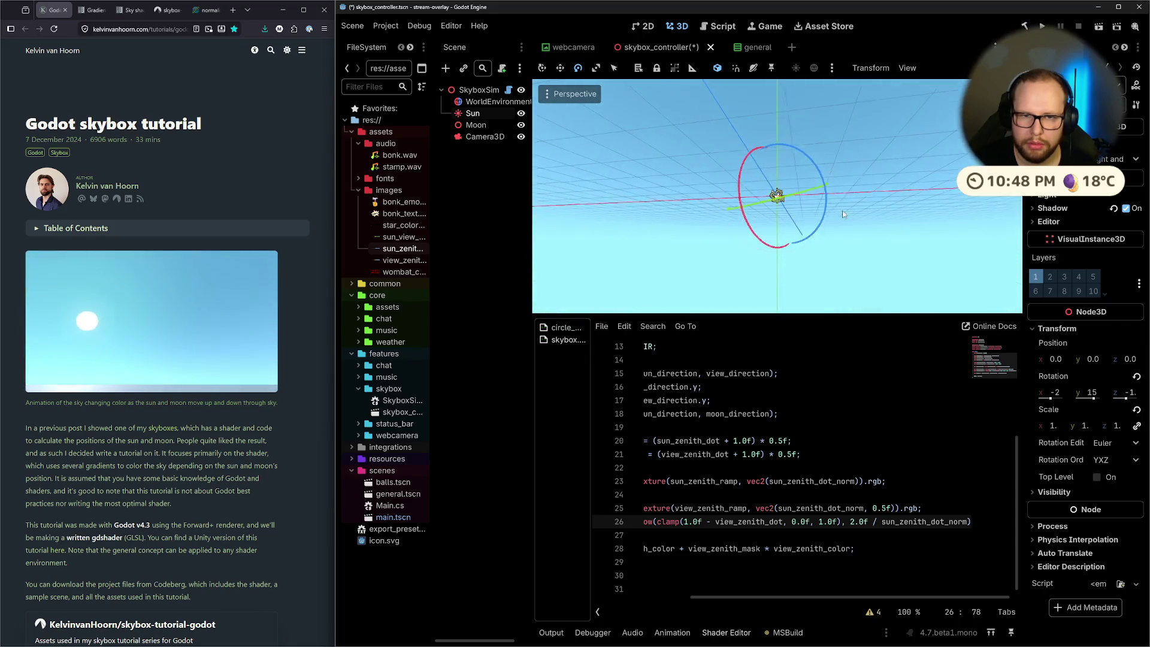
click(922, 465)
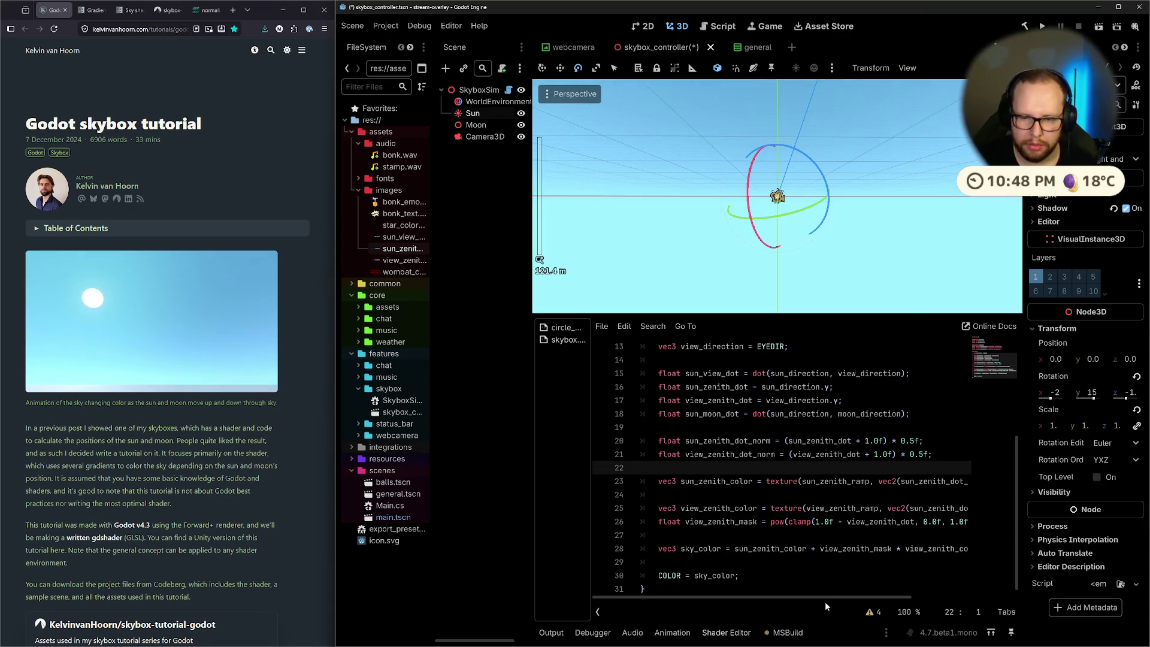
drag(790, 597, 994, 599)
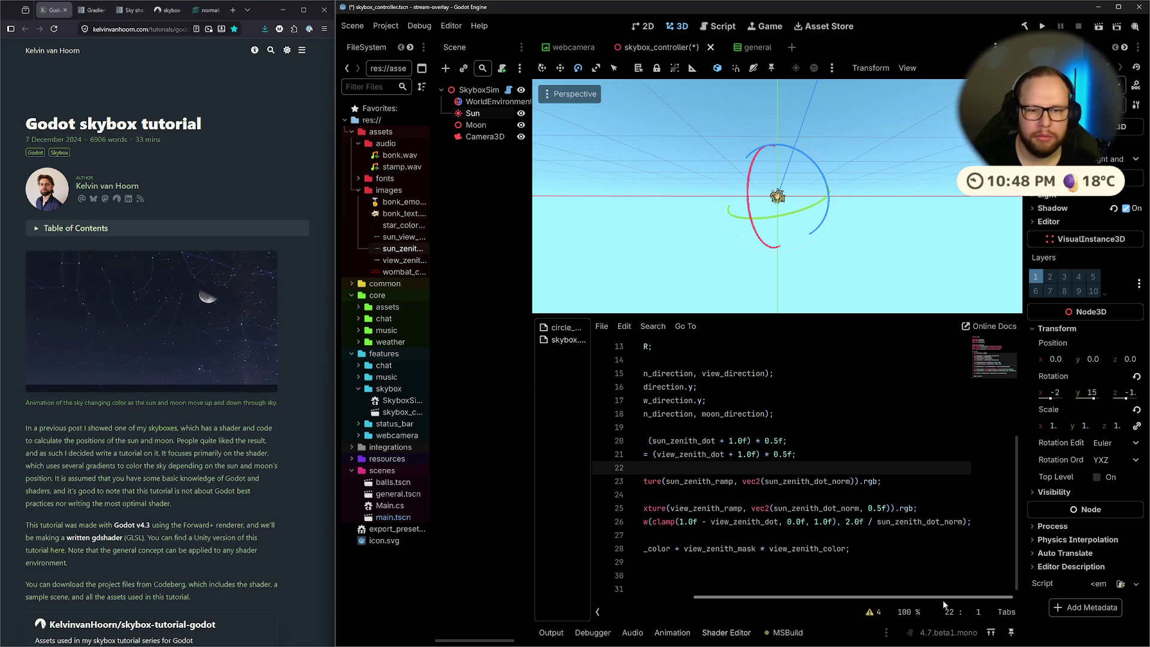
Save, then scroll the tutorial down to the Sun bloom section
key(ctrl+s)
scroll(226, 349, down, 15)
scroll(227, 349, down, 20)
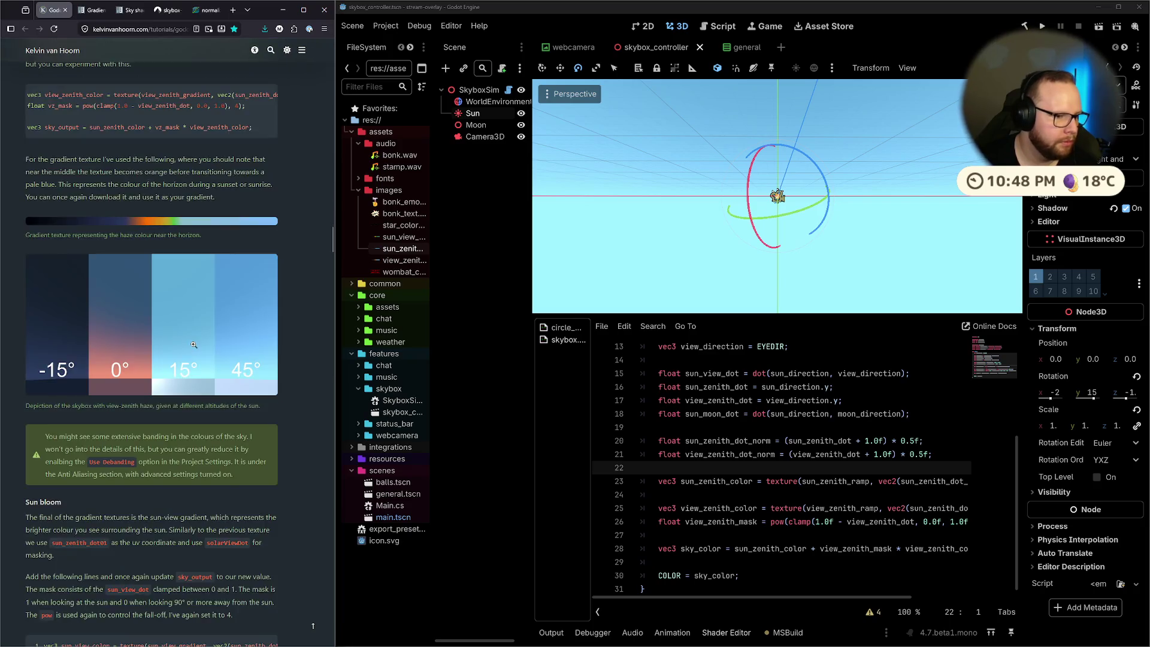
scroll(193, 344, down, 10)
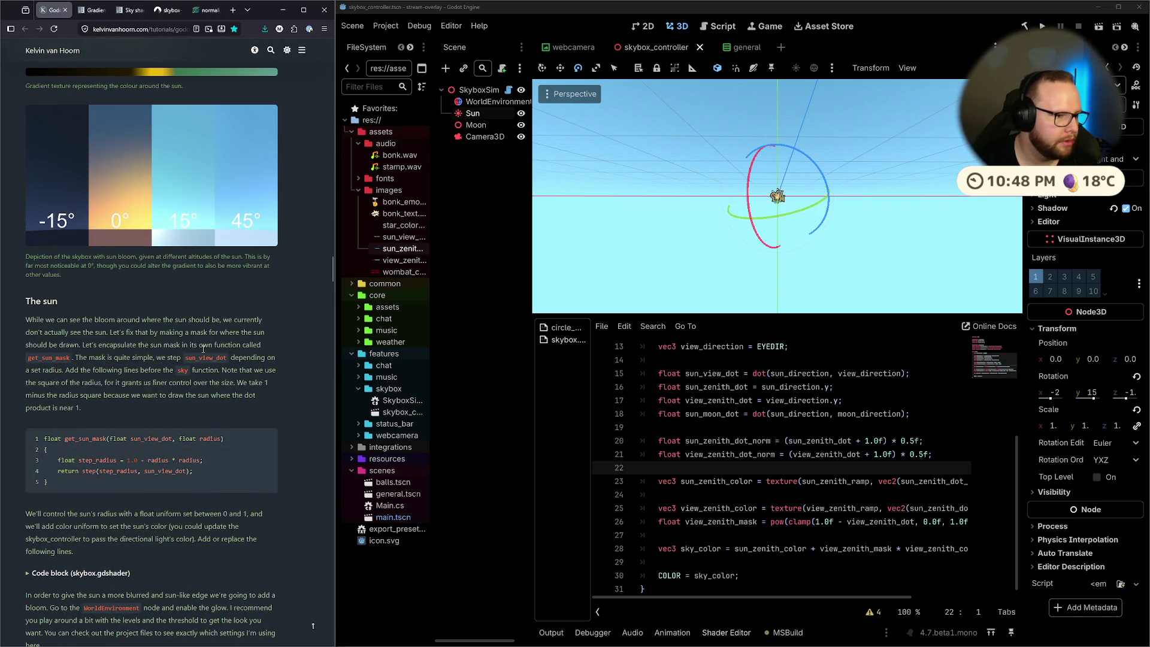
scroll(118, 335, up, 8)
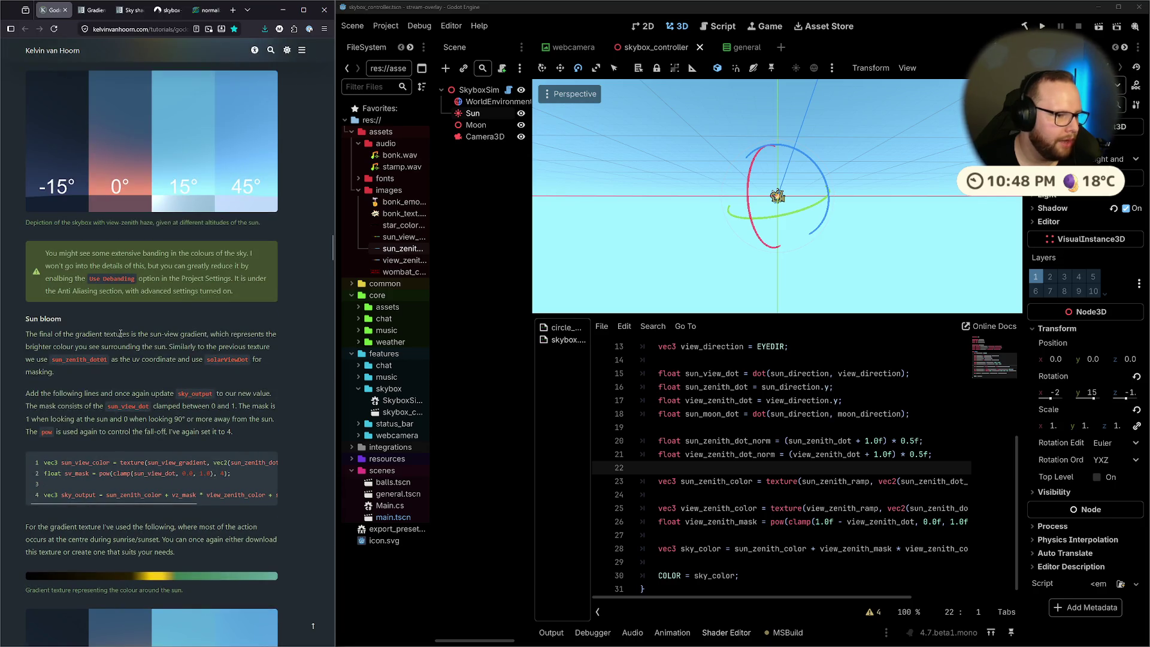
mouse_move(31, 331)
mouse_down()
mouse_move(120, 349)
mouse_move(135, 426)
mouse_up()
scroll(135, 427, up, 10)
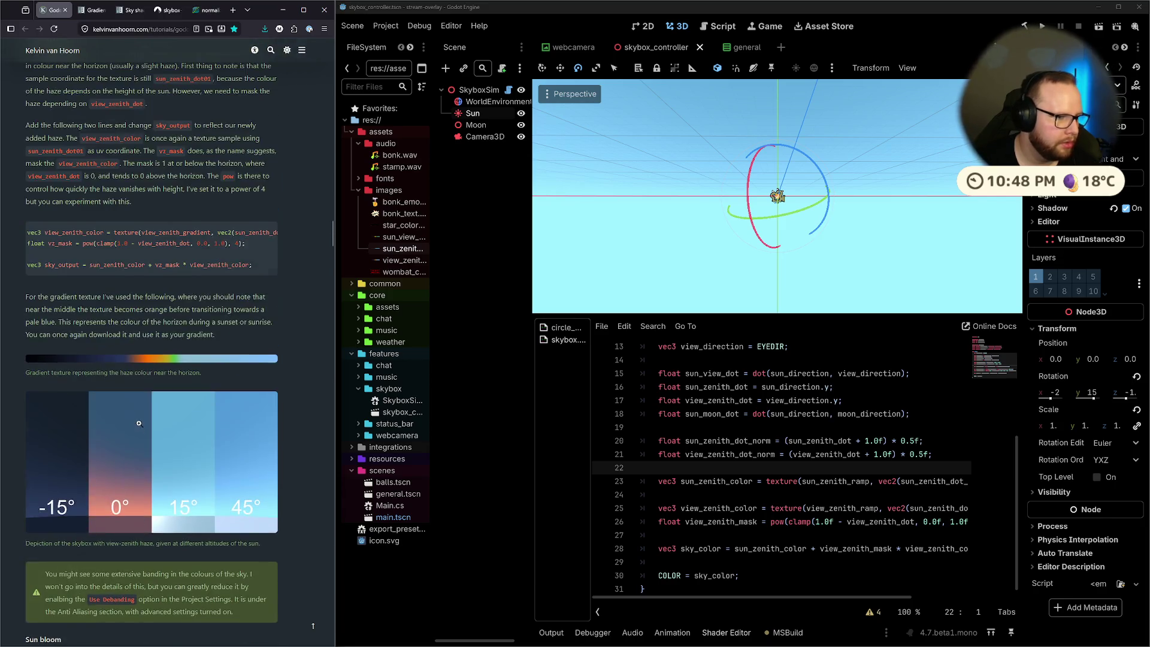
scroll(78, 324, down, 2)
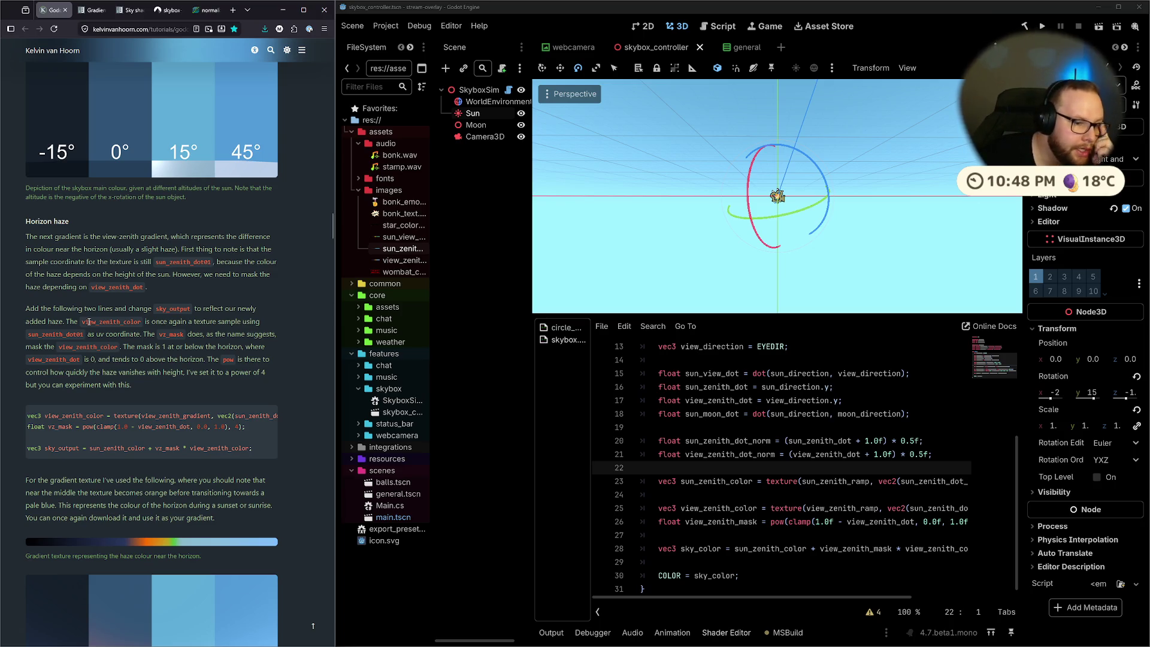
scroll(90, 315, down, 3)
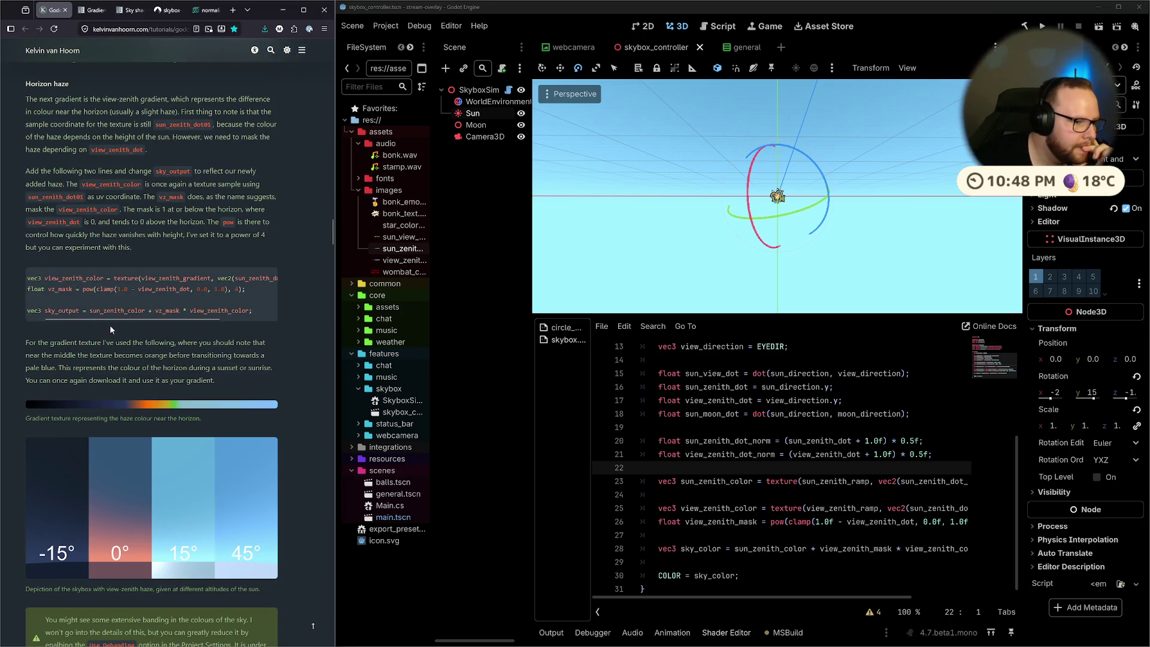
scroll(110, 328, down, 2)
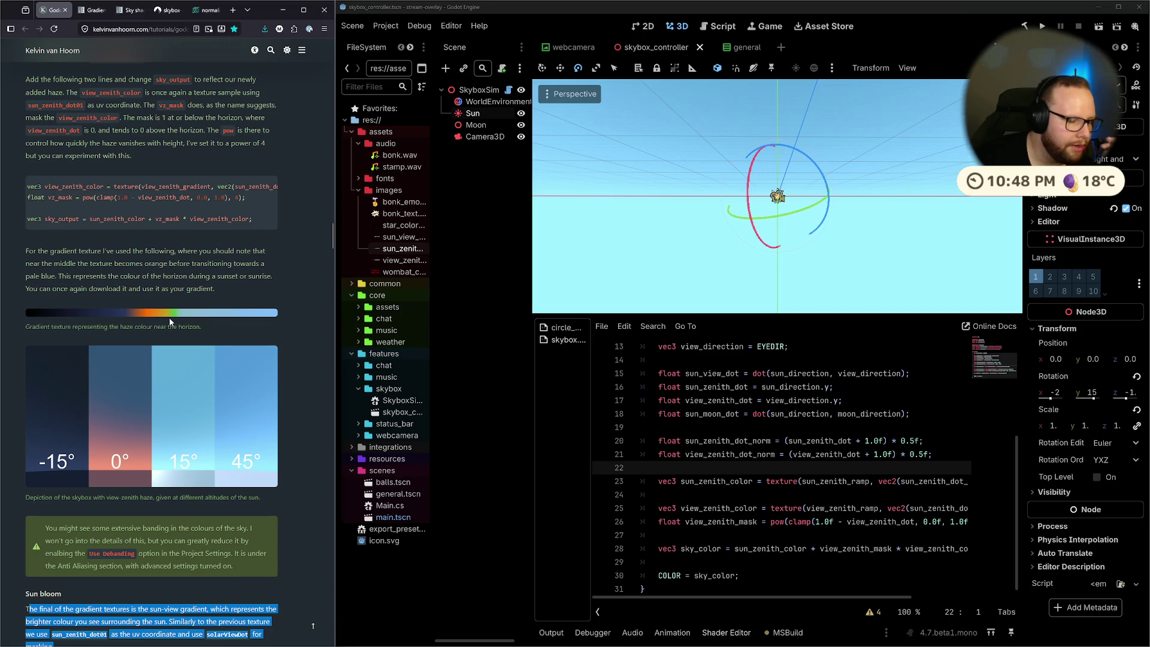
scroll(171, 322, down, 5)
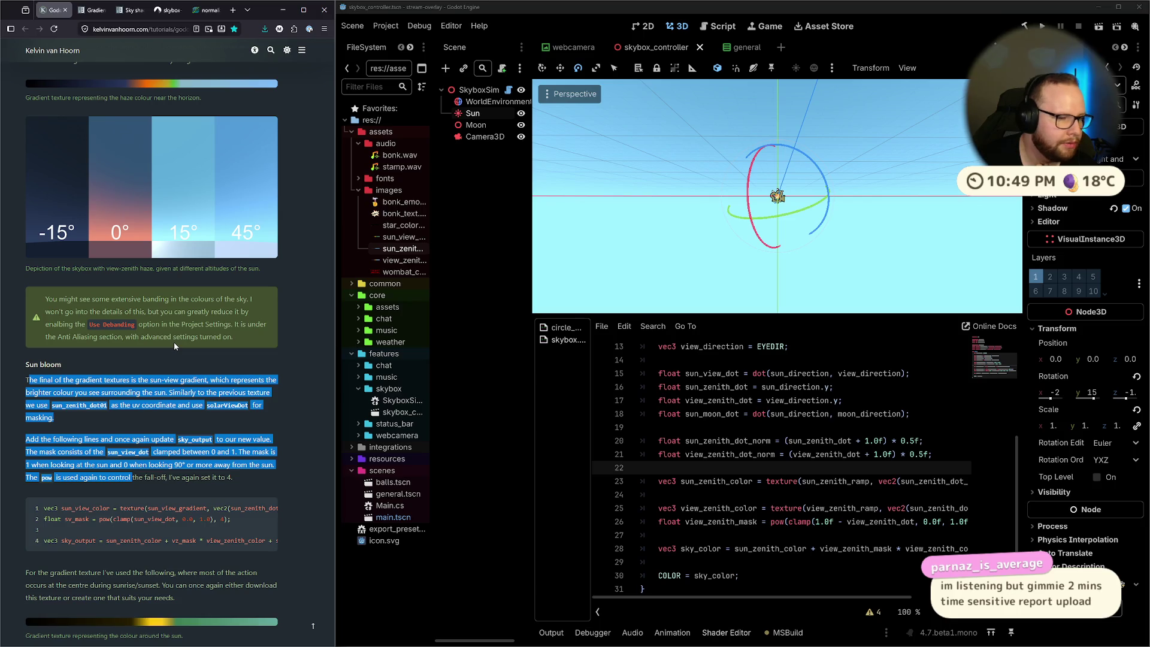
Read the tutorial's Use Debanding note about reducing colour banding
click(274, 311)
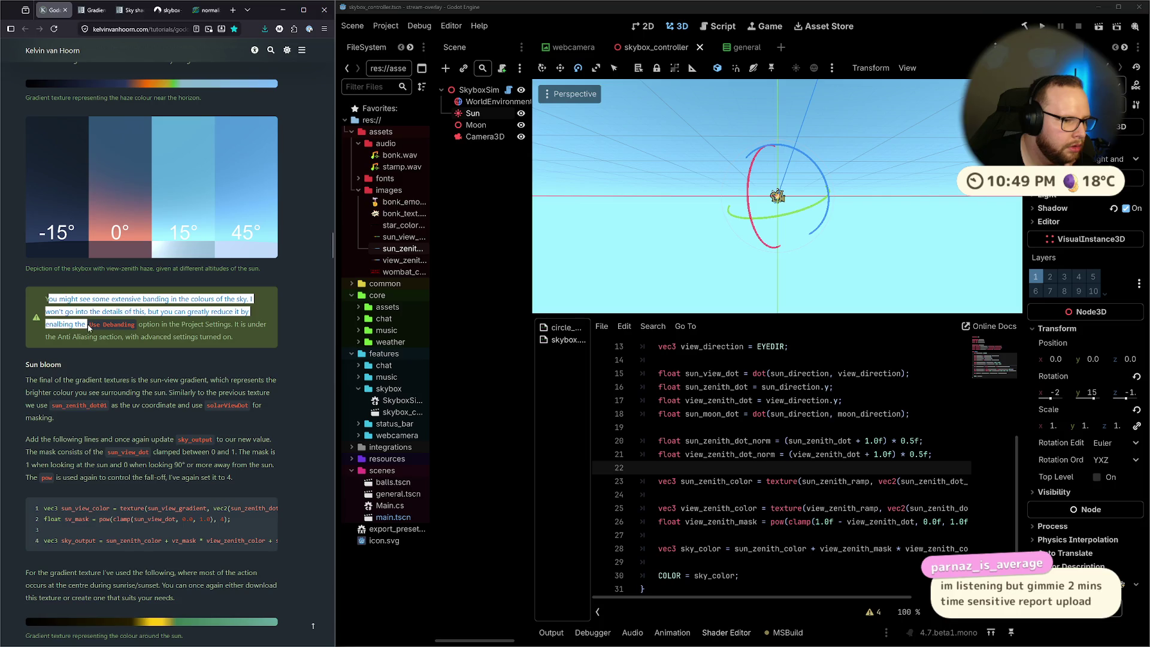
drag(178, 320, 204, 314)
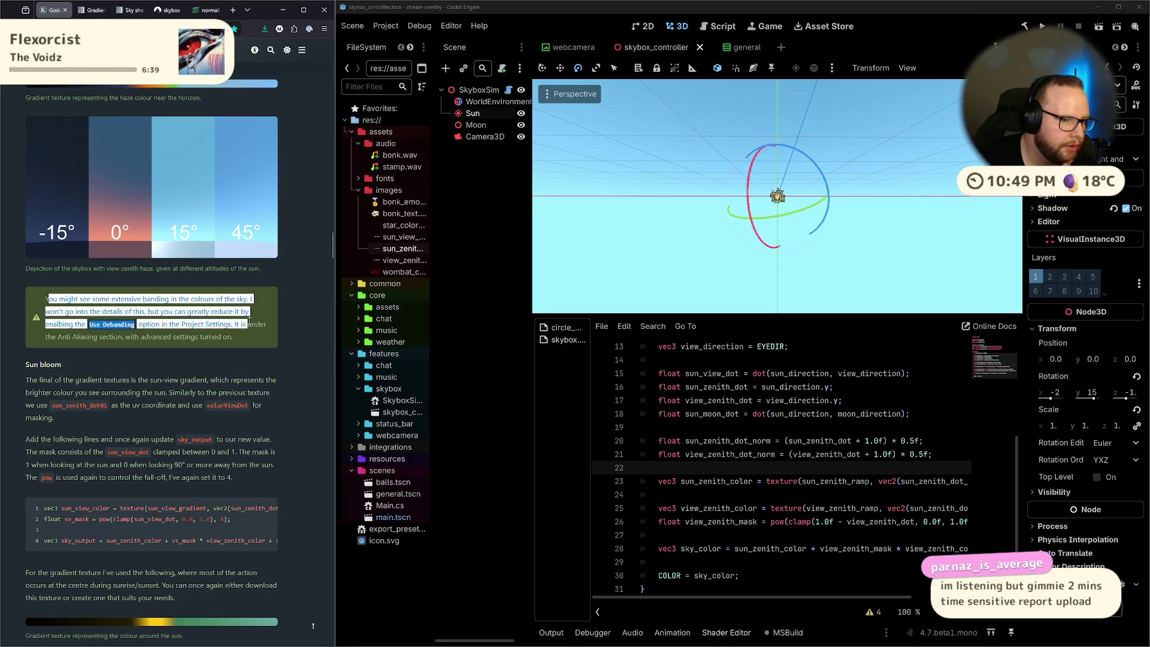
click(183, 323)
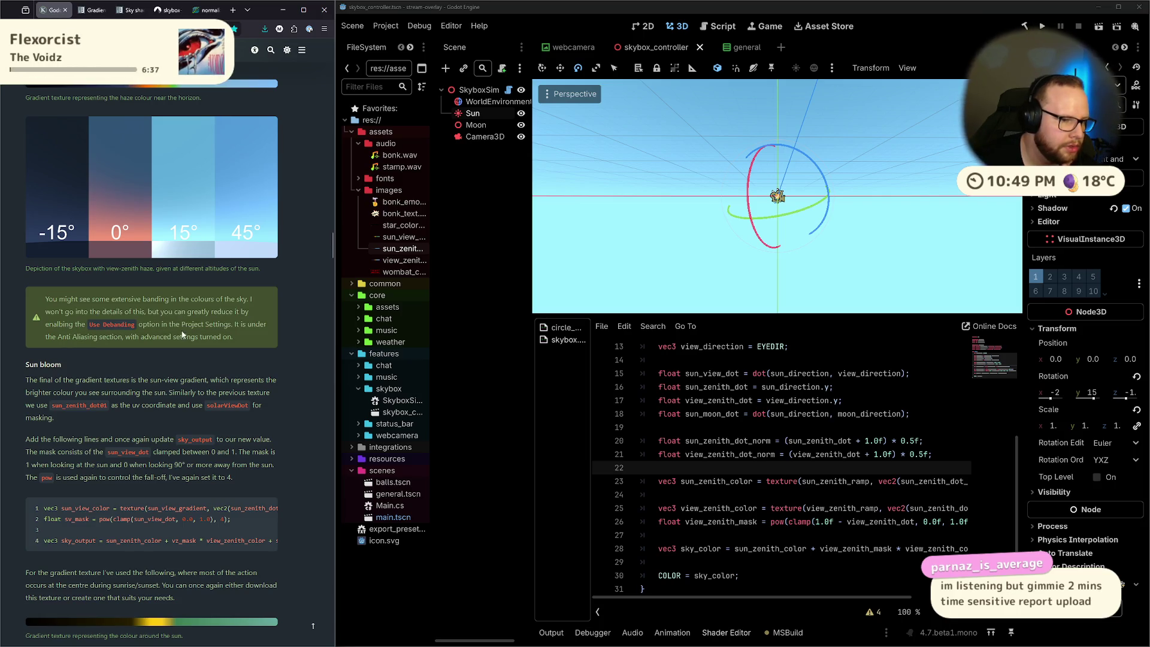
click(385, 26)
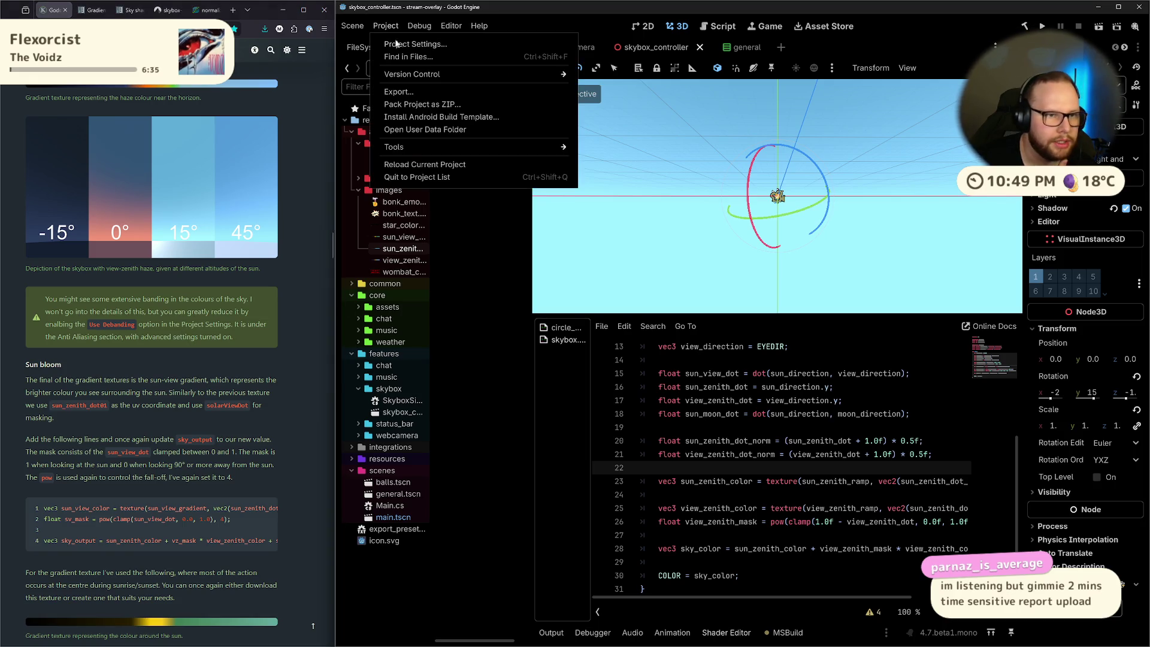
Enable Rendering > Anti Aliasing > Use Debanding in Project Settings, then check the sky
click(399, 44)
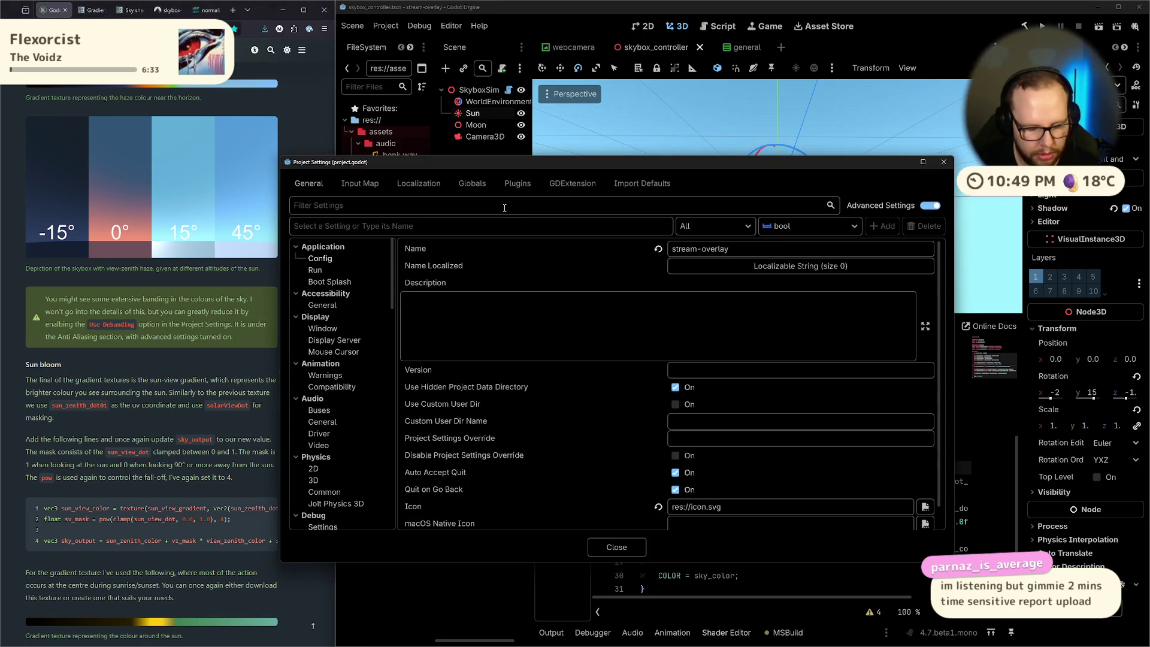
text(use deban)
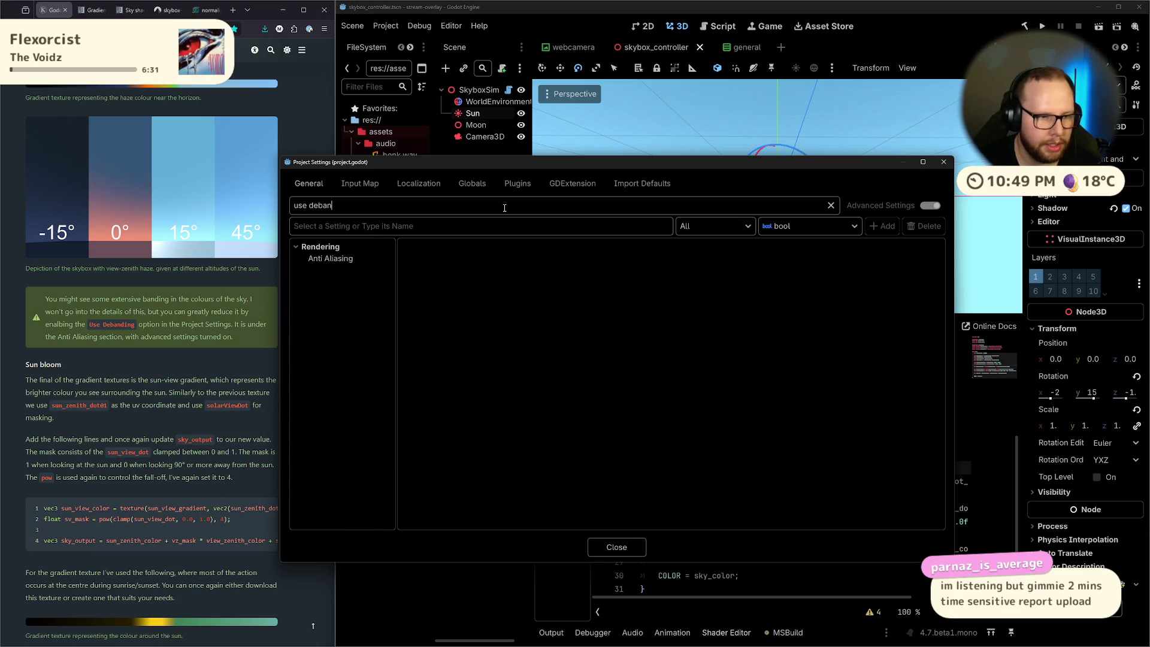
click(359, 260)
click(682, 262)
click(633, 544)
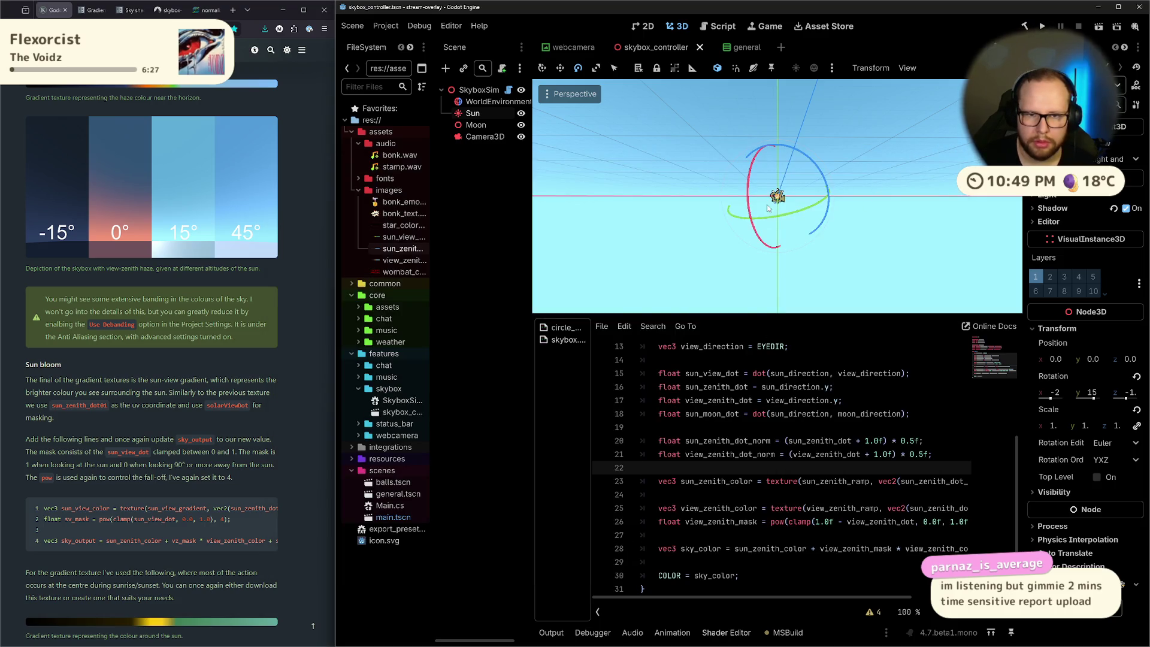
drag(749, 205, 756, 205)
Briefly expand the Sun's light properties, then select the WorldEnvironment node
click(1031, 196)
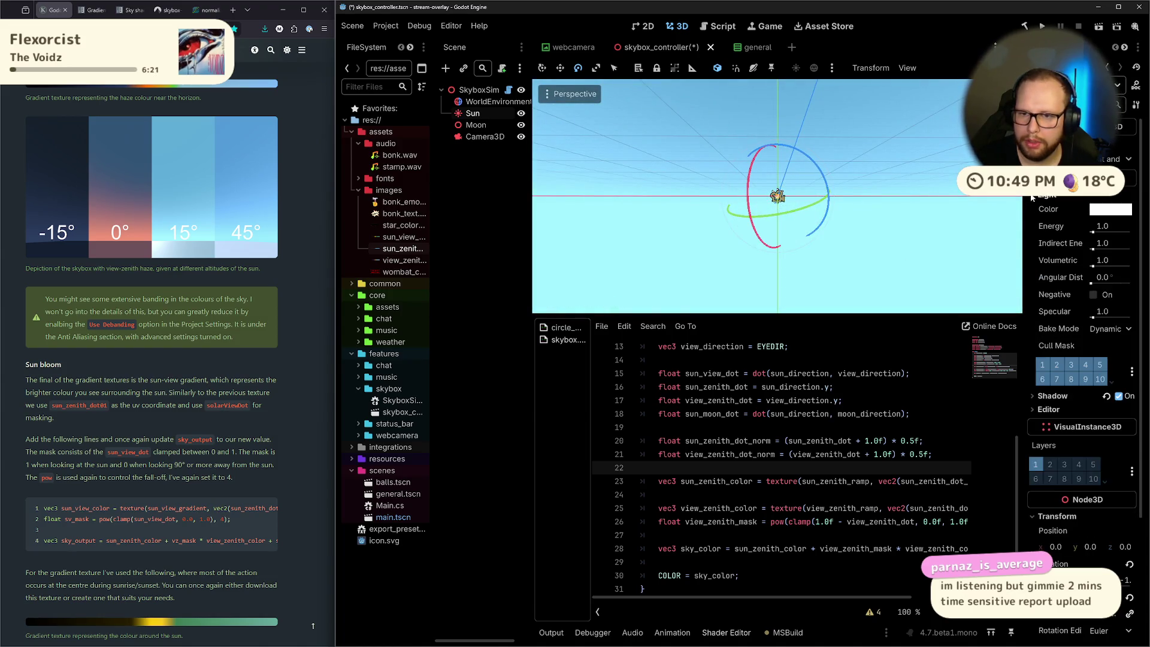
click(1036, 198)
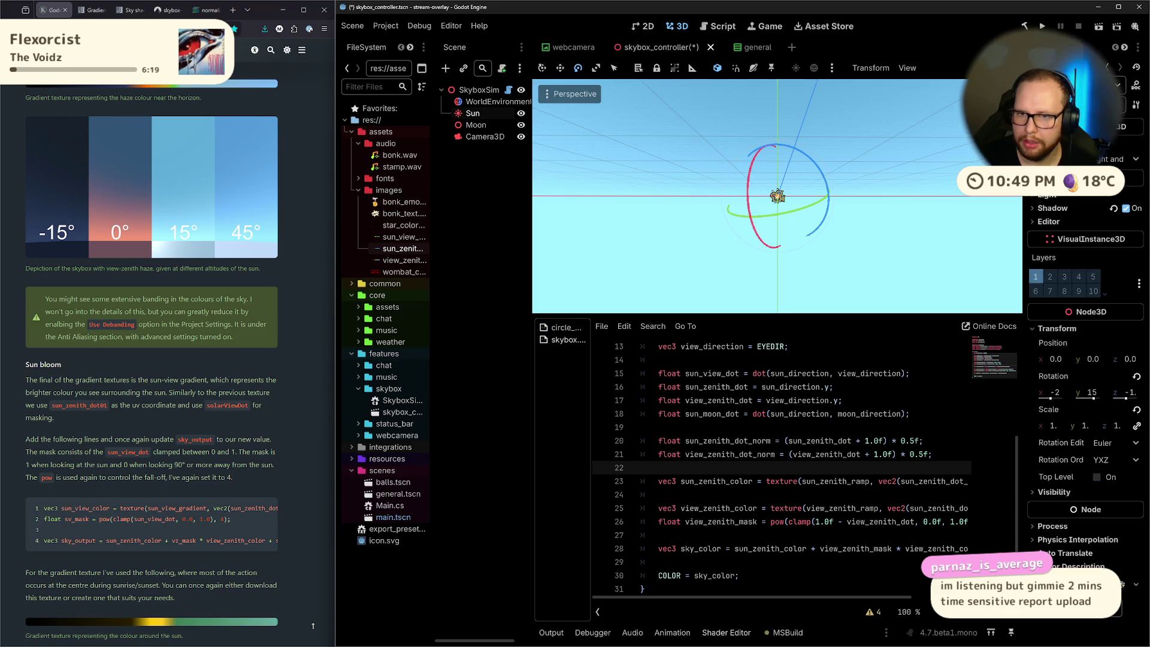
click(478, 102)
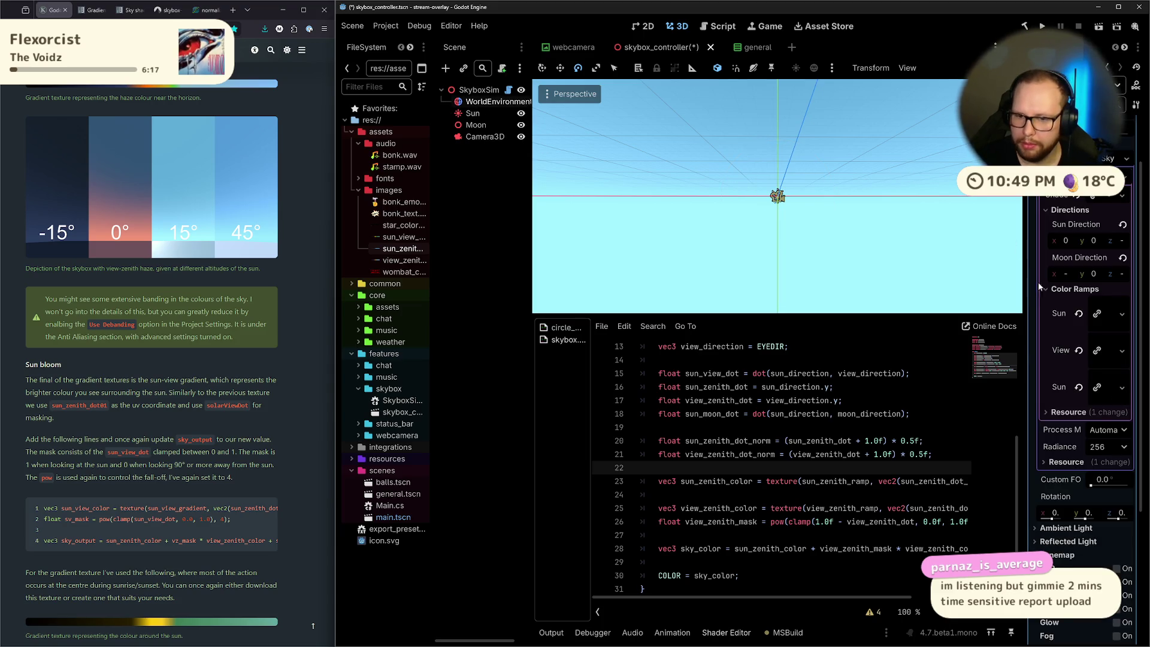
scroll(1070, 194, up, 2)
Toggle the Ambient Light and Sky sections, widen the Inspector, and collapse the Sky group
click(1046, 208)
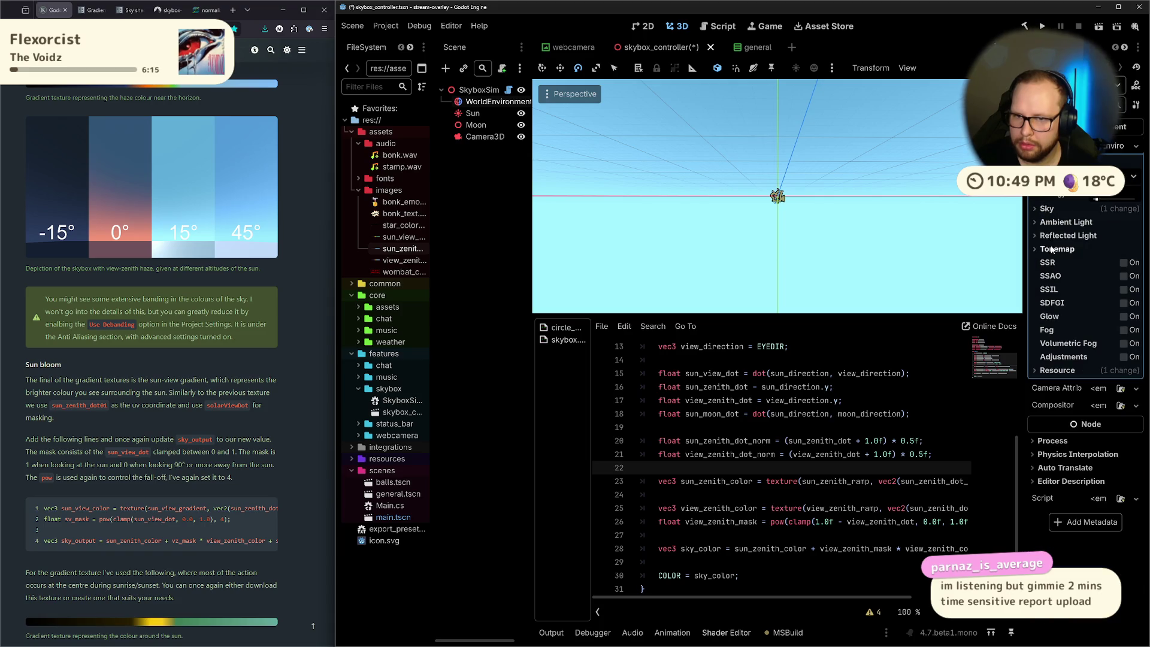
click(1044, 223)
click(1044, 223)
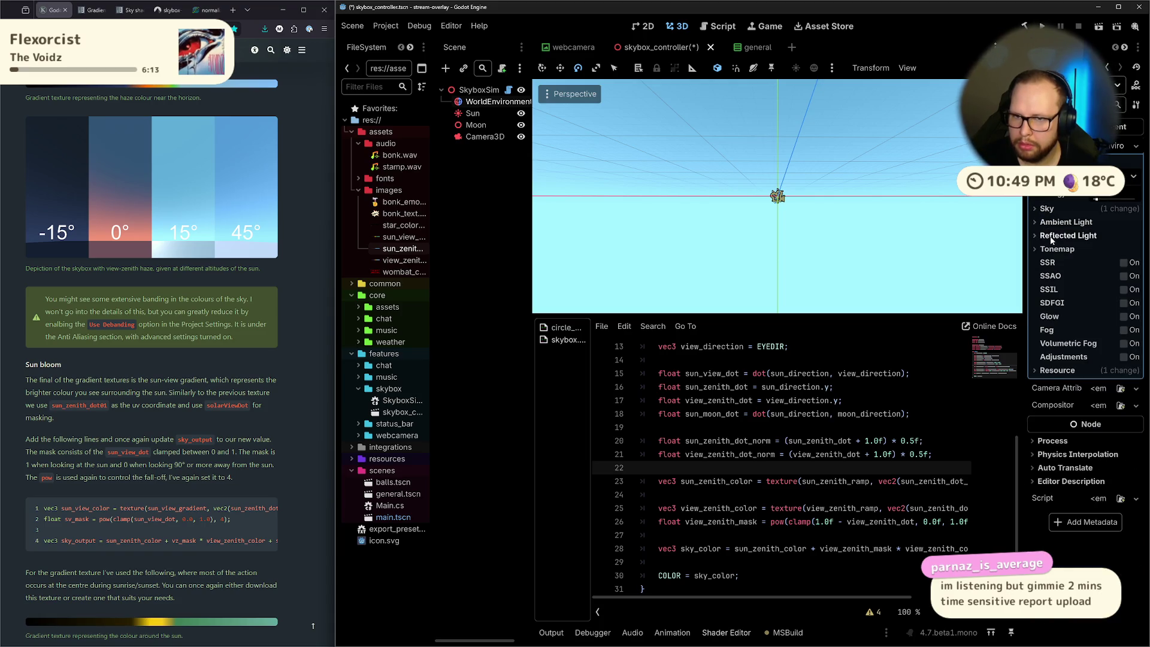
click(1045, 222)
click(1046, 220)
click(1047, 210)
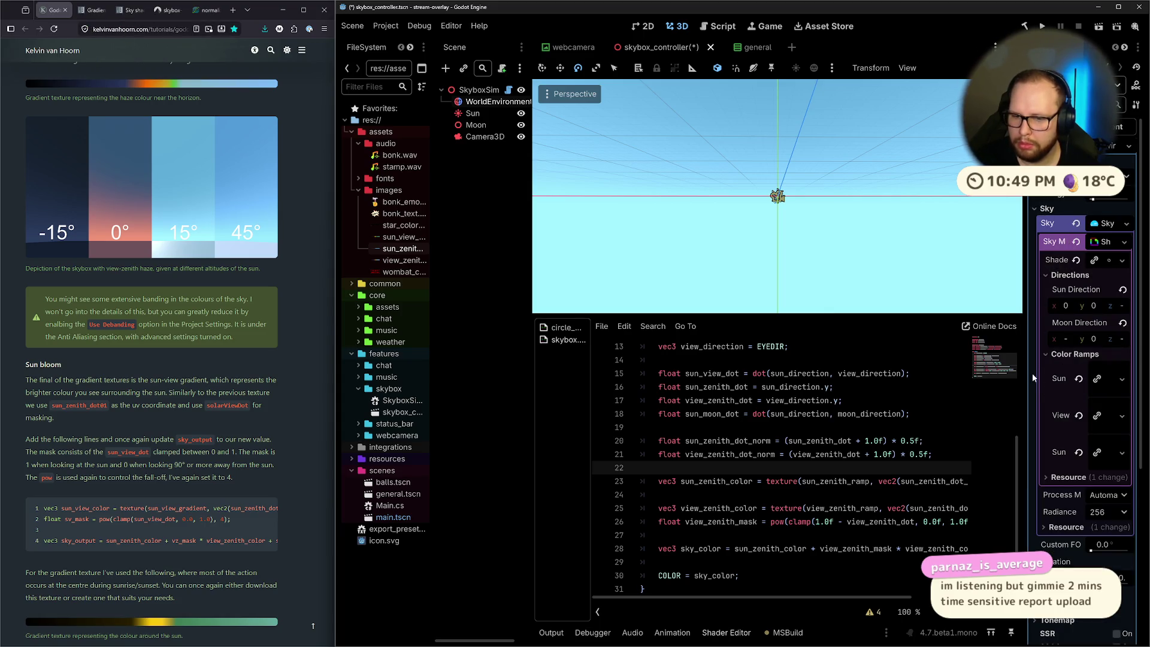
drag(1024, 354, 985, 354)
click(1104, 224)
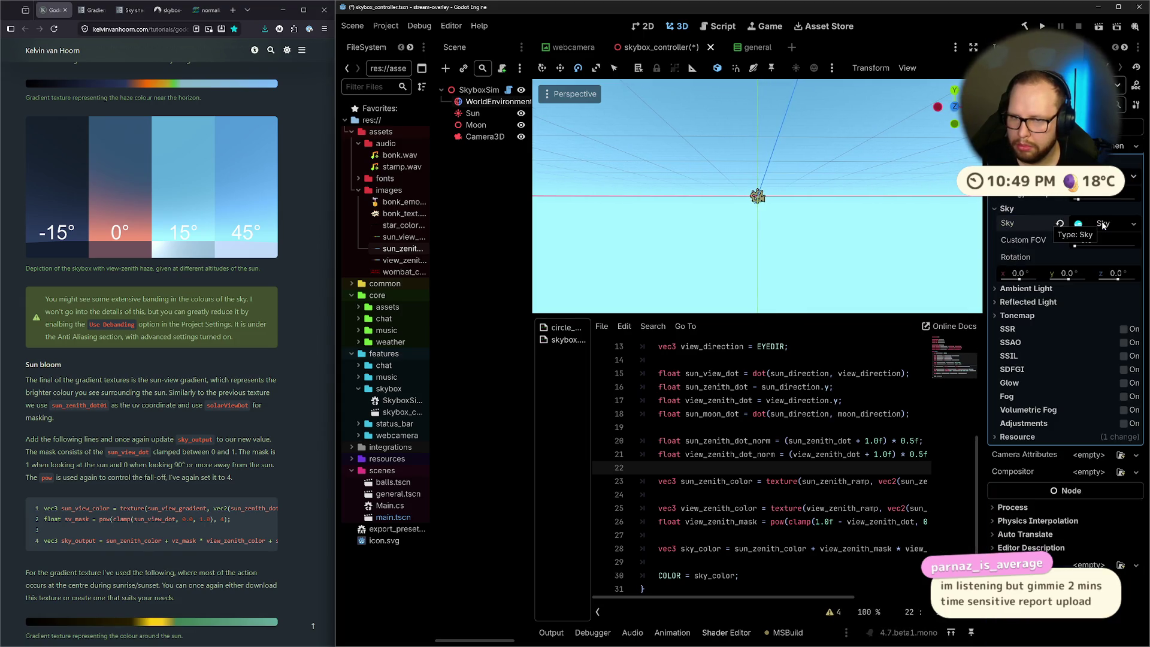
click(997, 209)
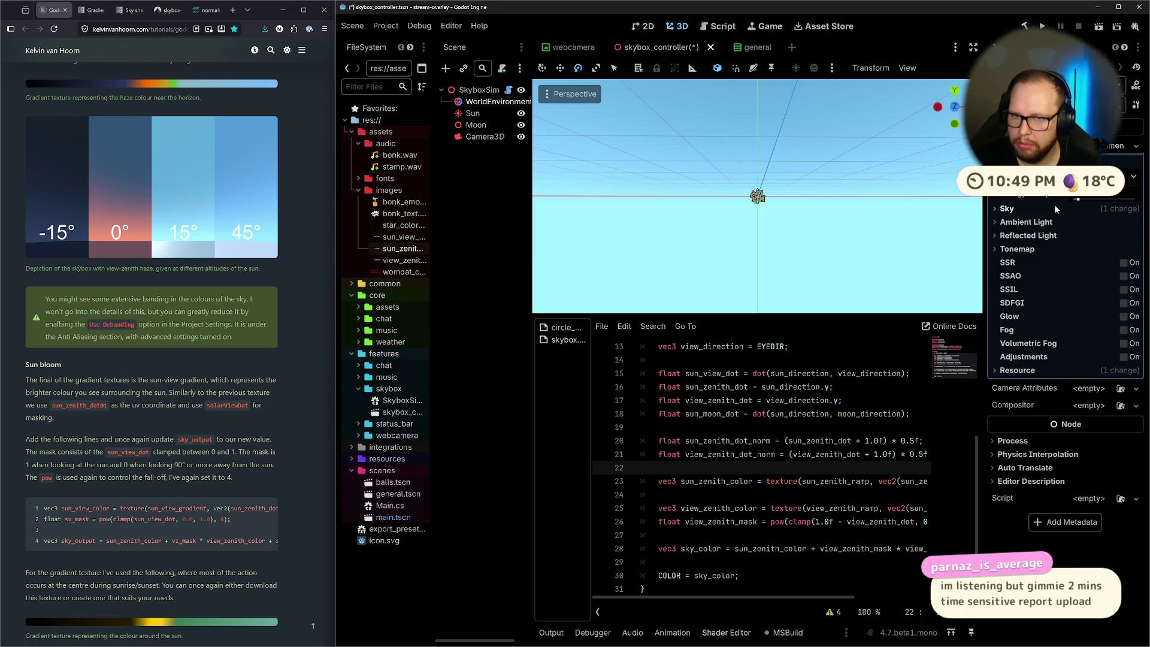
mouse_move(776, 221)
mouse_down()
mouse_move(794, 181)
mouse_move(791, 280)
mouse_move(686, 249)
mouse_move(656, 203)
mouse_move(765, 242)
mouse_up()
Save the scene and start reading the tutorial's Sun bloom section
key(ctrl+s)
scroll(142, 369, down, 2)
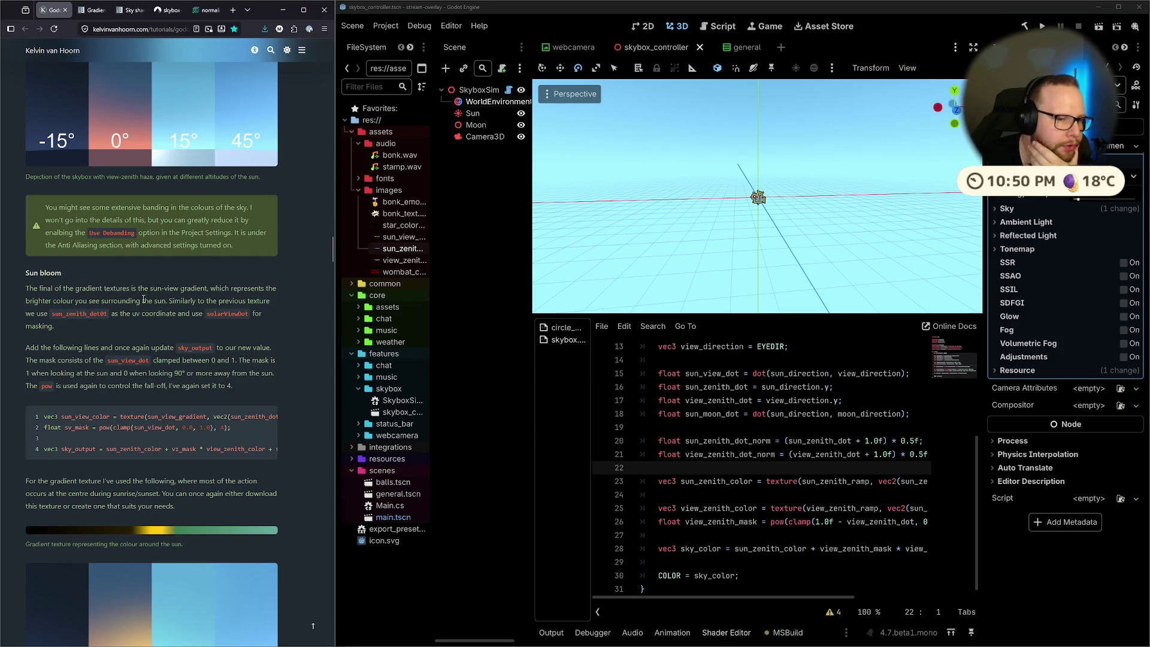
mouse_move(25, 288)
mouse_down()
mouse_move(183, 308)
mouse_move(169, 301)
mouse_move(271, 302)
mouse_move(173, 309)
mouse_move(204, 303)
mouse_move(179, 304)
mouse_move(192, 301)
mouse_up()
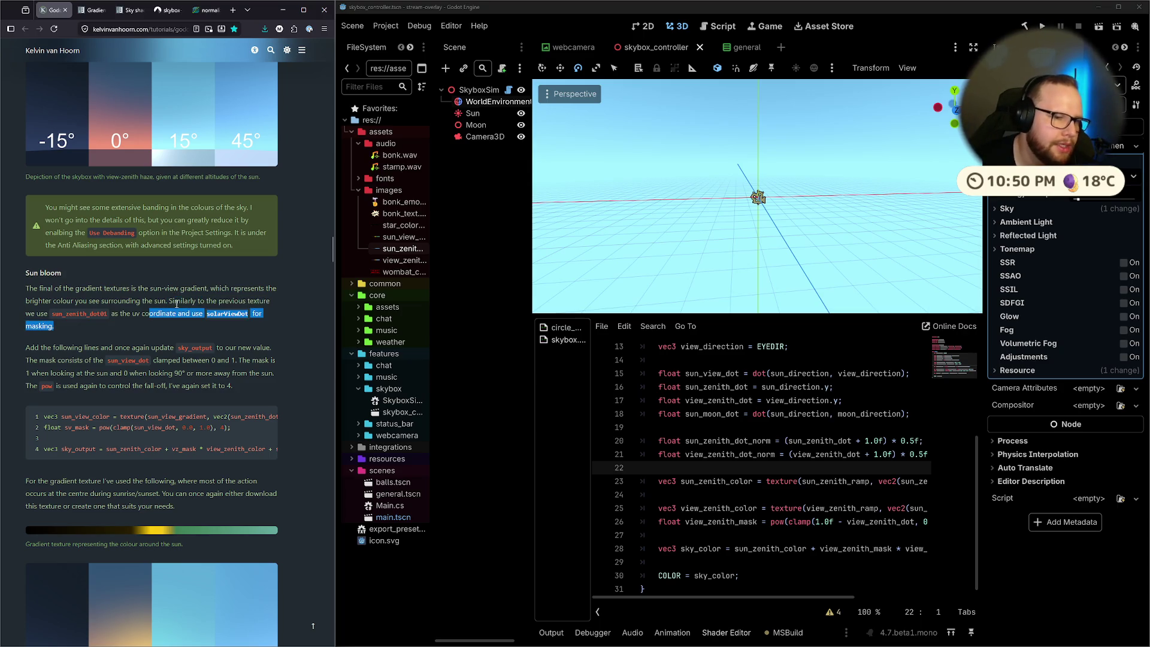
click(230, 301)
double_click(175, 302)
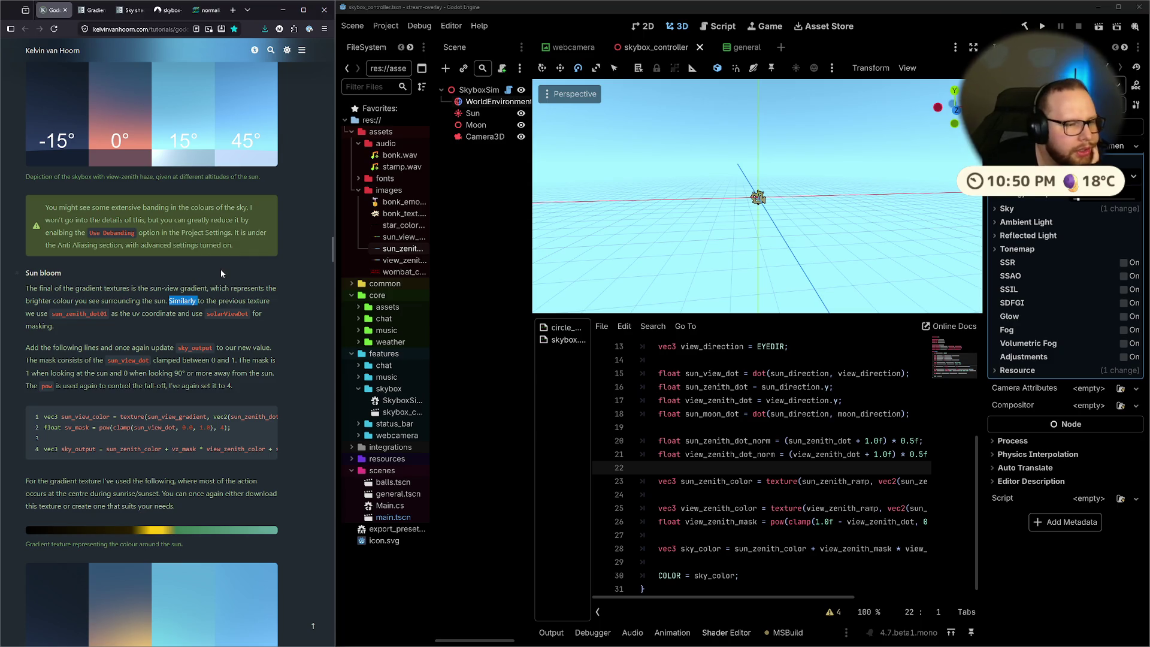
click(126, 313)
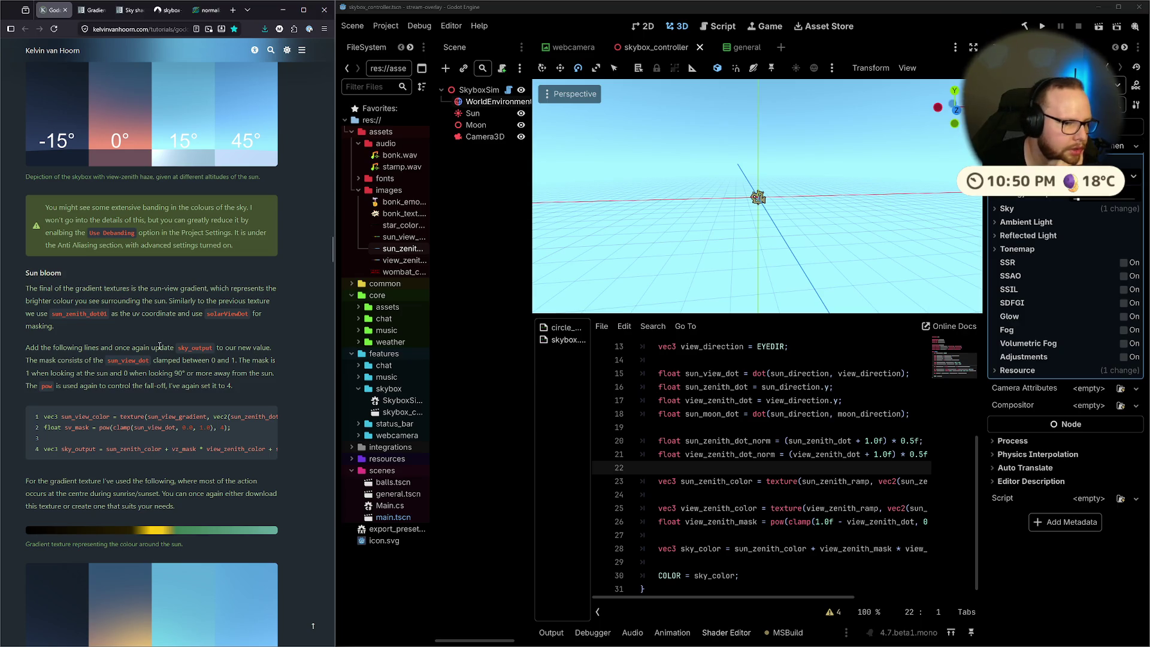
Read the tutorial's sentence about updating sky_output, then put the caret at the end of line 26
mouse_move(167, 457)
mouse_down()
mouse_move(247, 457)
mouse_move(160, 454)
mouse_up()
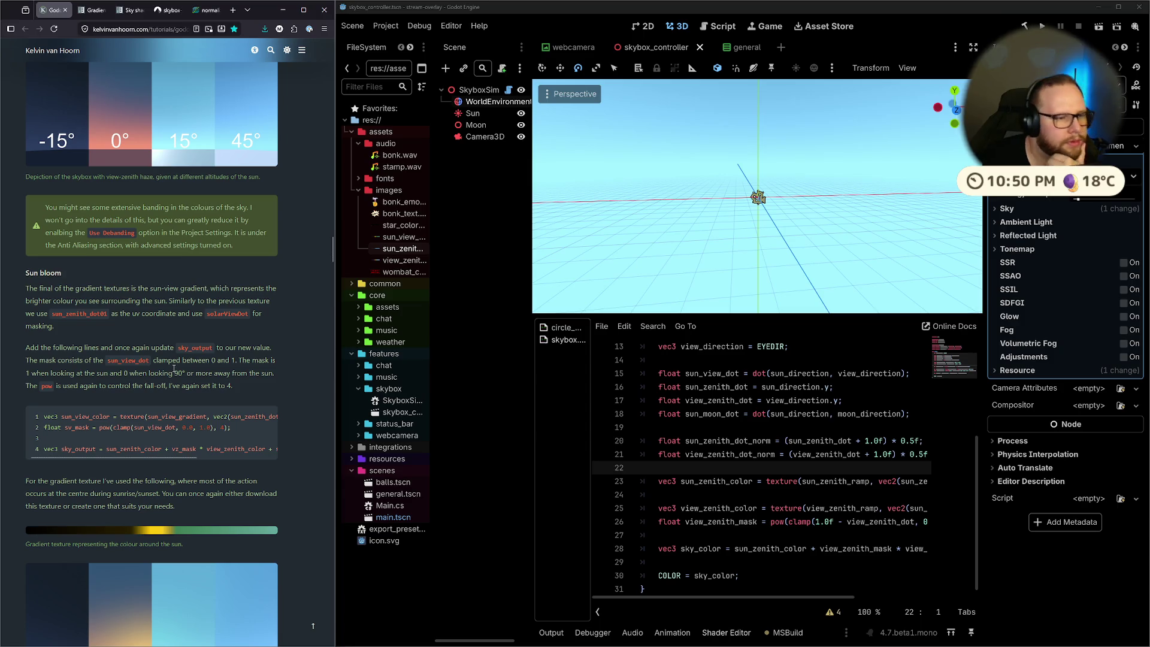
mouse_move(24, 347)
mouse_down()
mouse_move(90, 360)
mouse_move(176, 361)
mouse_move(178, 349)
mouse_move(261, 358)
mouse_move(77, 363)
mouse_up()
click(82, 368)
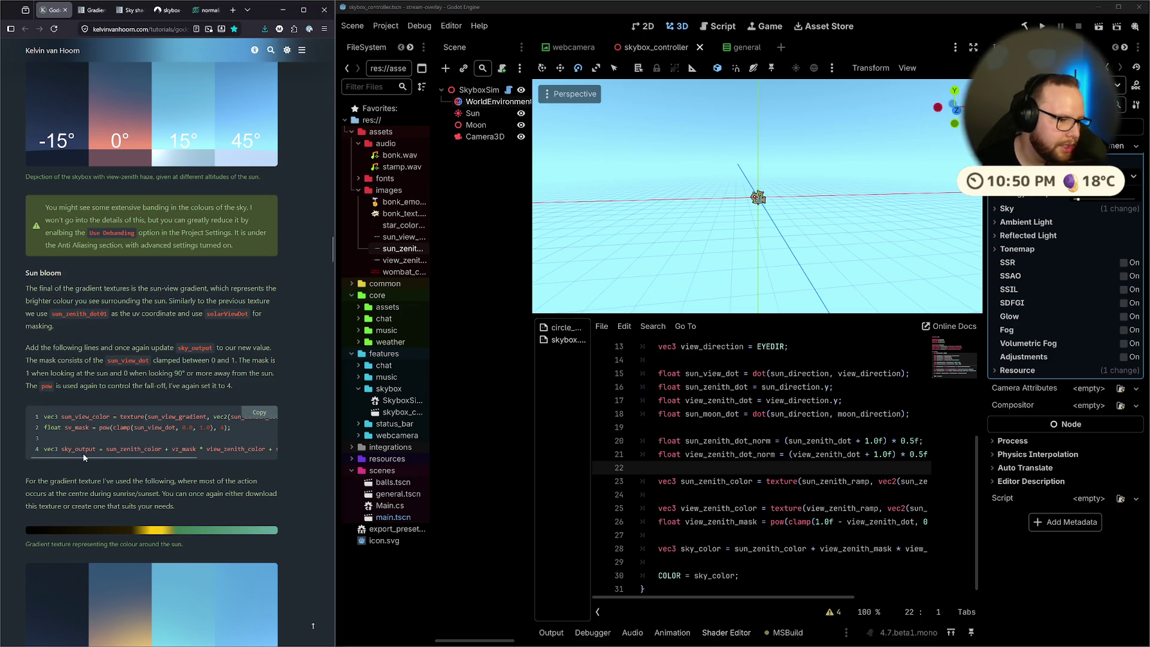
mouse_move(88, 459)
mouse_down()
mouse_move(218, 459)
mouse_move(21, 451)
mouse_up()
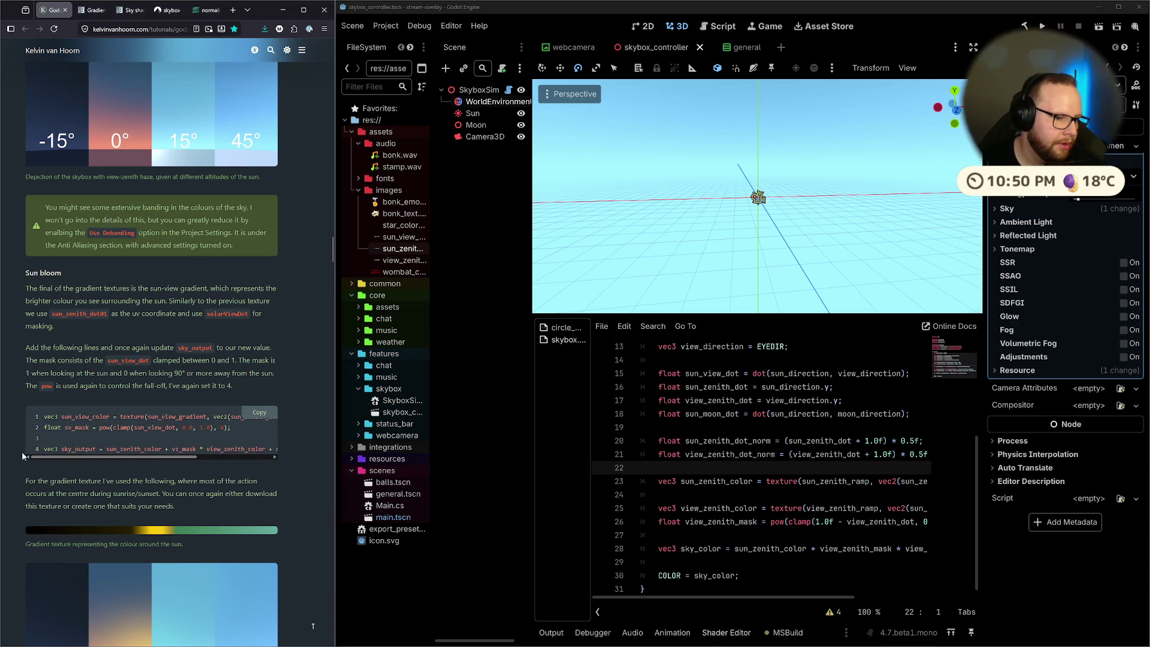
drag(786, 597, 890, 593)
click(821, 521)
Change the line 26 exponent from 2.0f to 4.0f and insert a blank line 28
key(BackSpace)
text(4)
scroll(768, 204, up, 2)
drag(808, 596, 698, 596)
click(687, 533)
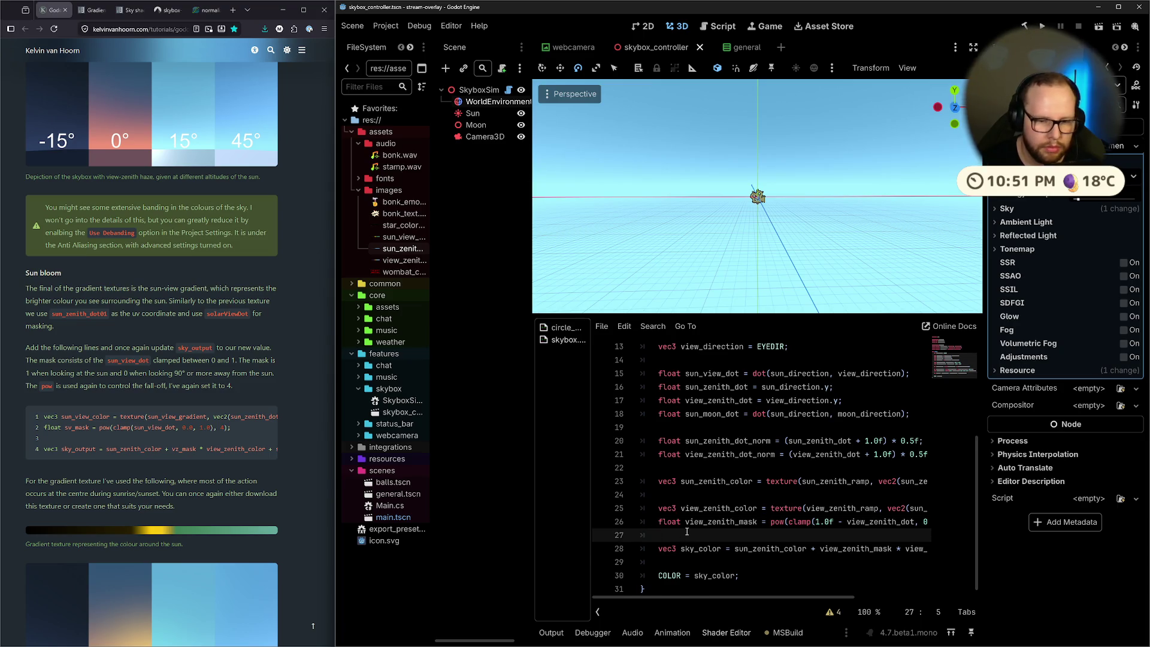
key(Return)
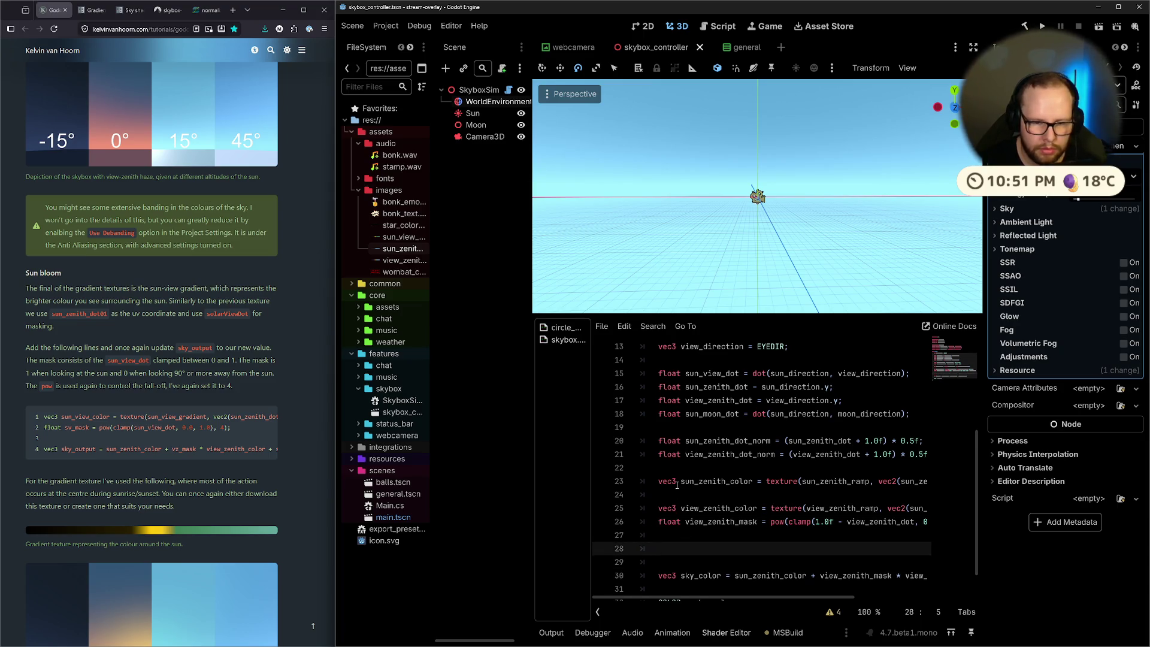
click(677, 494)
key(Down)
key(Down)
key(Down)
Begin line 28 as vec3 sun_view_color = texture(sun_view_ramp, ... sun_view_dot
text(vec3 sun_view)
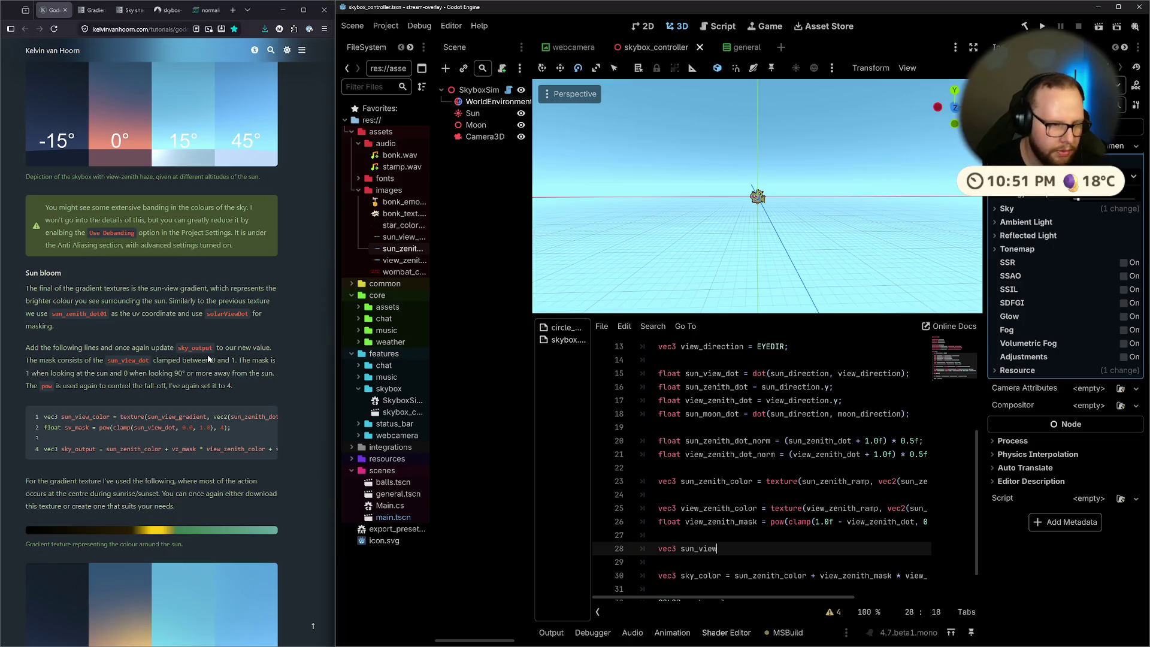
text(_color = texture())
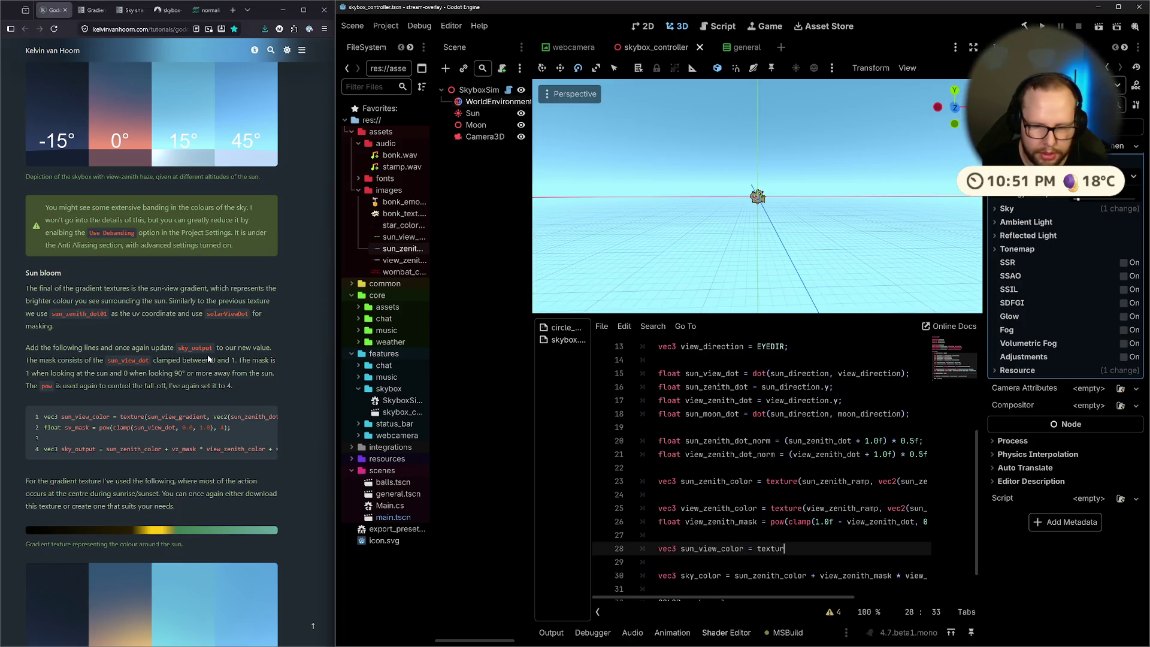
key(BackSpace)
key(Left)
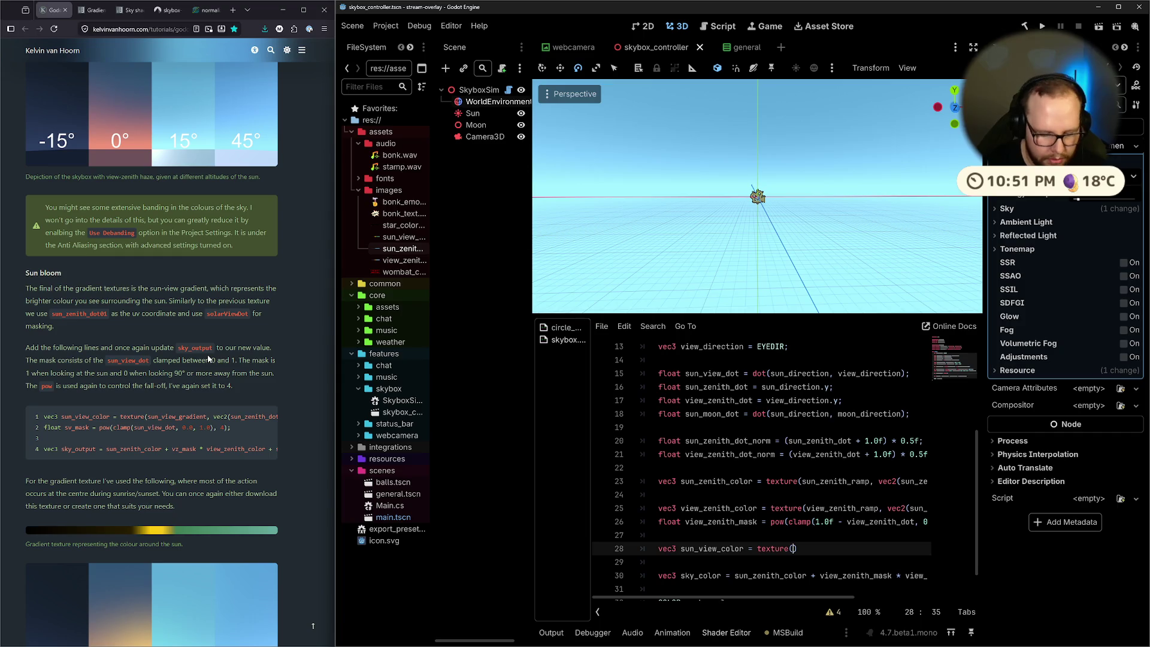
text(sun_view)
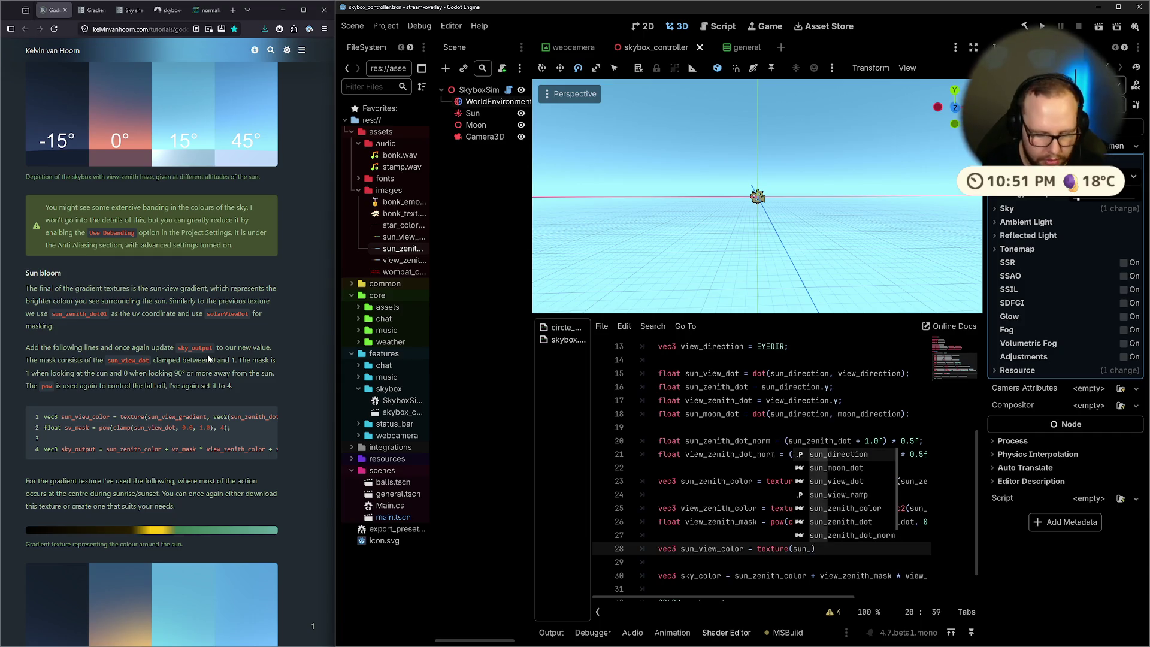
text(_ramp,)
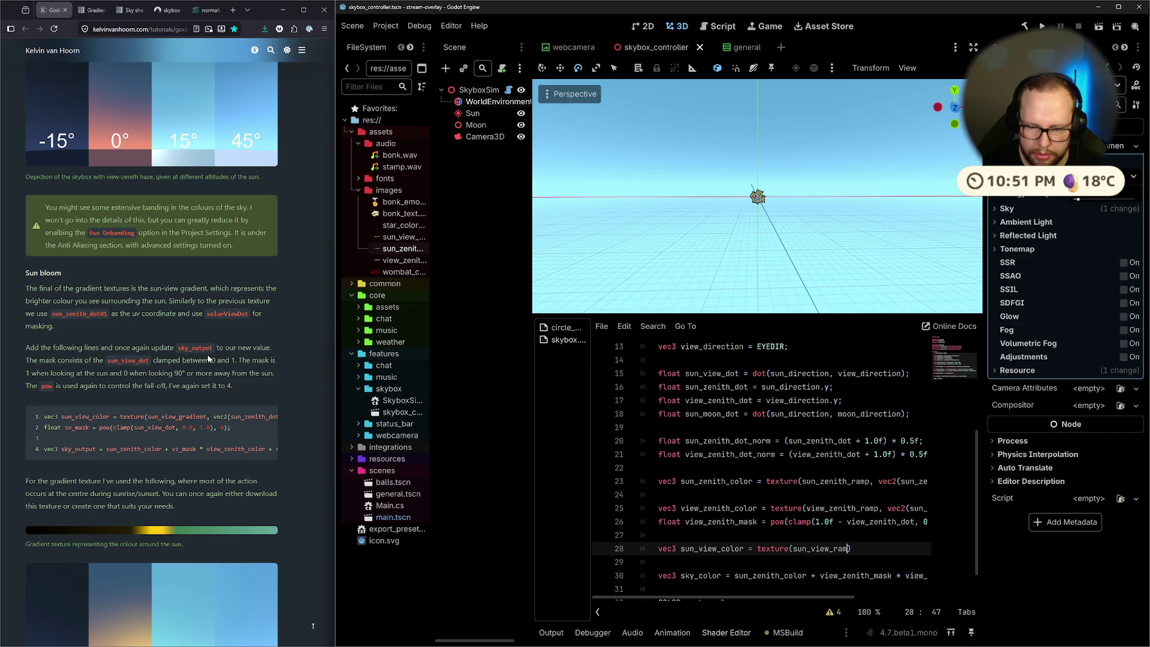
text( vec3)
text(())
text(sun)
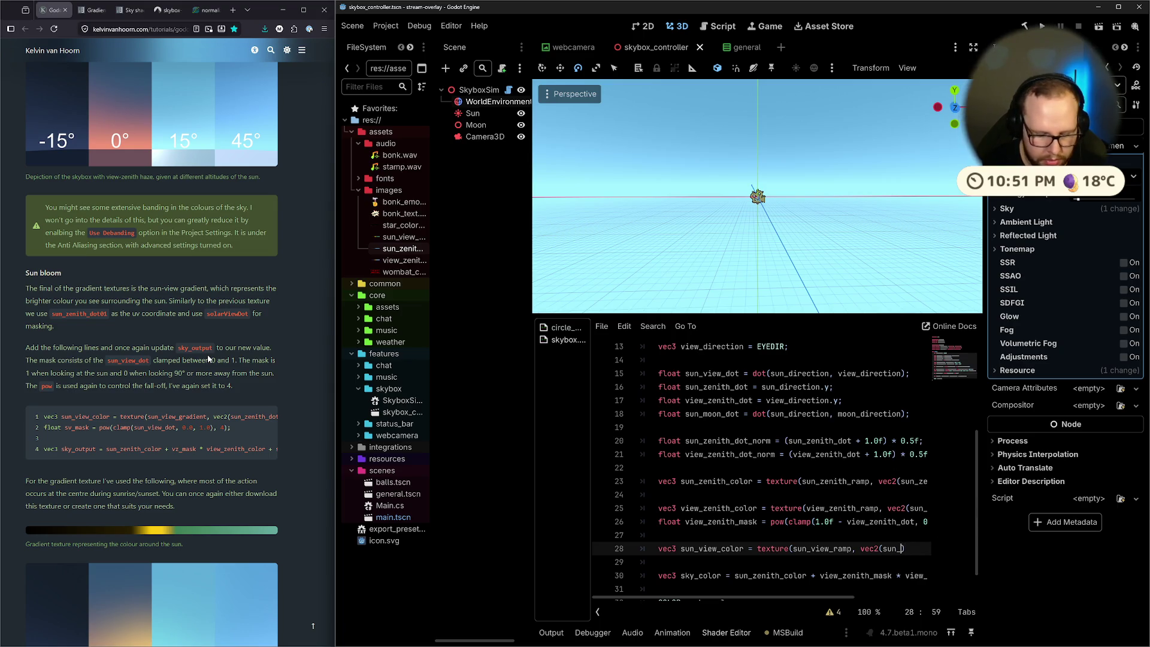
text(_view_)
key(Return)
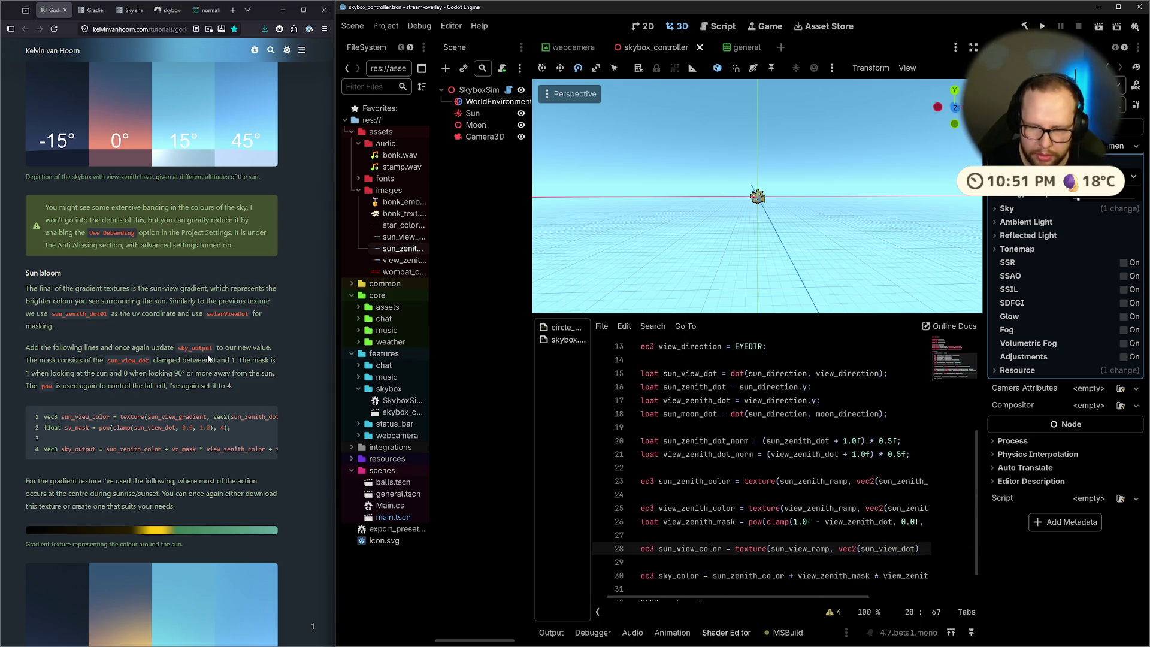
text(,)
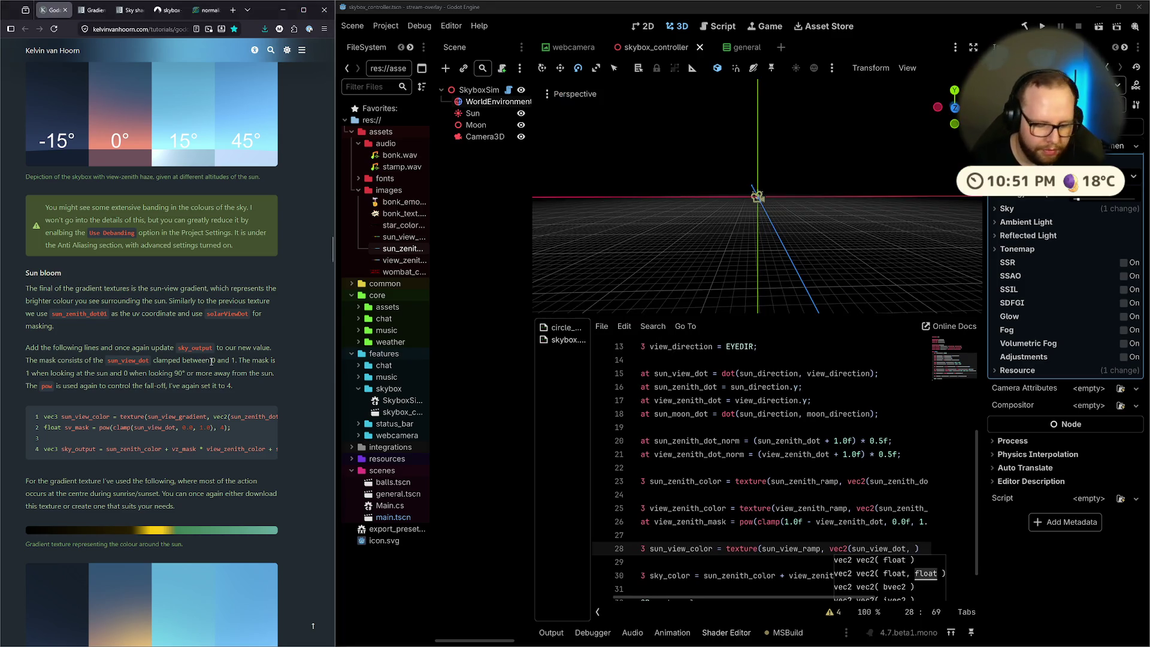
Remove stray characters and finish line 28 with vec2(sun_view_dot)).rgb;, then start a new line
drag(211, 361, 223, 373)
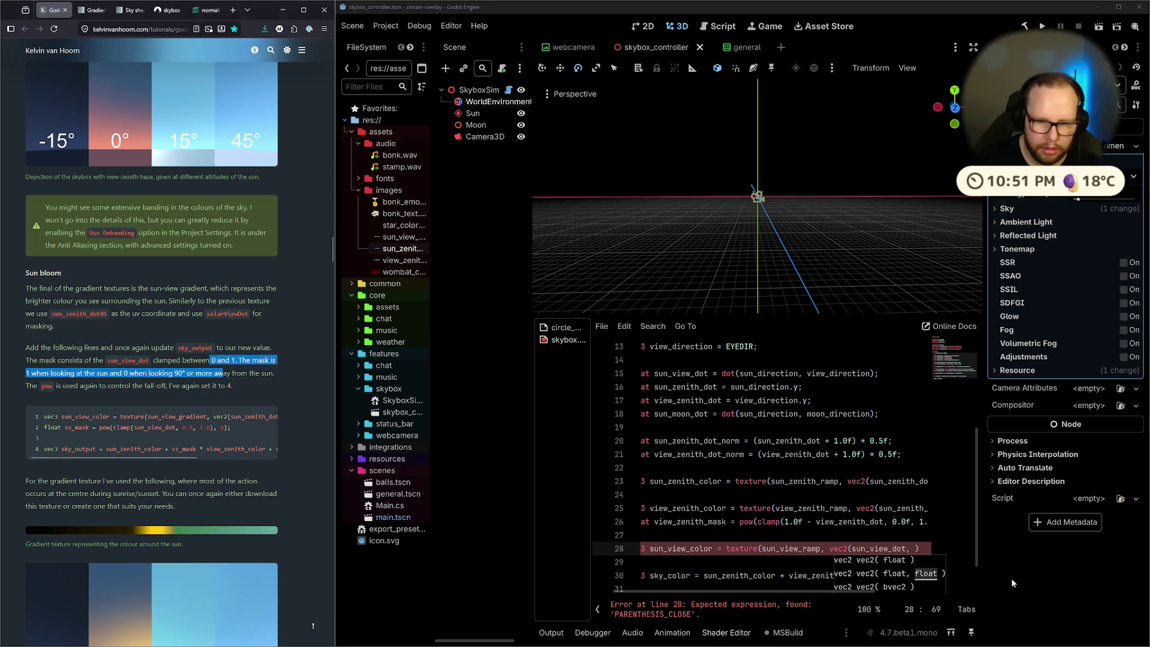
click(911, 548)
key(BackSpace)
key(BackSpace)
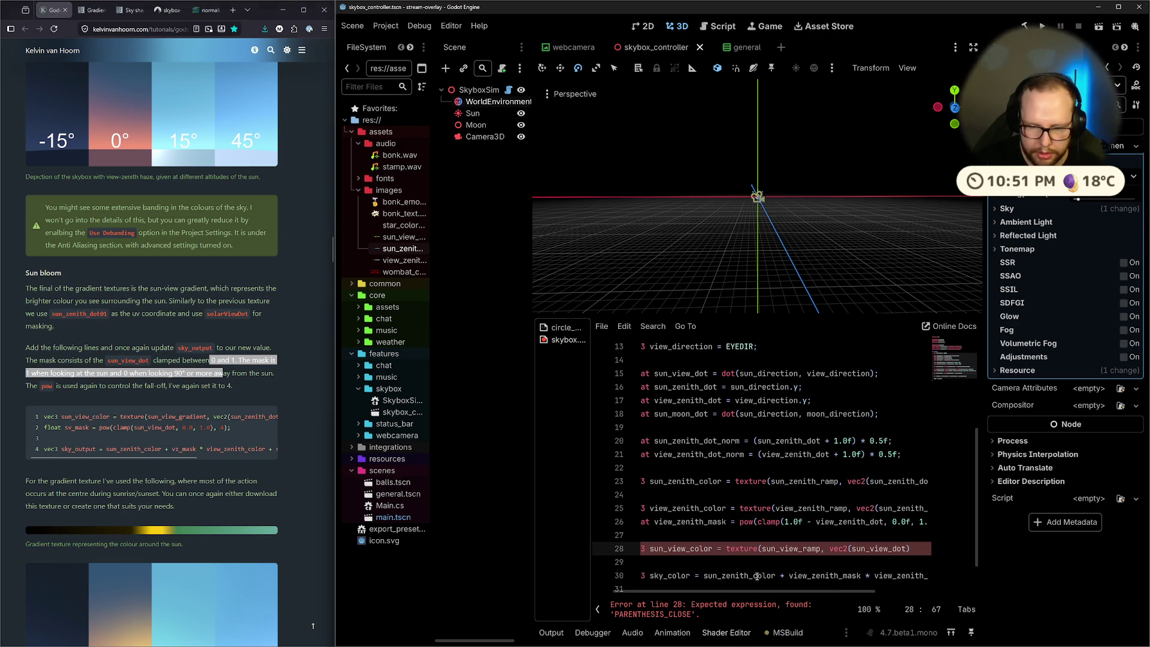
drag(757, 591, 822, 592)
drag(872, 508, 897, 509)
key(BackSpace)
click(878, 554)
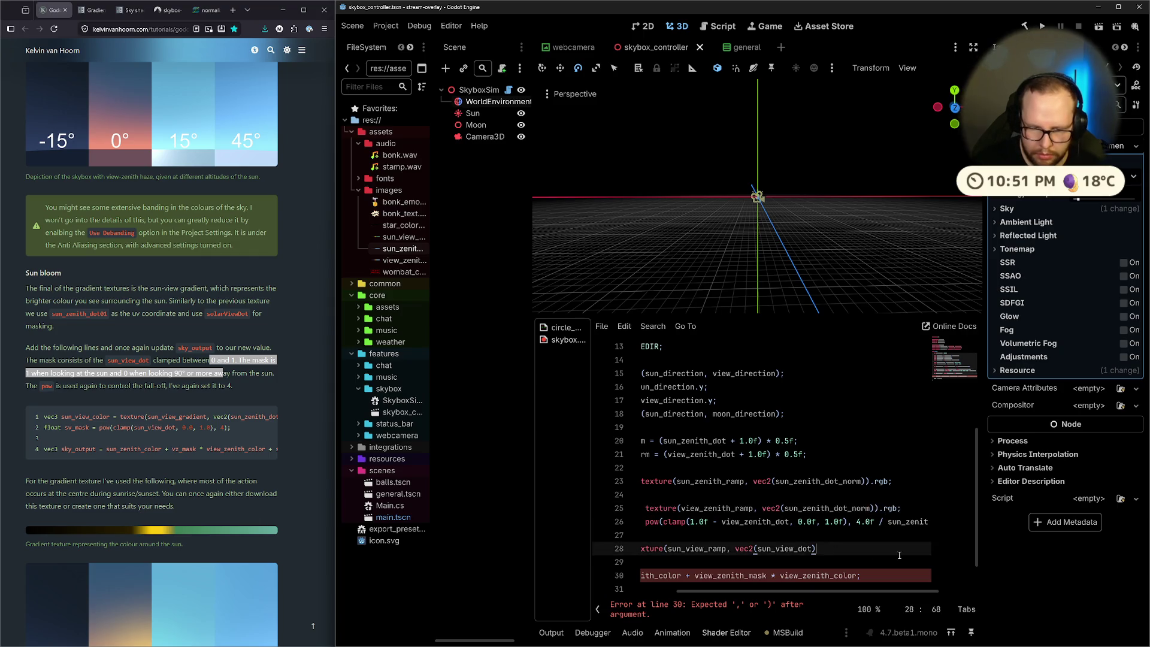
text().rgb;')
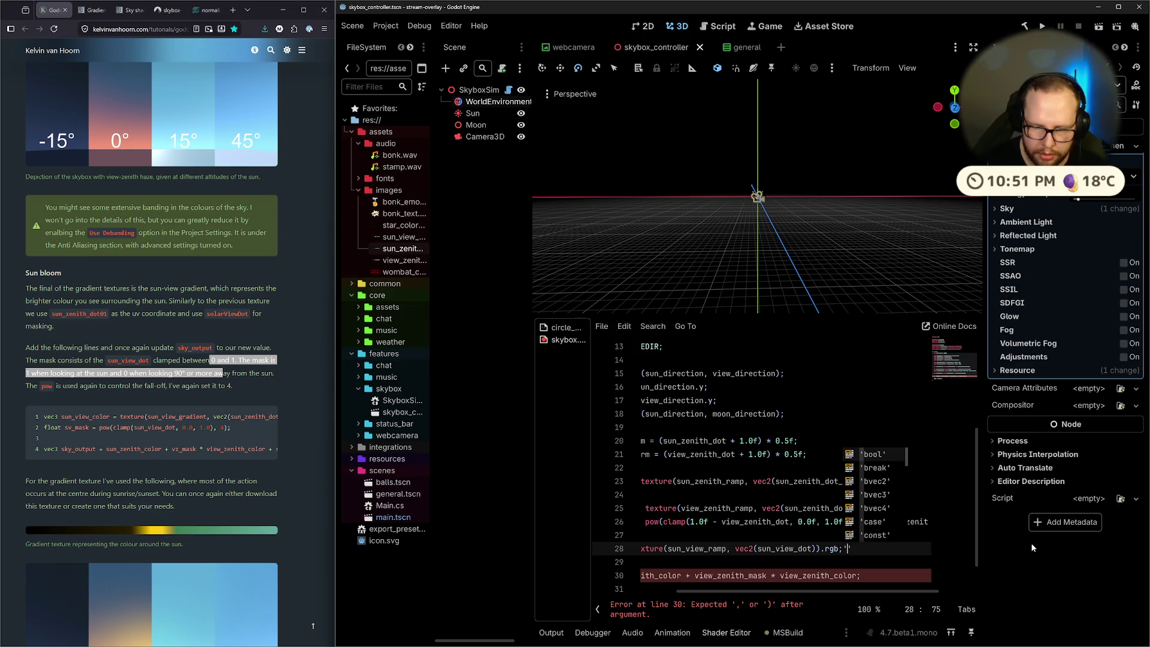
key(BackSpace)
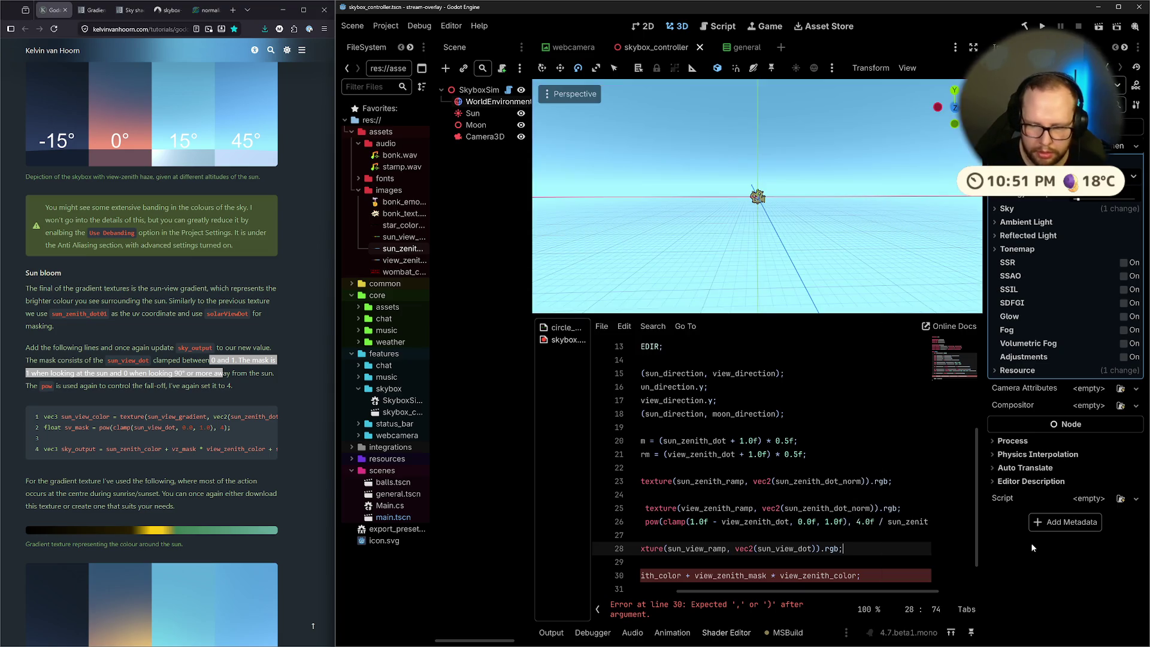
key(Return)
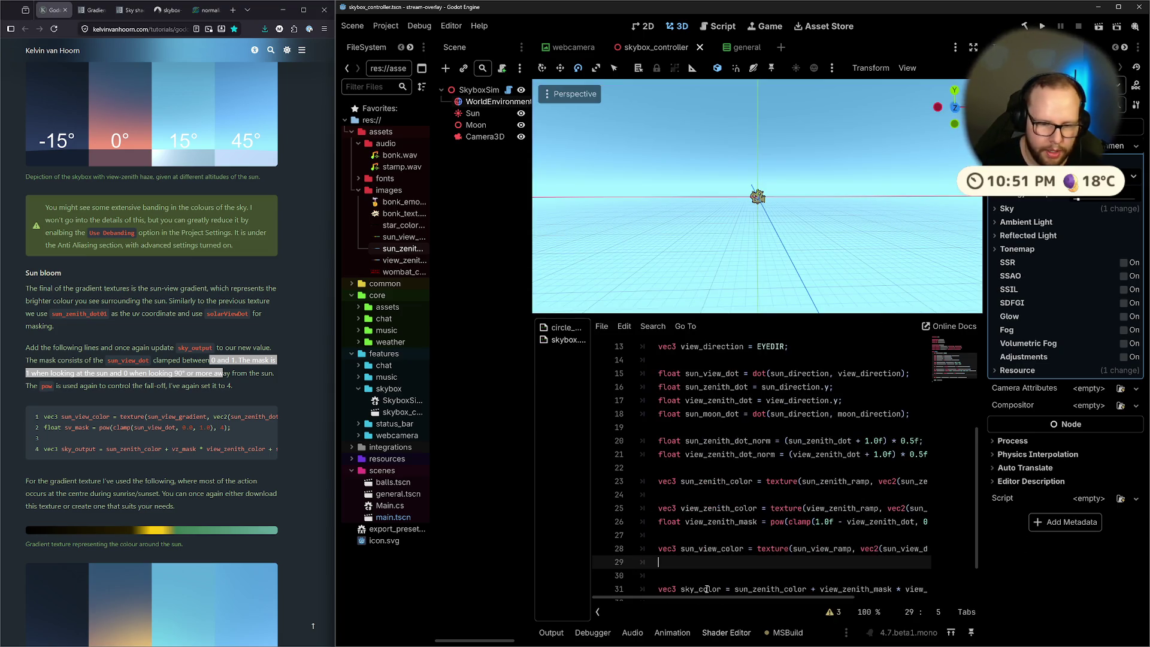
Start line 29 as sun_view_mask = pow(clamp(1.0f - sun_view_dot, 0.0f, 1.0f
text(vec)
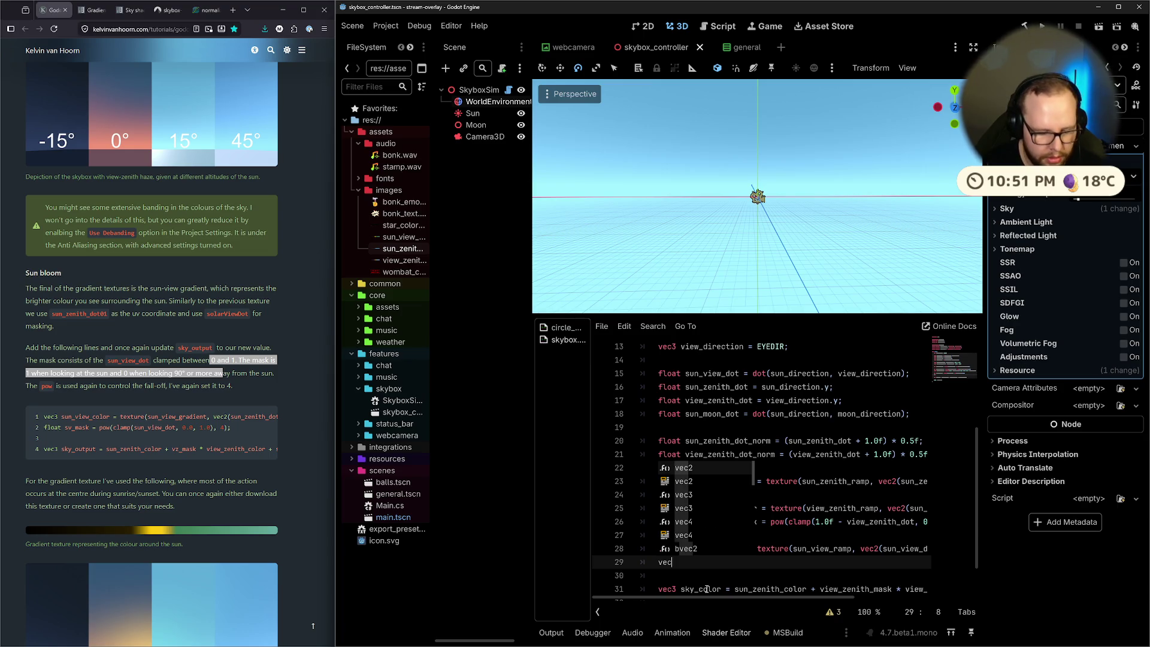
text(3 sun_view_mask = pow)
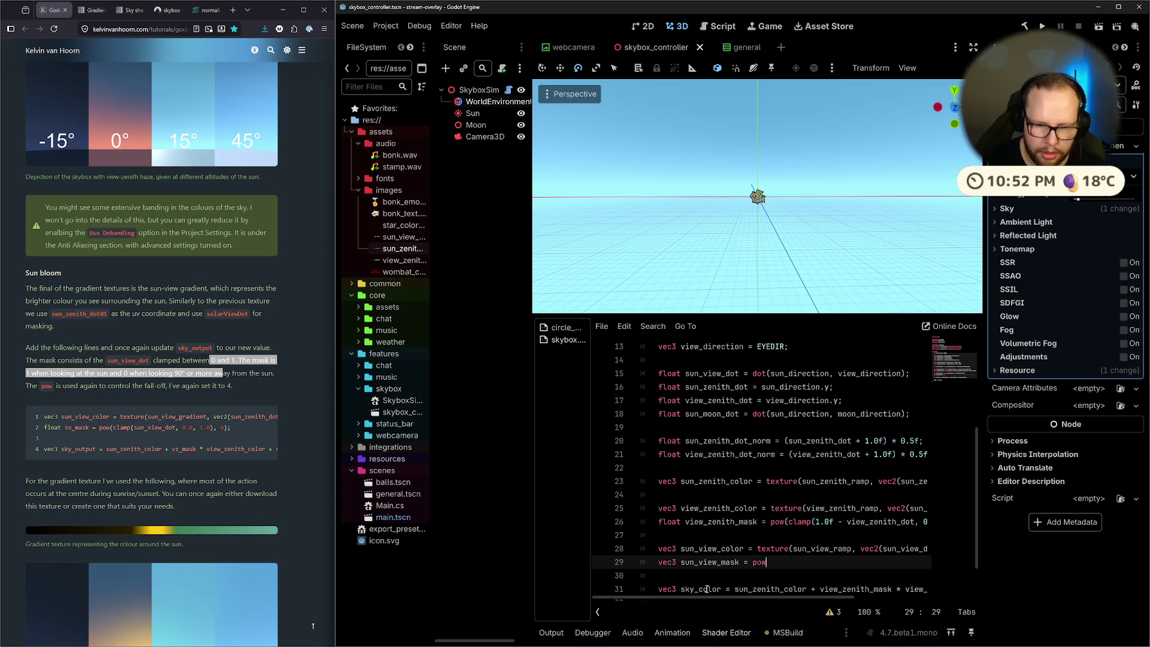
text(()
text(clamp)
text((1.0)
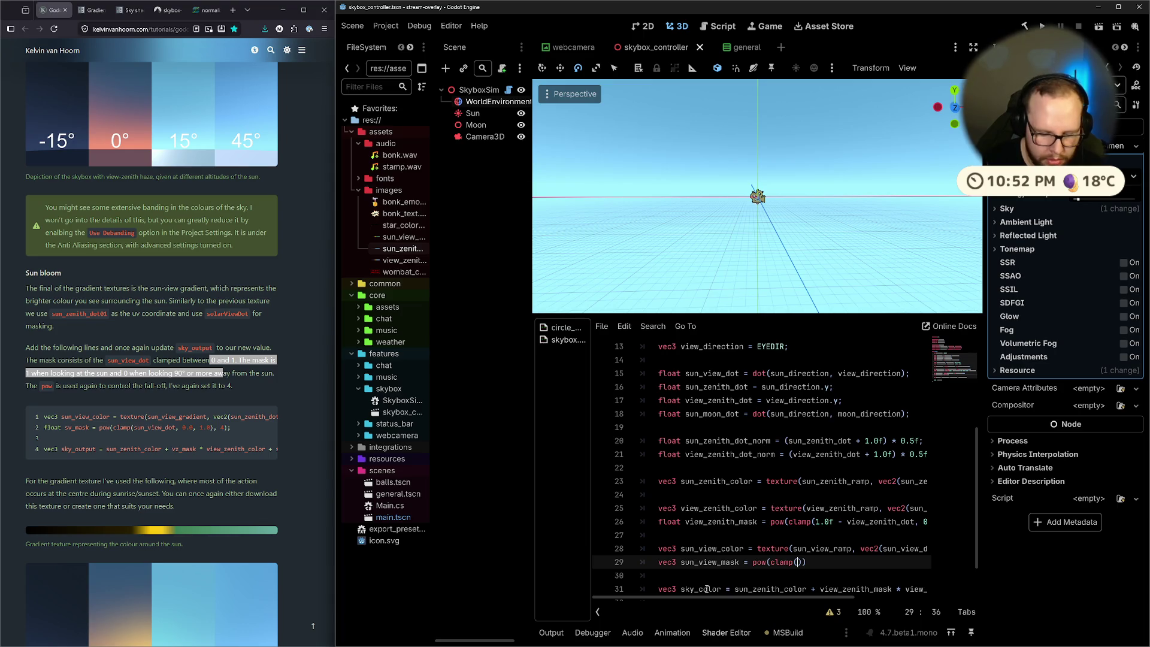
text(f - v)
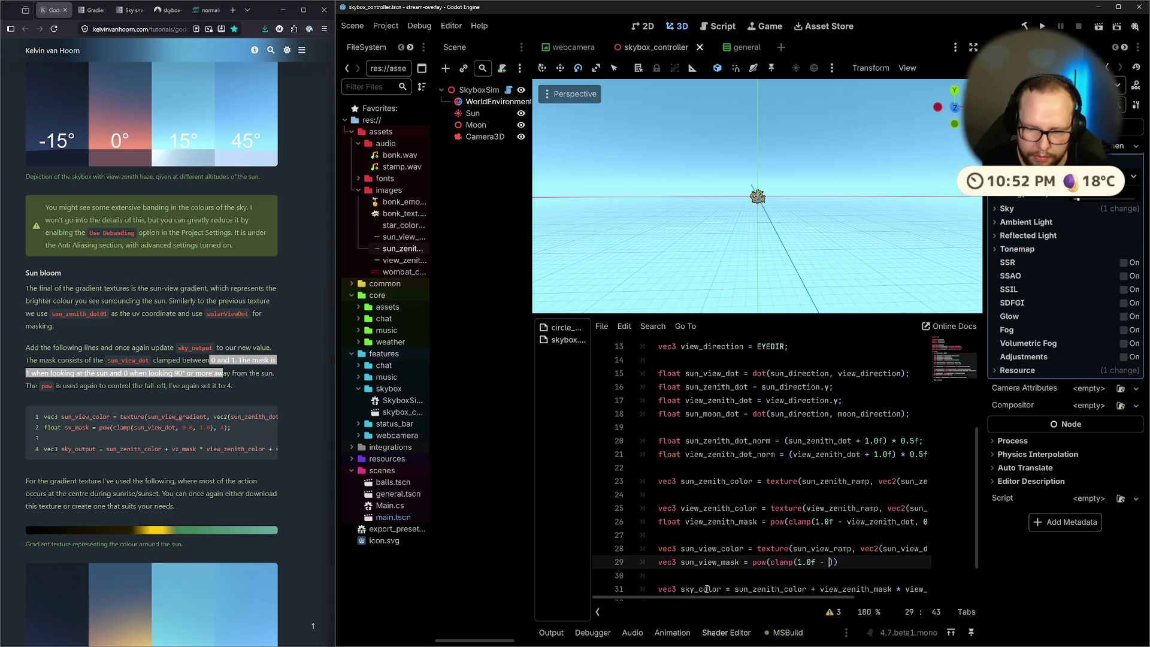
key(BackSpace)
text(sun)
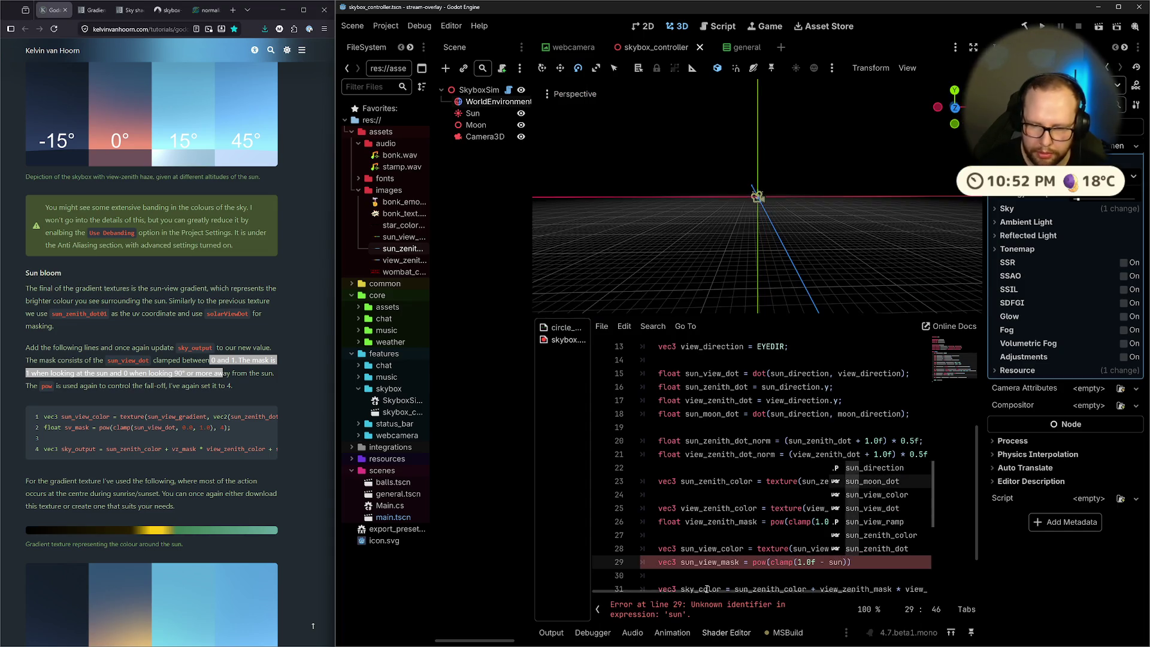
key(Down)
key(Down)
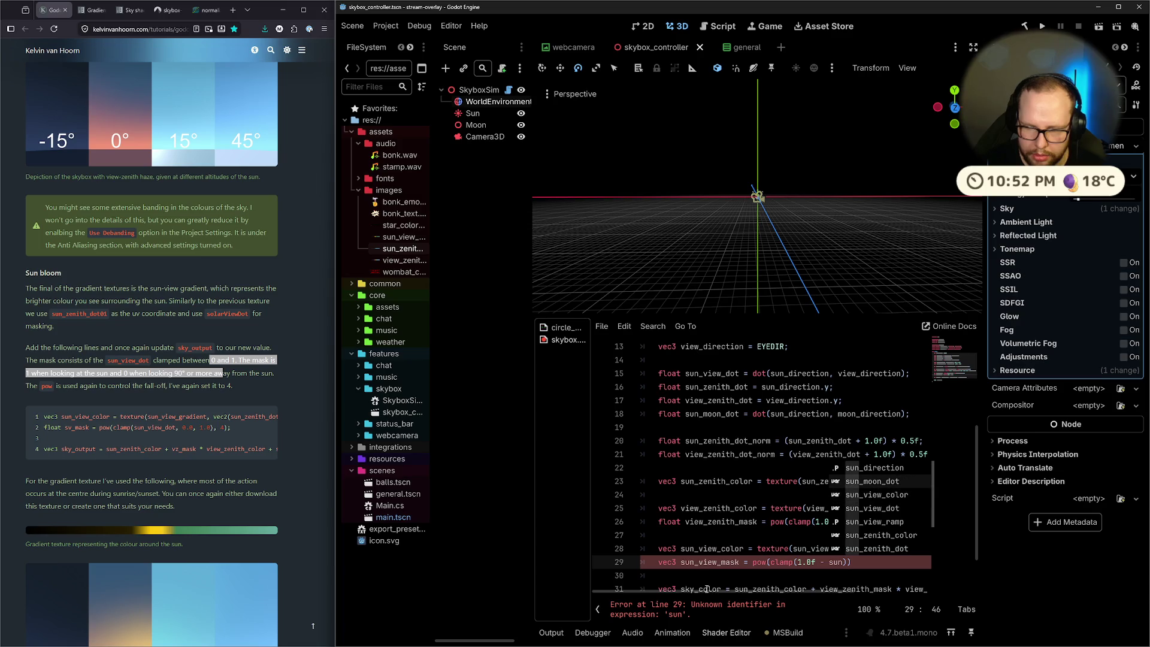
key(Return)
text(, 0)
text(.0f, )
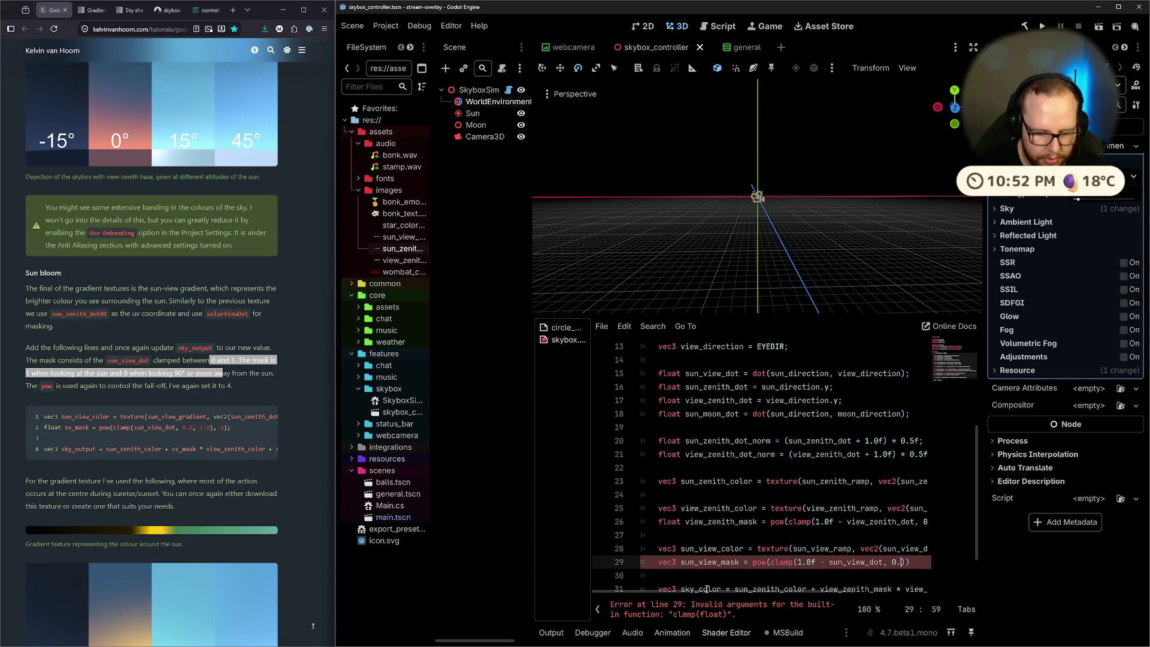
text(1.0f)
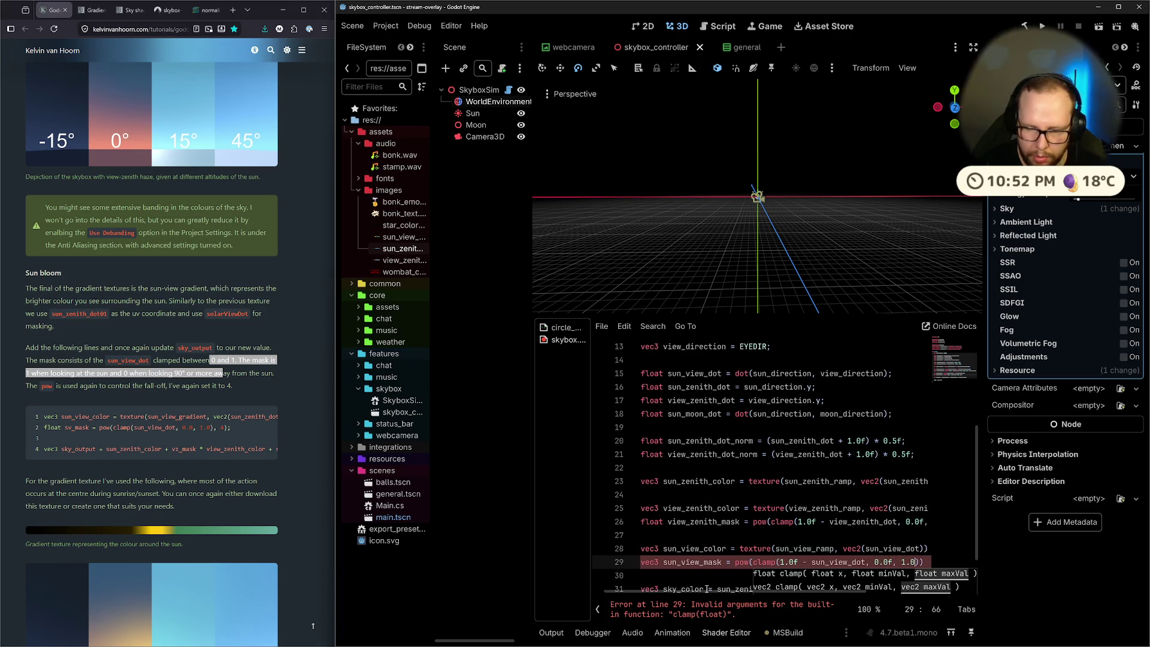
Add 4.0f as the pow exponent and end the line with a semicolon
drag(796, 590, 872, 587)
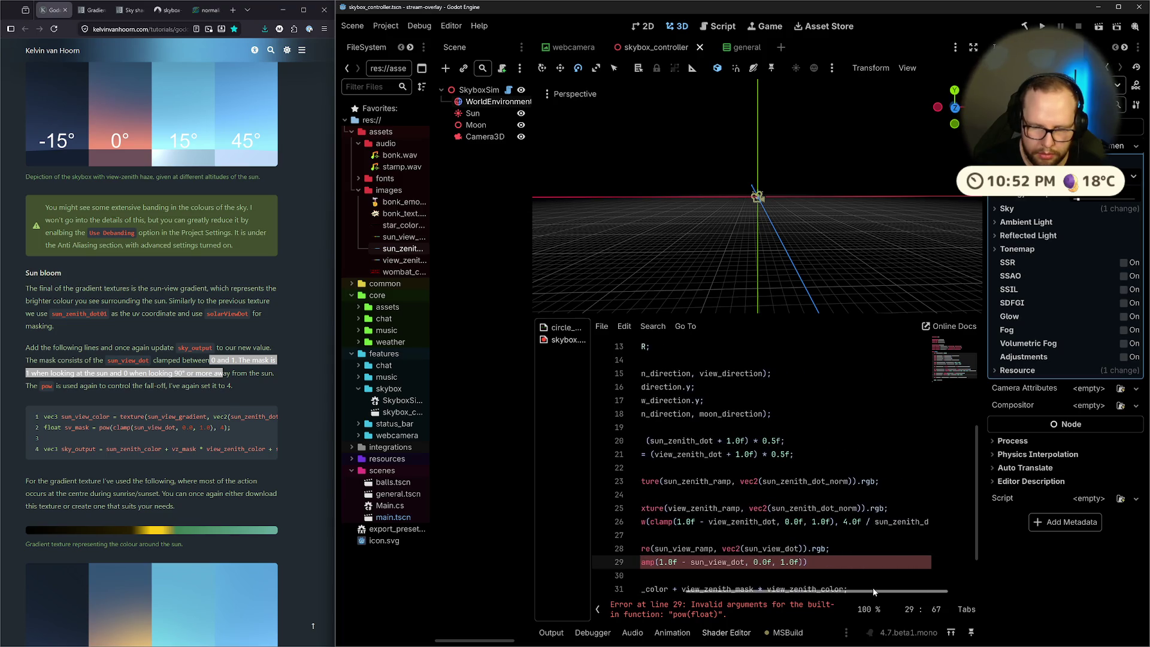
key(Right)
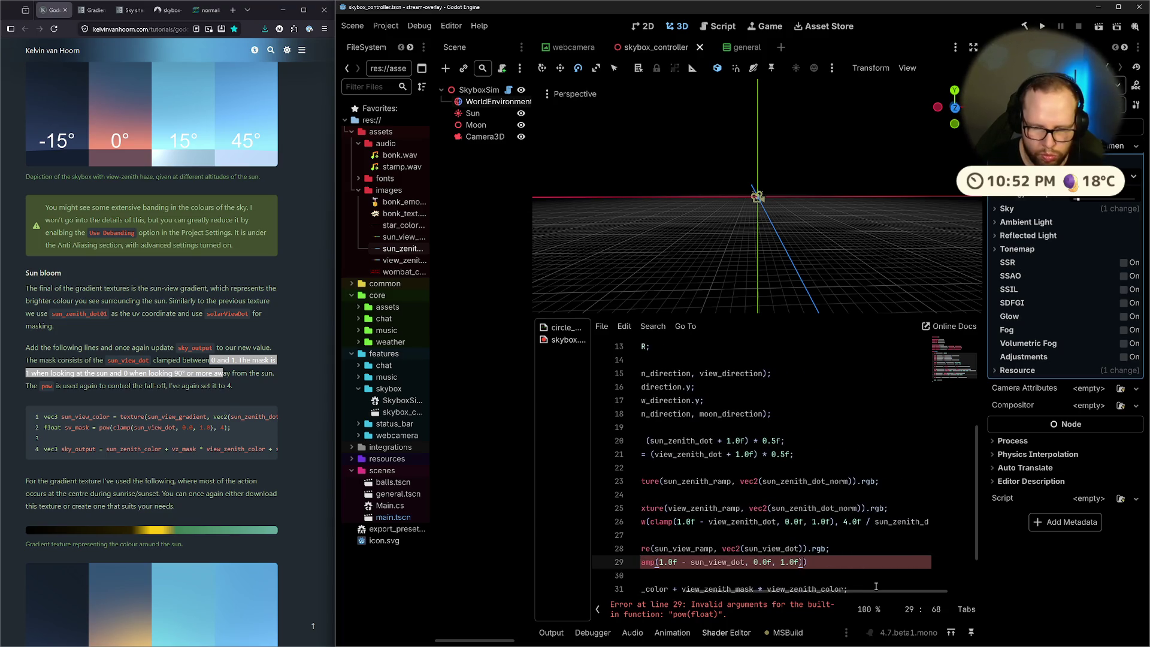
text(, 4.0)
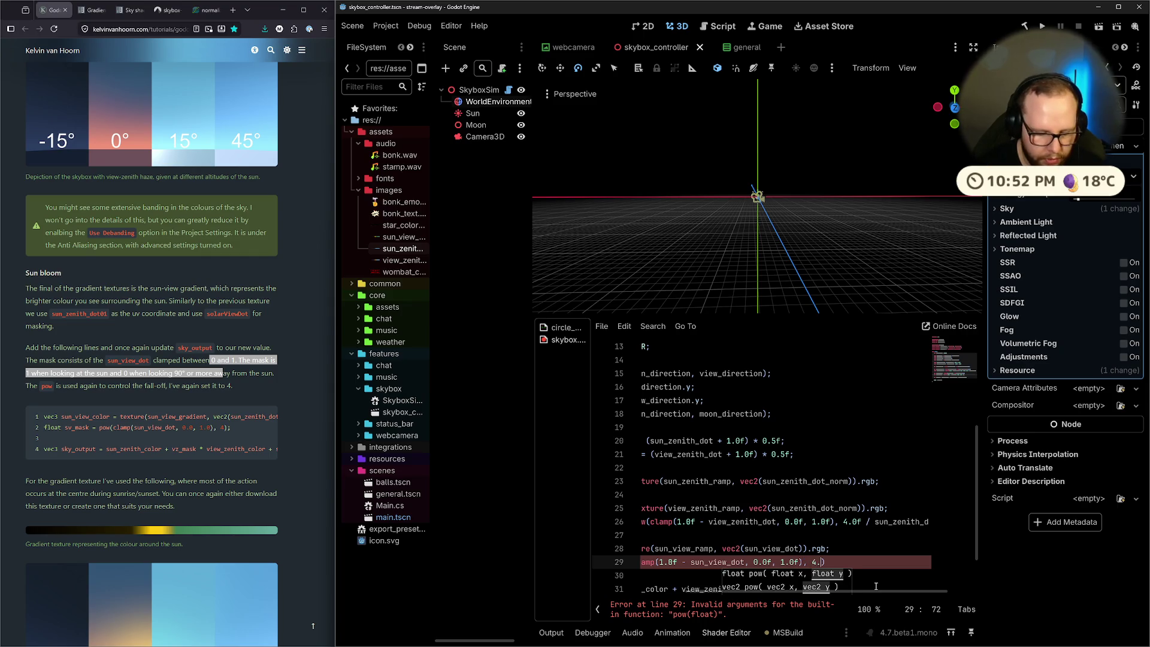
text(f /)
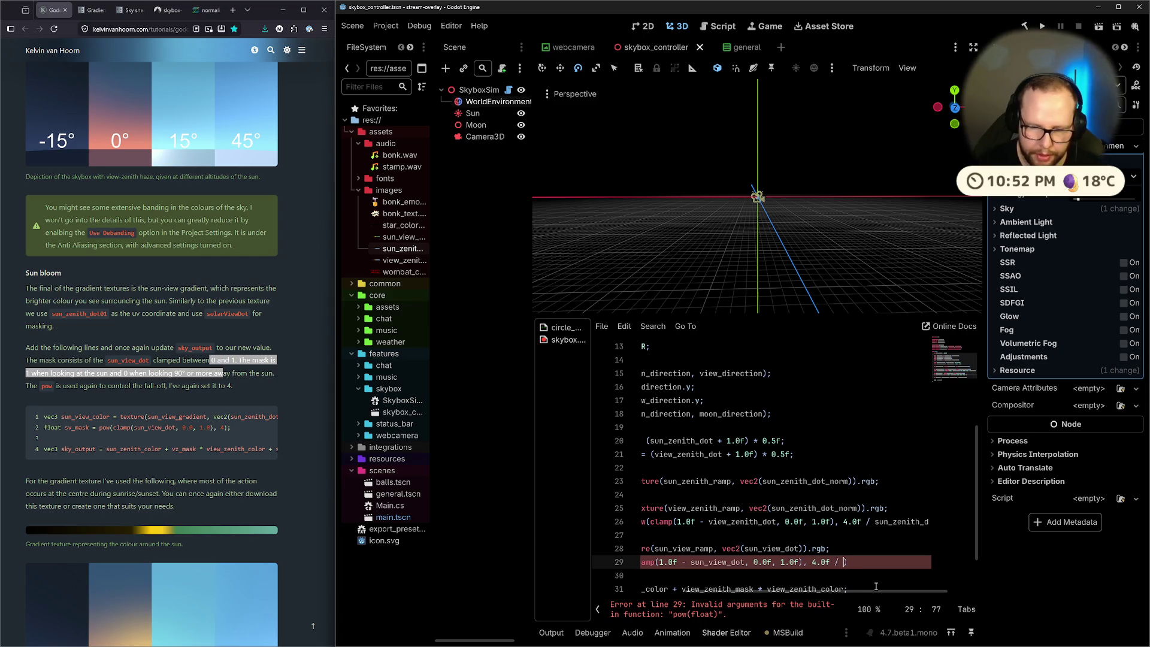
key(BackSpace)
key(BackSpace)
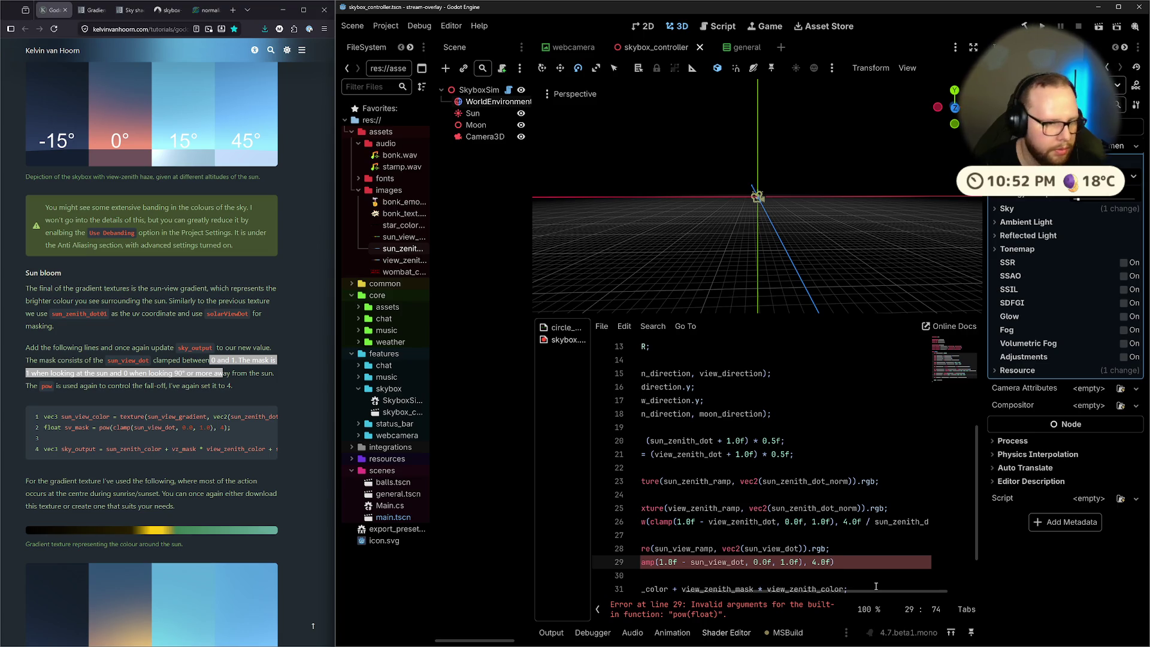
text(;)
Change sun_view_mask's type from vec3 to float to clear the error
scroll(818, 509, down, 2)
scroll(659, 584, left, 3)
scroll(662, 584, right, 1)
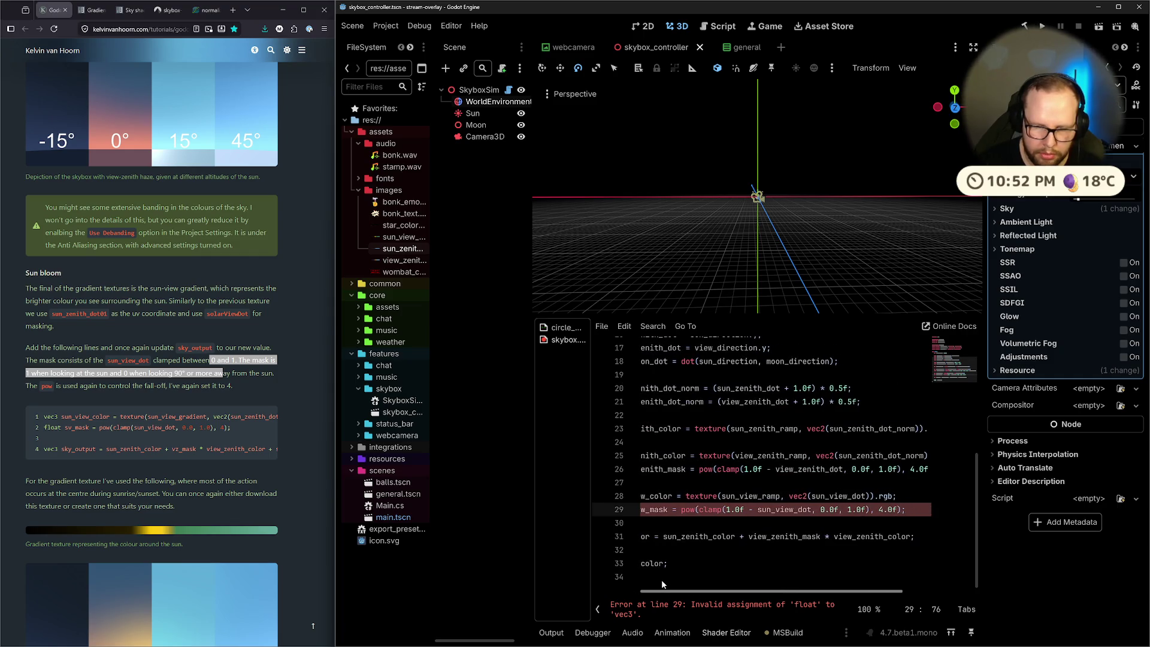
scroll(661, 580, left, 3)
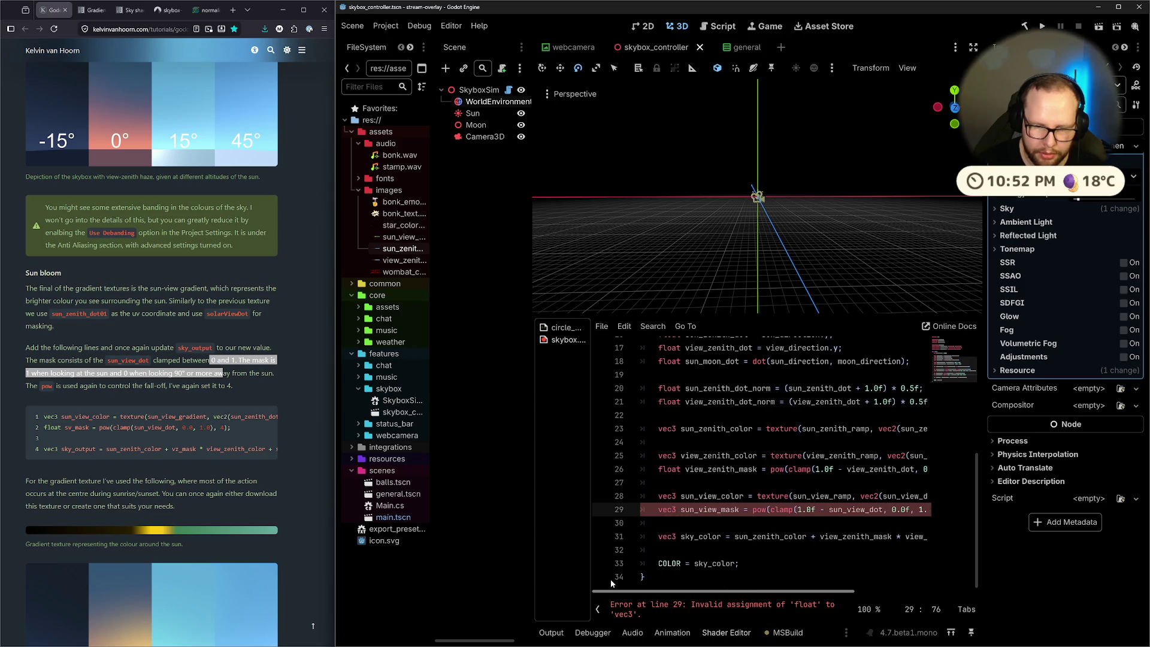
scroll(632, 577, right, 1)
scroll(647, 575, right, 4)
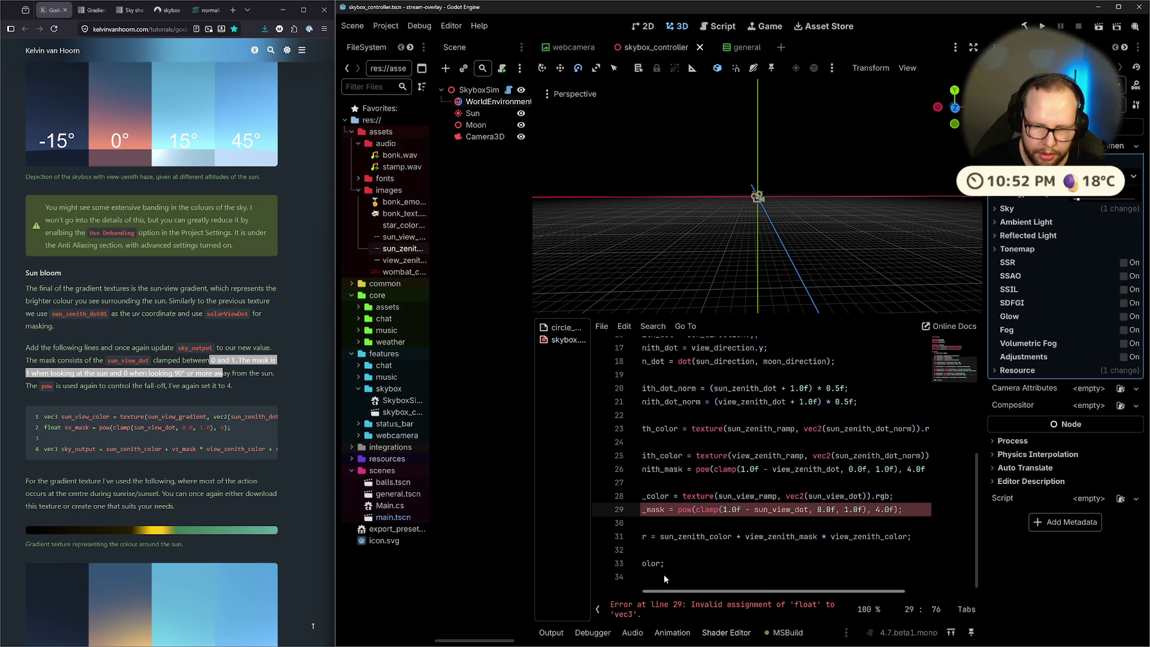
scroll(680, 575, left, 3)
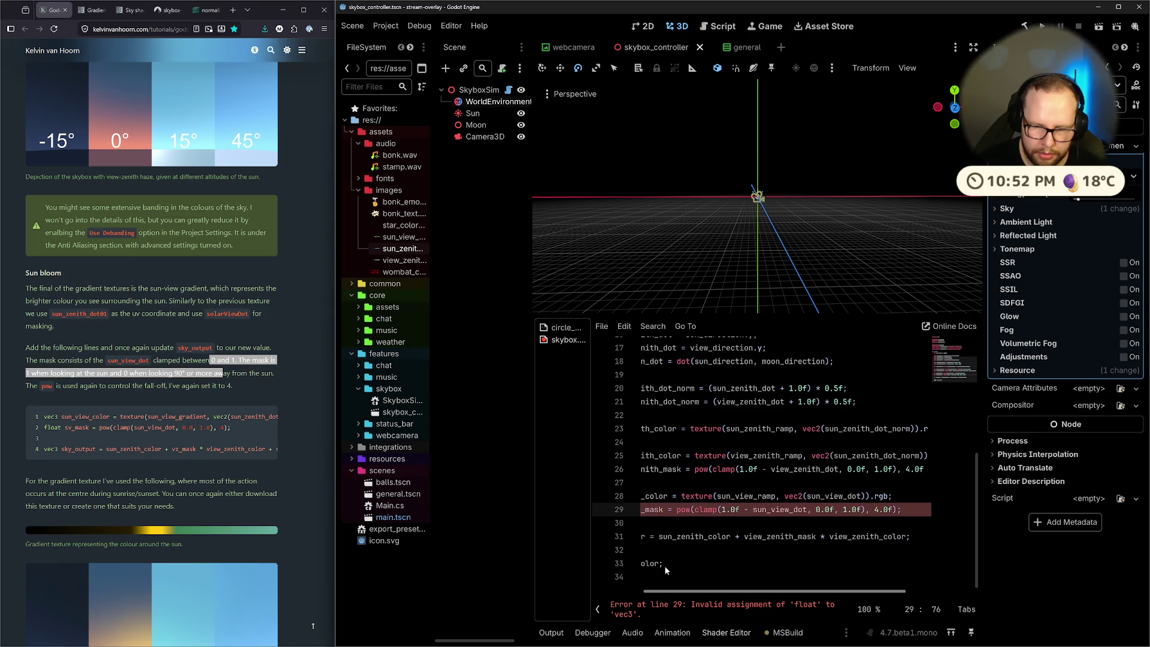
scroll(664, 565, right, 3)
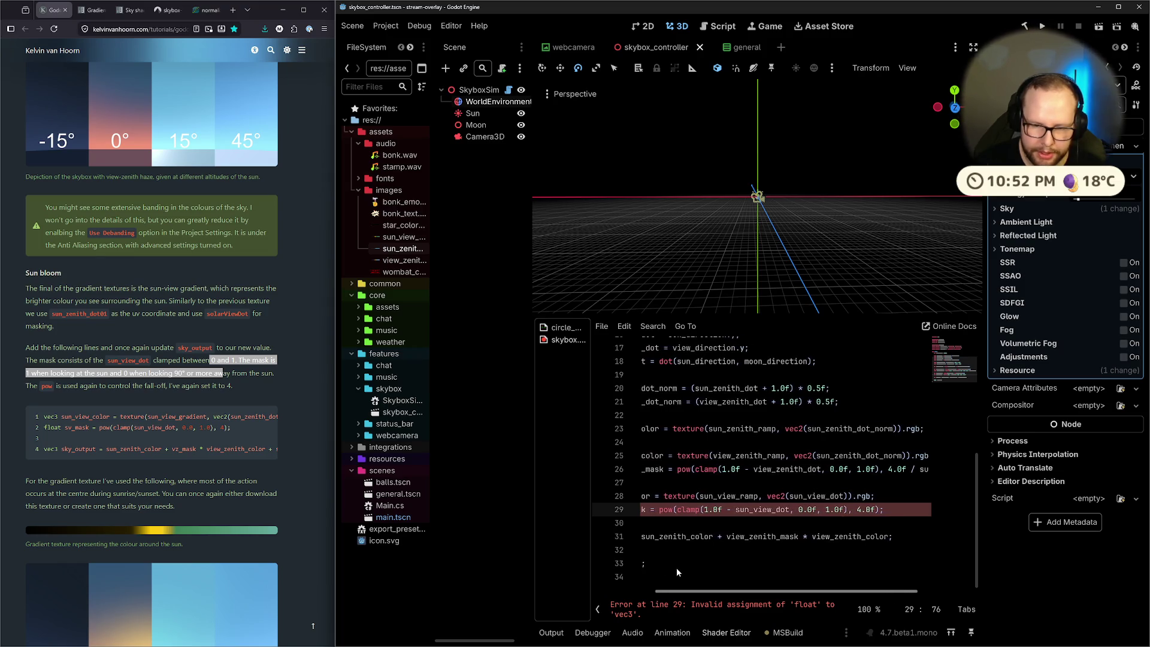
scroll(671, 568, left, 2)
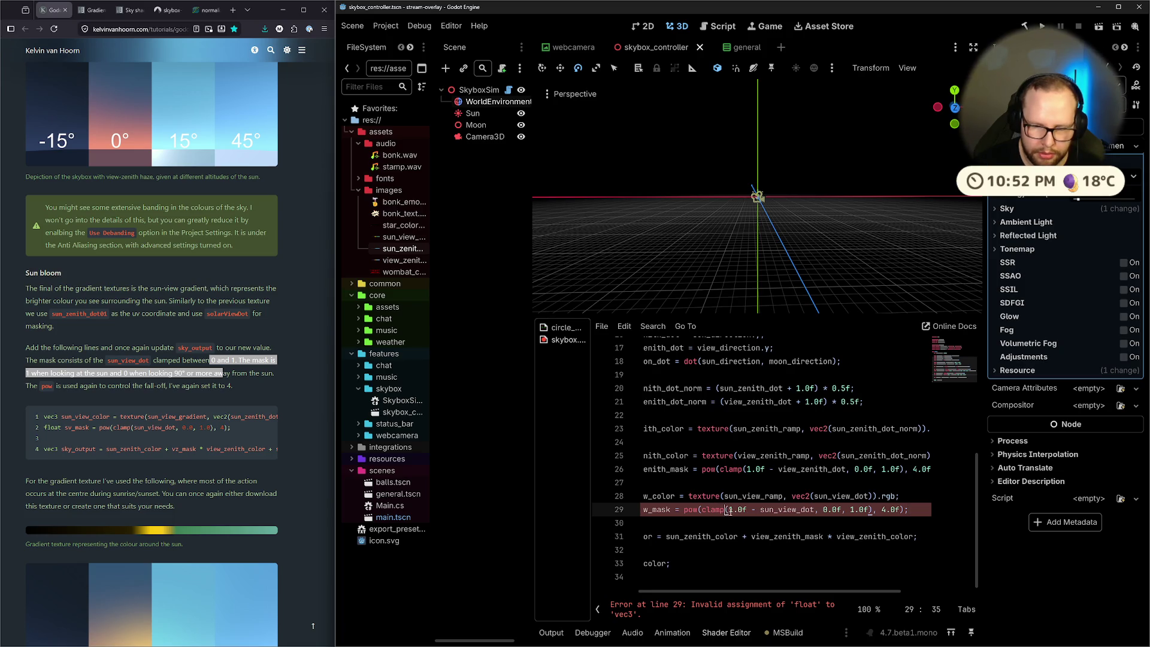
click(803, 518)
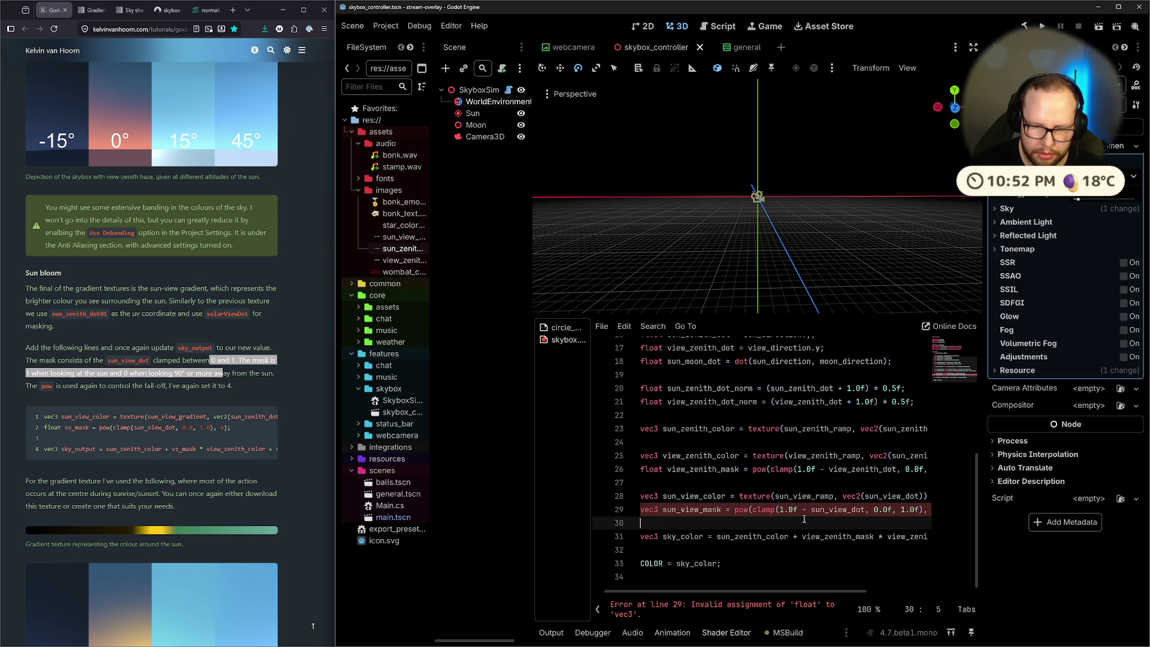
double_click(656, 511)
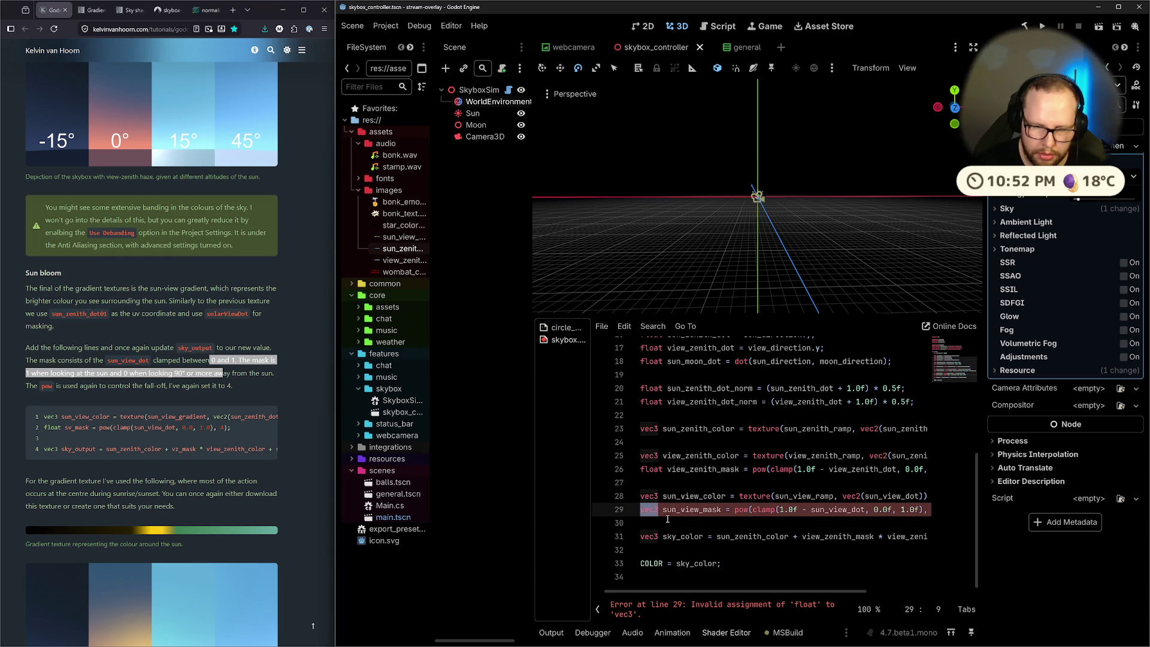
text(float)
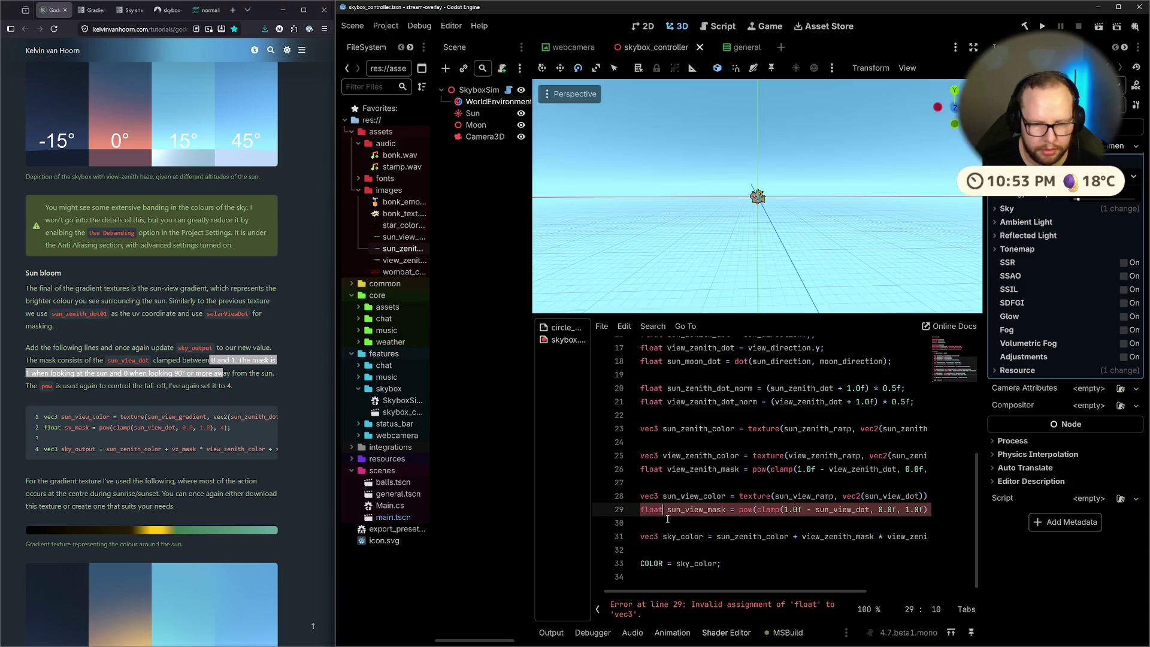
click(671, 535)
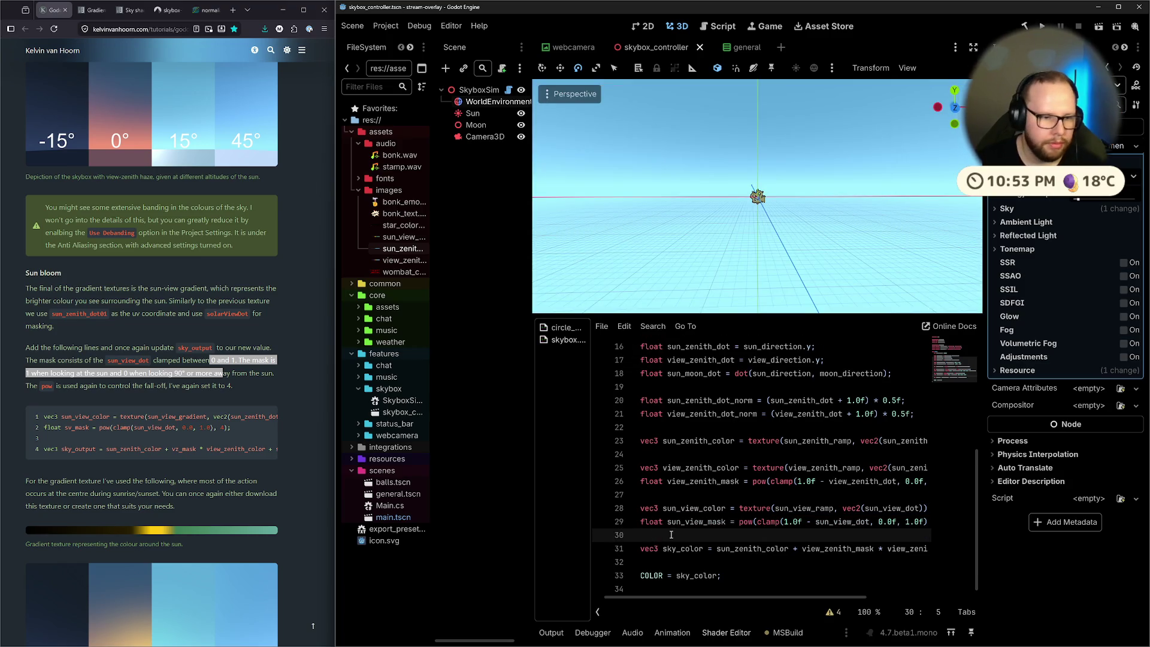
Delete the ' + view_zenith_mask * view_zenith_color' term from sky_color
mouse_move(172, 460)
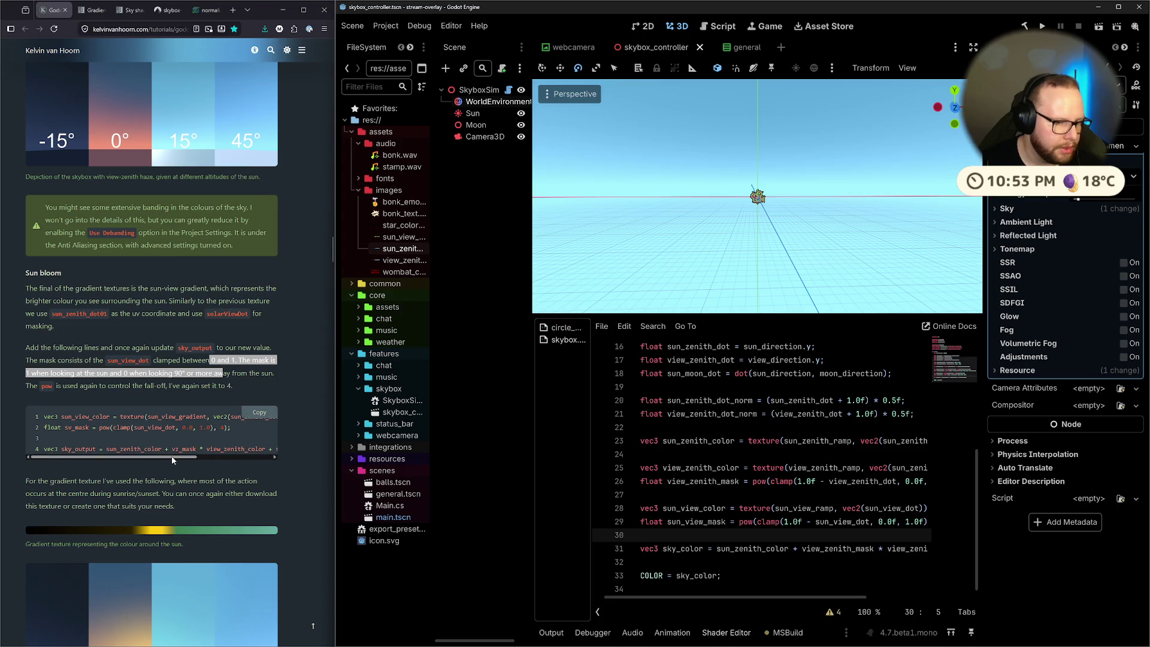
drag(172, 458, 246, 459)
drag(248, 457, 145, 451)
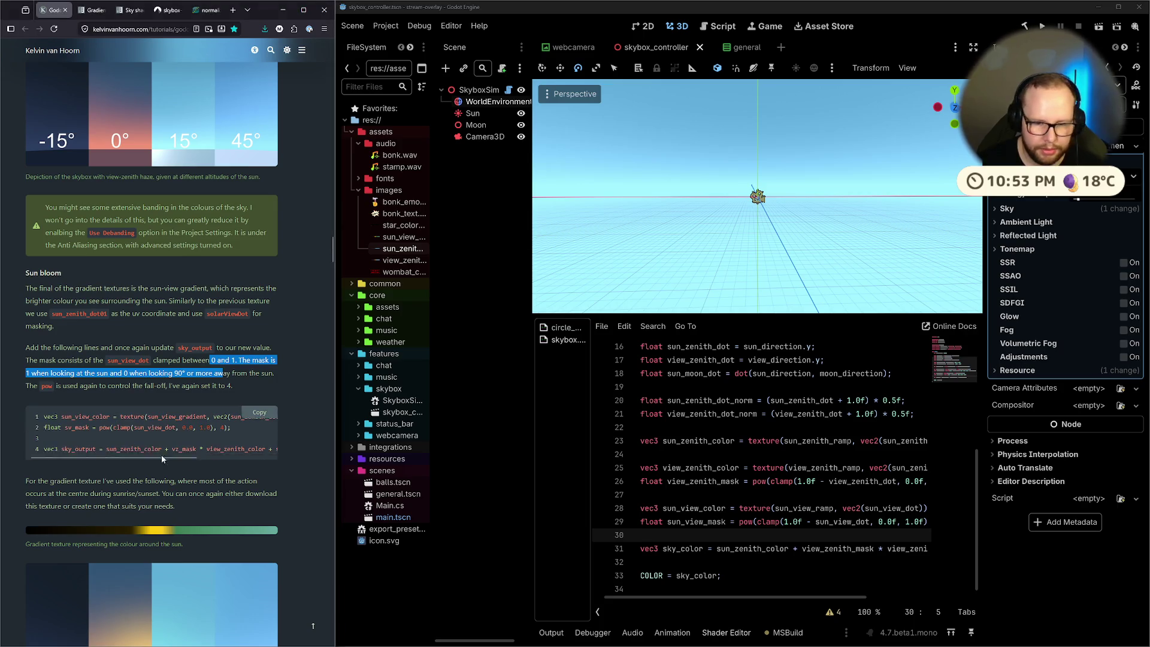
mouse_move(791, 553)
mouse_down()
mouse_move(927, 548)
mouse_move(911, 548)
mouse_up()
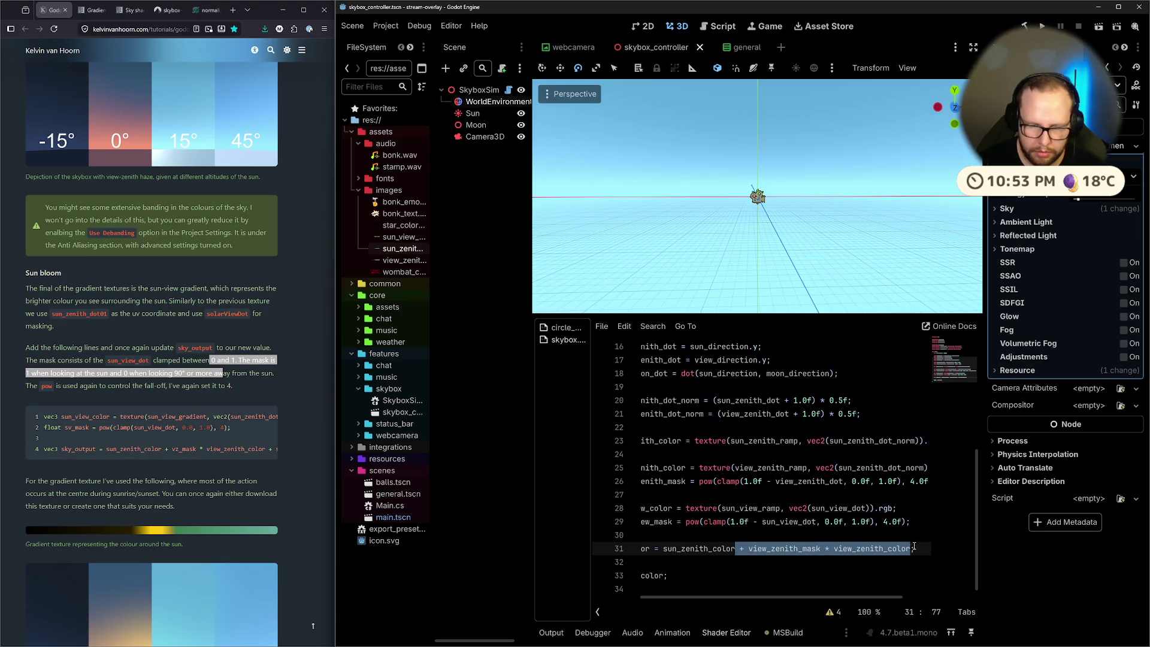
key(BackSpace)
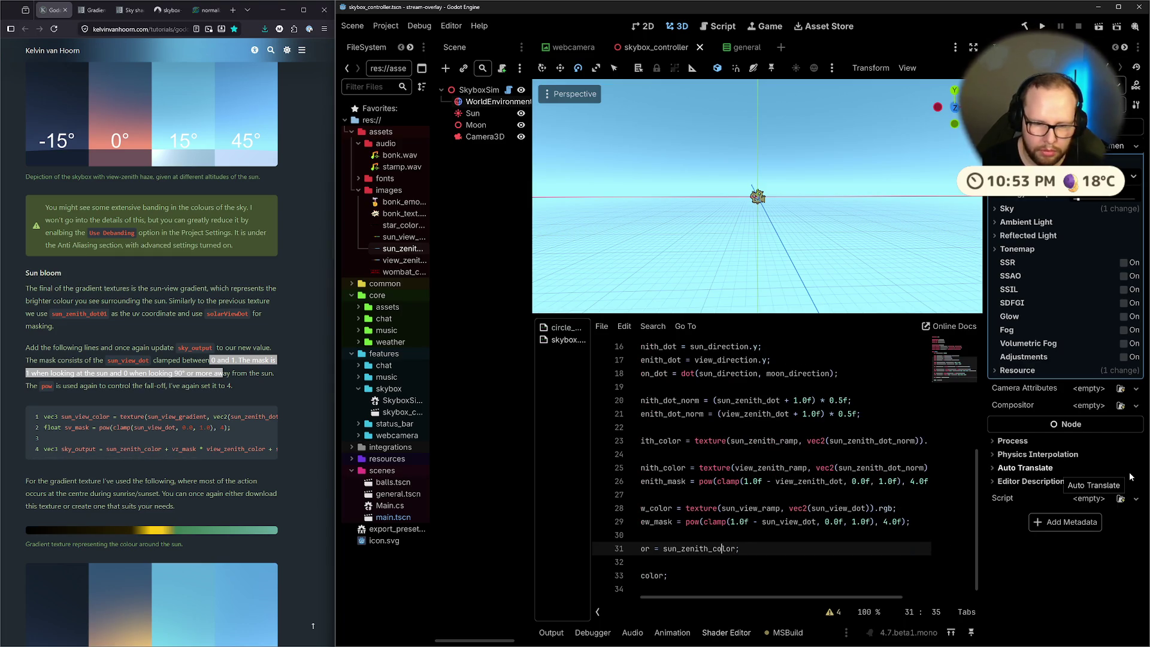
Move the sky_color line up two lines, above the sun zenith colour
key(End)
key(Up)
key(Up)
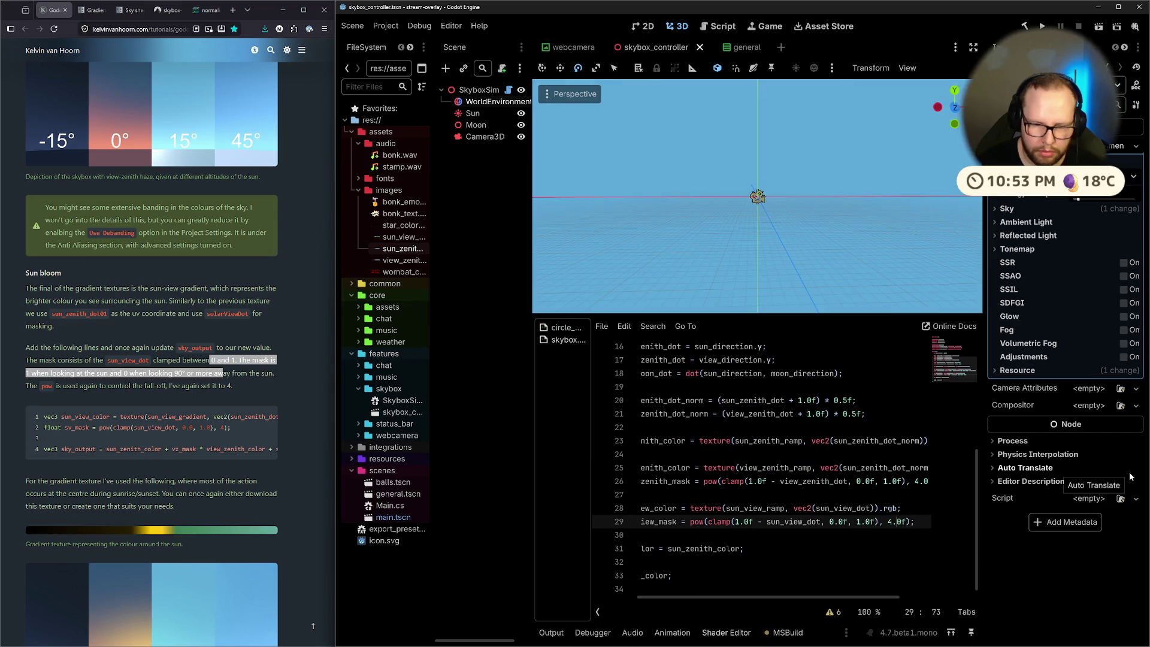
key(Down)
key(Down)
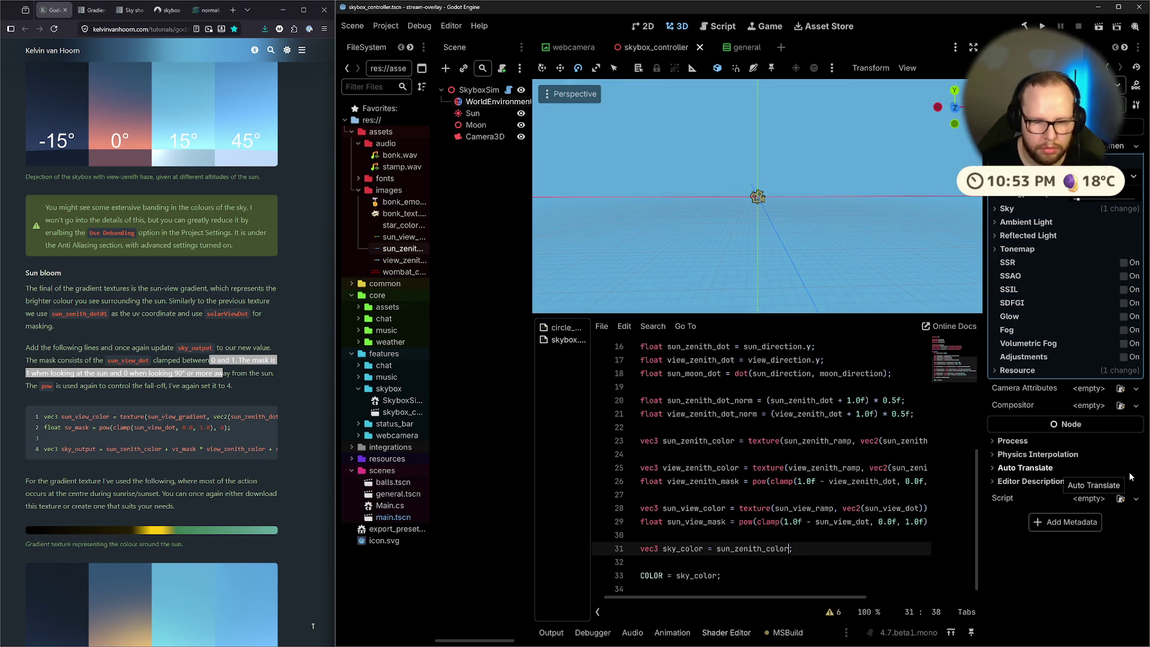
key(alt+Up)
key(alt+Up)
key(alt+Up)
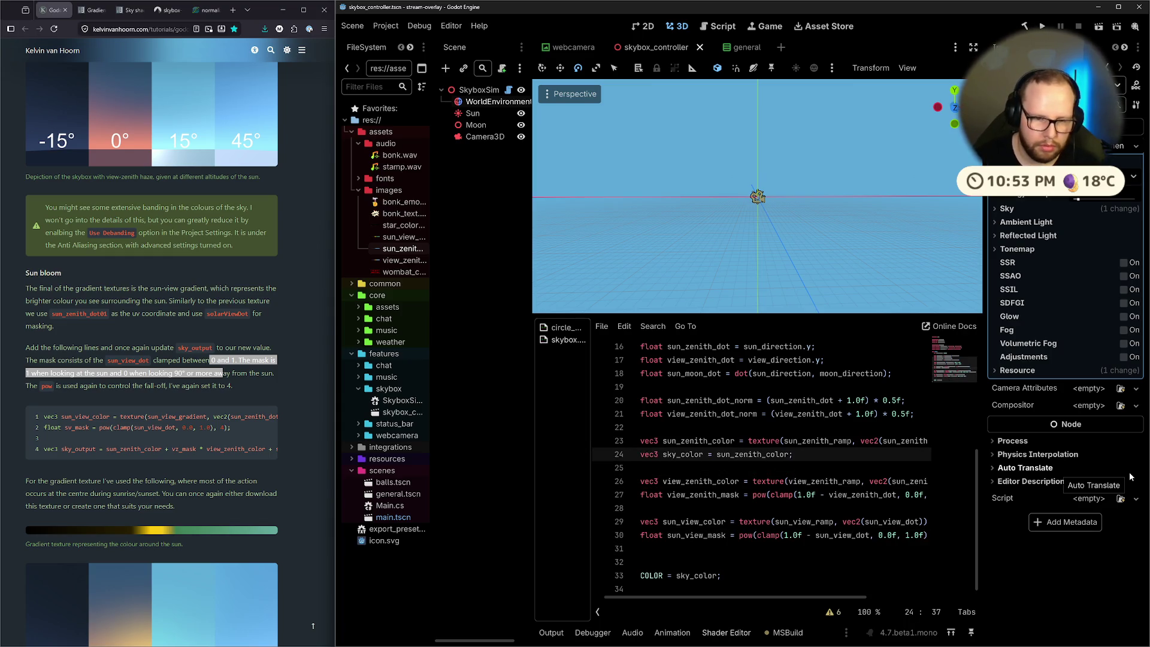
key(Return)
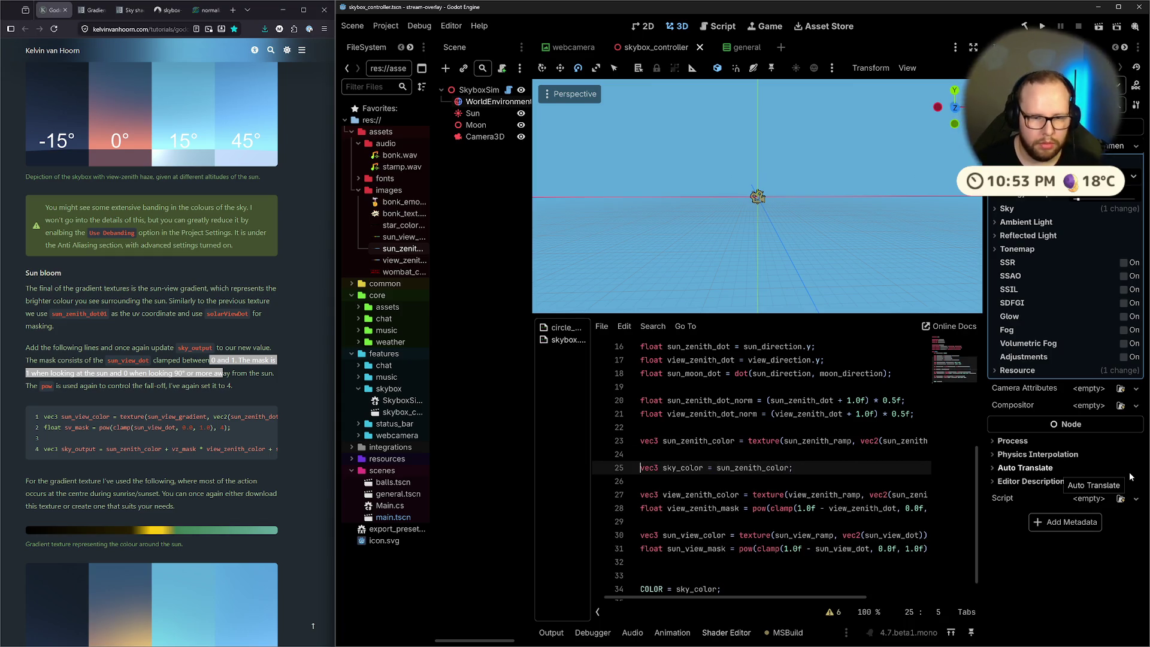
key(ctrl+z)
key(alt+Up)
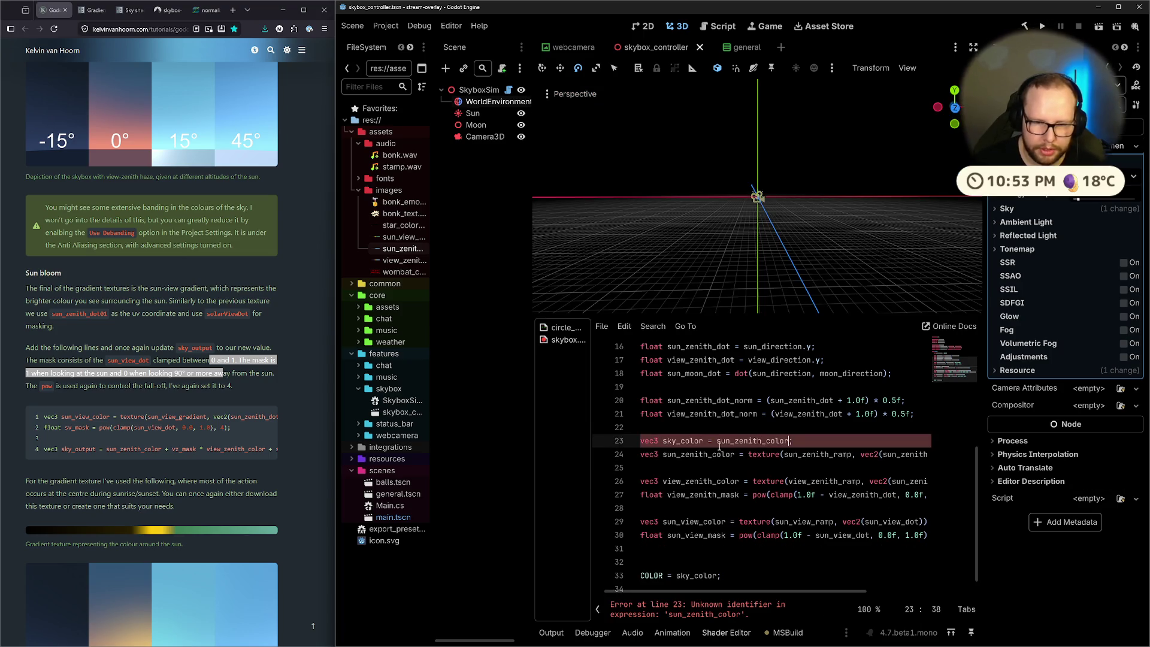
Replace sun_zenith_color in the sky_color line with vec3(0.0f)
drag(718, 446, 789, 444)
text(vew)
key(BackSpace)
key(BackSpace)
text(ecx)
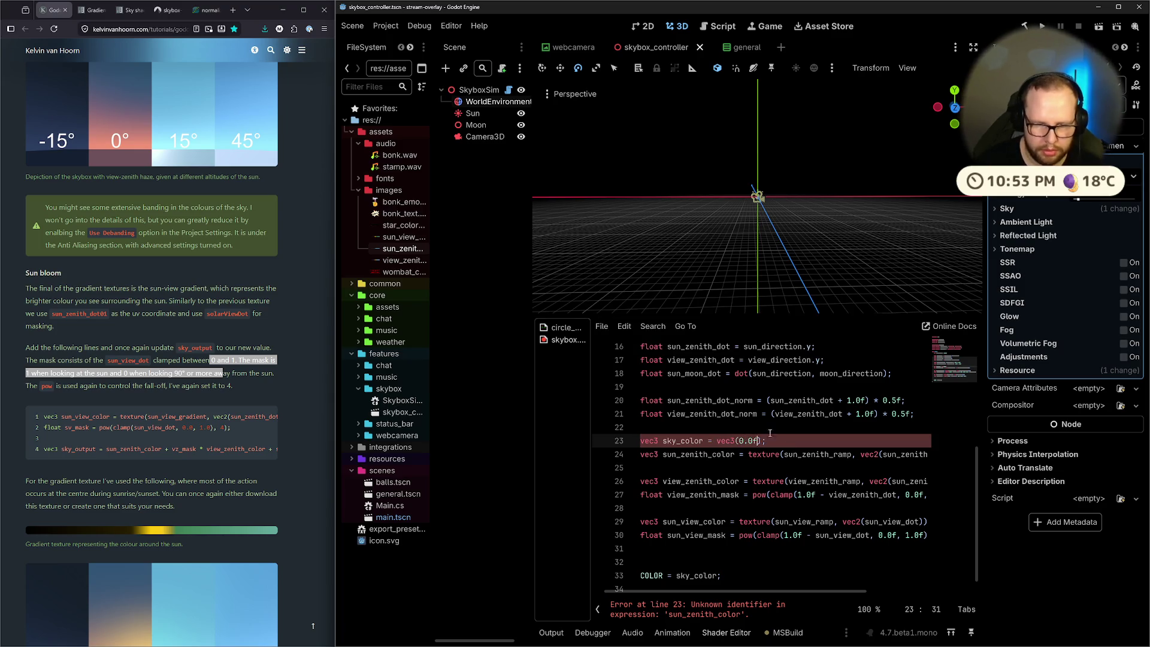
key(Down)
key(End)
Finish the line adding sun_zenith_color to sky_color
key(Return)
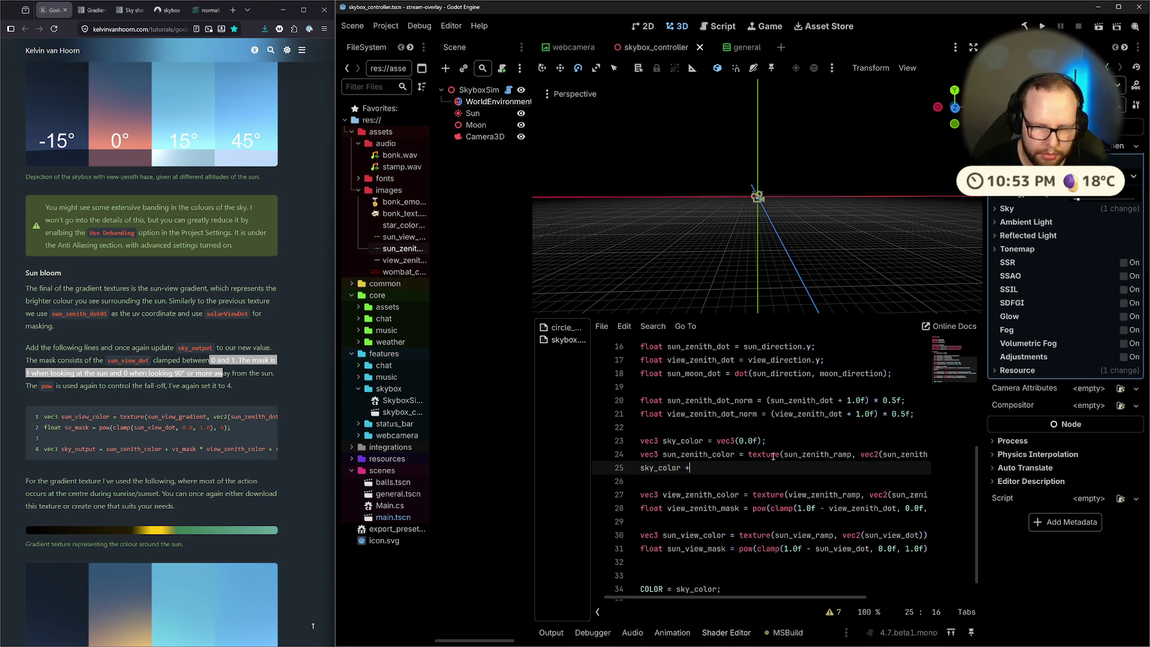
text(= sun)
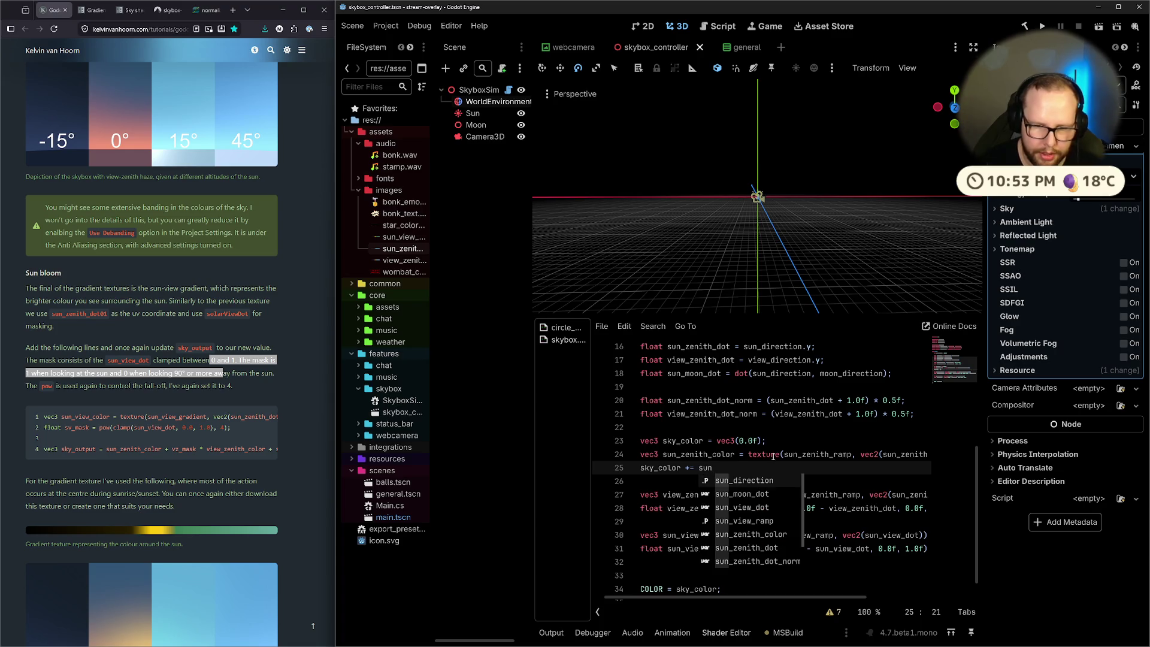
text(_z)
key(Return)
text(;)
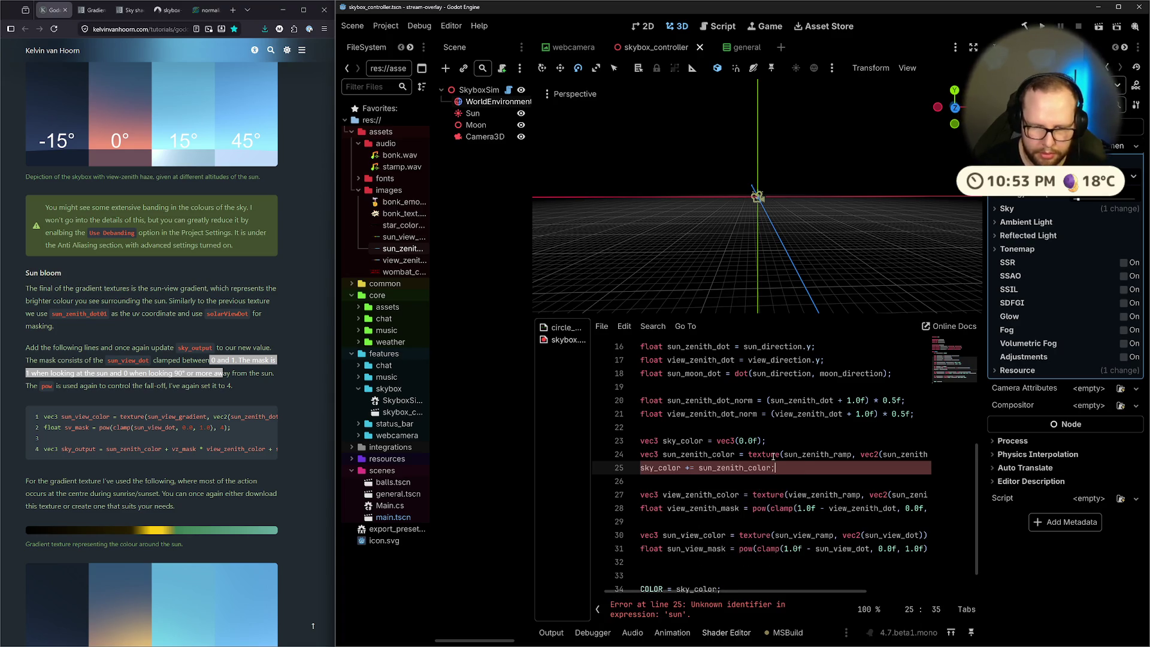
key(Return)
Add sky_color += view_zenith_mask * view_zenith_color; on line 29 and save
key(Down)
key(Down)
key(End)
key(Return)
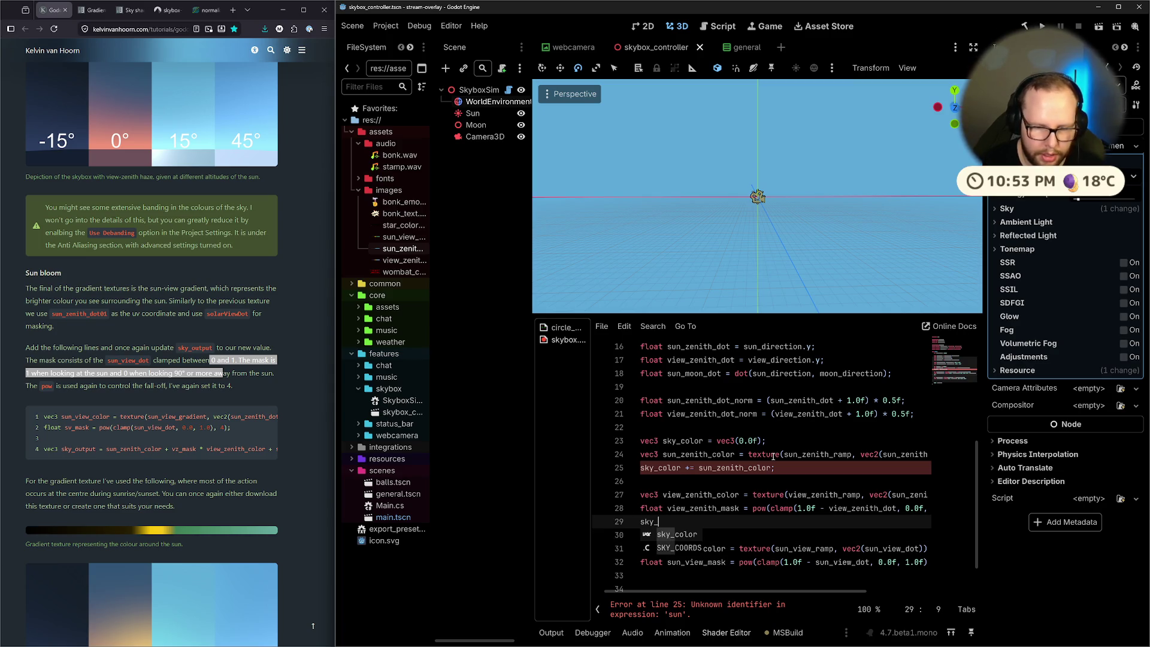
key(Return)
text(view)
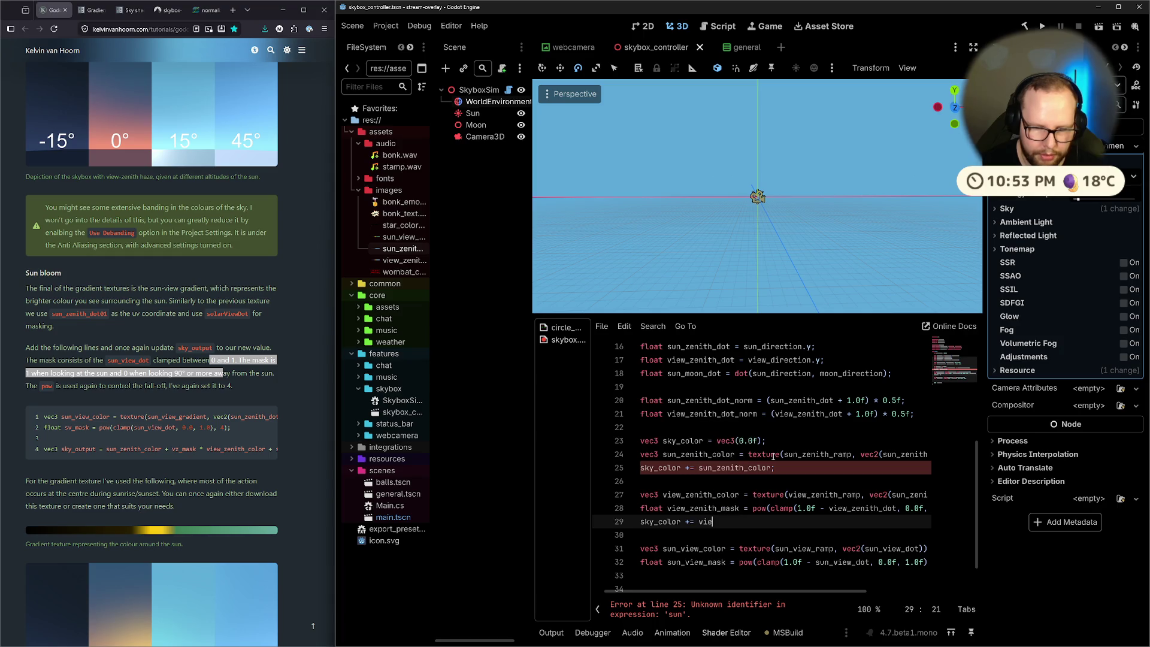
key(Down)
key(Down)
key(Down)
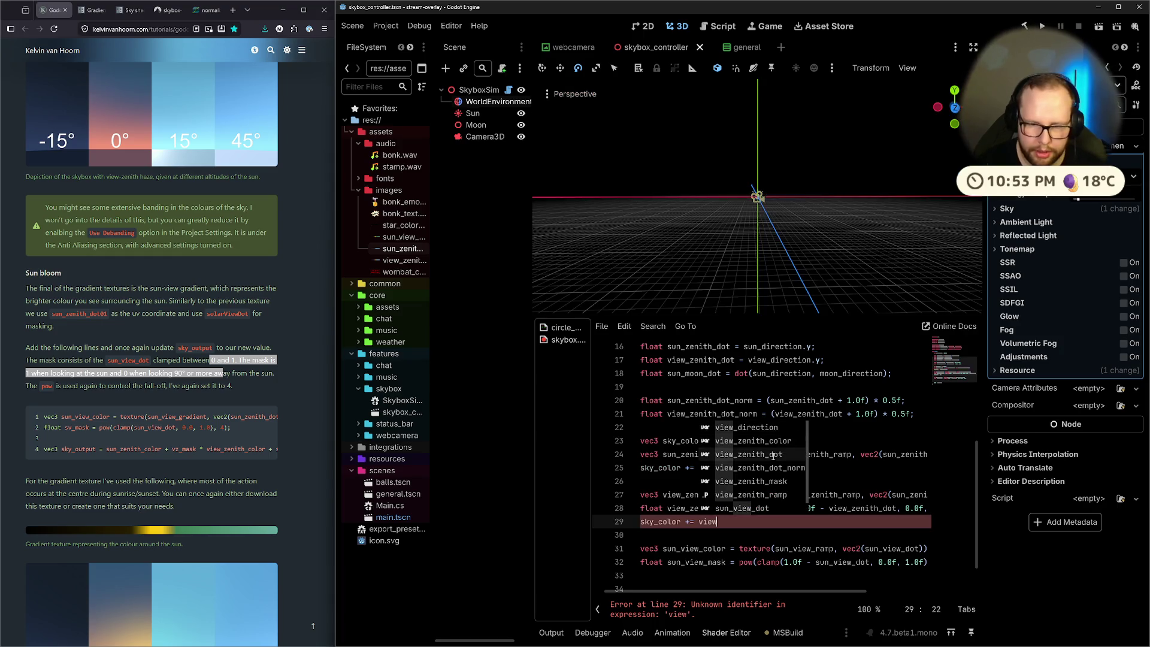
key(Return)
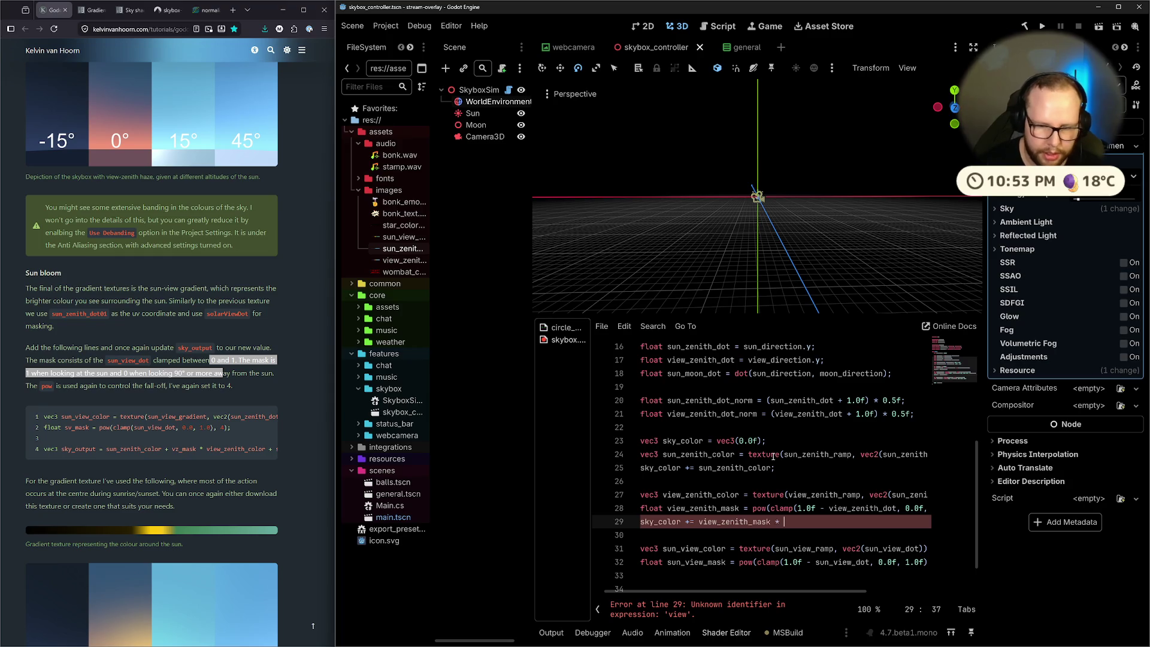
key(Down)
key(Down)
key(Down)
key(Up)
key(Up)
key(Return)
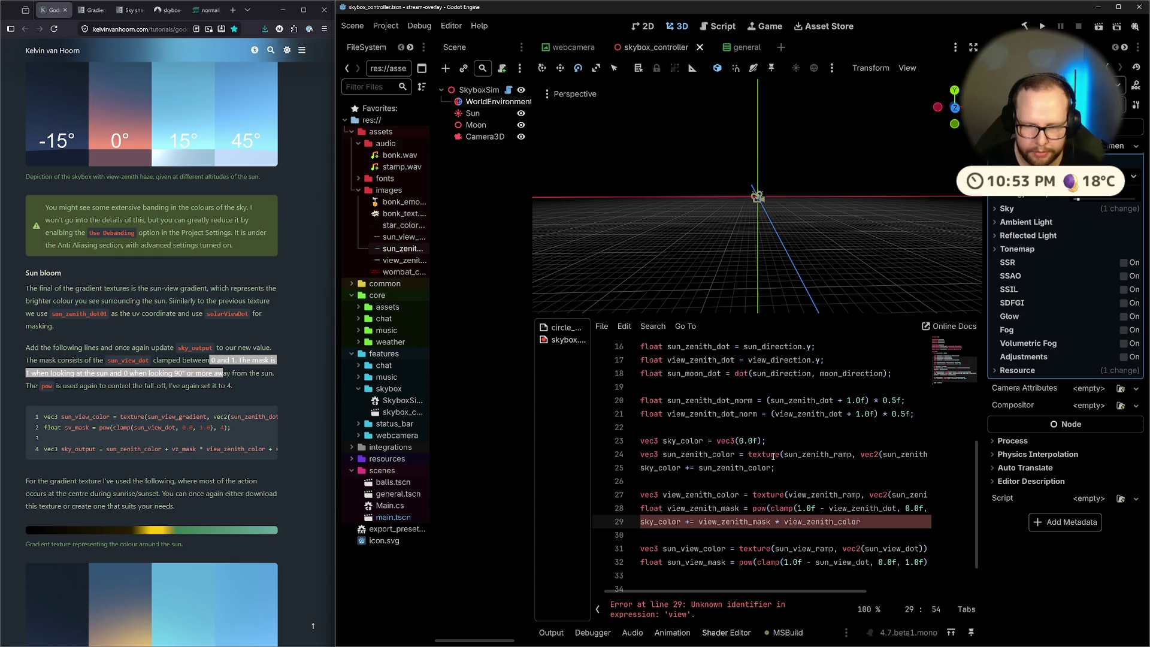
text(;)
key(ctrl+s)
Add sky_color += sun_view_mask * sun_view_color; on line 33
key(Down)
key(Down)
key(Down)
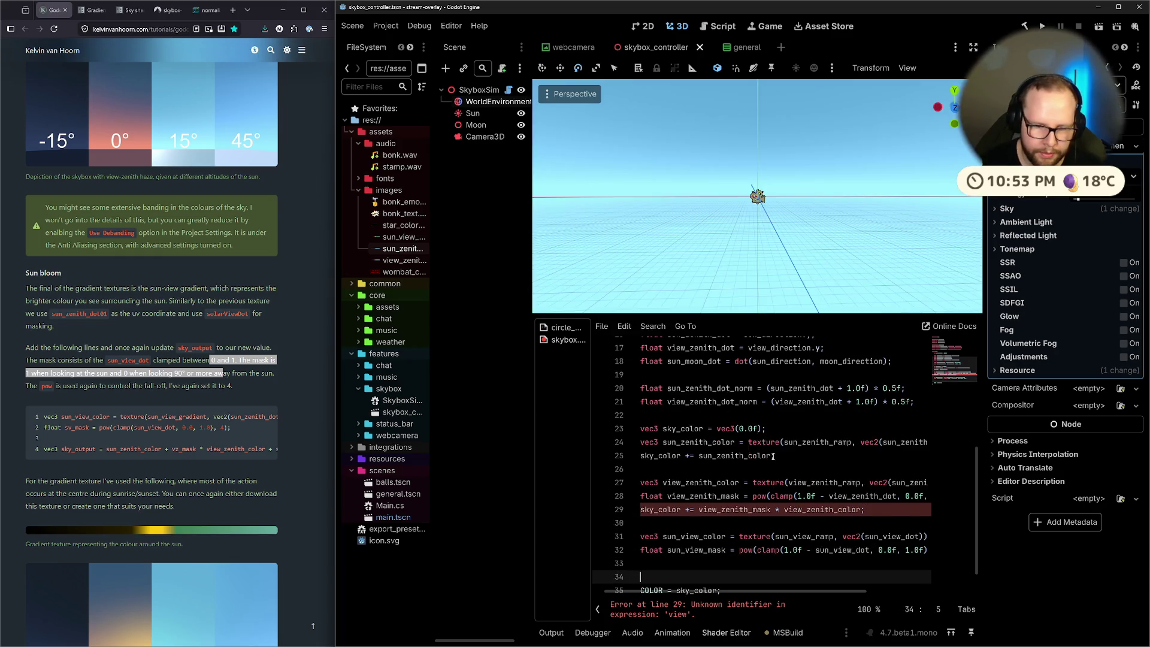
text(sky_)
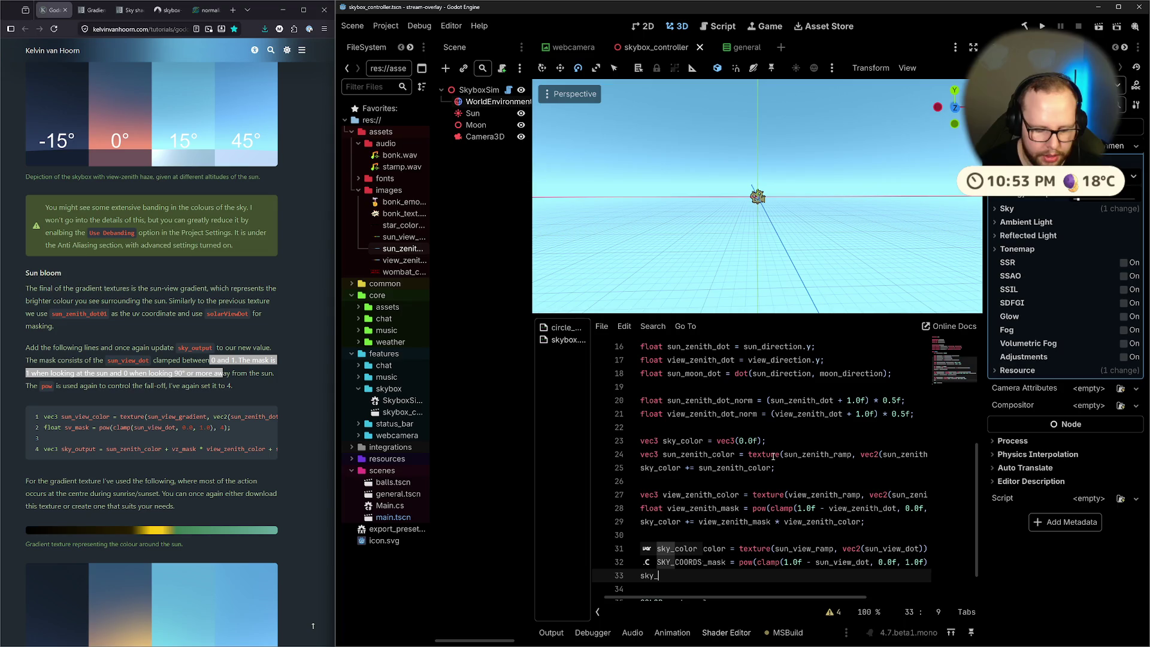
text(color +)
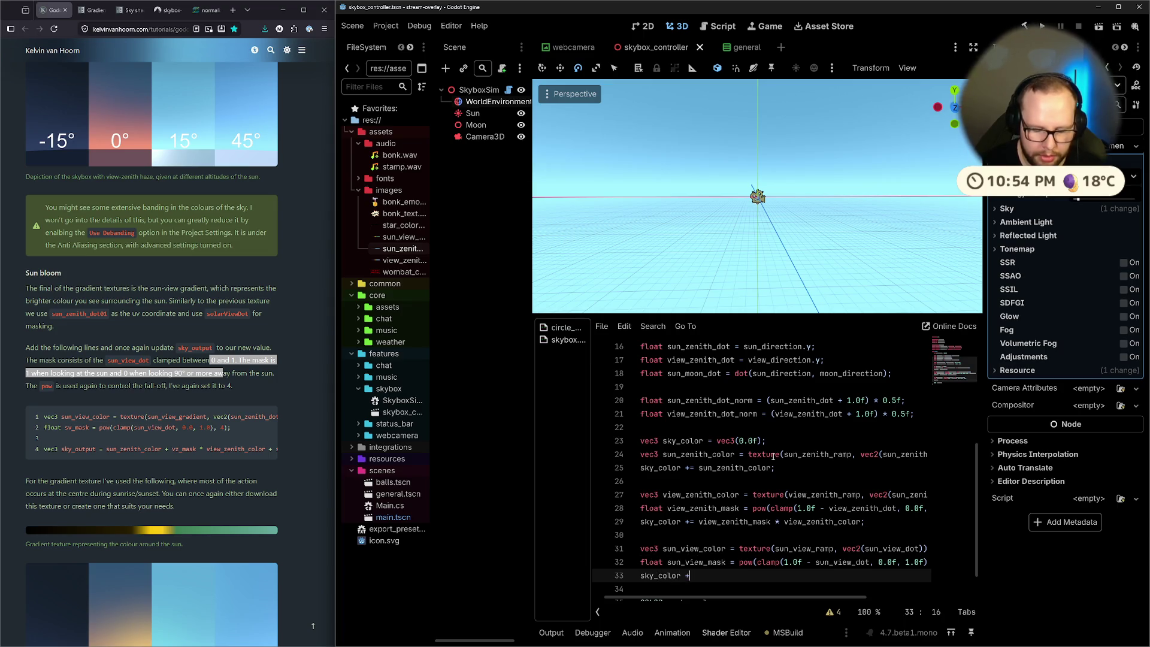
key(BackSpace)
key(BackSpace)
key(BackSpace)
text(Sun)
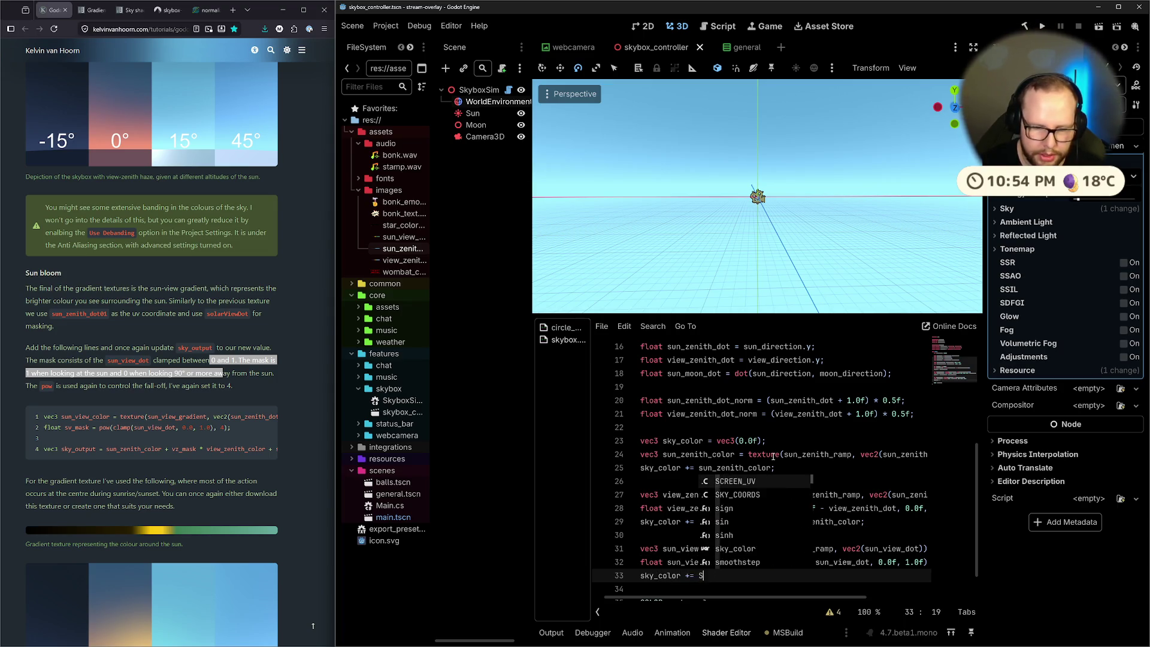
key(Down)
key(Down)
key(Down)
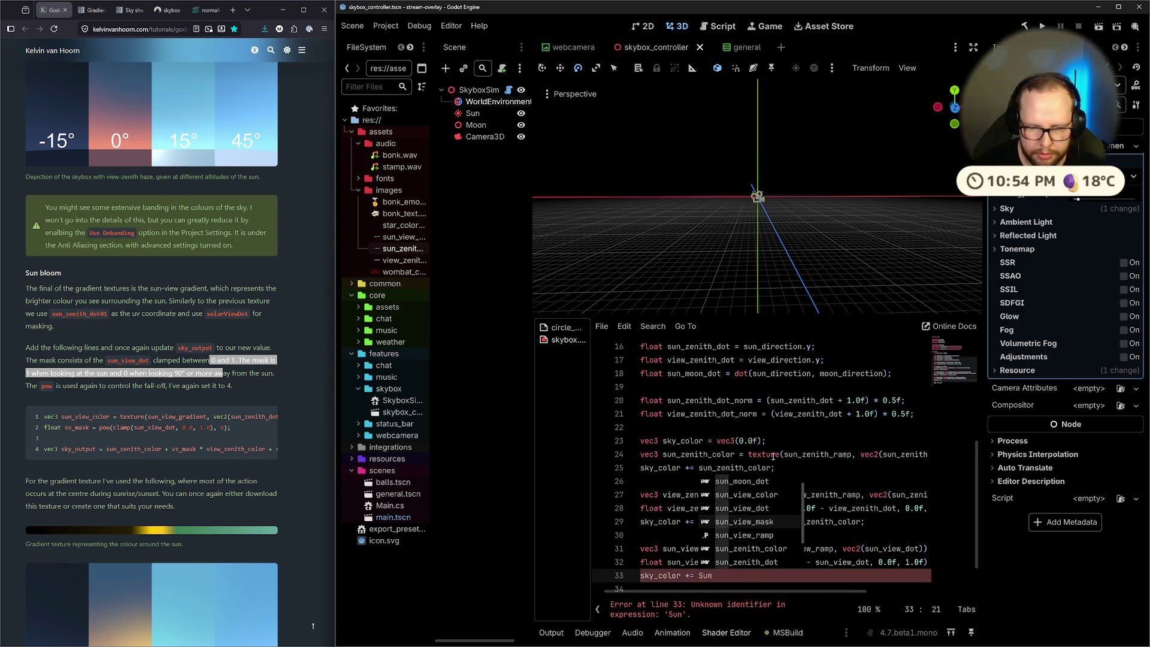
key(Return)
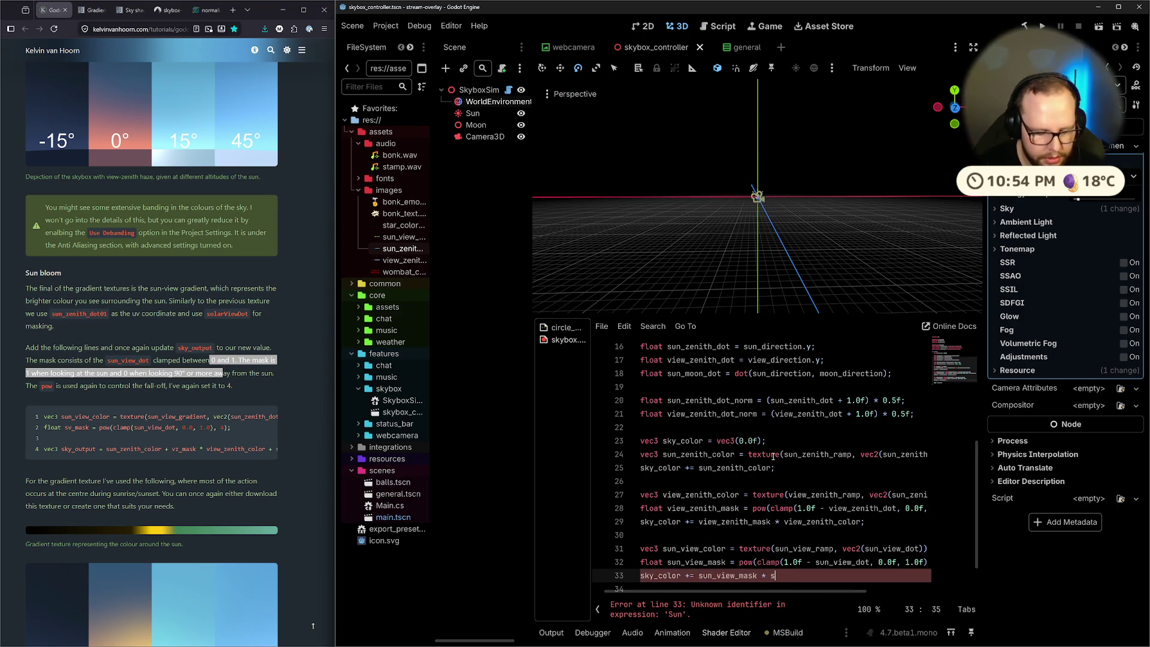
text(sun_view)
key(Return)
text(;)
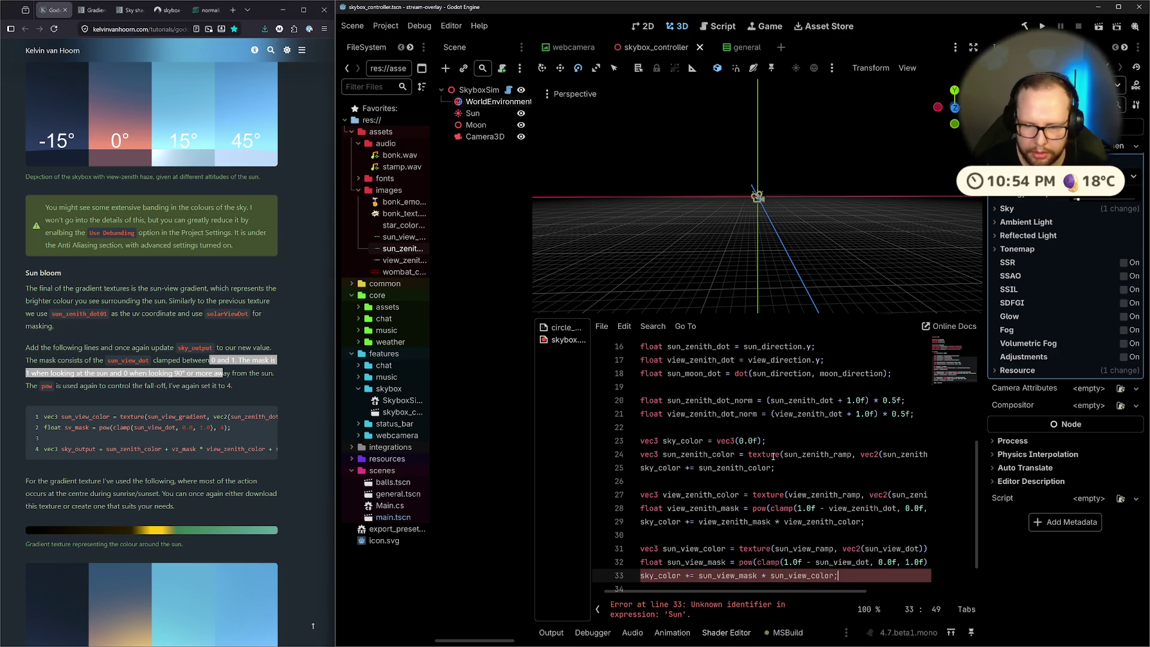
mouse_move(702, 206)
mouse_down()
mouse_move(651, 185)
mouse_move(779, 176)
mouse_move(709, 150)
mouse_move(534, 296)
mouse_up()
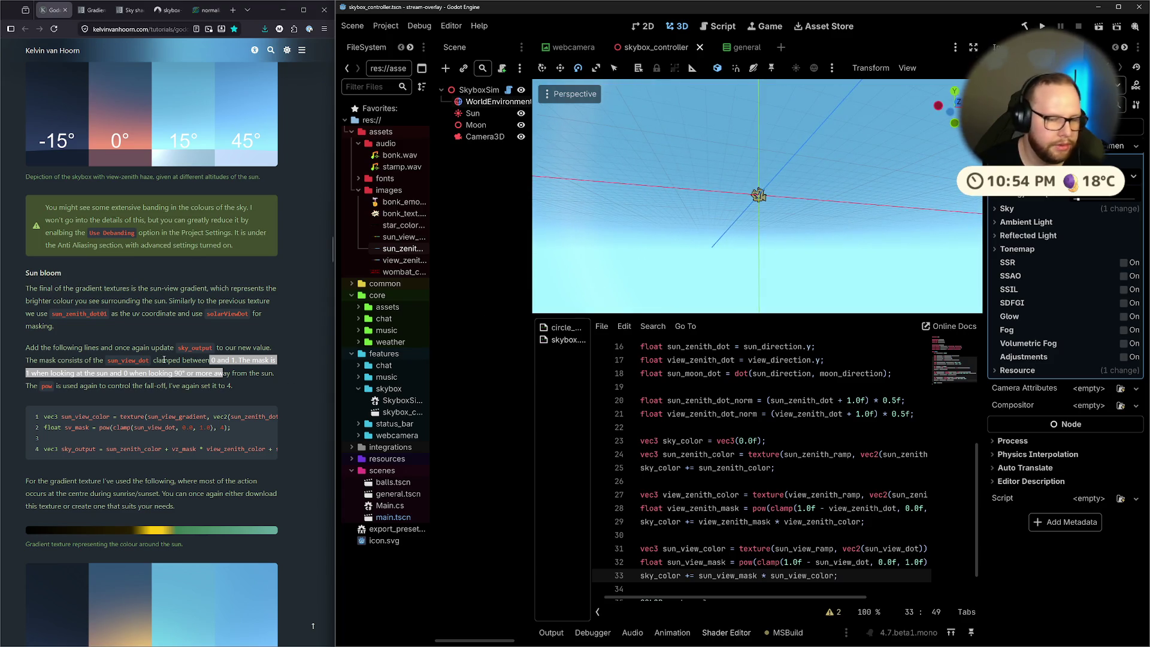
scroll(161, 359, down, 6)
scroll(184, 344, up, 3)
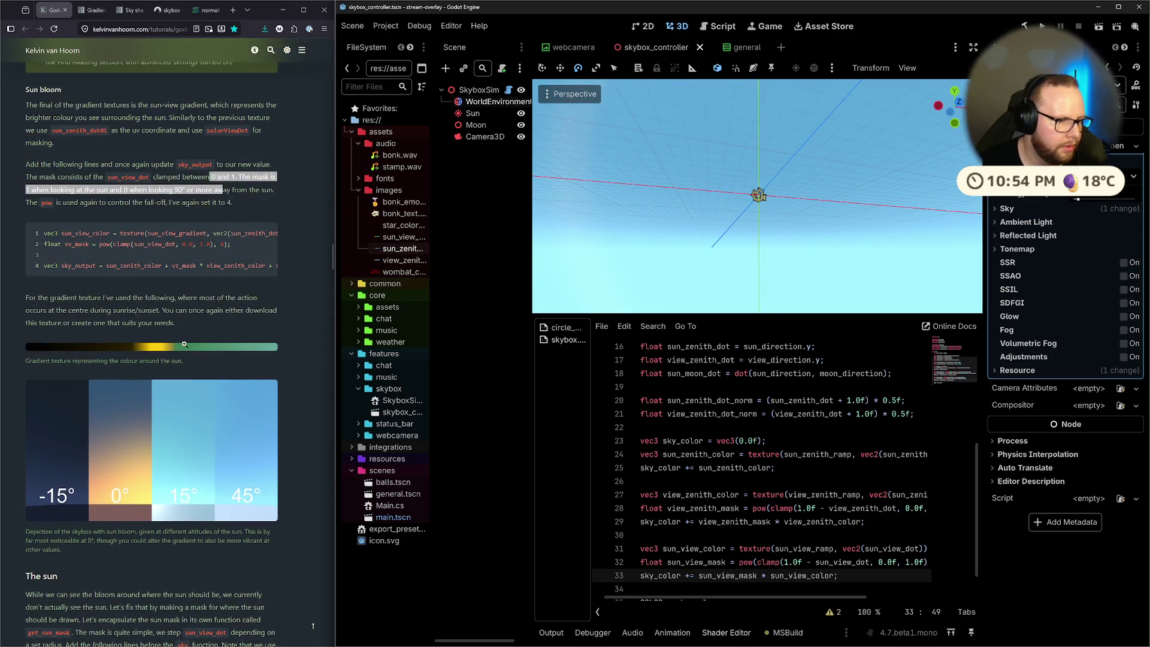
scroll(184, 344, up, 5)
scroll(764, 218, up, 2)
mouse_move(763, 218)
mouse_down()
mouse_move(693, 275)
mouse_move(729, 264)
mouse_up()
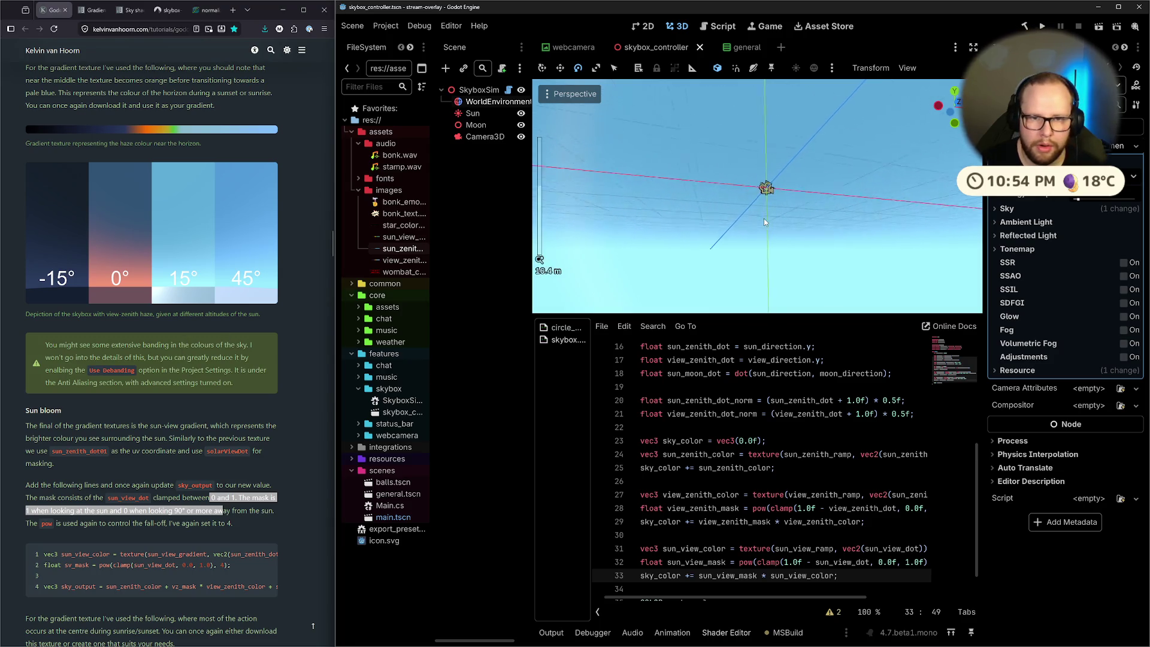
scroll(730, 264, up, 4)
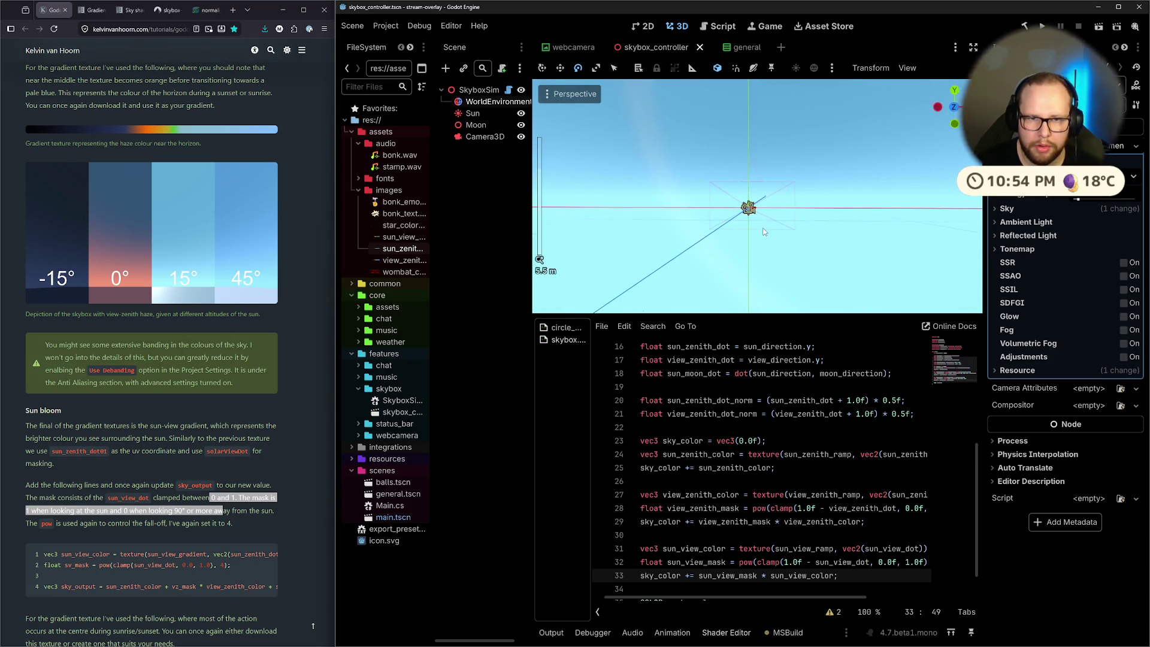
click(482, 137)
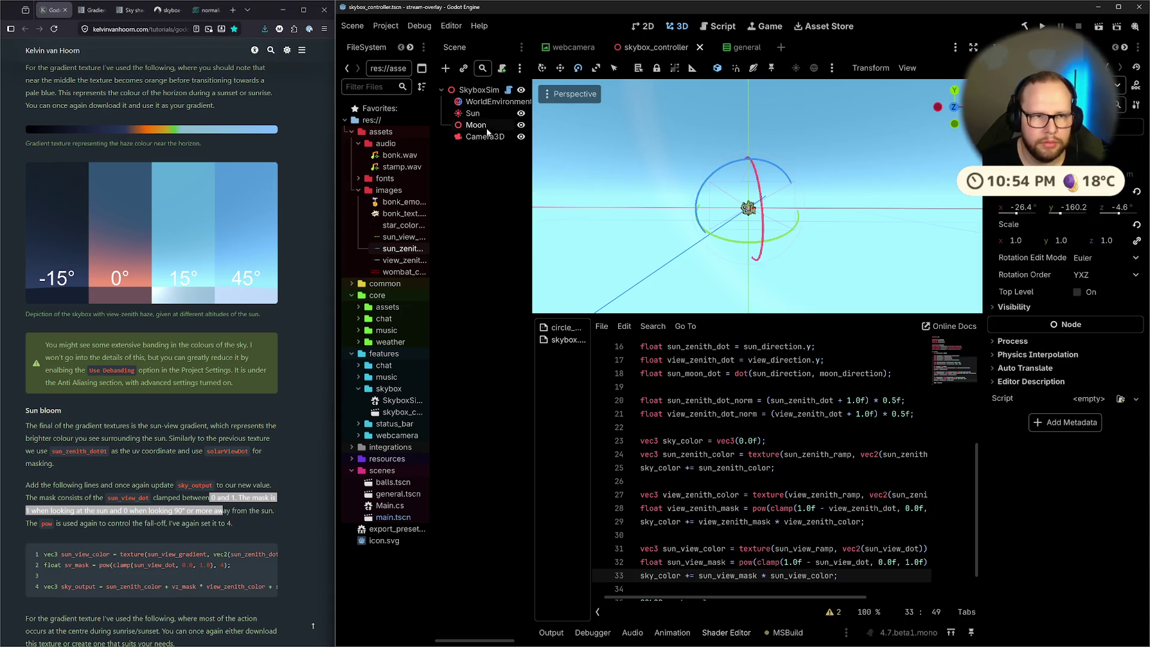
mouse_move(782, 214)
mouse_down()
mouse_move(707, 202)
mouse_move(730, 224)
mouse_move(781, 231)
mouse_move(857, 202)
mouse_up()
key(ctrl+z)
key(ctrl+z)
key(ctrl+z)
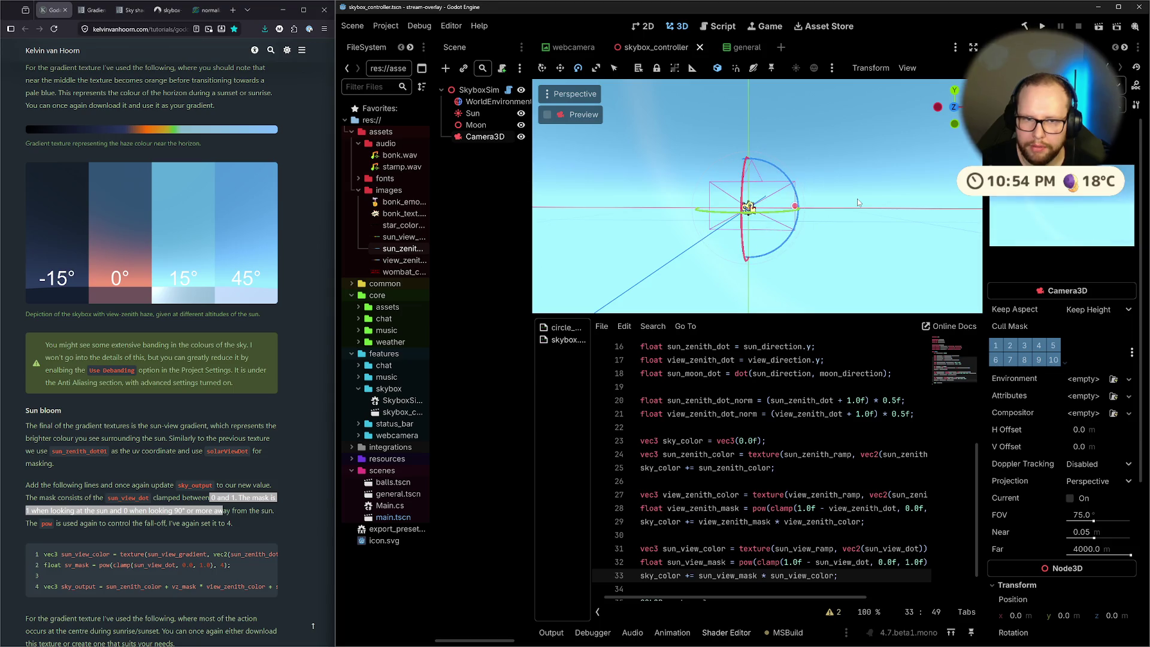
scroll(776, 494, down, 1)
click(776, 494)
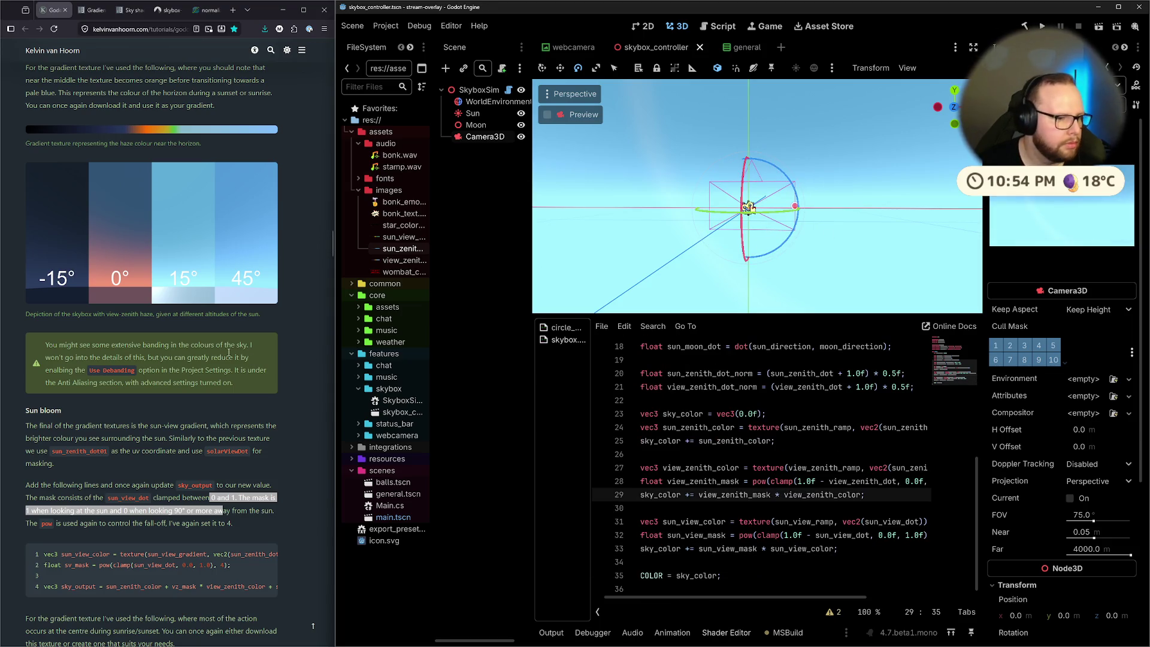
scroll(248, 358, down, 2)
click(169, 493)
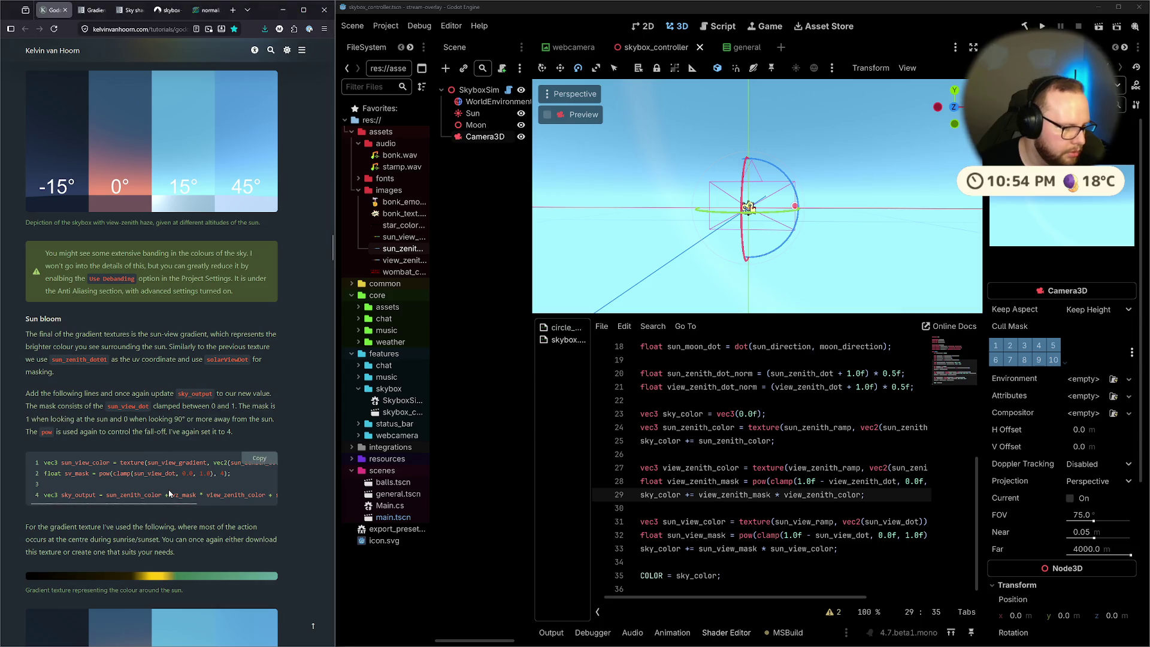
click(748, 507)
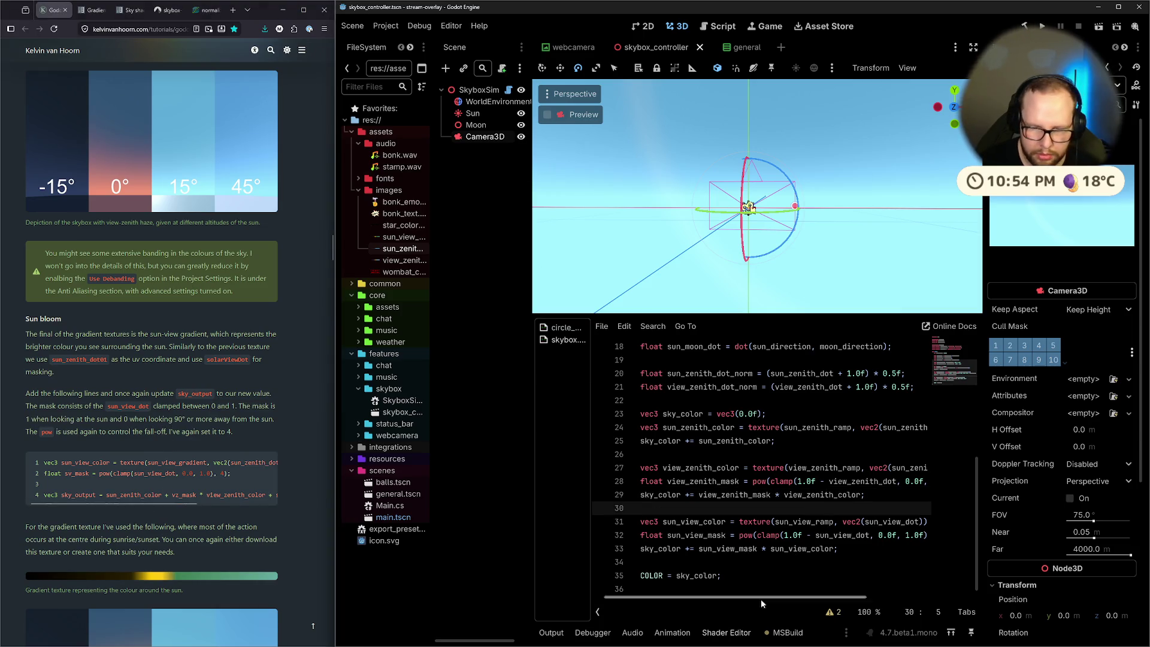
scroll(708, 599, right, 3)
scroll(261, 510, right, 5)
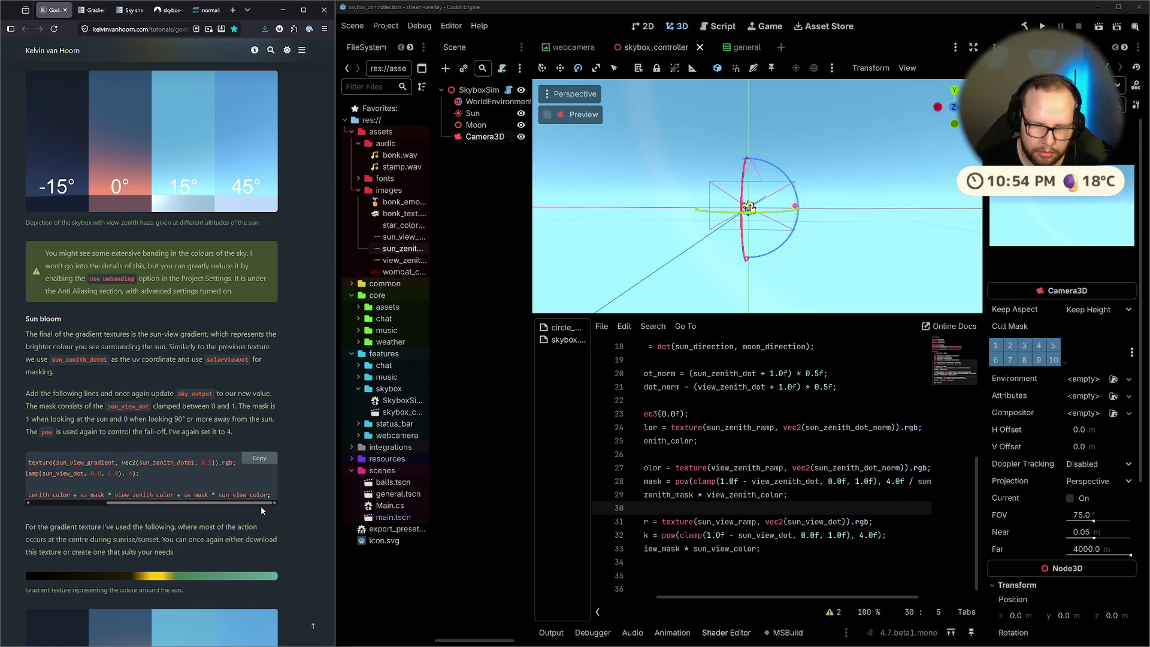
mouse_move(261, 505)
mouse_down()
mouse_move(138, 512)
mouse_move(205, 509)
mouse_up()
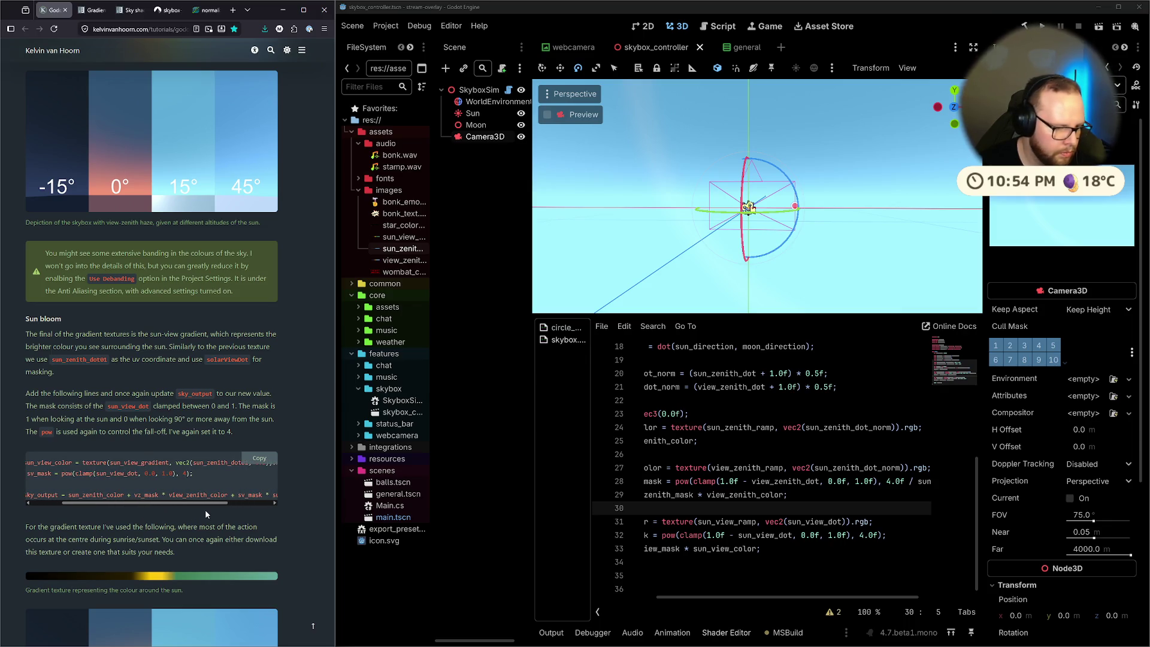
scroll(205, 509, right, 3)
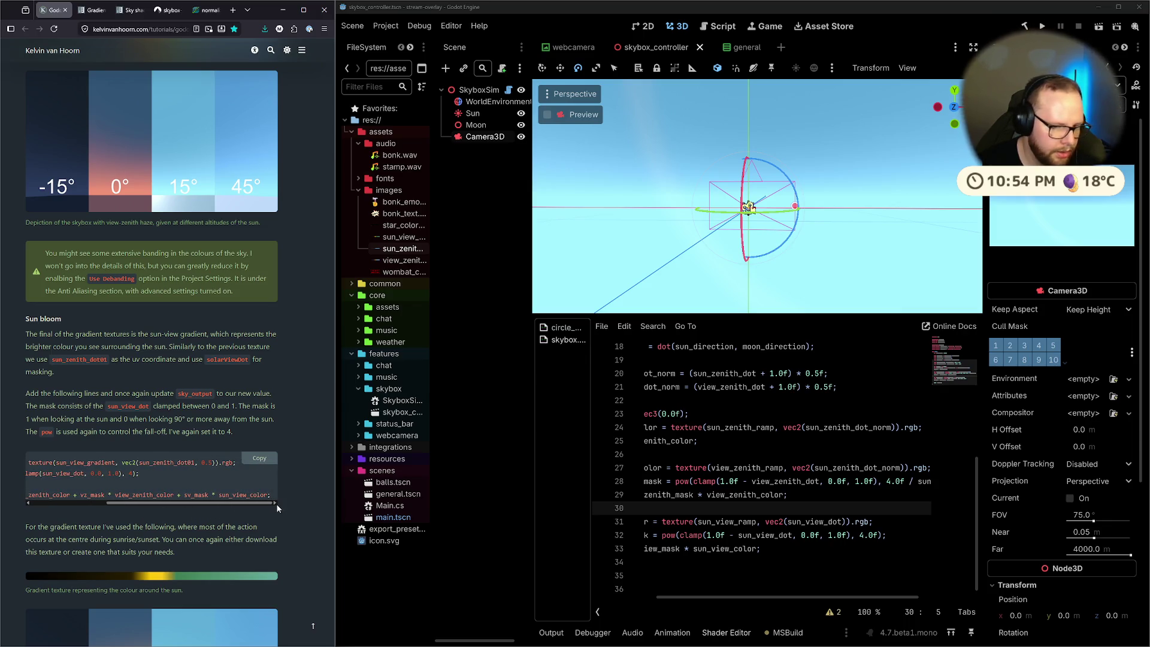
drag(278, 508, 149, 522)
drag(731, 598, 673, 598)
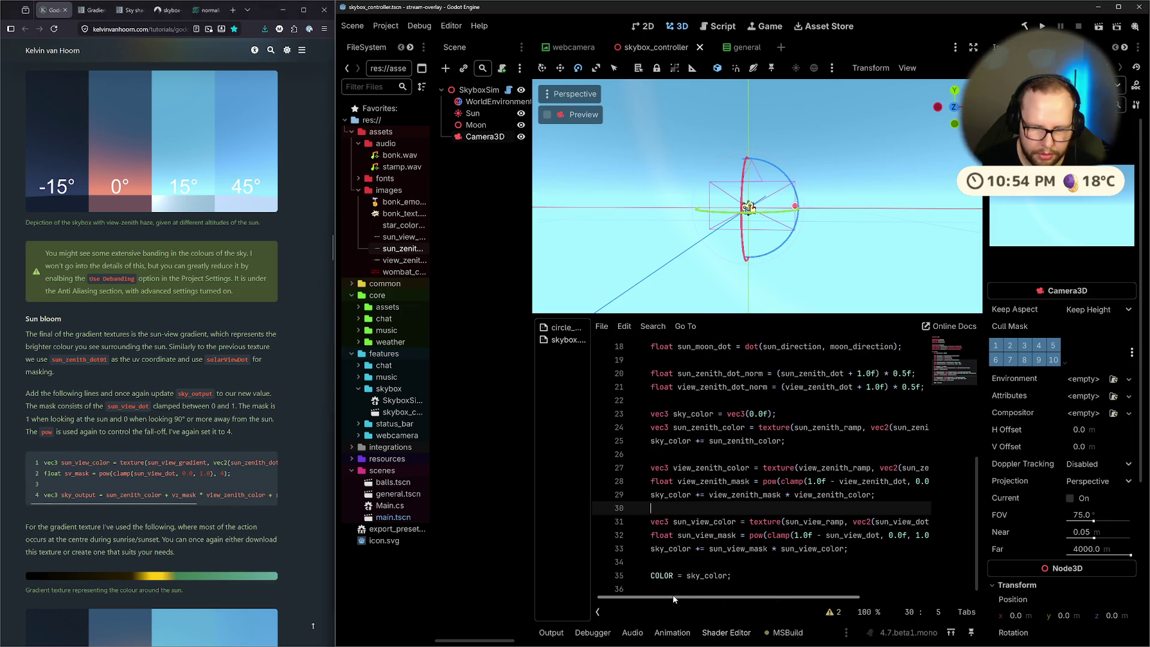
click(663, 561)
scroll(145, 458, down, 2)
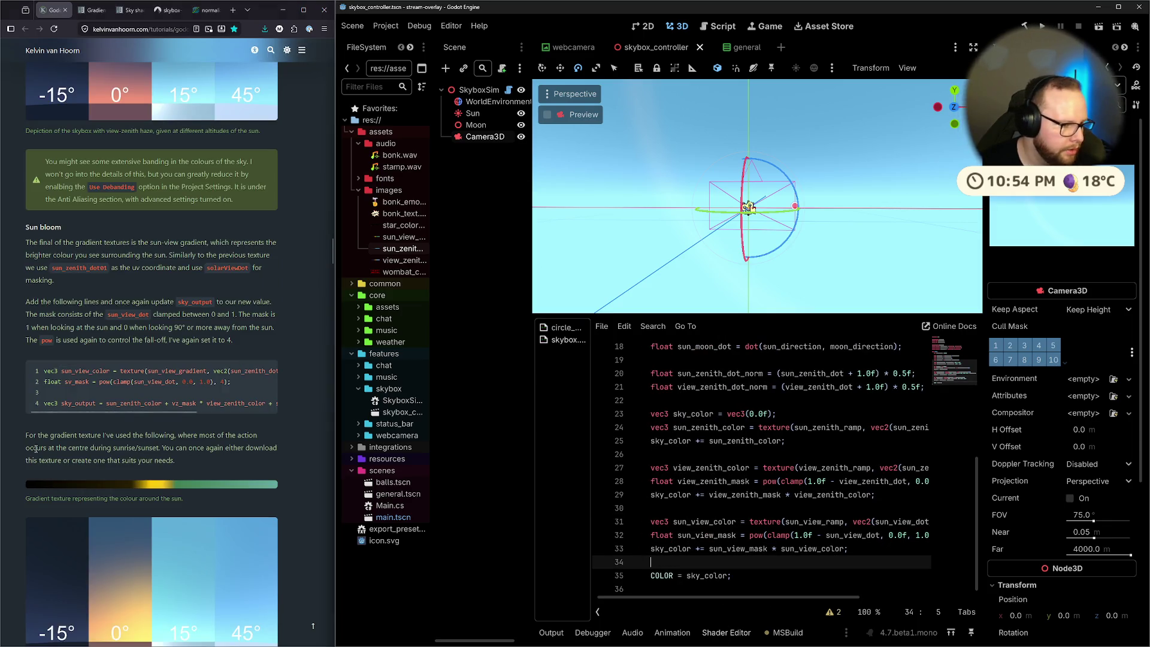
drag(37, 435, 199, 438)
click(200, 437)
scroll(202, 440, down, 5)
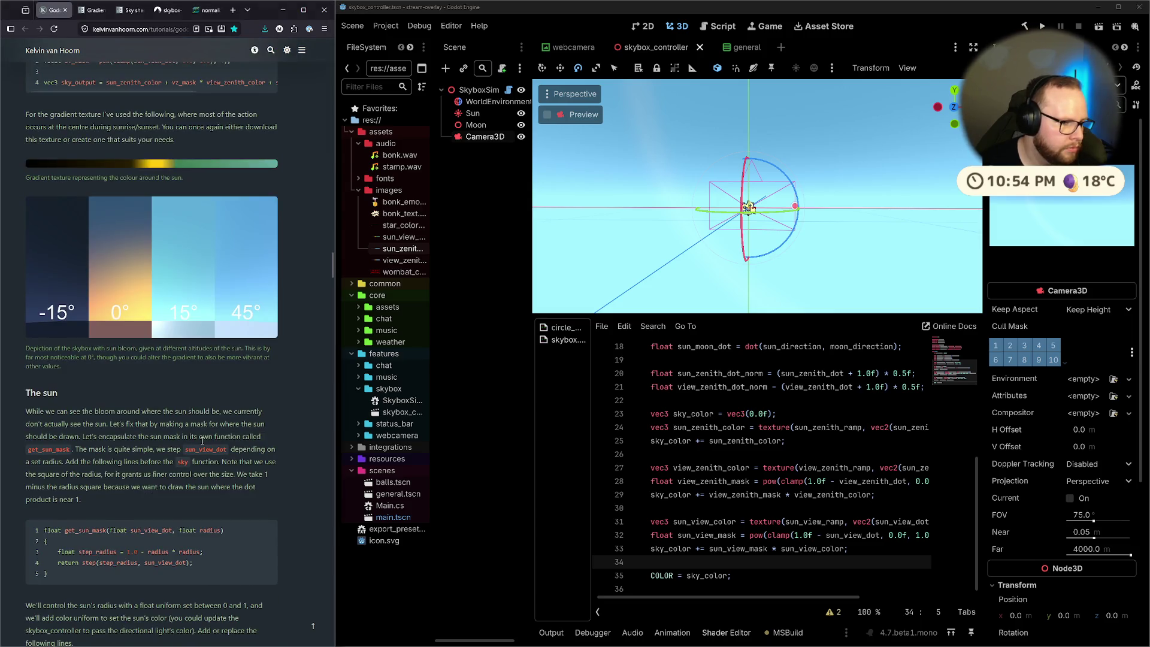
scroll(201, 441, up, 3)
drag(34, 309, 205, 310)
mouse_move(115, 298)
mouse_down()
mouse_move(268, 303)
mouse_move(170, 313)
mouse_up()
click(199, 330)
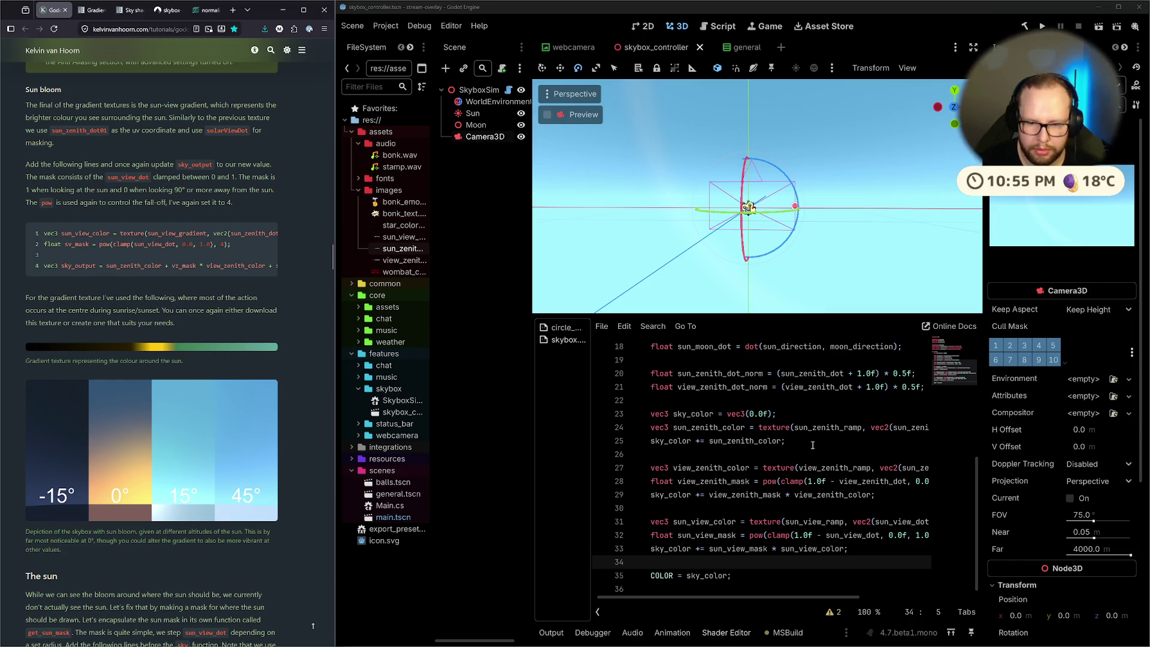
scroll(214, 295, up, 1)
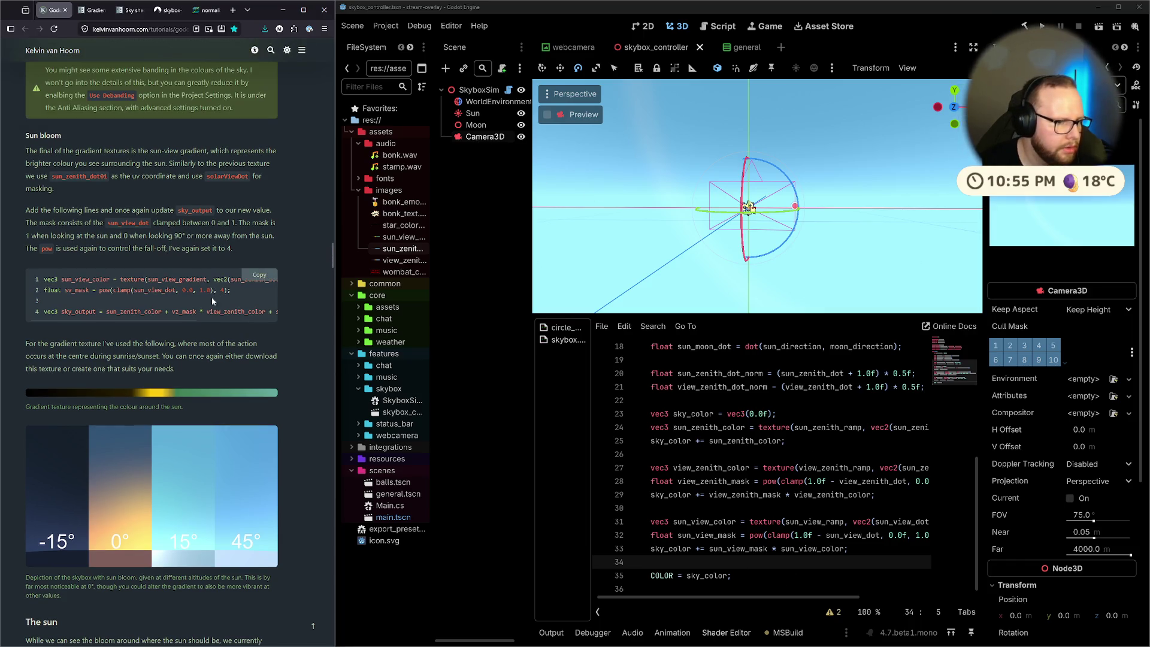
drag(143, 320, 254, 327)
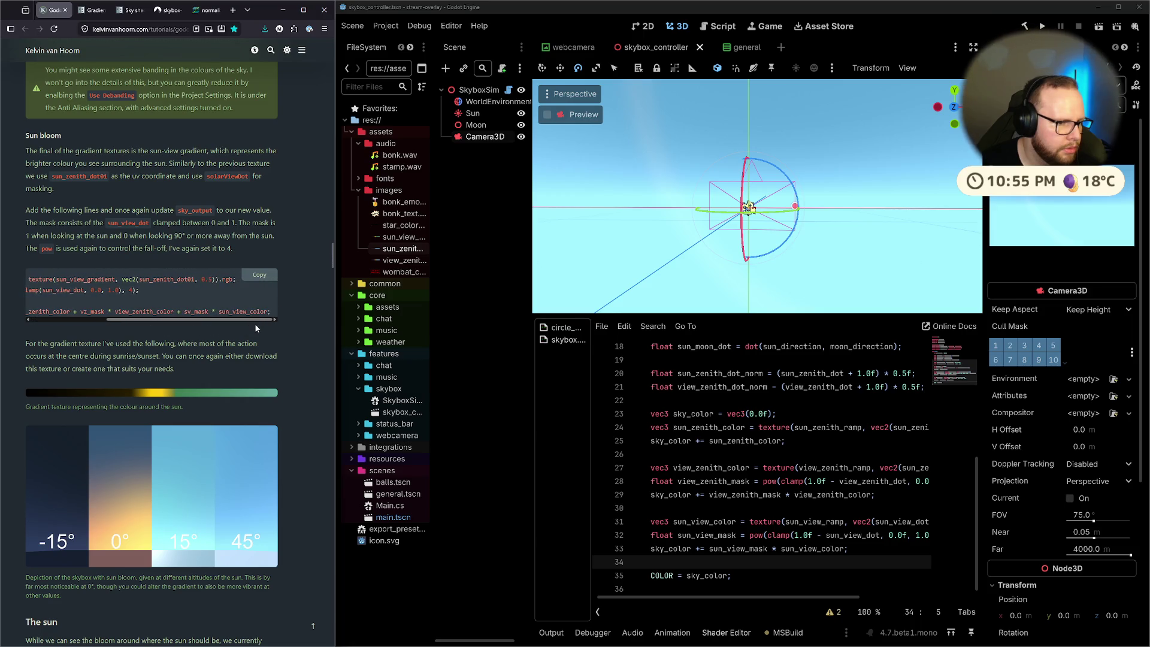
drag(812, 598, 878, 596)
Replace sun_view_dot on line 31 with sun_zenith_dot_norm
double_click(795, 521)
text(sun_ze)
key(Down)
key(Down)
key(Return)
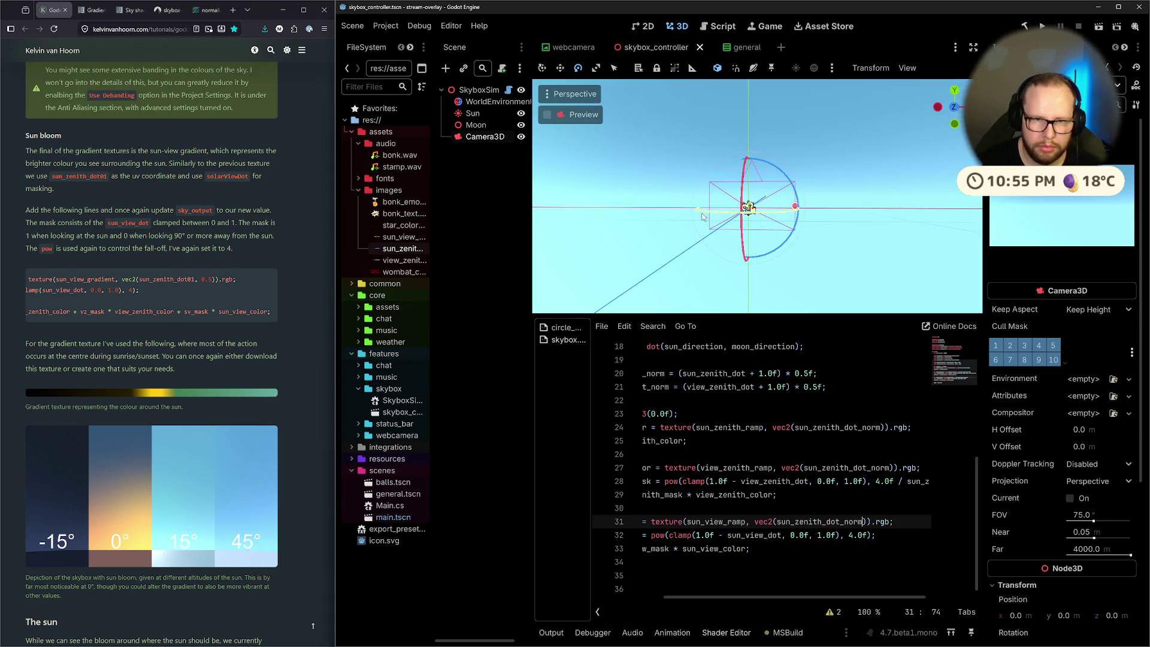
Undo the accidental camera rotation, then inspect the Sun and Moon nodes
mouse_move(697, 218)
mouse_down()
mouse_move(705, 200)
mouse_move(778, 245)
mouse_move(751, 240)
mouse_move(815, 239)
mouse_move(757, 254)
mouse_move(796, 231)
mouse_up()
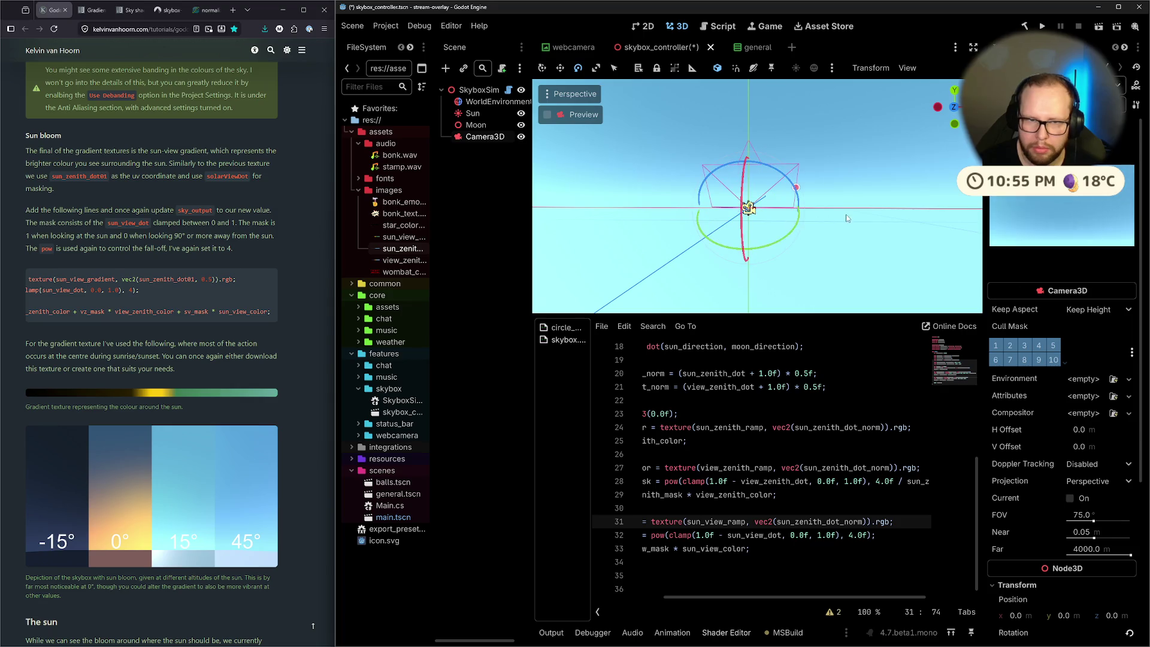
key(ctrl+z)
drag(675, 233, 540, 135)
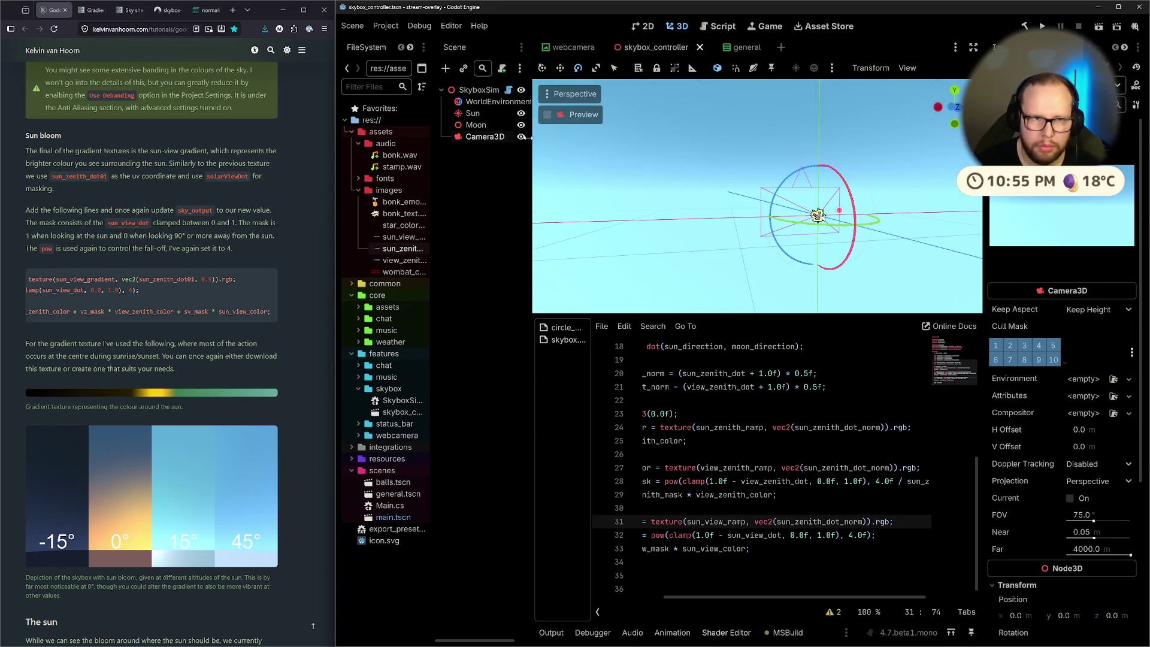
click(473, 113)
mouse_move(749, 251)
mouse_down()
mouse_move(817, 210)
mouse_move(846, 83)
mouse_move(846, 170)
mouse_move(710, 196)
mouse_up()
click(477, 124)
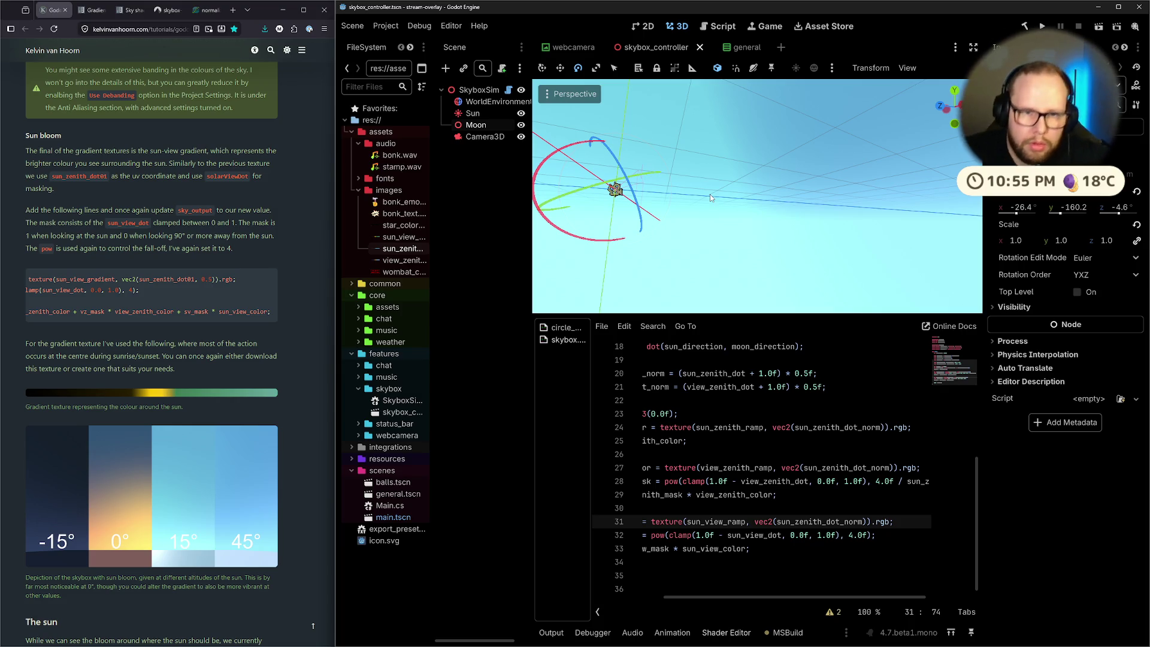
click(848, 535)
Compare sun-view mask exponents 3, 5 and 2, settling on 4.0f
key(Delete)
text(3)
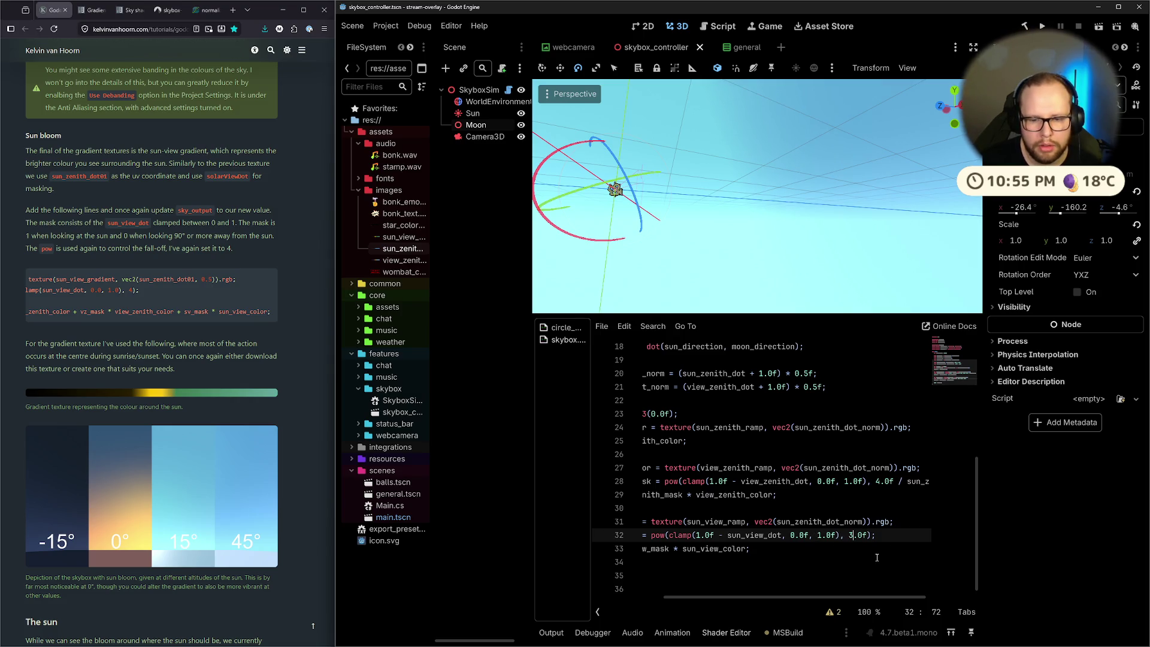
drag(748, 228, 857, 205)
key(BackSpace)
text(4)
mouse_move(778, 180)
mouse_down()
mouse_move(796, 129)
mouse_move(576, 164)
mouse_move(957, 204)
mouse_move(536, 149)
mouse_move(670, 221)
mouse_up()
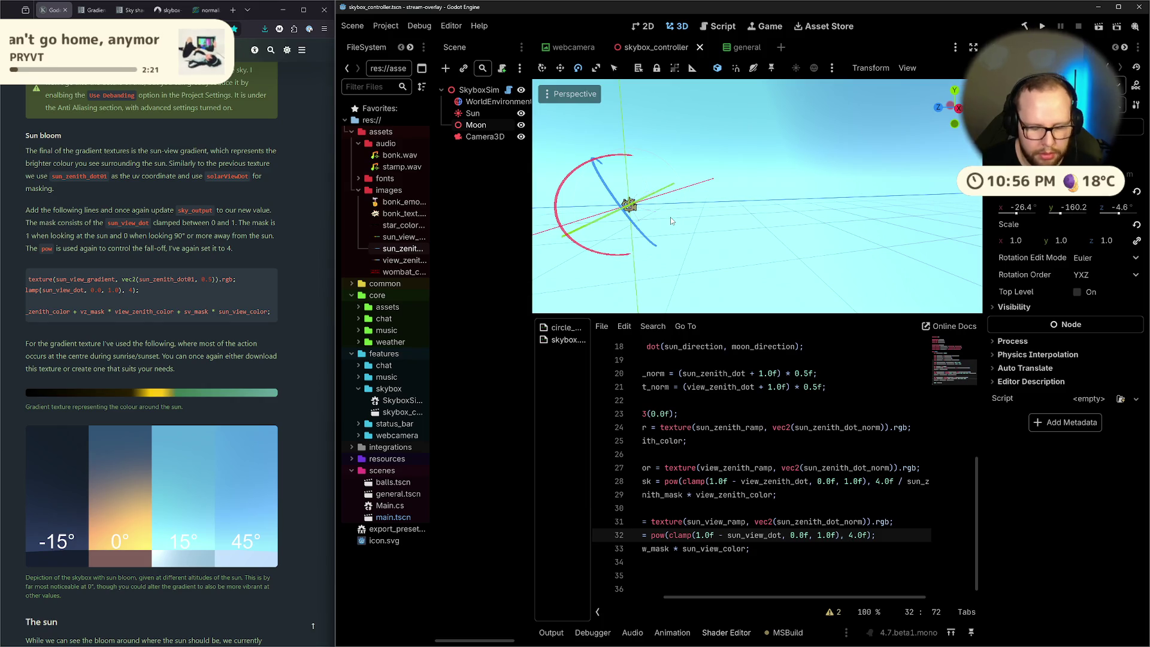
key(BackSpace)
text(5)
mouse_move(670, 221)
mouse_down()
mouse_move(767, 110)
mouse_move(778, 310)
mouse_move(841, 196)
mouse_move(748, 221)
mouse_move(811, 264)
mouse_up()
key(BackSpace)
text(2)
key(BackSpace)
text(4)
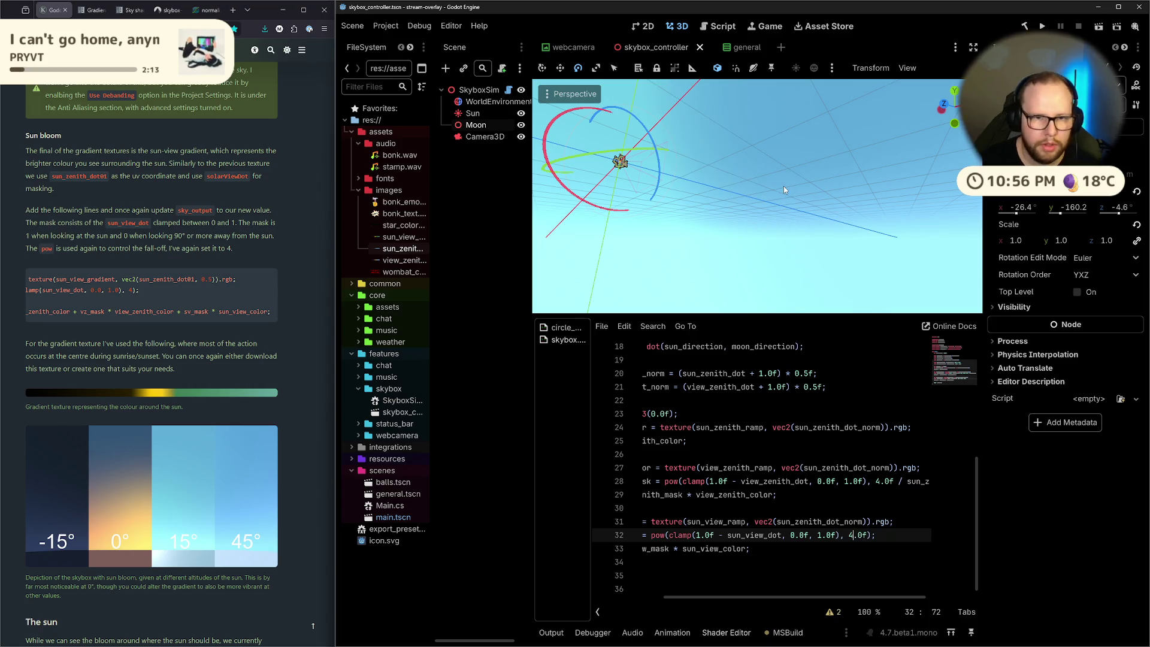
Remove '1.0f - ' so clamp takes sun_view_dot directly, and save
drag(147, 322, 95, 318)
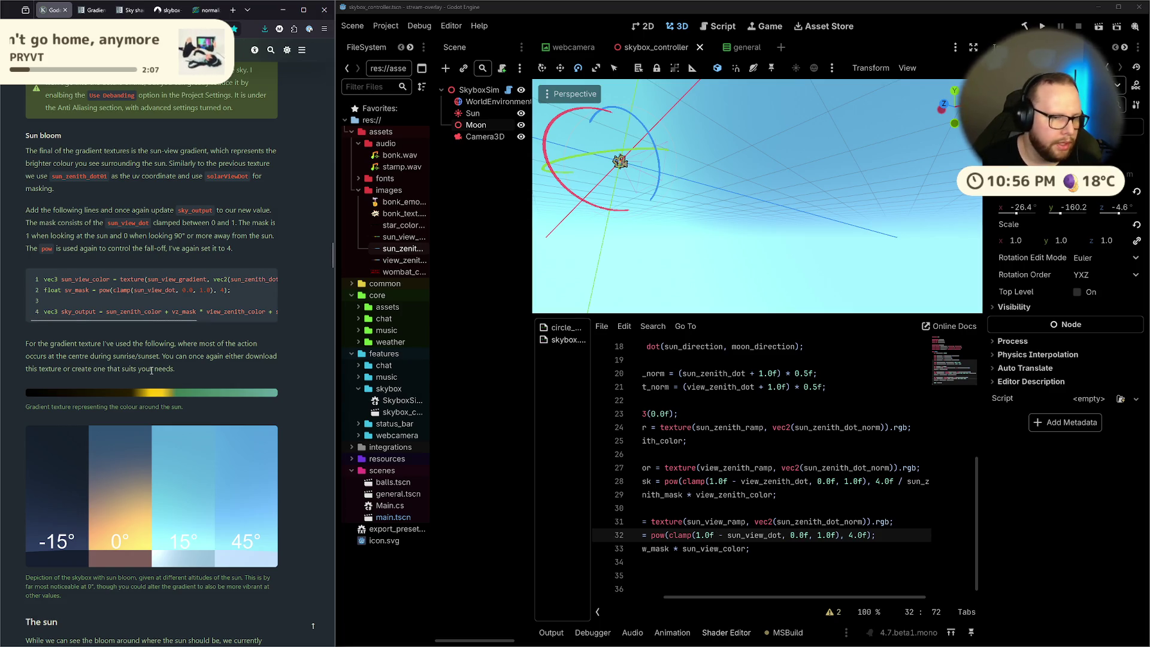
mouse_move(153, 319)
mouse_down()
mouse_move(228, 325)
mouse_move(124, 332)
mouse_up()
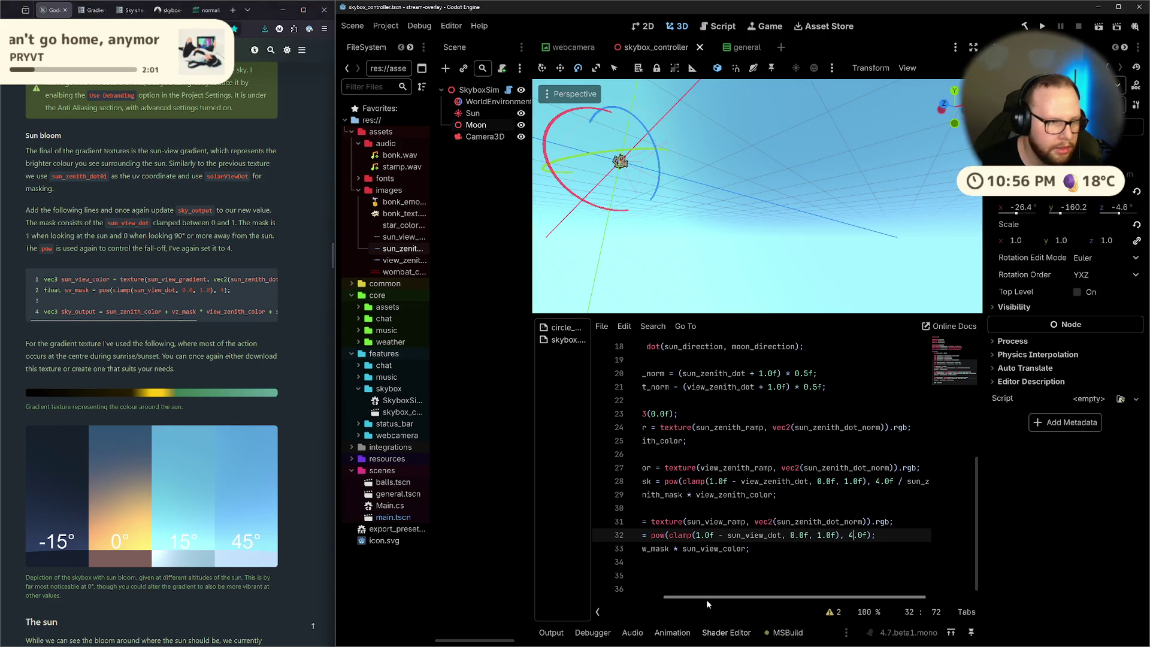
drag(706, 599, 726, 598)
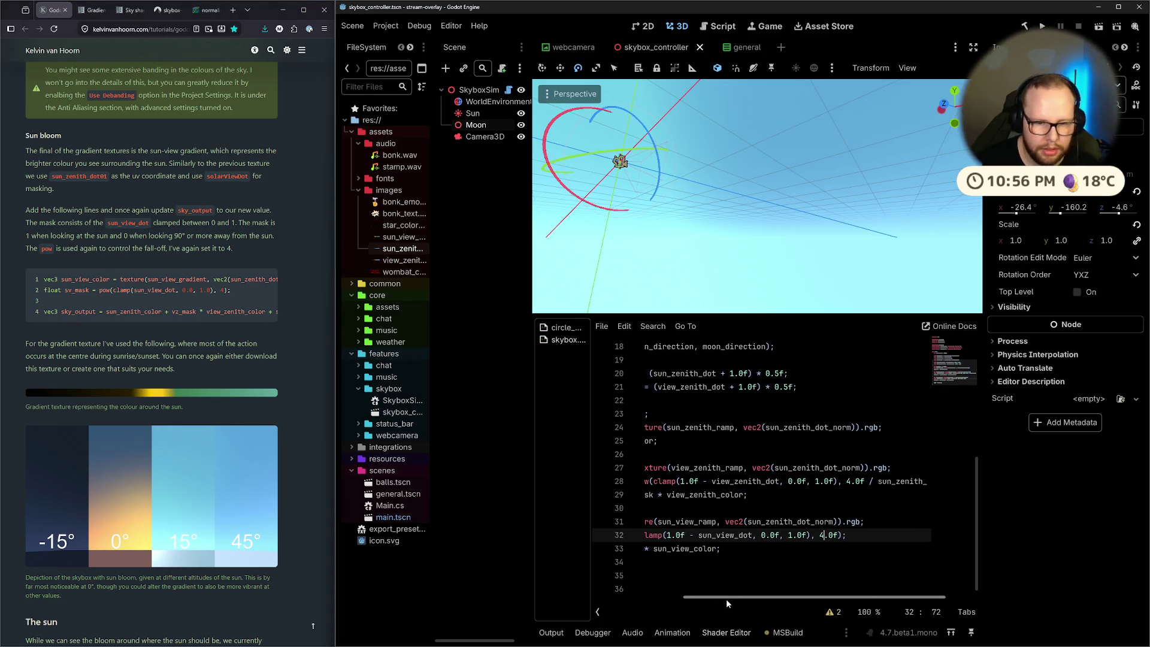
key(BackSpace)
key(BackSpace)
key(BackSpace)
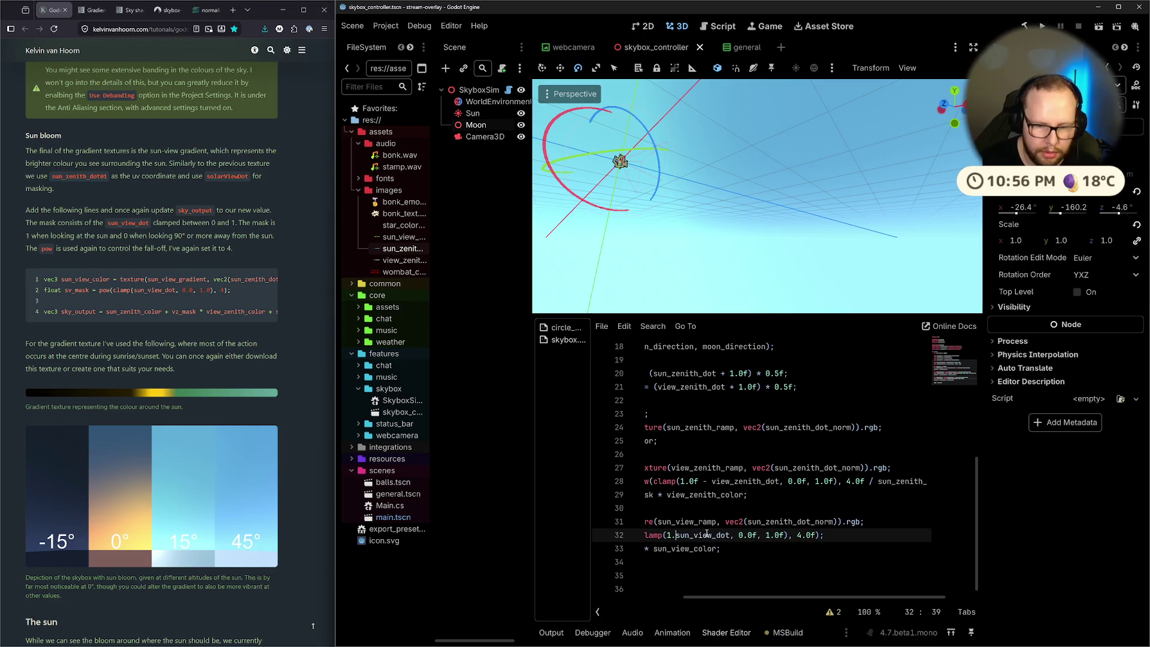
text(()
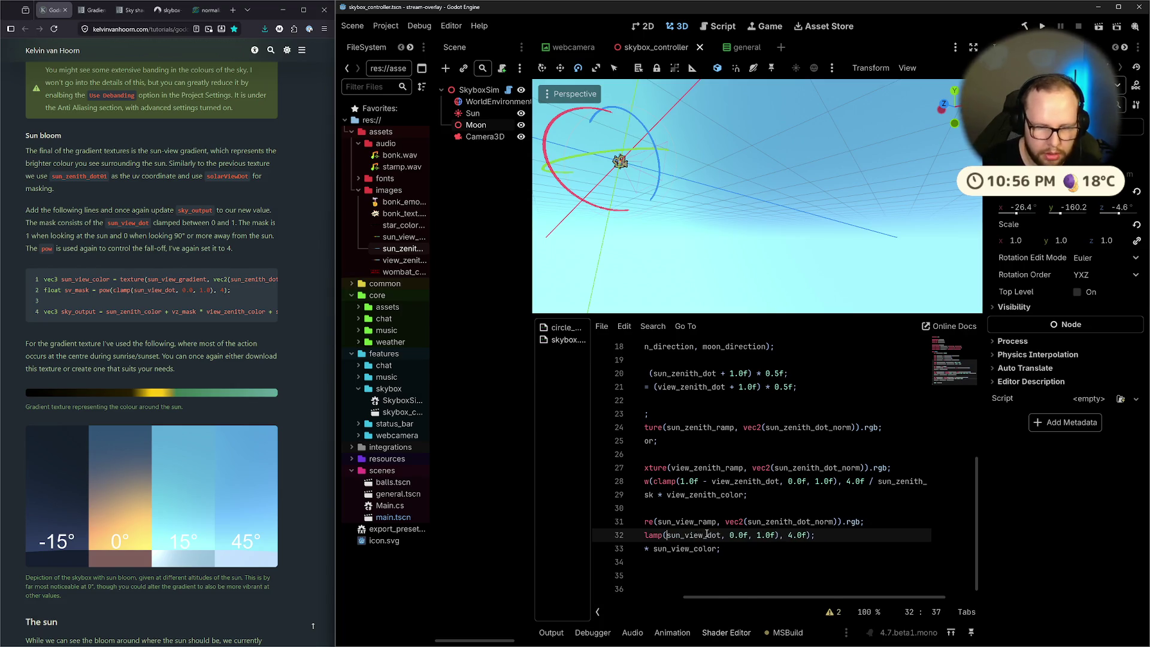
key(ctrl+s)
mouse_move(778, 196)
mouse_down()
mouse_move(807, 166)
mouse_move(796, 242)
mouse_up()
click(472, 113)
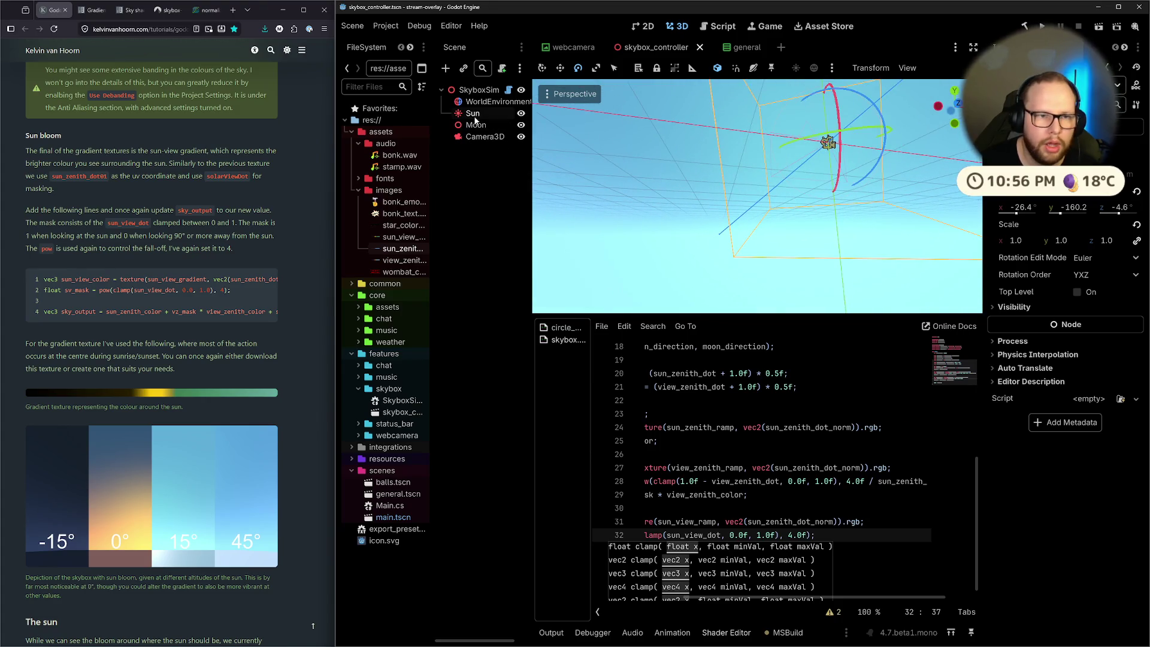
Tilt the Sun upward with its rotation gizmo until the sky turns daytime blue
mouse_move(840, 146)
mouse_down()
mouse_move(790, 225)
mouse_move(810, 221)
mouse_move(793, 188)
mouse_move(750, 222)
mouse_up()
scroll(749, 218, down, 5)
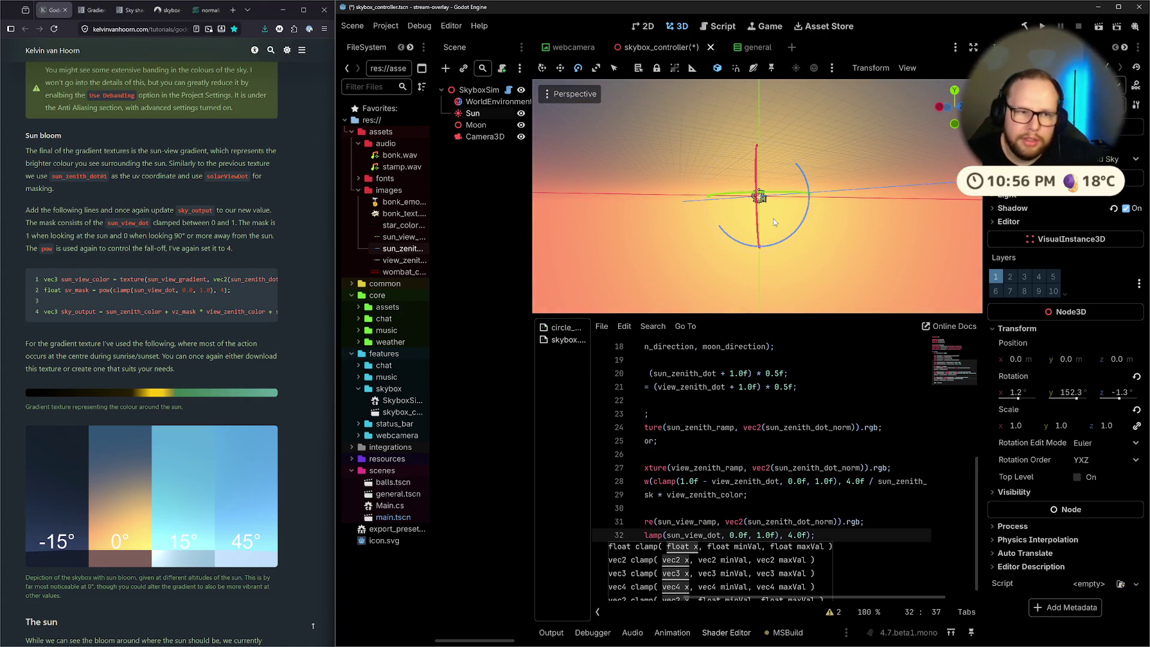
mouse_move(804, 220)
mouse_down()
mouse_move(839, 203)
mouse_move(756, 221)
mouse_move(884, 201)
mouse_move(868, 234)
mouse_move(774, 220)
mouse_move(738, 246)
mouse_move(874, 218)
mouse_move(965, 241)
mouse_move(805, 261)
mouse_up()
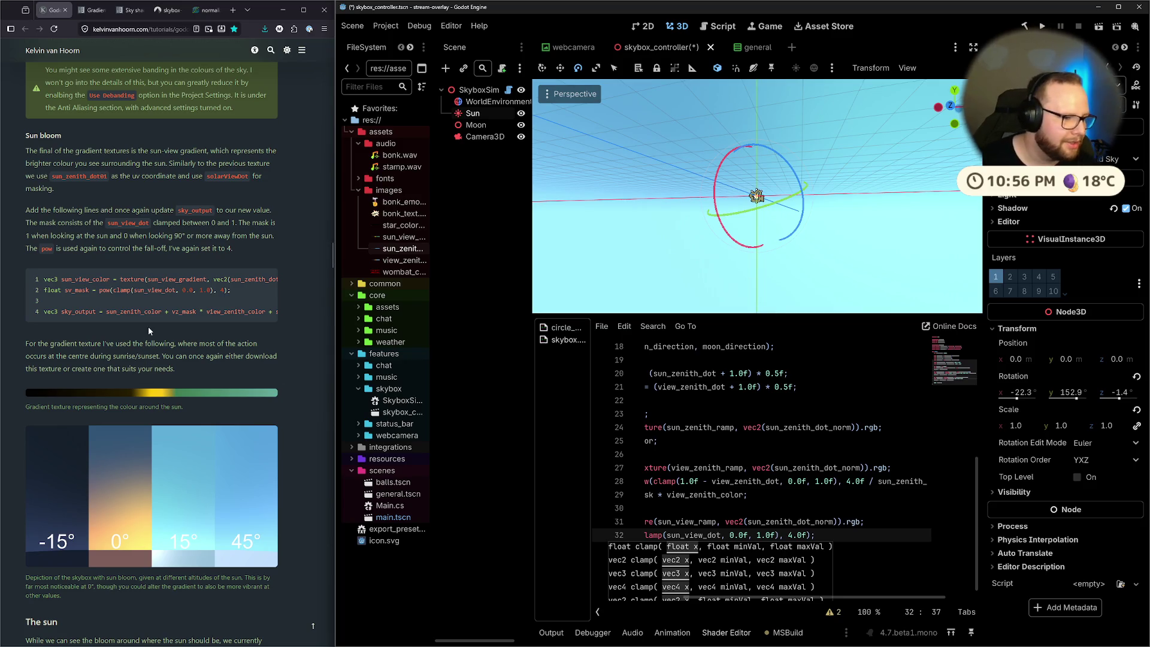
Read through the tutorial's gradient texture paragraph
mouse_move(28, 344)
mouse_down()
mouse_move(260, 345)
mouse_move(188, 370)
mouse_up()
click(184, 370)
mouse_move(29, 359)
mouse_down()
mouse_move(257, 360)
mouse_move(202, 372)
mouse_up()
click(206, 375)
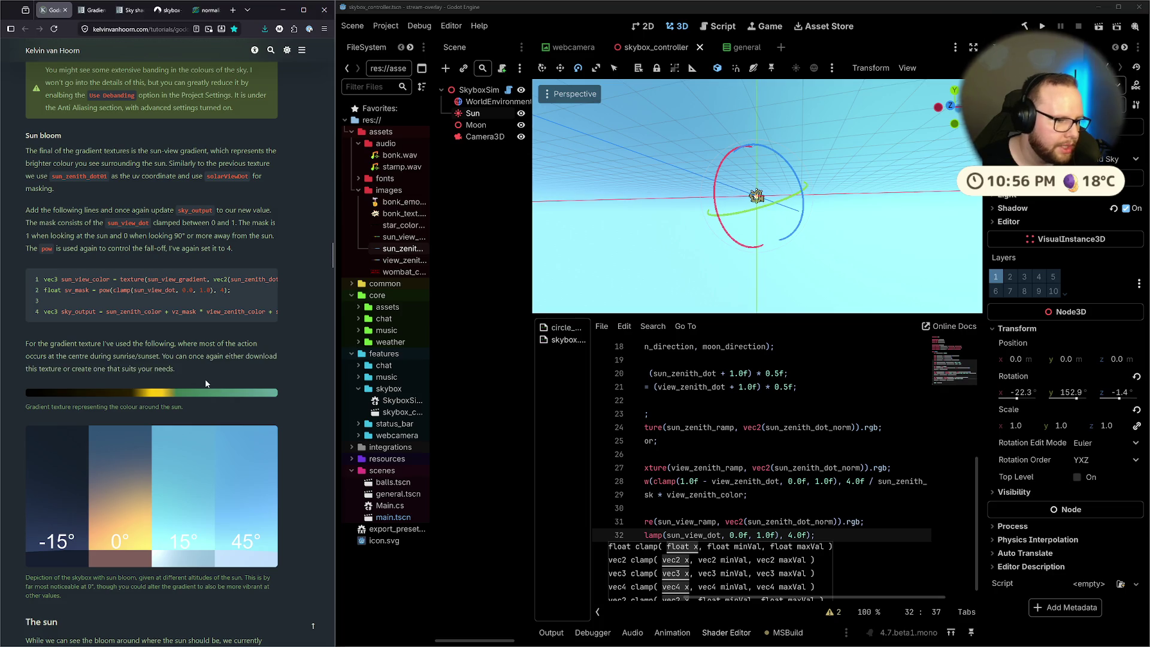
scroll(206, 378, down, 4)
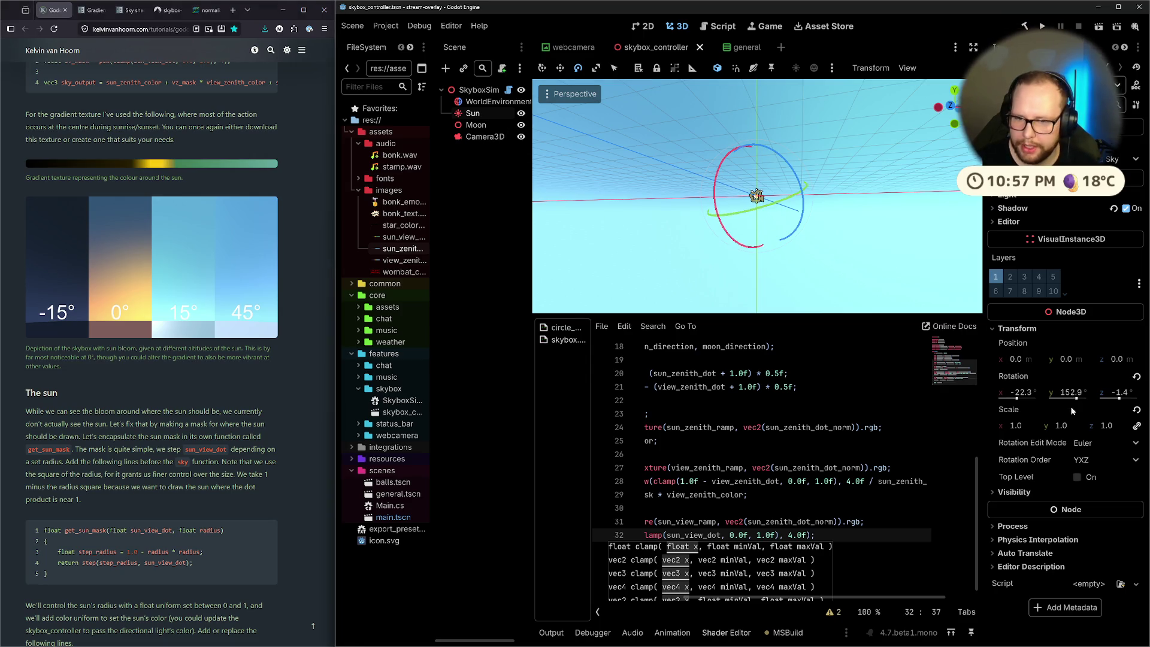
Set the Sun's X, Y and Z rotation to 0 in the Inspector
click(1019, 392)
text(0)
key(Tab)
text(0)
key(Tab)
text(0)
key(Return)
Reset the Sun's rotation and try a Y rotation of 180 degrees
mouse_move(785, 206)
mouse_down()
mouse_move(776, 190)
mouse_move(803, 197)
mouse_move(712, 207)
mouse_up()
scroll(633, 200, down, 3)
click(1136, 376)
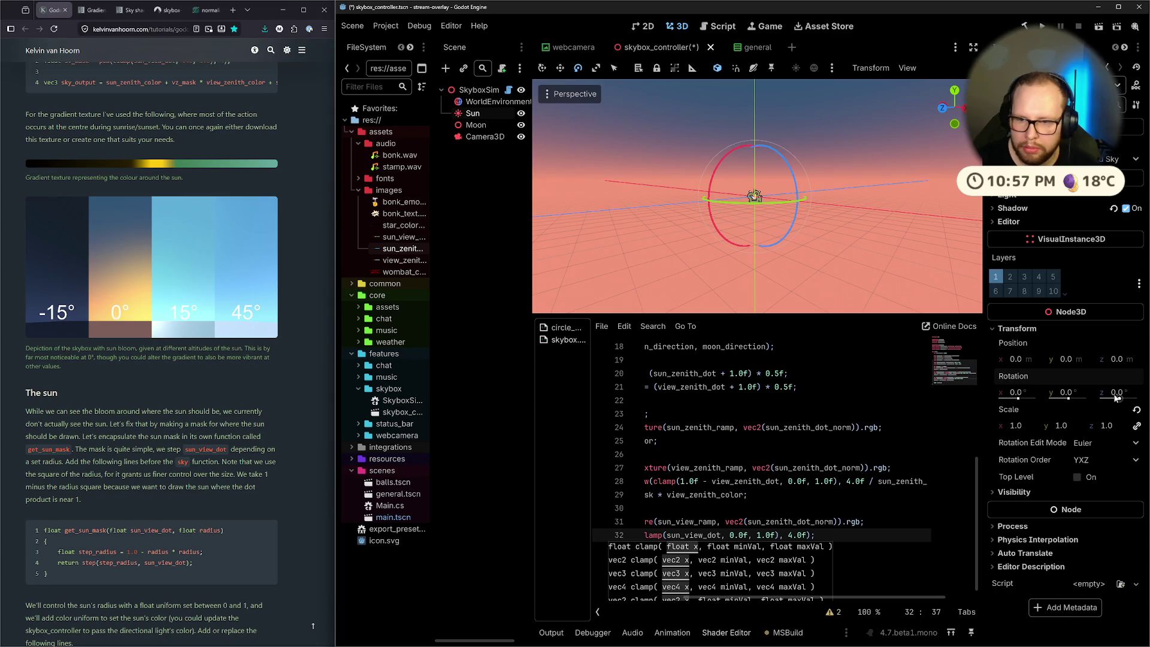
click(1129, 392)
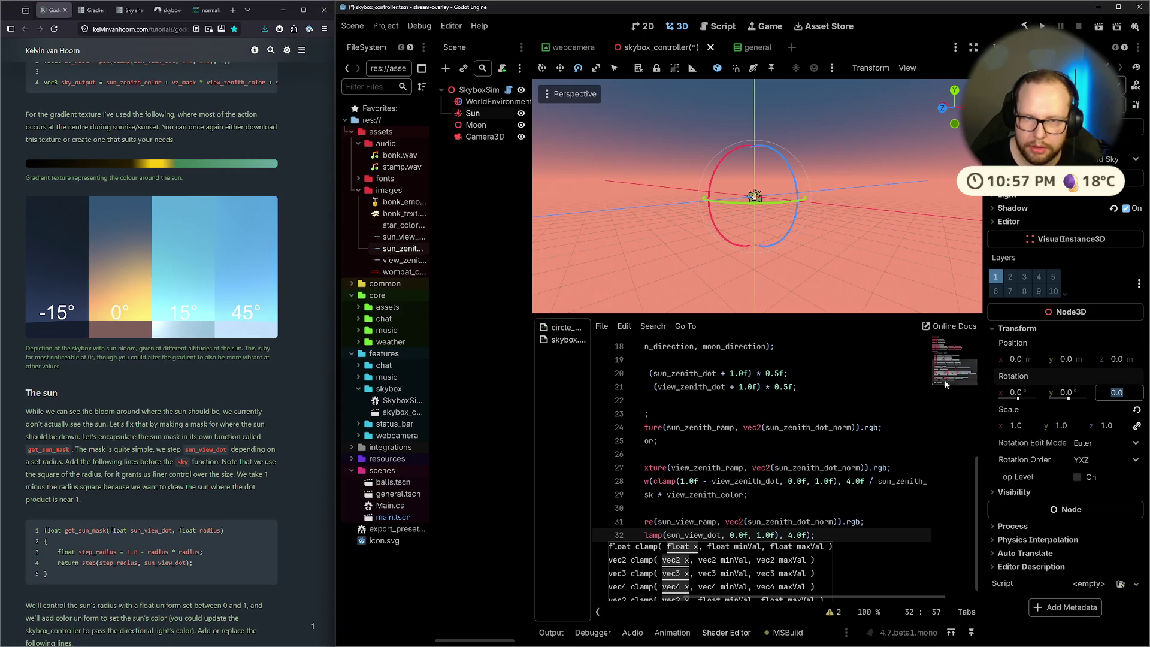
click(1081, 390)
text(180)
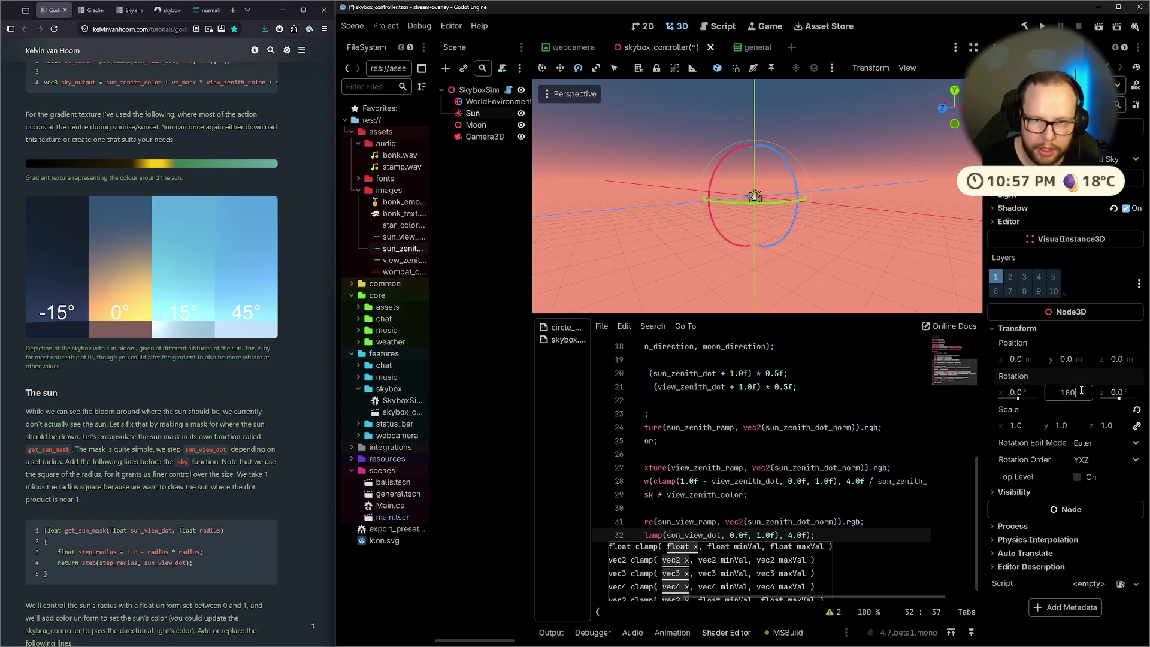
key(Return)
mouse_move(773, 240)
mouse_down()
mouse_move(794, 209)
mouse_move(860, 222)
mouse_move(757, 183)
mouse_move(773, 136)
mouse_move(746, 222)
mouse_up()
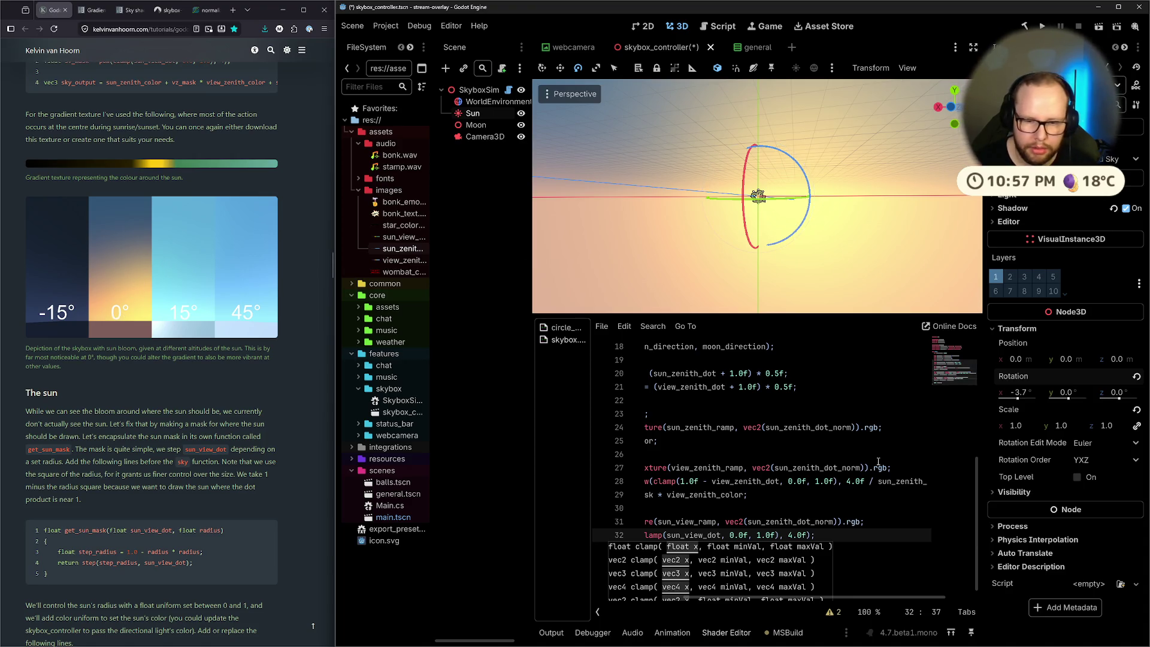
click(827, 510)
drag(788, 598, 866, 600)
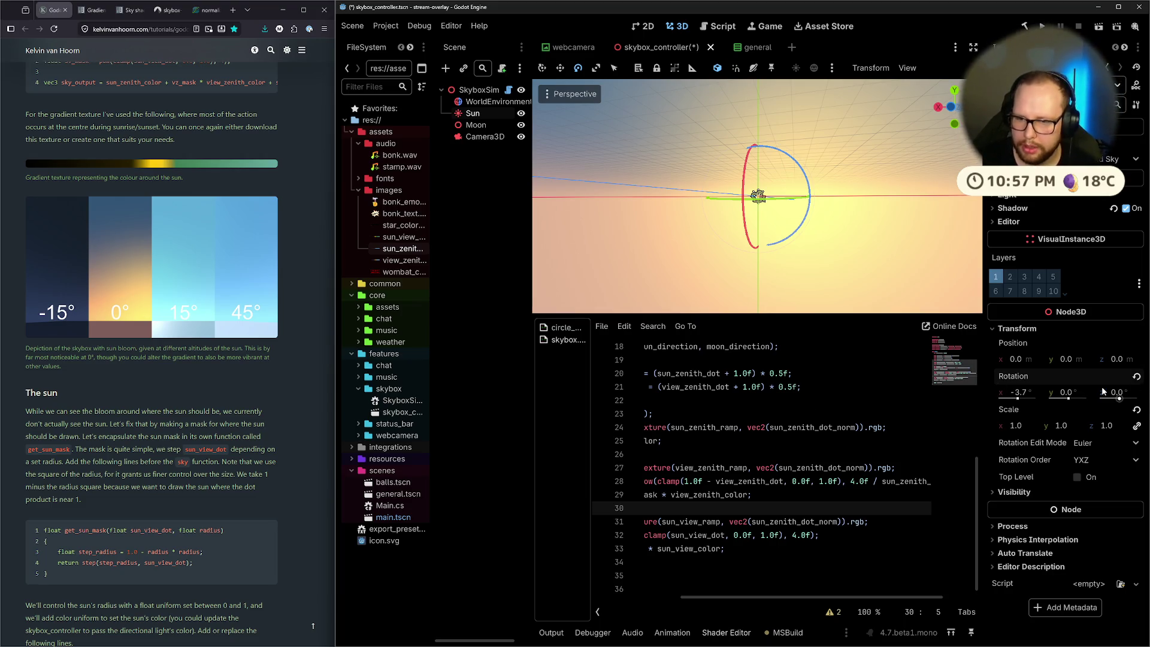
Test the Sun's X rotation at 15 and -15, then tilt it to about -3.7°
click(1017, 392)
text(15)
key(Return)
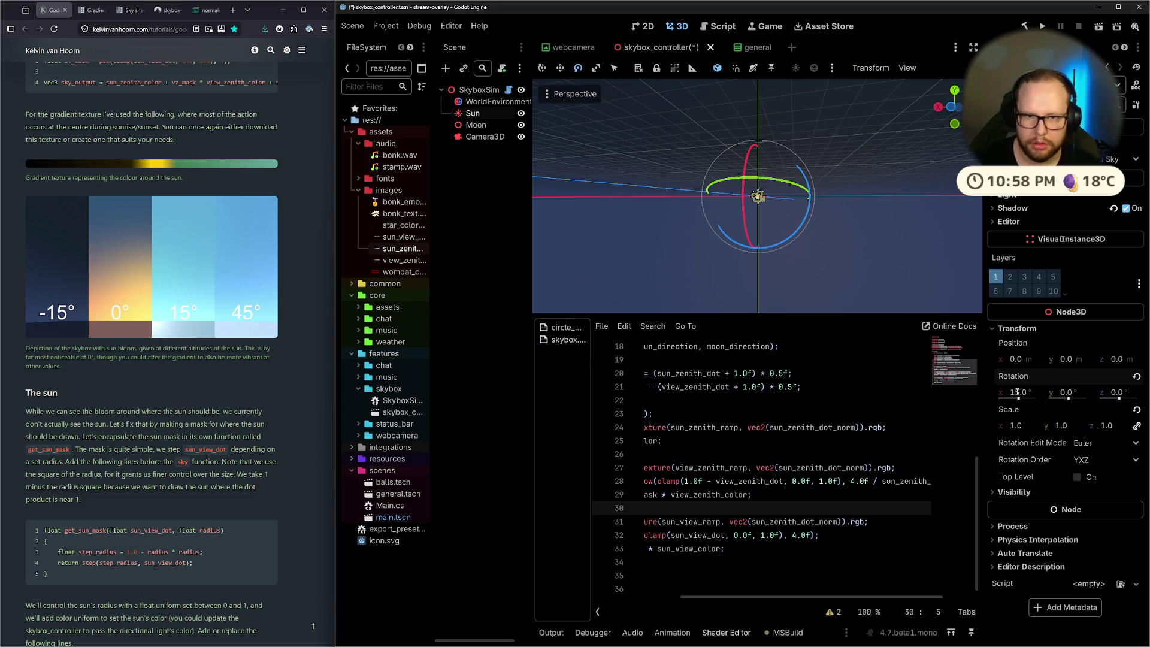
click(1027, 395)
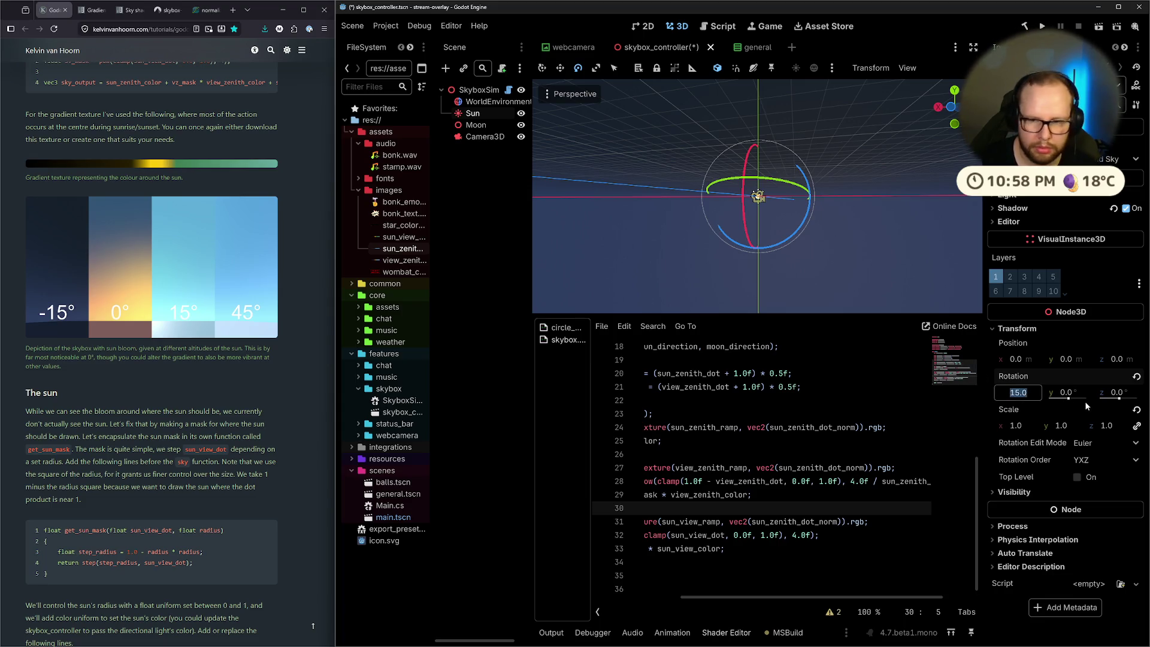
text(-15)
key(Return)
mouse_move(802, 249)
mouse_down()
mouse_move(901, 267)
mouse_move(796, 293)
mouse_move(784, 282)
mouse_up()
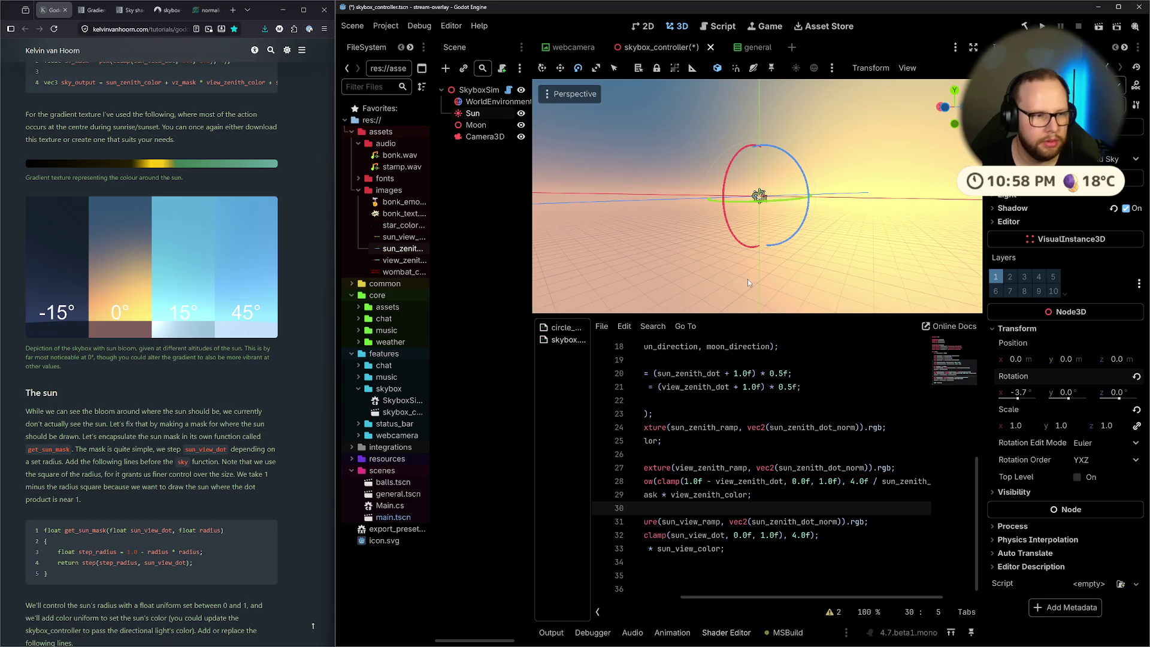
Try rotating the Sun on its X axis, undo back to -3.7°, and view the horizon
mouse_move(27, 350)
mouse_down()
mouse_move(273, 349)
mouse_move(88, 357)
mouse_move(194, 360)
mouse_up()
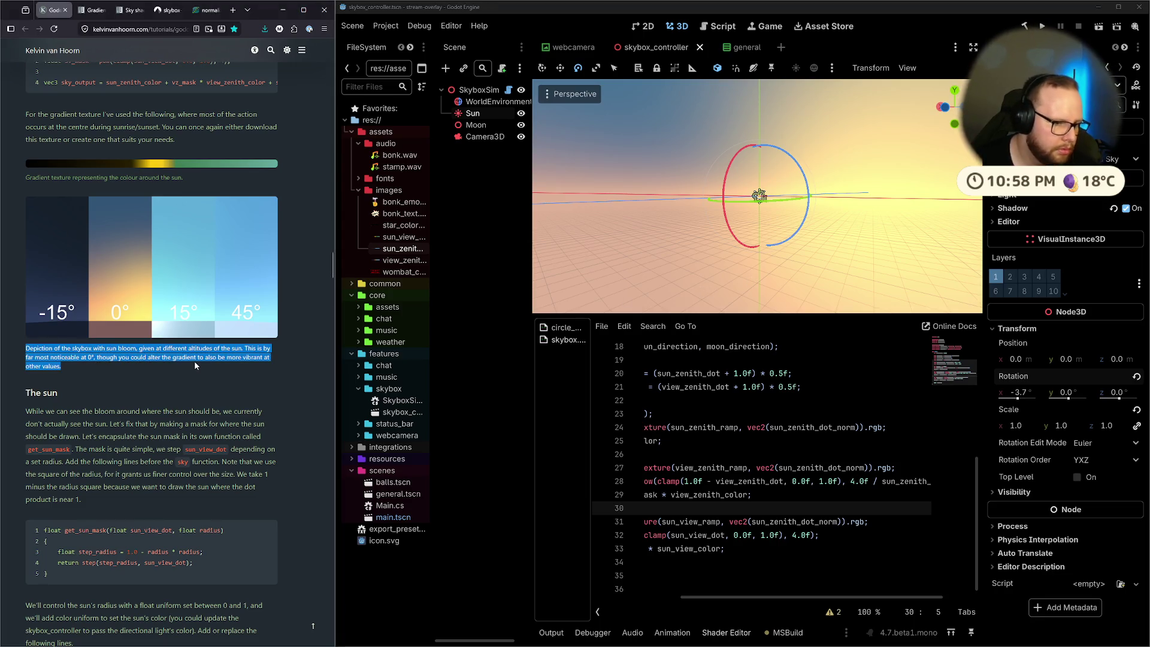
click(194, 361)
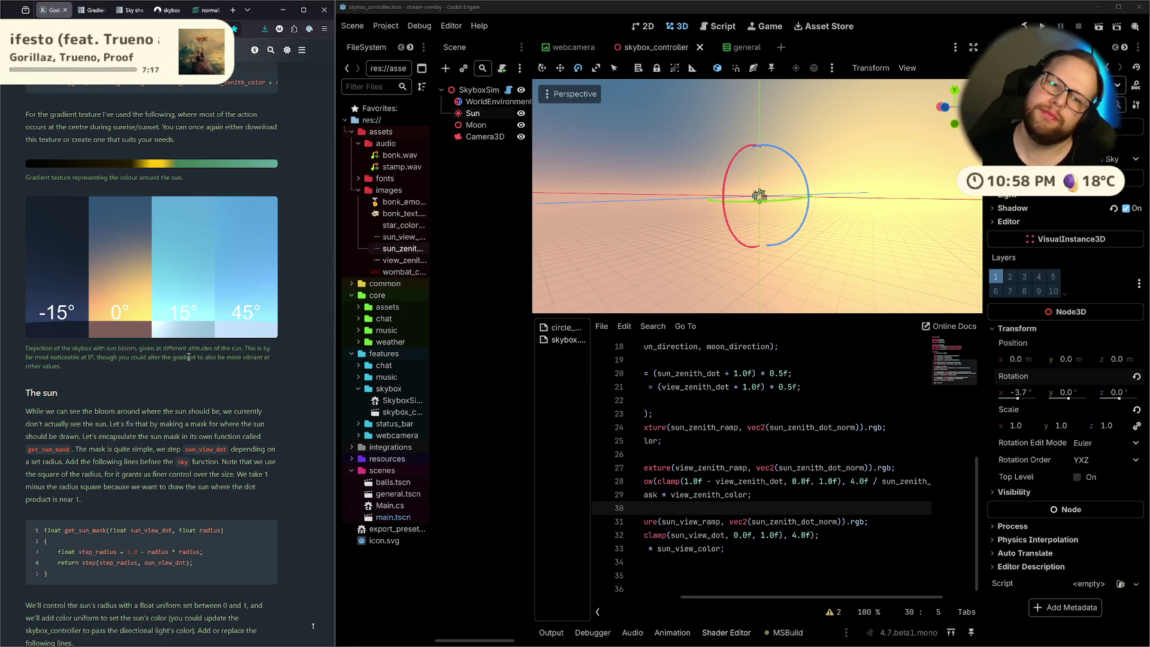
mouse_move(725, 198)
mouse_down()
mouse_move(747, 190)
mouse_move(728, 194)
mouse_up()
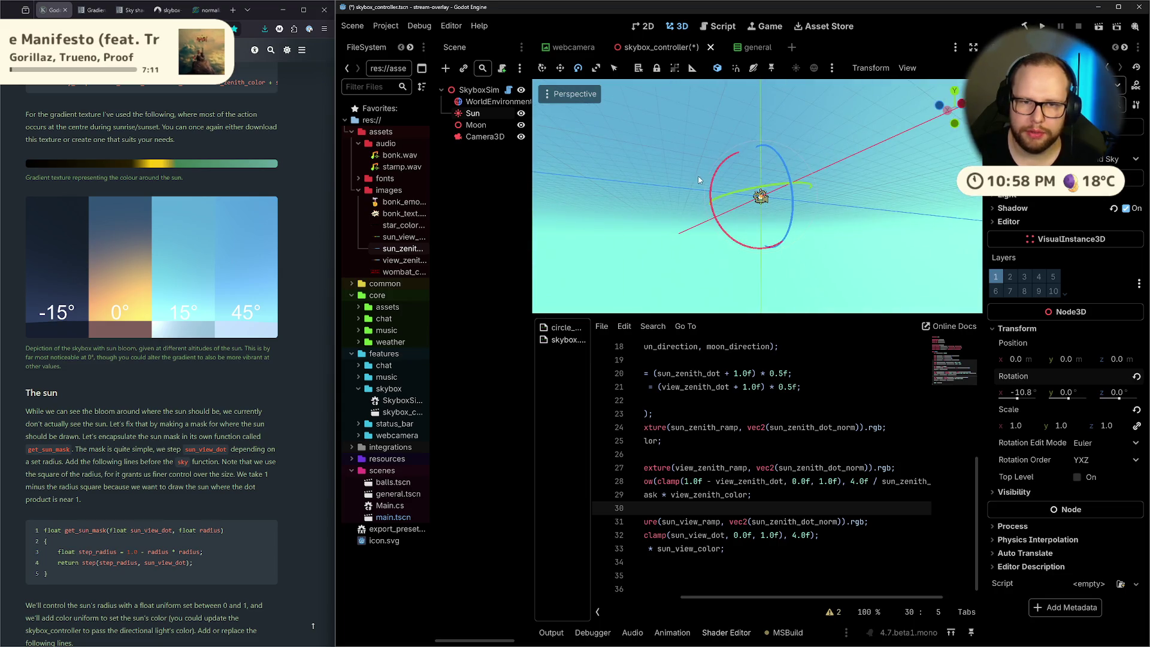
key(ctrl+z)
mouse_move(729, 179)
mouse_down()
mouse_move(741, 208)
mouse_move(780, 188)
mouse_move(850, 181)
mouse_move(982, 191)
mouse_move(856, 191)
mouse_move(865, 198)
mouse_move(763, 108)
mouse_move(731, 156)
mouse_move(768, 153)
mouse_move(814, 193)
mouse_move(800, 220)
mouse_move(774, 180)
mouse_up()
key(ctrl+z)
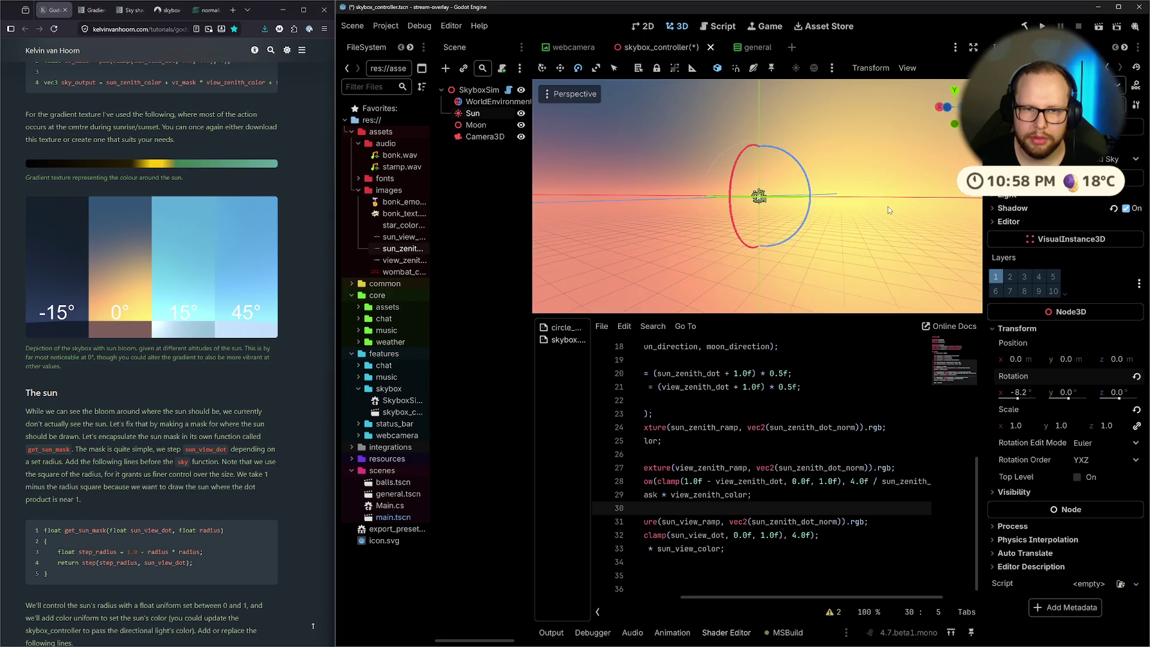
mouse_move(887, 207)
mouse_down()
mouse_move(838, 206)
mouse_move(920, 188)
mouse_up()
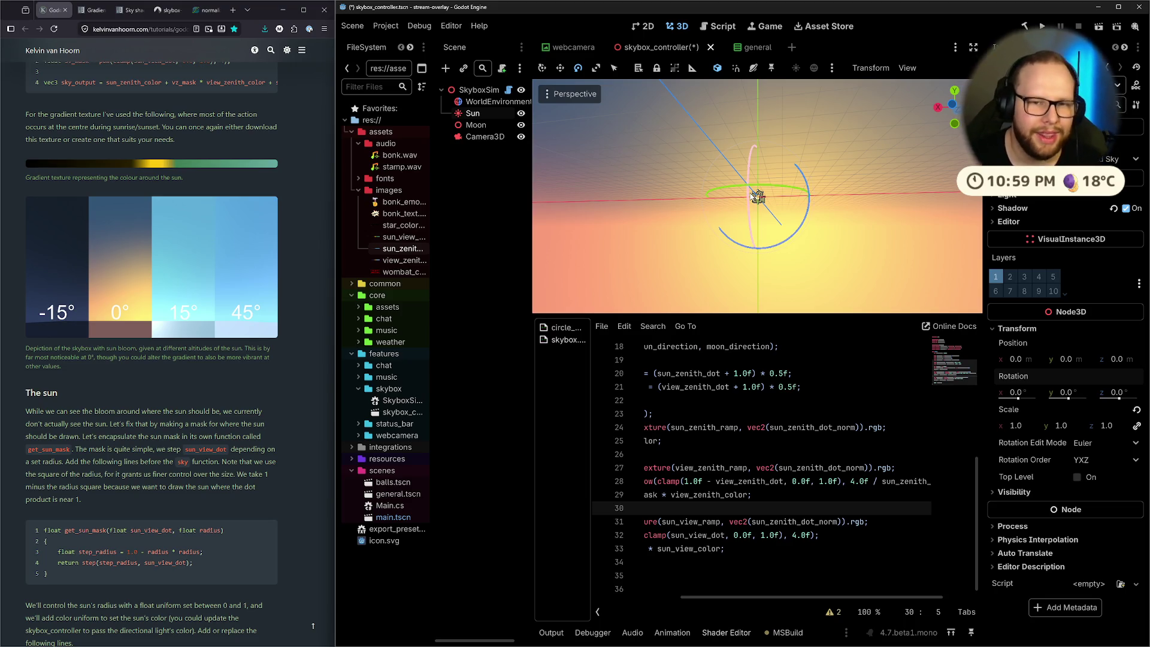
mouse_move(645, 227)
mouse_down()
mouse_move(824, 245)
mouse_move(641, 179)
mouse_up()
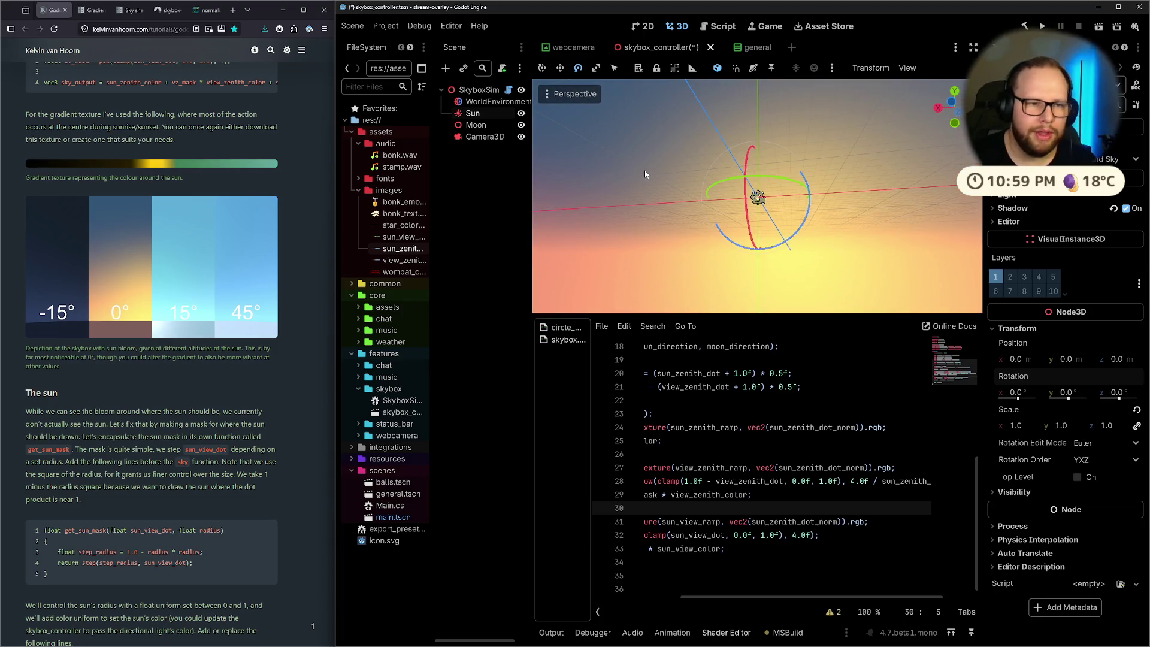
scroll(139, 291, down, 2)
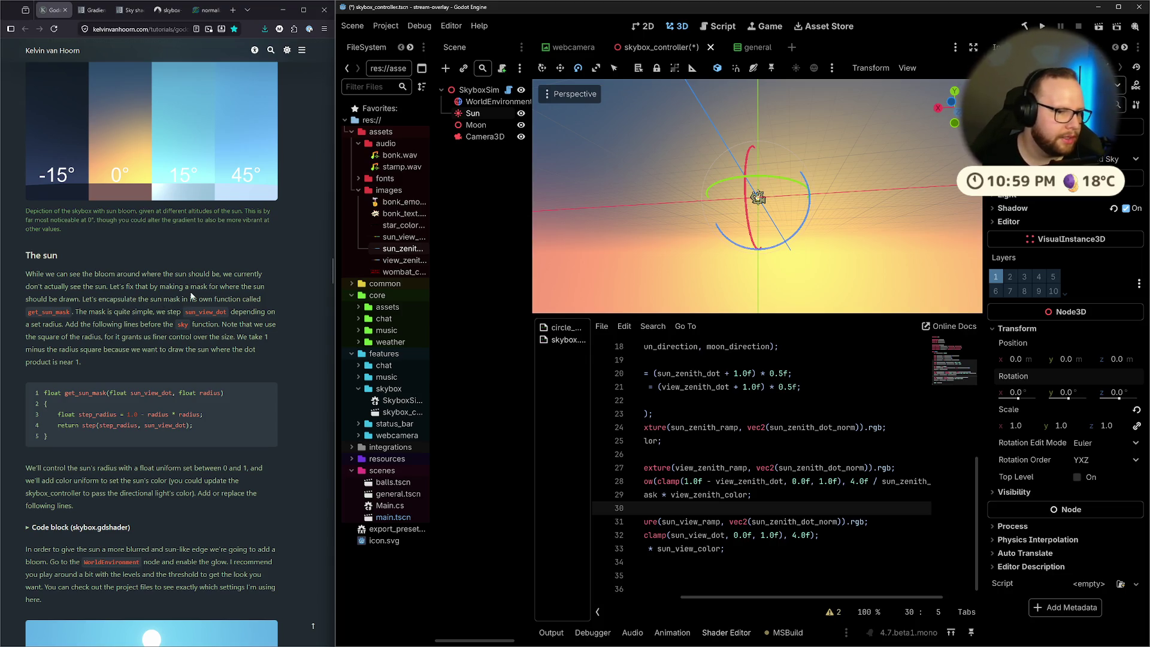
Read the tutorial's sun paragraph on encapsulating the sun mask, then return to the shader's top
click(118, 283)
drag(56, 286, 235, 286)
click(75, 298)
click(271, 288)
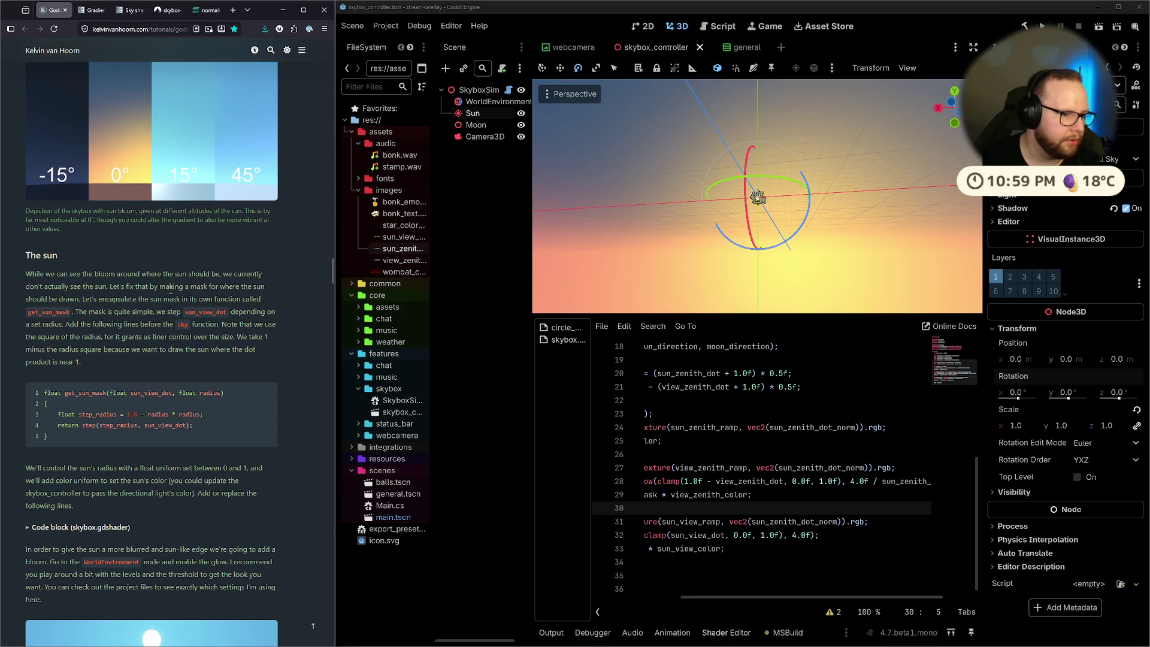
mouse_move(81, 298)
mouse_down()
mouse_move(254, 299)
mouse_move(142, 311)
mouse_up()
click(142, 311)
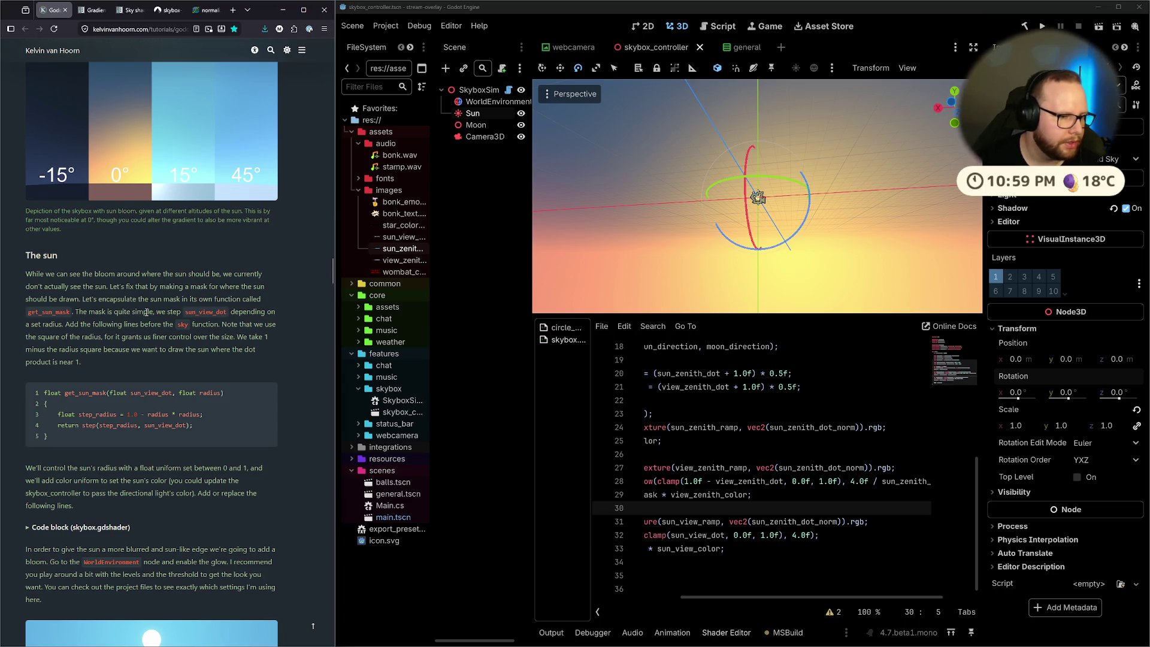
scroll(852, 483, up, 6)
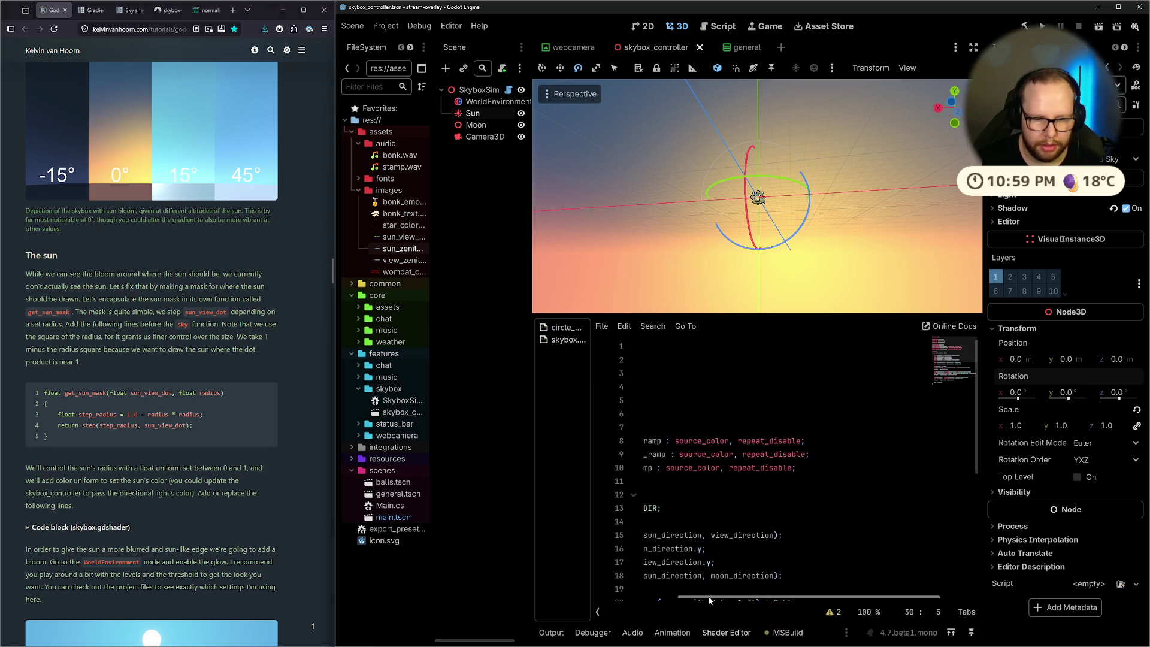
scroll(730, 497, left, 3)
Above sky(), open a new function float get_sun_mask(float sun_view_dot, float radius) { }
click(649, 482)
key(Return)
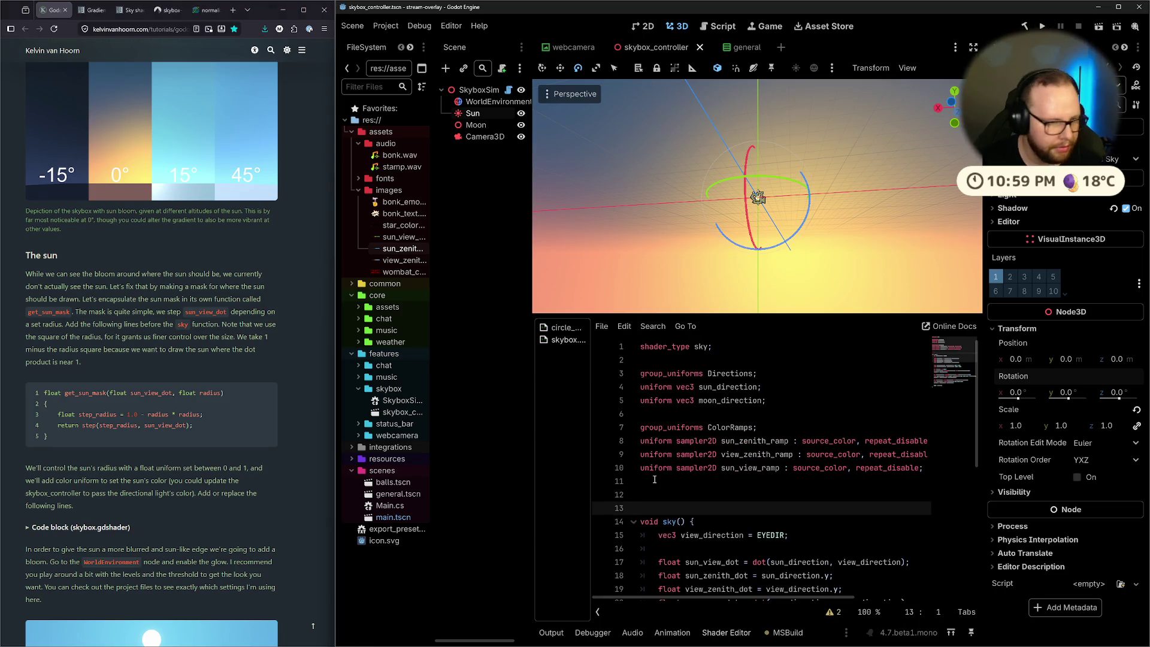
key(Return)
key(Up)
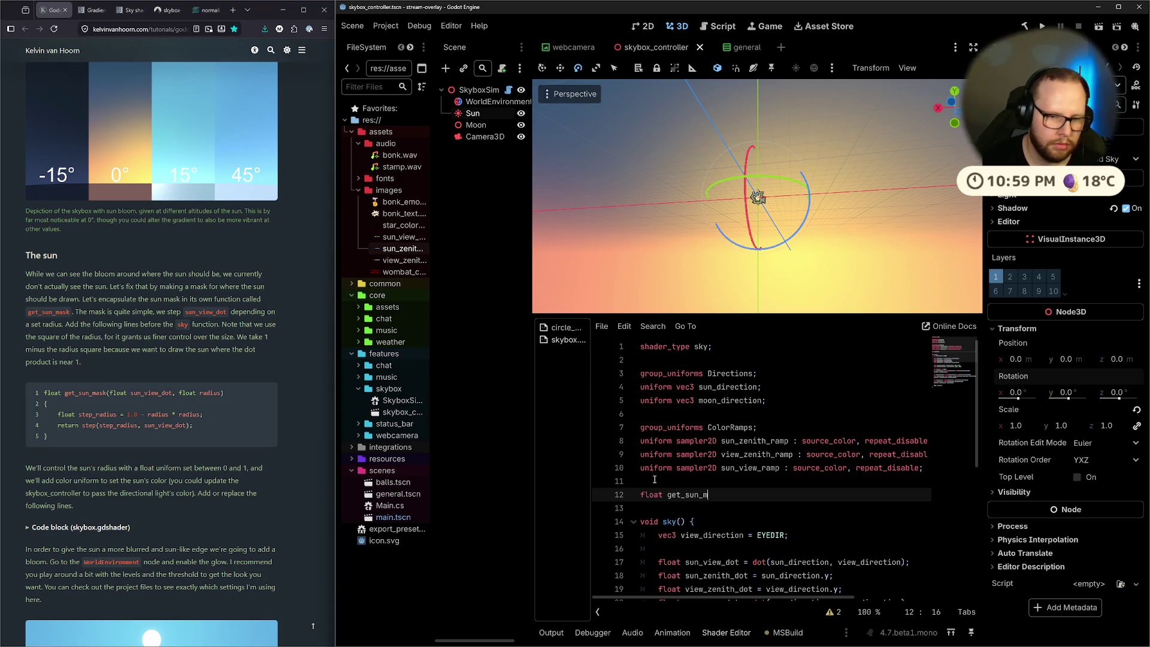
text(())
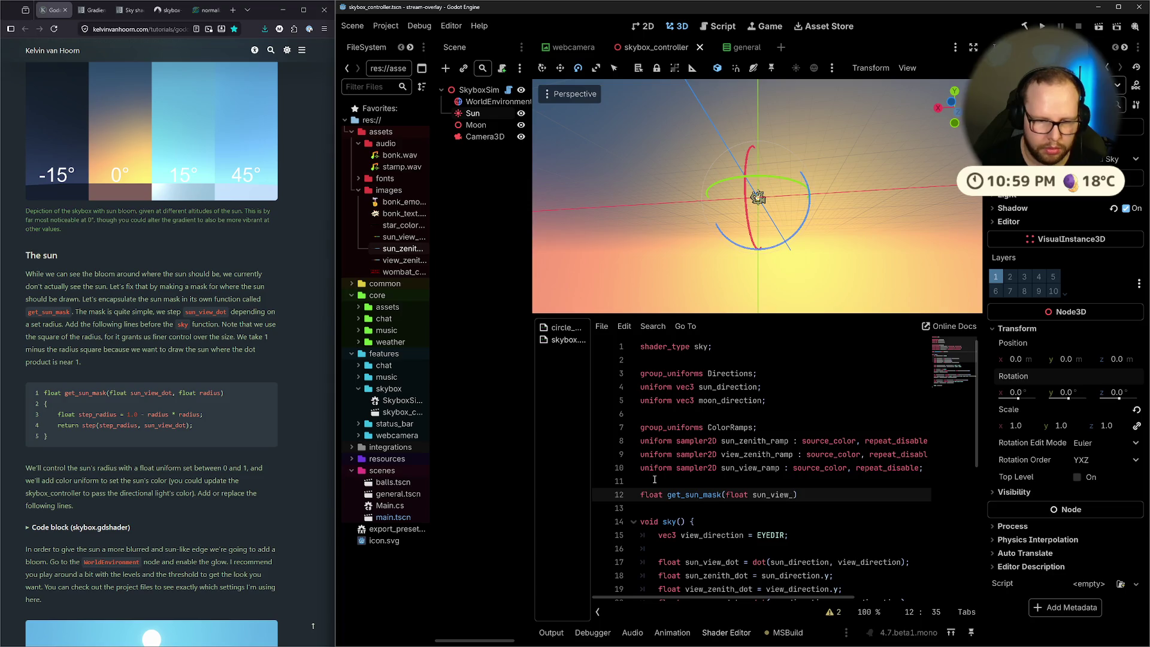
text(float radi)
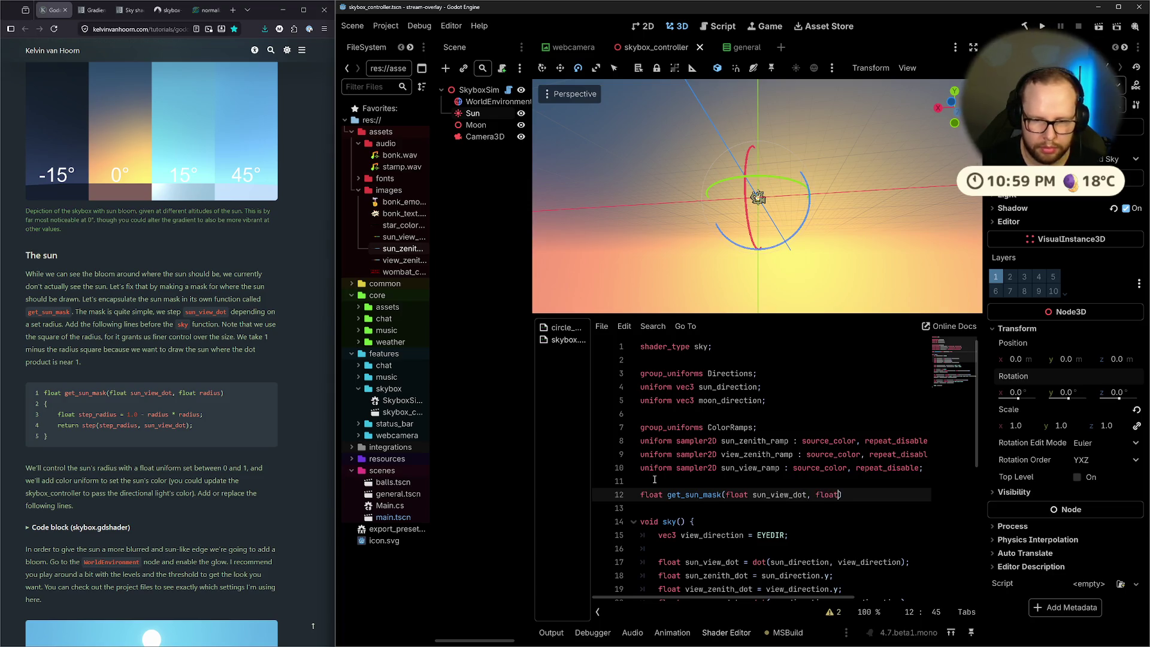
text(us) )
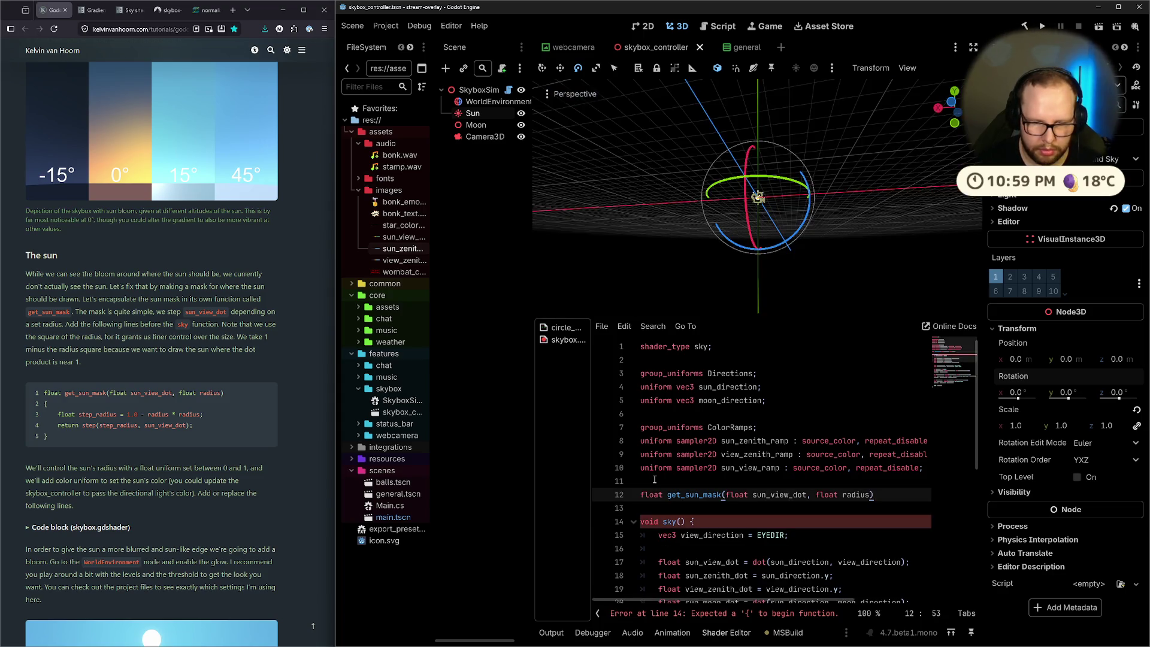
text({)
key(Return)
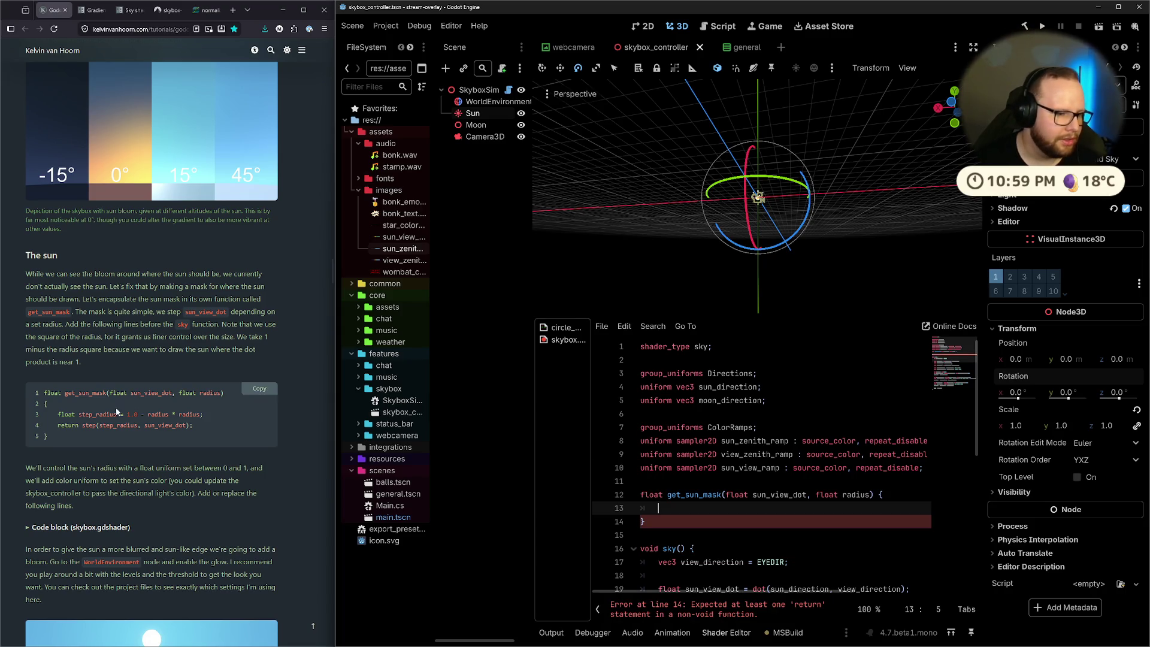
click(46, 403)
scroll(682, 514, down, 4)
scroll(883, 476, up, 3)
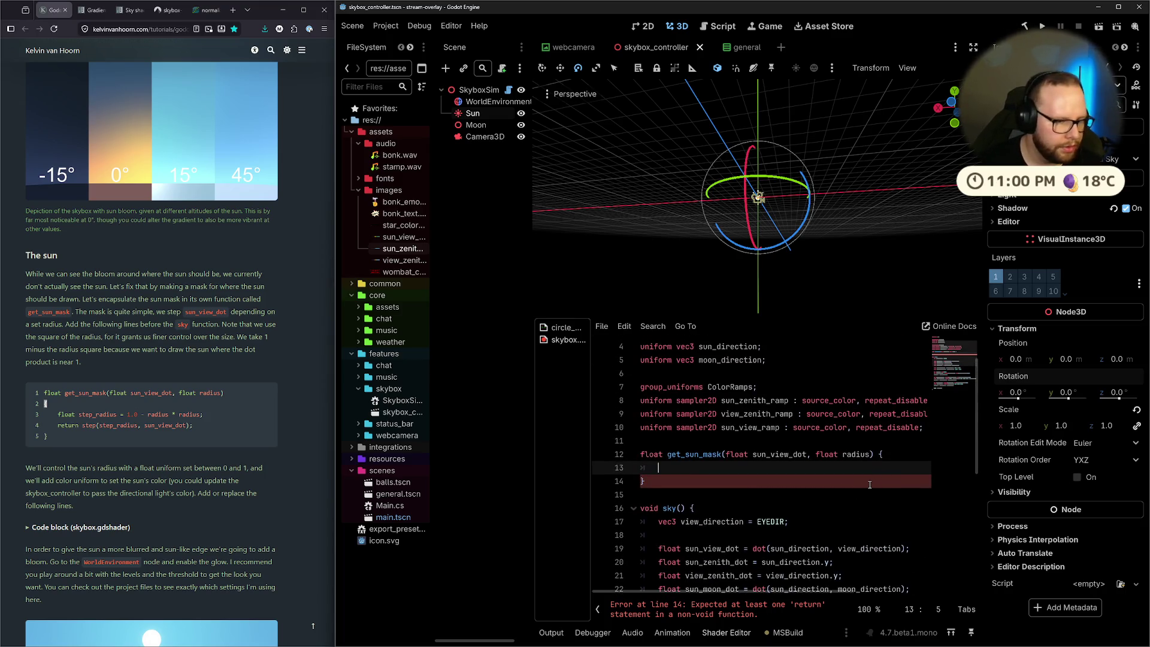
Write the body: step_radius = 1.0f - radius * radius; return step(step_radius, sun_view_dot);
text(float st)
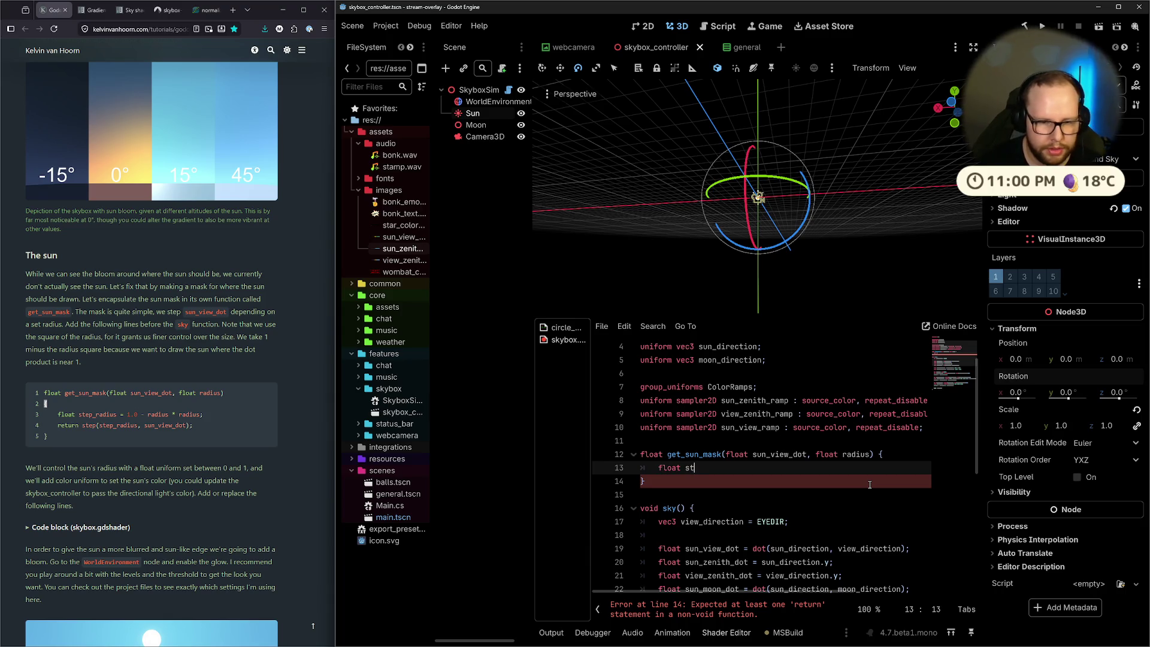
text(ep_radi)
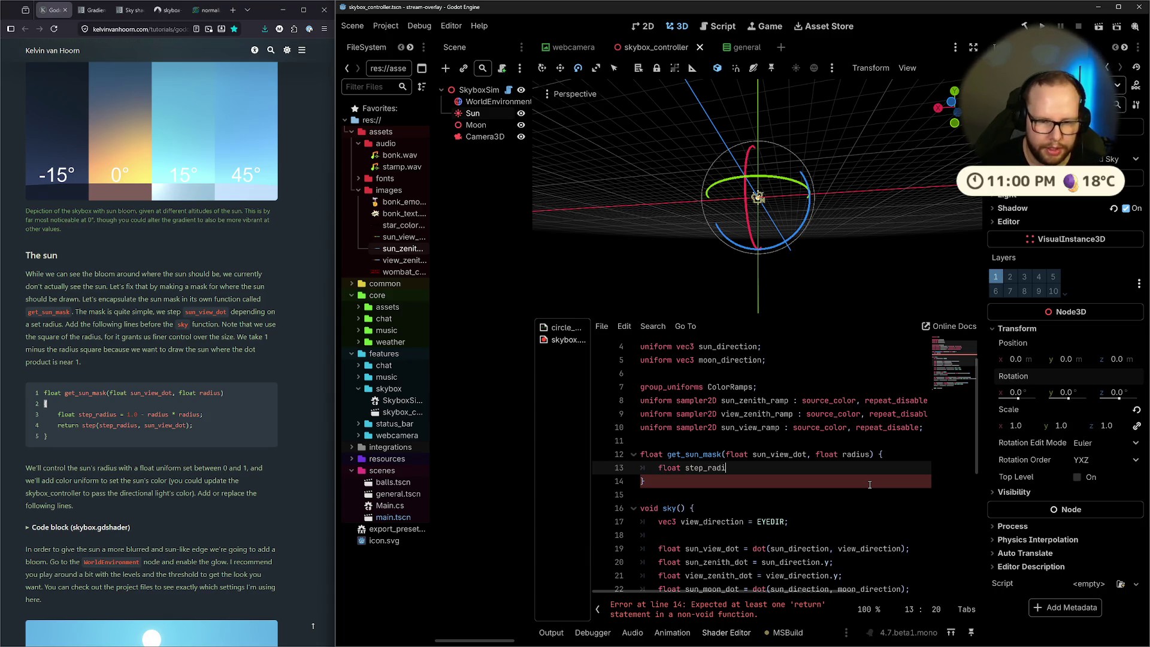
text(us = 1.0)
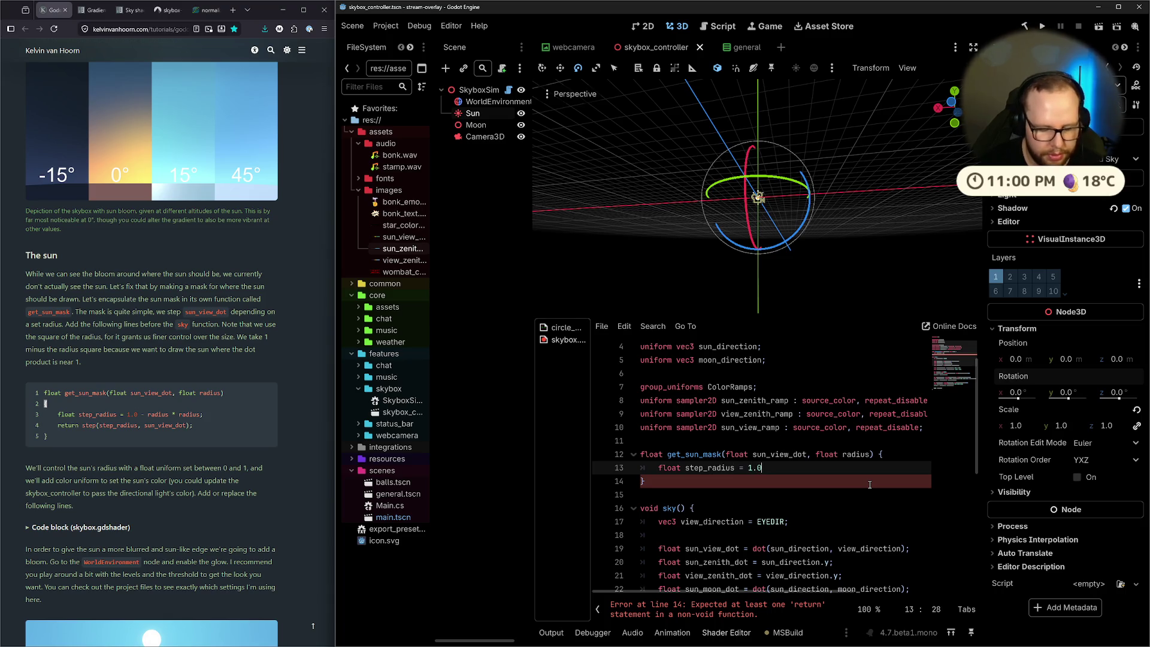
text(f - raiduse)
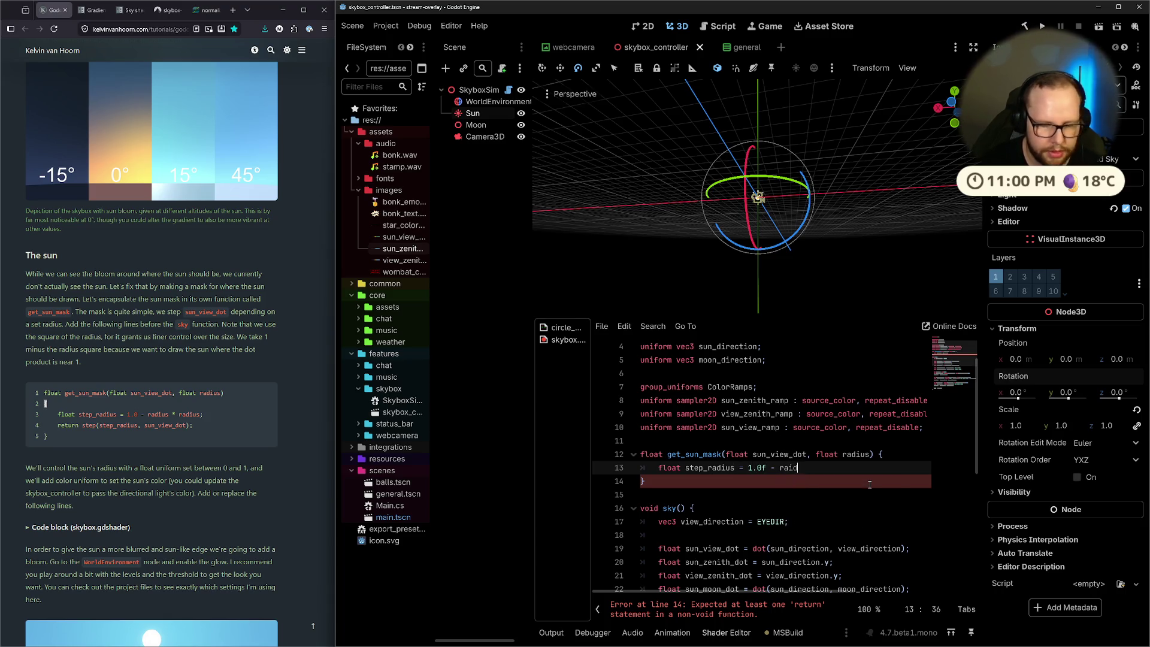
key(BackSpace)
key(BackSpace)
key(BackSpace)
text(adiu)
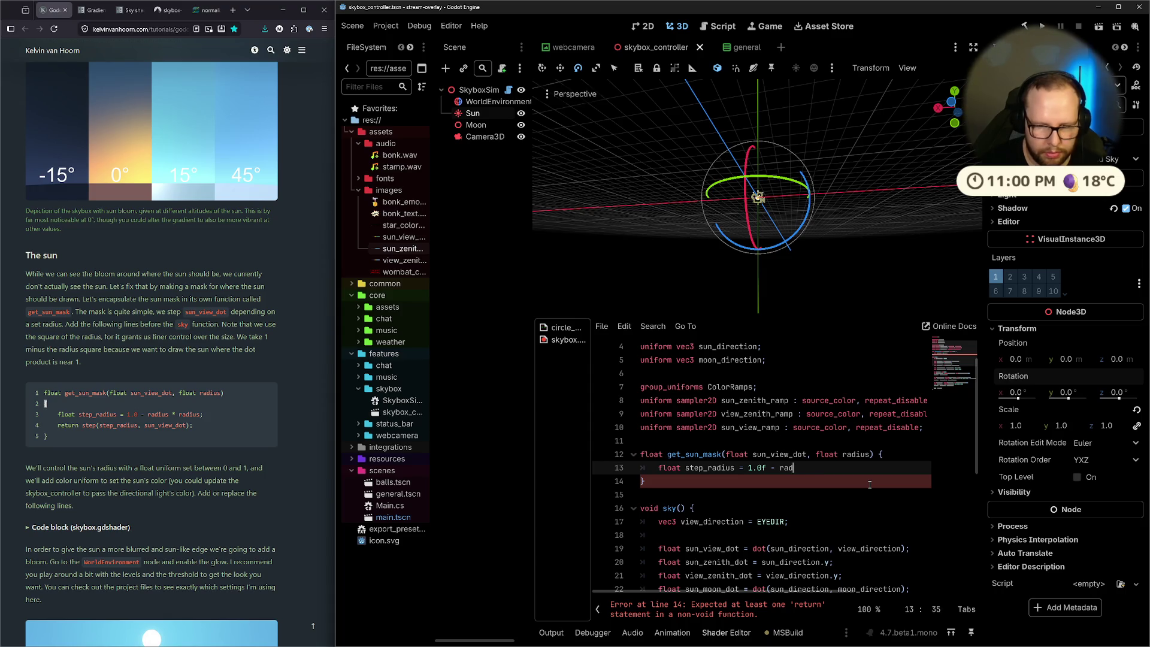
text(s * radius;)
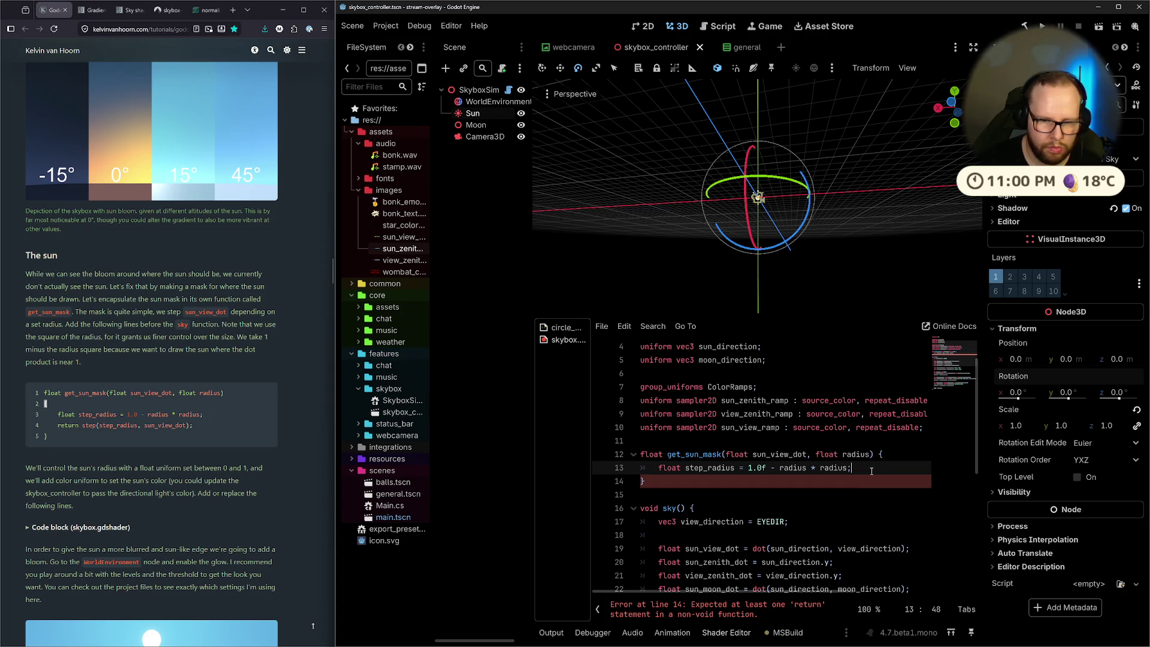
key(Return)
text(ret)
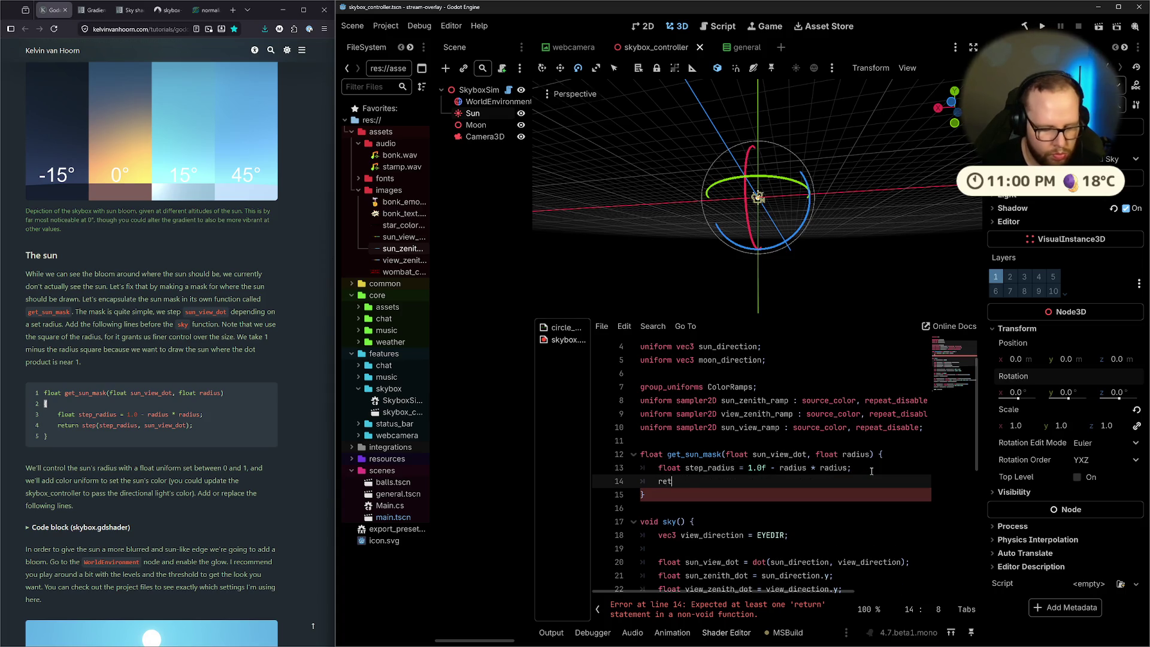
text(urn ste)
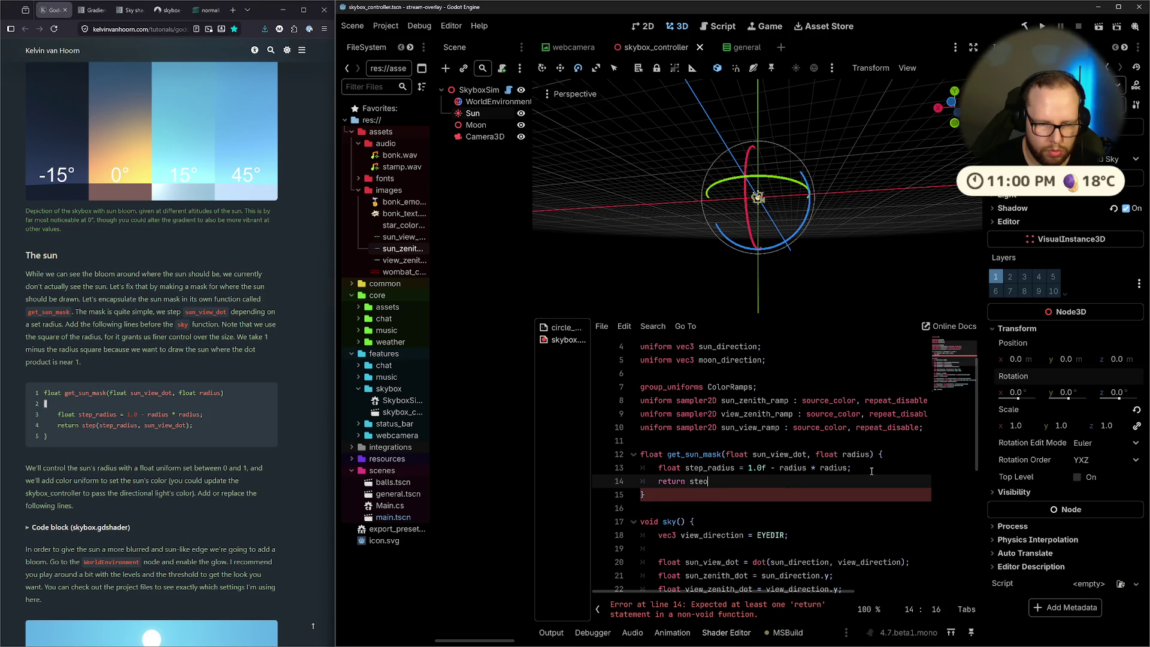
text(p())
text(step_radius)
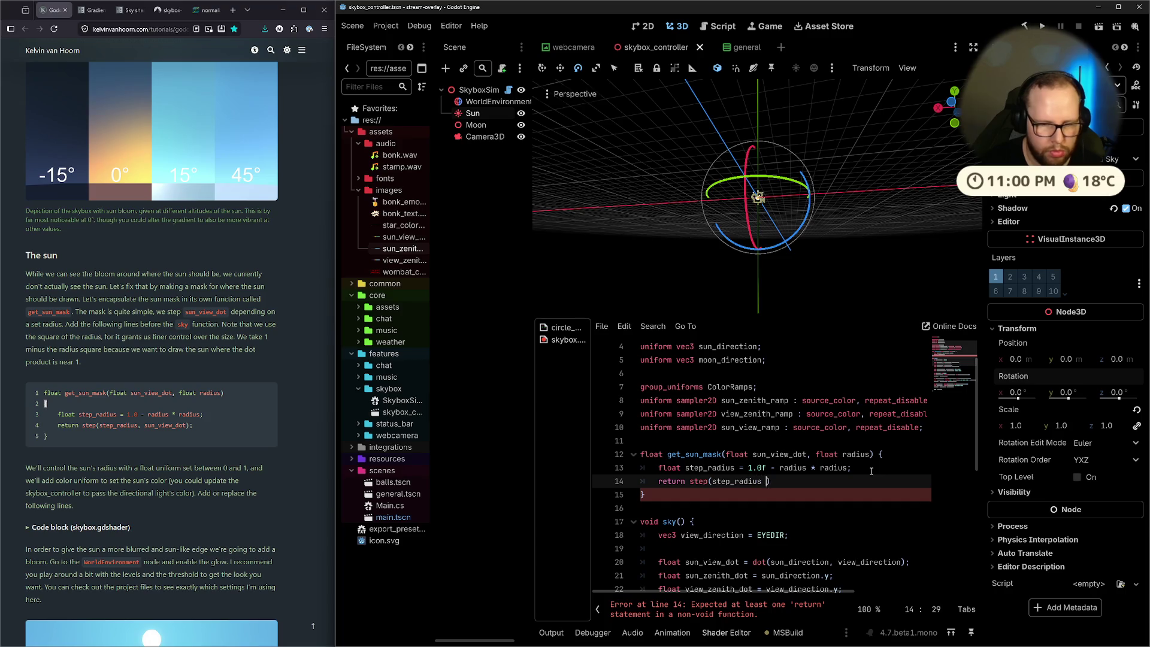
key(BackSpace)
text(, sun_vi)
key(Return)
key(Down)
key(Up)
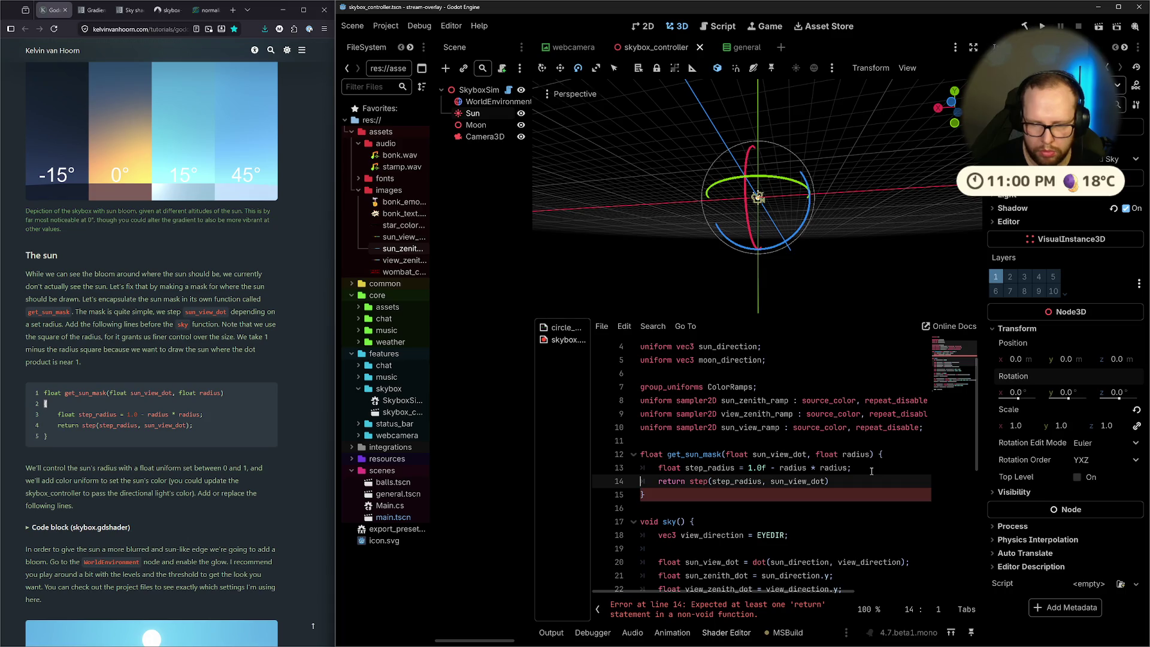
click(874, 481)
text(;)
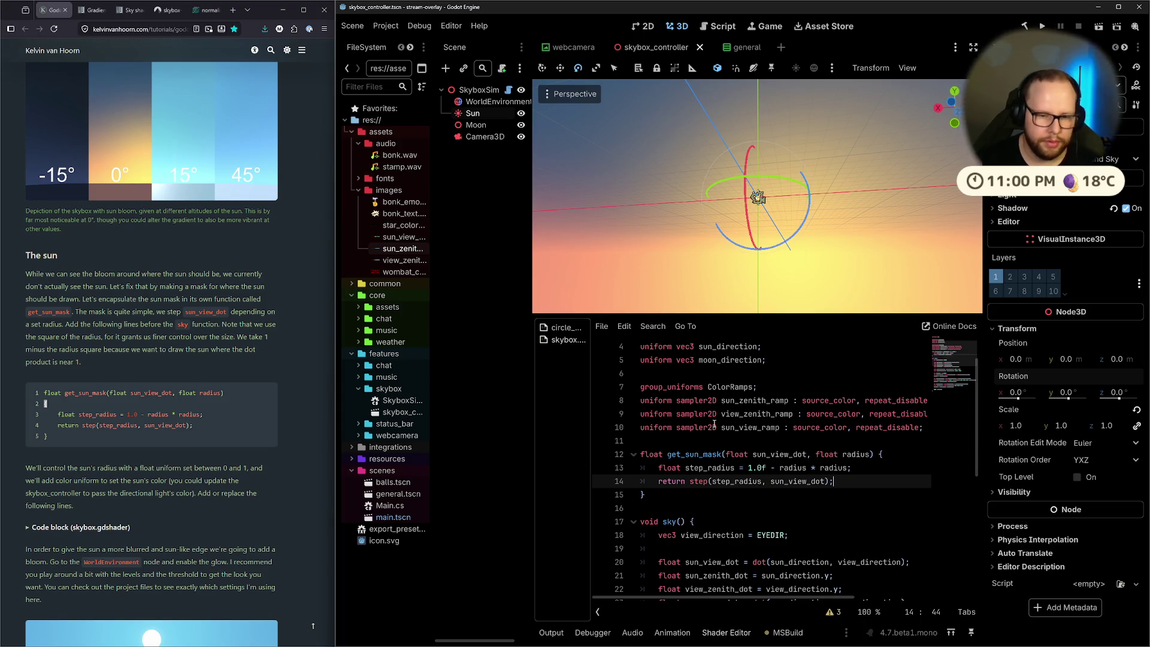
scroll(224, 404, down, 3)
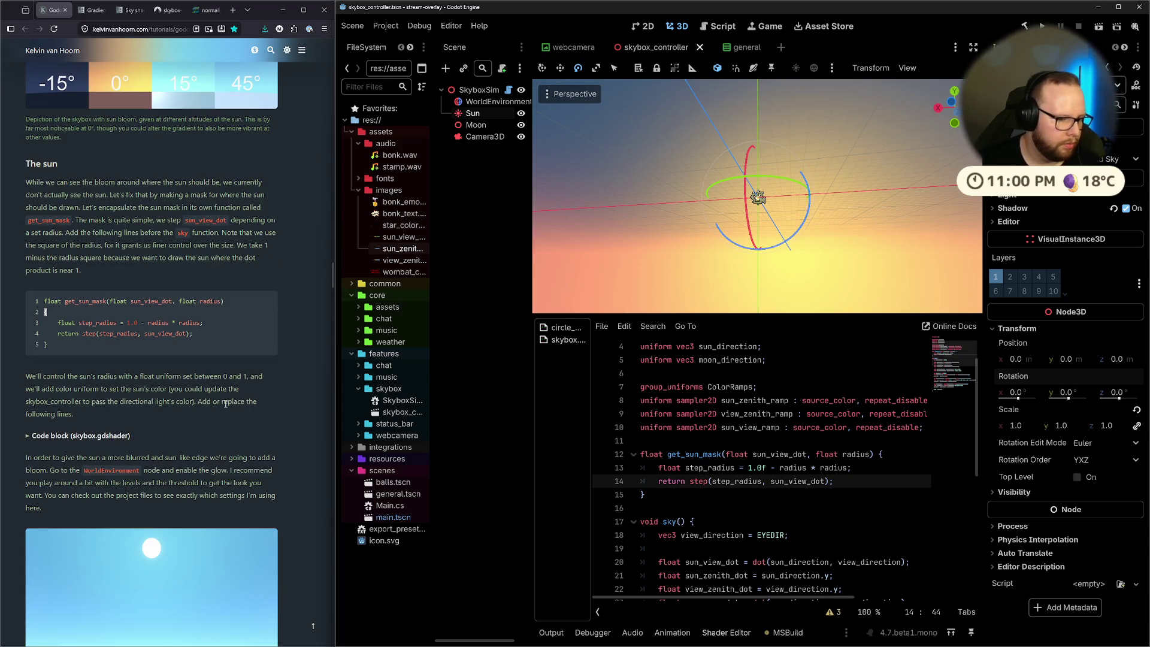
Expand the tutorial's skybox.gdshader code block and reread its get_sun_mask paragraph
click(42, 439)
scroll(146, 421, down, 7)
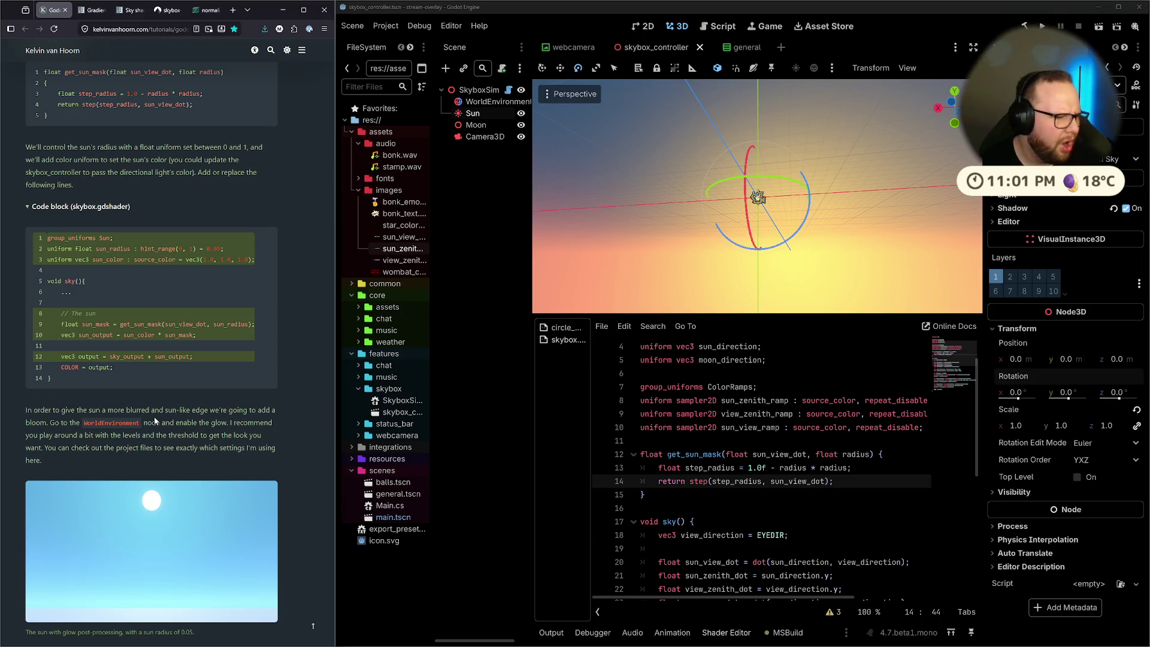
scroll(228, 310, up, 4)
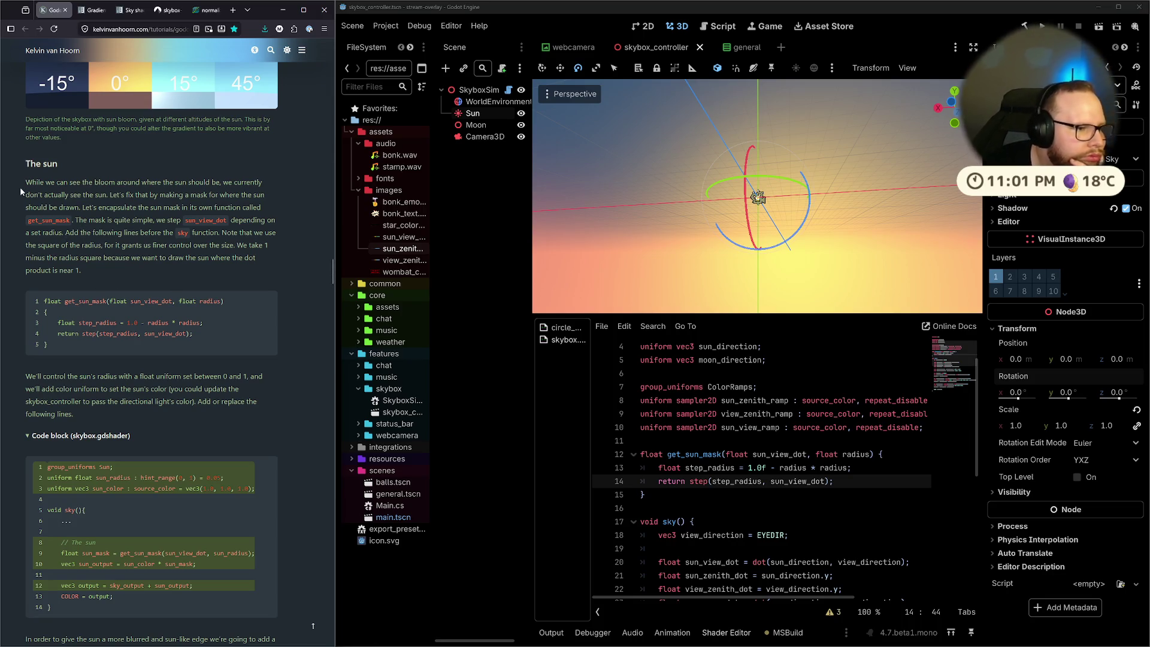
mouse_move(26, 182)
mouse_down()
mouse_move(145, 182)
mouse_move(112, 195)
mouse_move(150, 83)
mouse_up()
mouse_move(88, 208)
mouse_down()
mouse_move(120, 194)
mouse_move(126, 220)
mouse_move(113, 195)
mouse_move(87, 208)
mouse_move(263, 212)
mouse_move(76, 220)
mouse_move(156, 208)
mouse_move(282, 232)
mouse_move(63, 237)
mouse_move(227, 243)
mouse_move(179, 120)
mouse_move(262, 246)
mouse_move(108, 246)
mouse_up()
click(76, 220)
click(62, 237)
Compare the tutorial's note on squaring the radius with the shader's radius * radius term
click(225, 242)
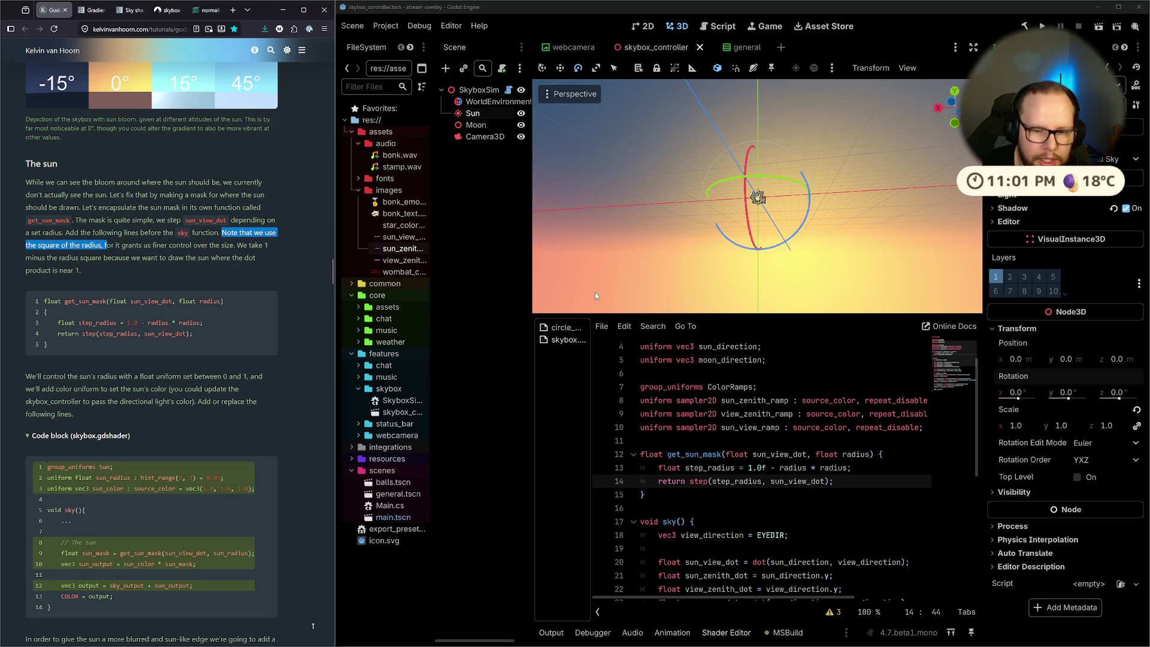
drag(782, 467, 848, 468)
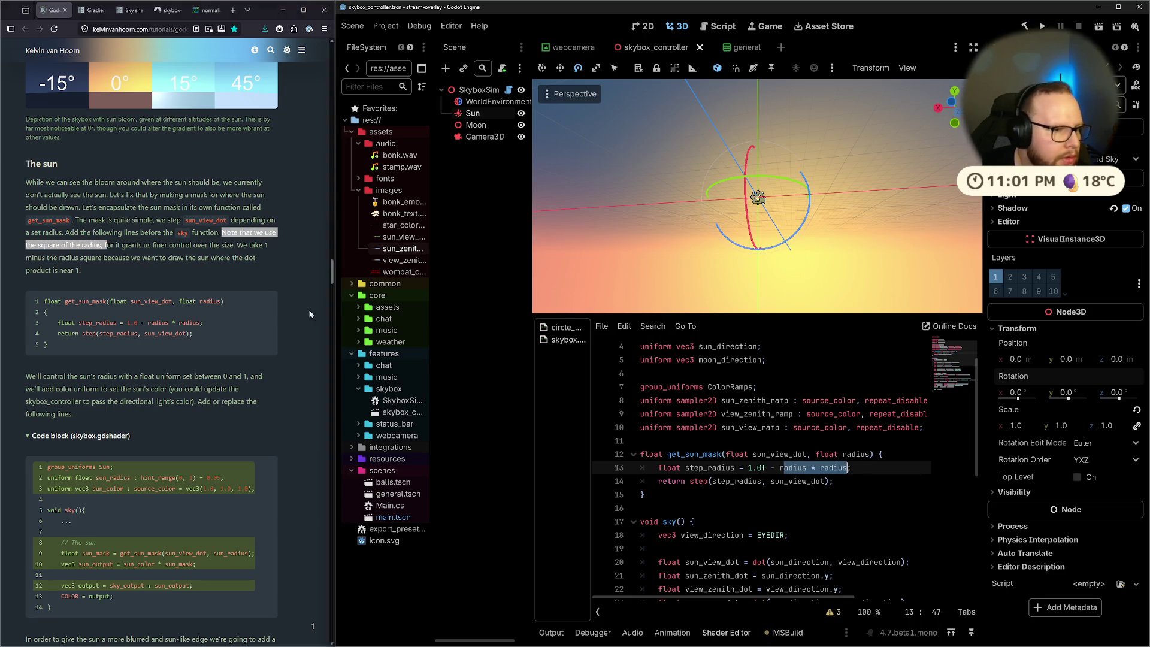
click(120, 261)
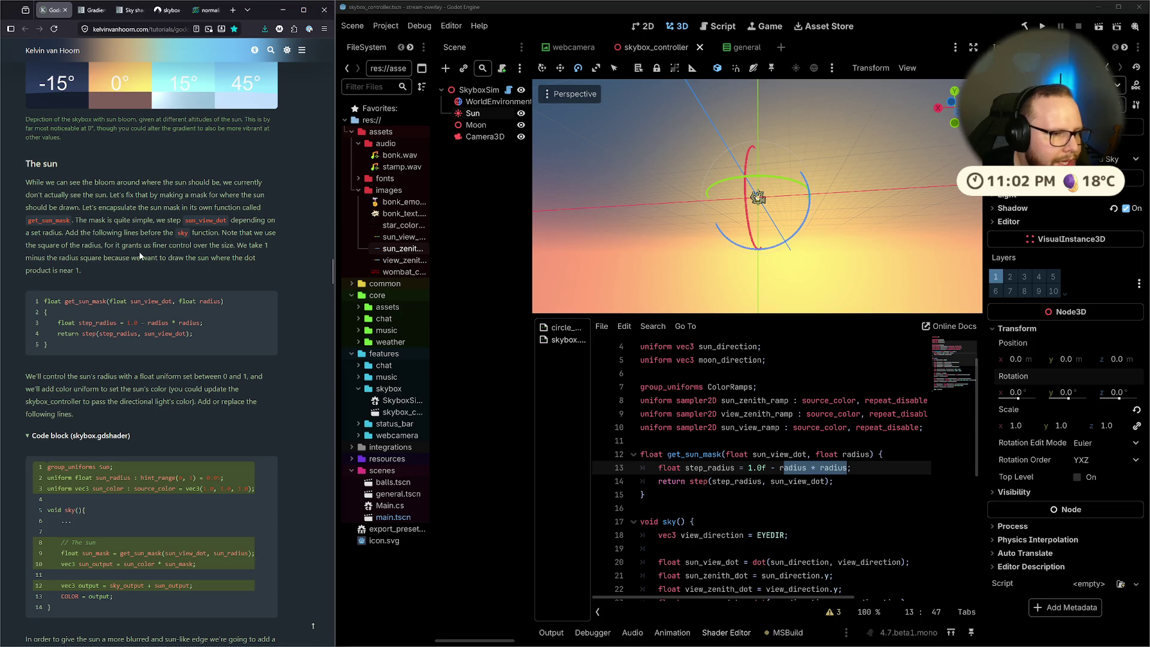
drag(34, 262, 234, 261)
click(105, 258)
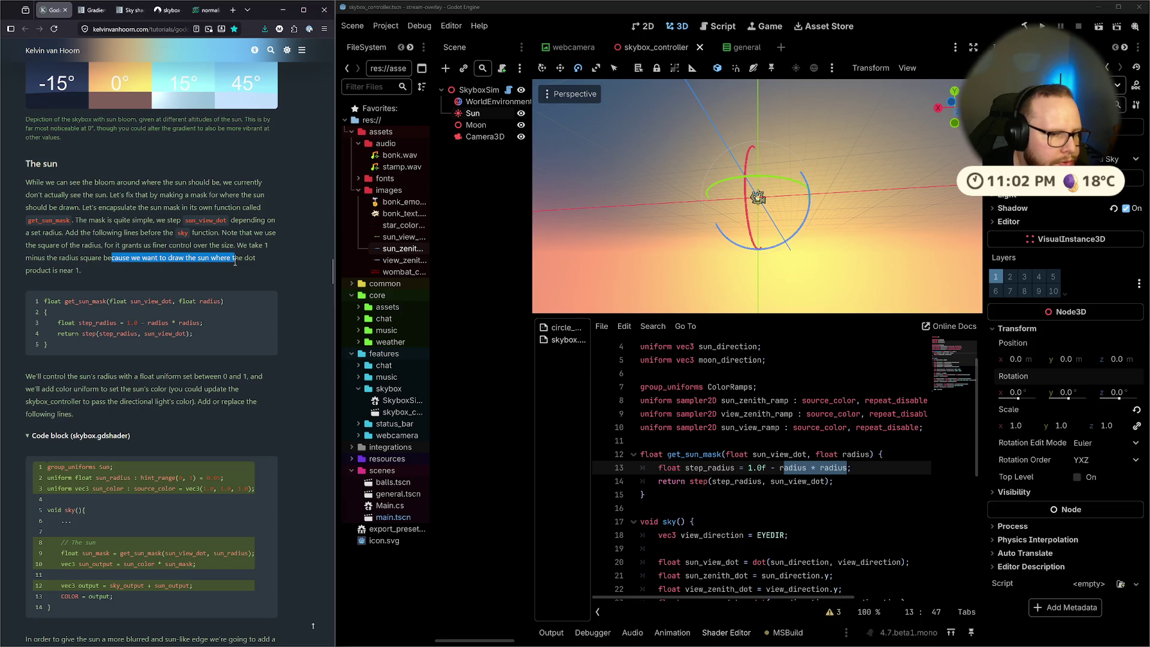
click(234, 263)
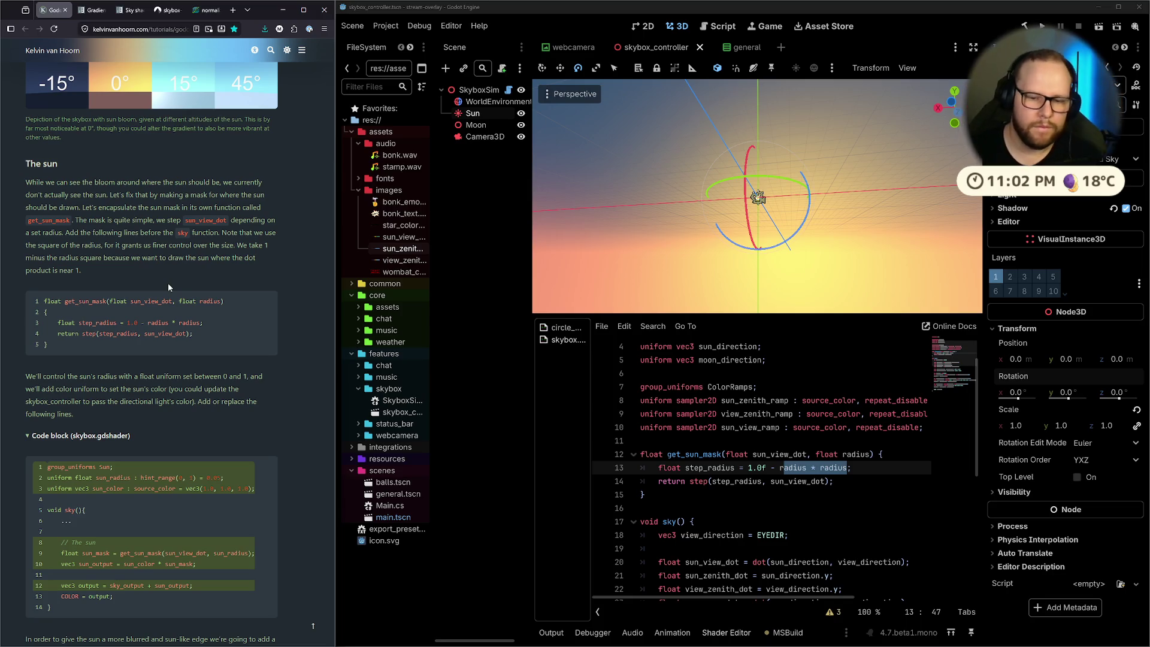
drag(708, 468, 735, 470)
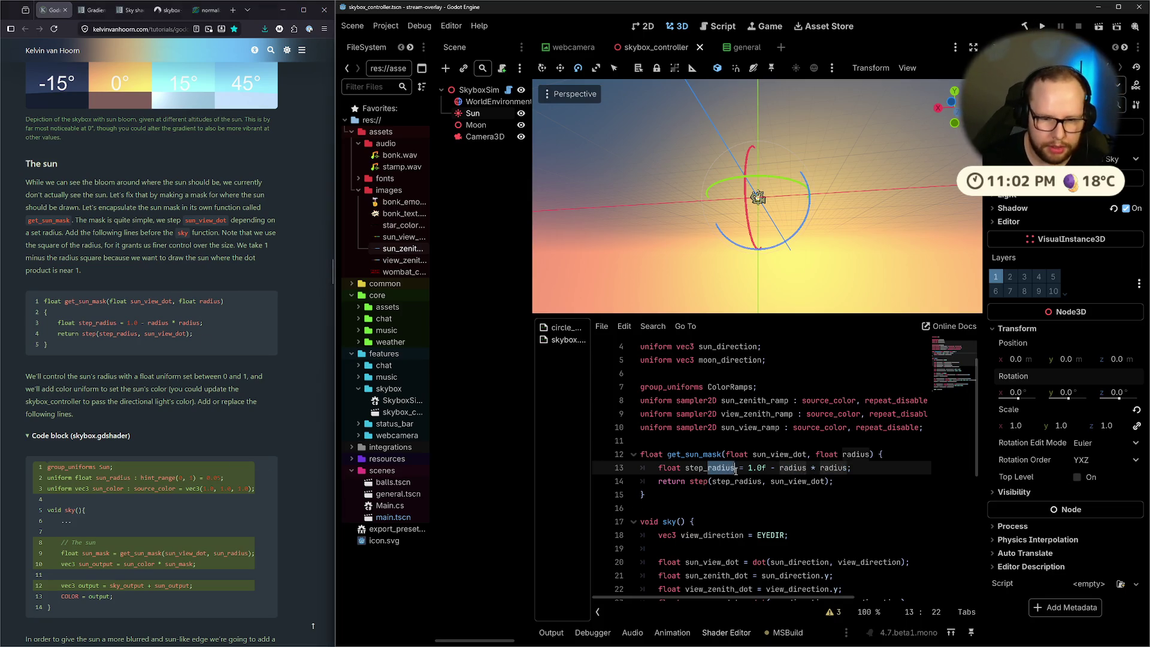
Rename step_radius to edge in its declaration and in step(edge, sun_view_dot)
text(edge)
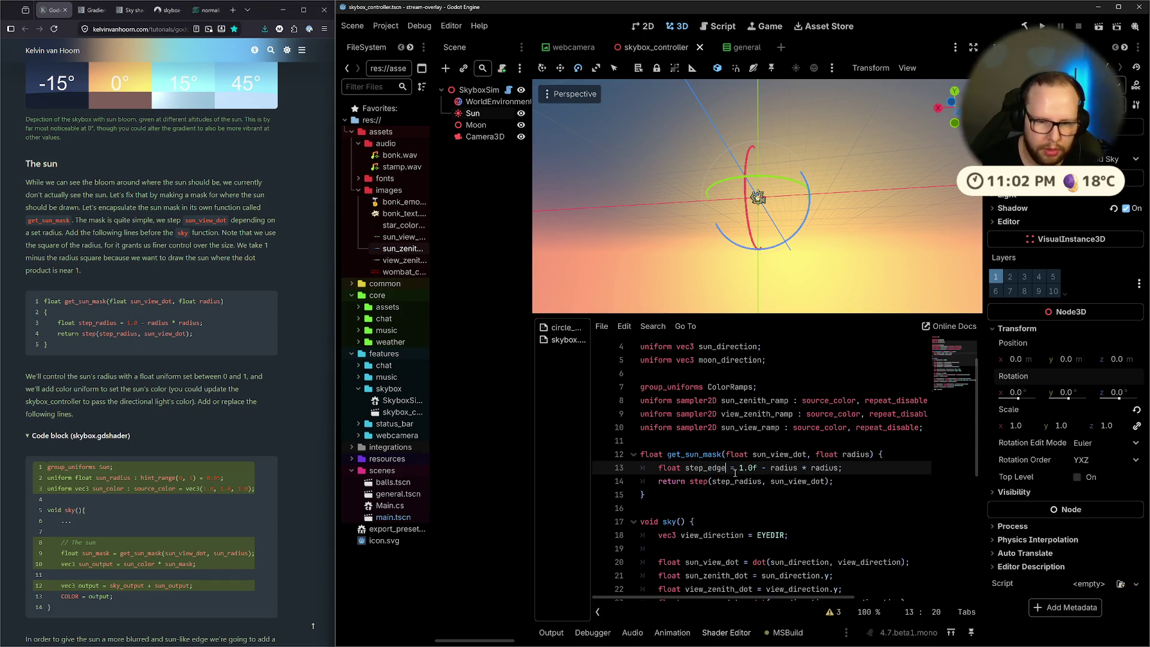
click(709, 468)
key(BackSpace)
key(BackSpace)
key(BackSpace)
key(shift+Right)
key(shift+Right)
key(shift+Right)
key(ctrl+c)
double_click(748, 482)
key(ctrl+v)
click(893, 467)
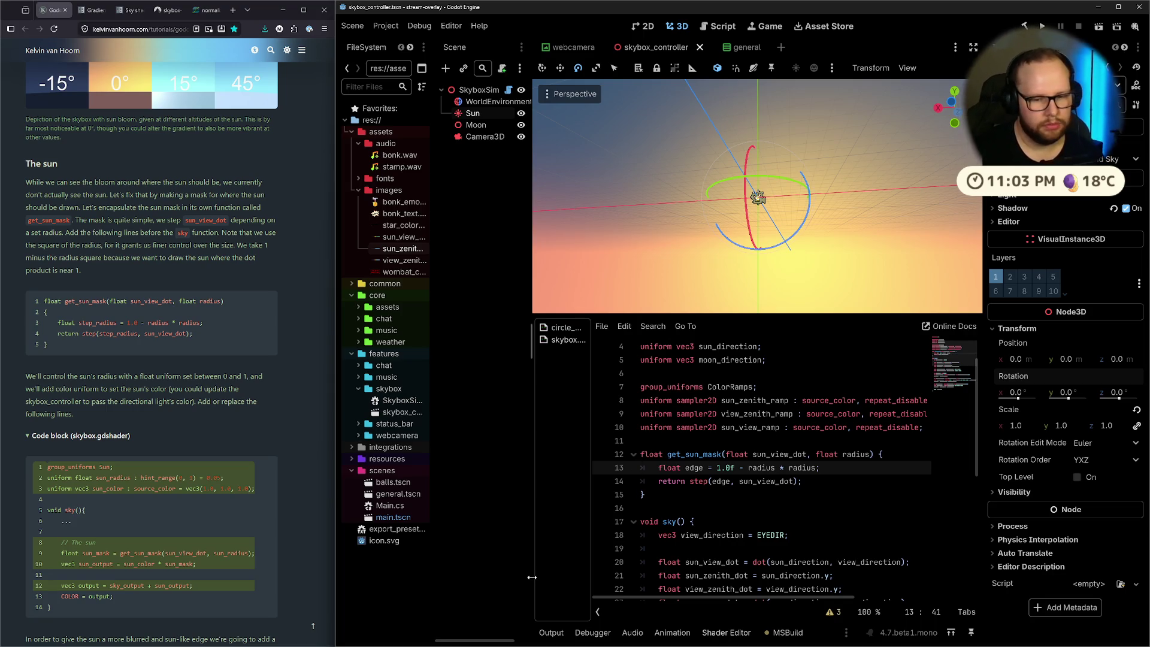
key(ctrl+super+Right)
key(ctrl+super+Right)
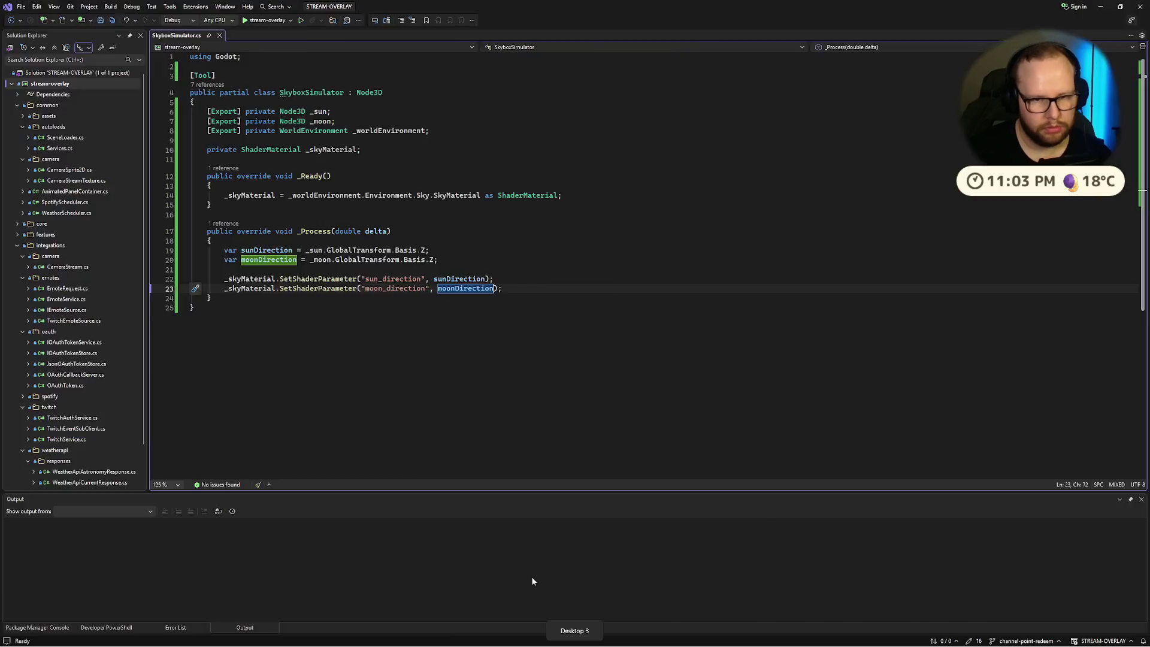
click(374, 9)
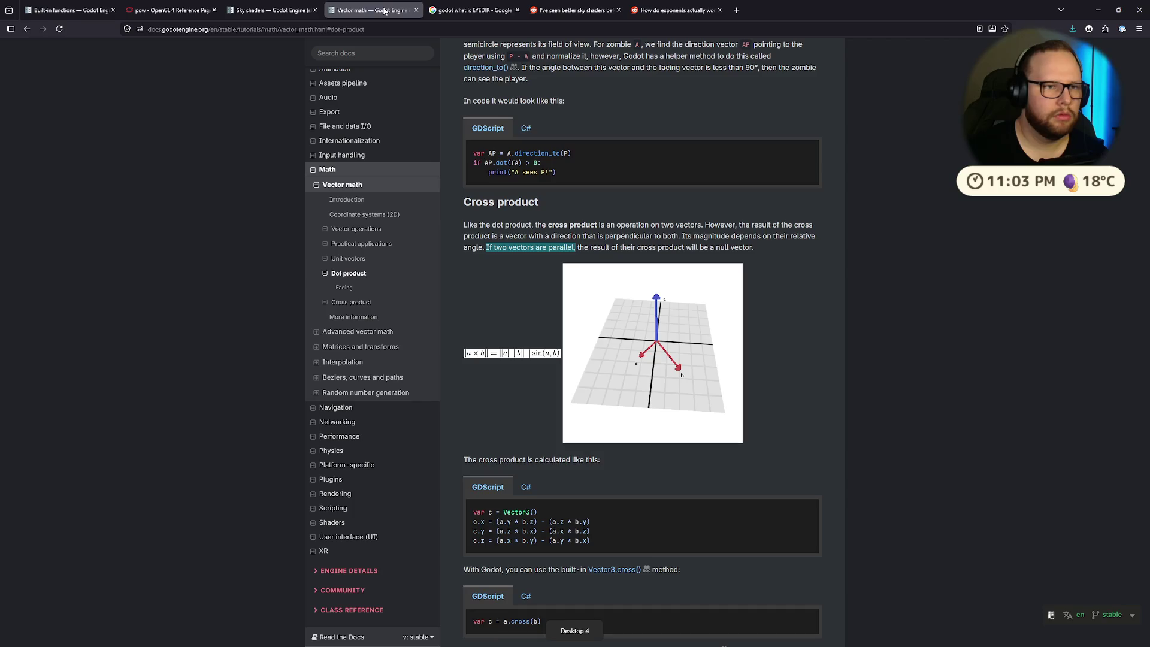
scroll(575, 133, up, 5)
scroll(575, 133, up, 3)
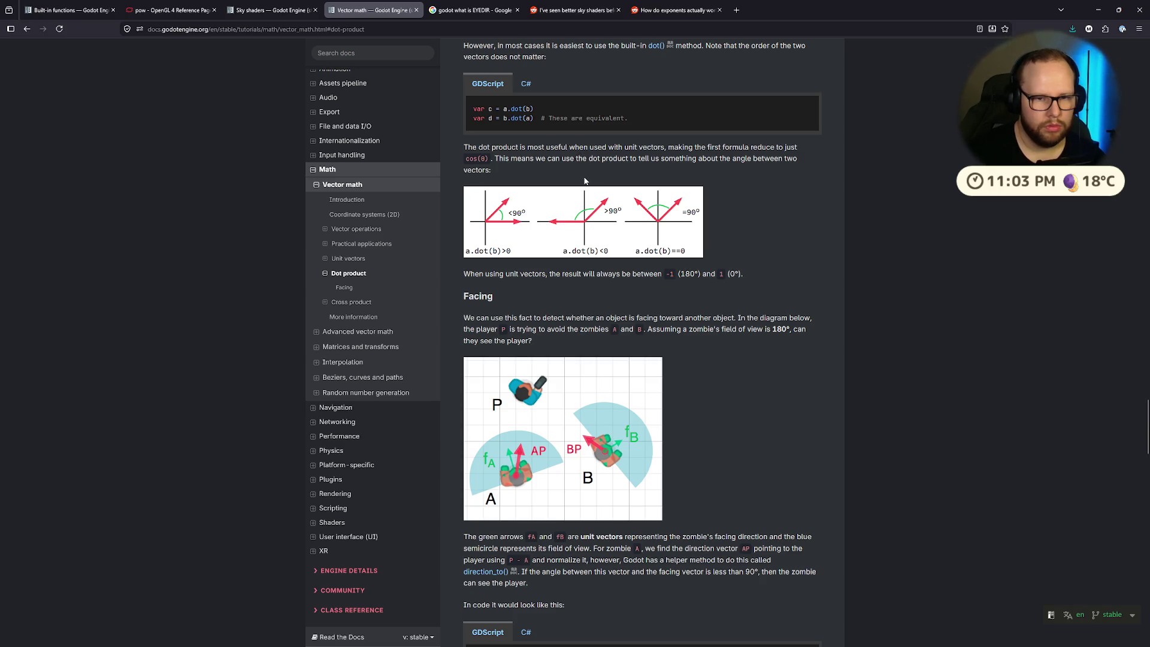
mouse_move(542, 273)
mouse_down()
mouse_move(742, 274)
mouse_move(470, 274)
mouse_up()
click(597, 271)
drag(559, 274, 679, 273)
click(679, 273)
drag(465, 274, 612, 274)
click(666, 268)
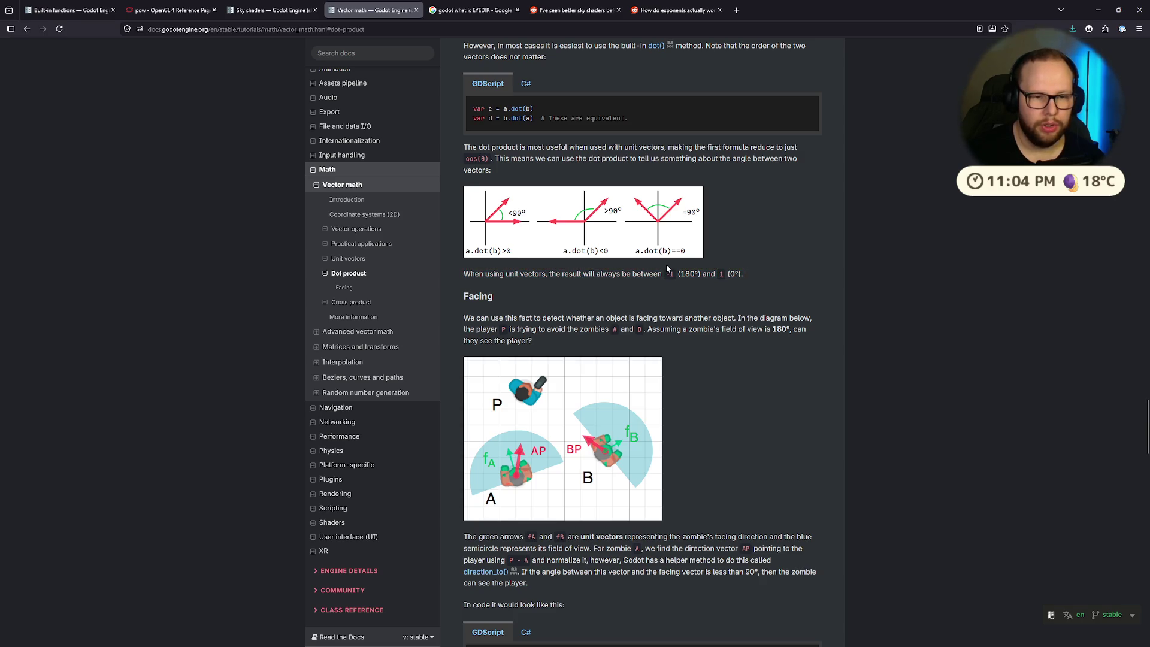
key(ctrl+super+Right)
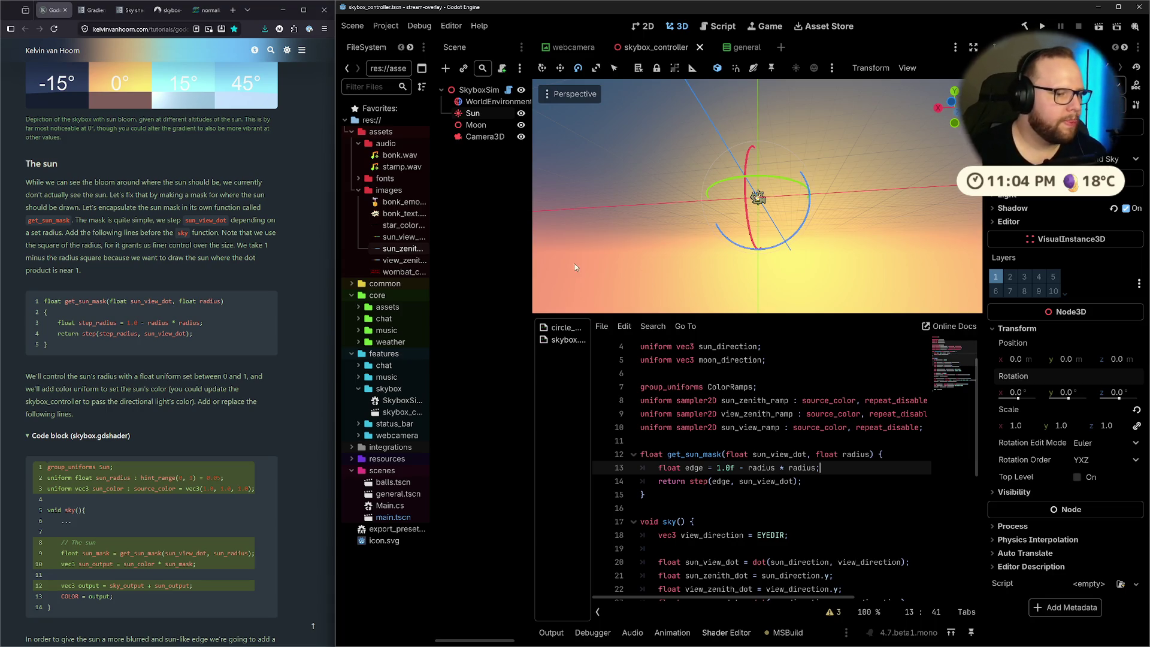
mouse_move(658, 468)
mouse_down()
mouse_move(749, 467)
mouse_move(635, 485)
mouse_up()
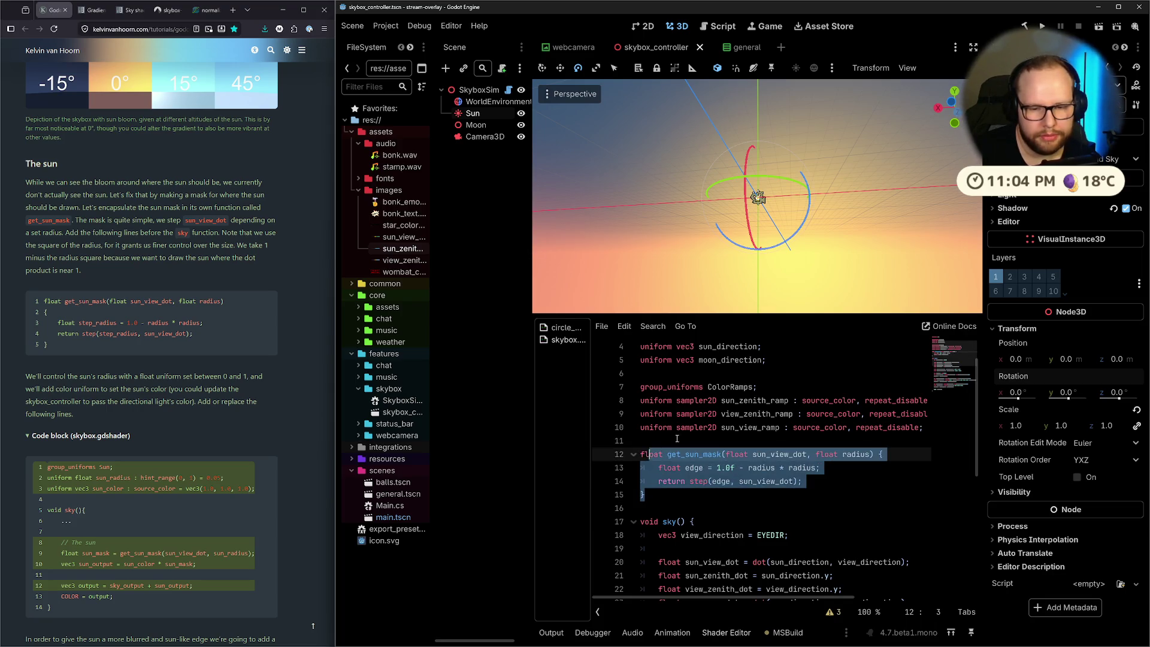
click(700, 427)
scroll(700, 428, down, 6)
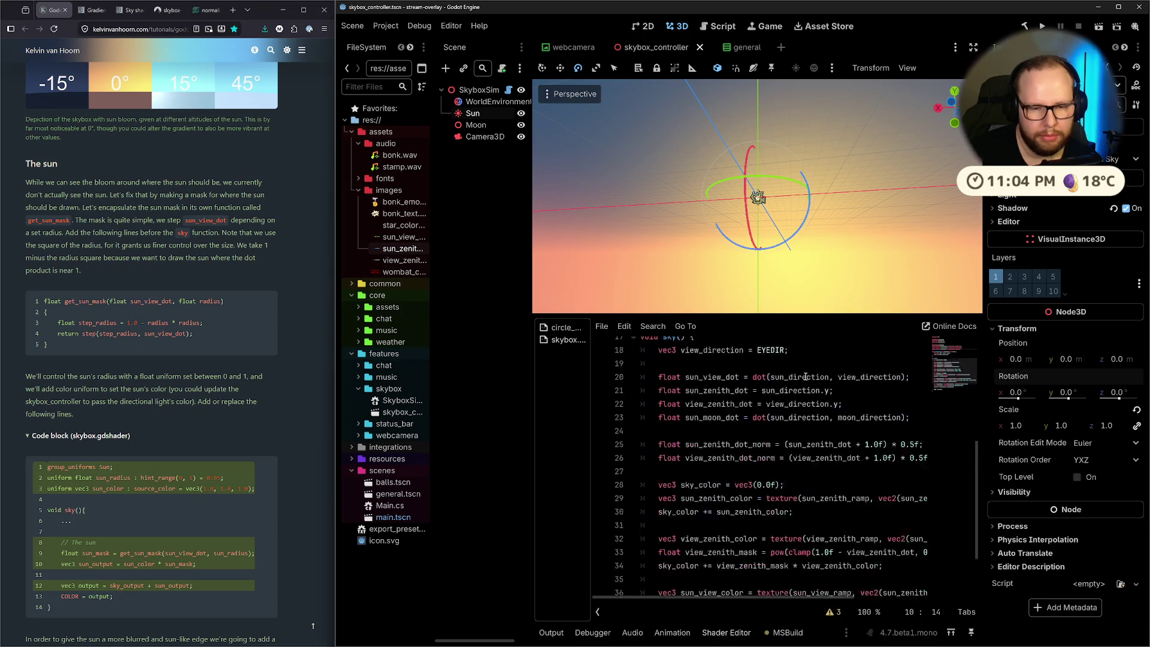
mouse_move(18, 377)
mouse_down()
mouse_move(179, 377)
mouse_move(107, 390)
mouse_move(230, 377)
mouse_move(214, 390)
mouse_up()
drag(25, 389, 118, 389)
click(233, 377)
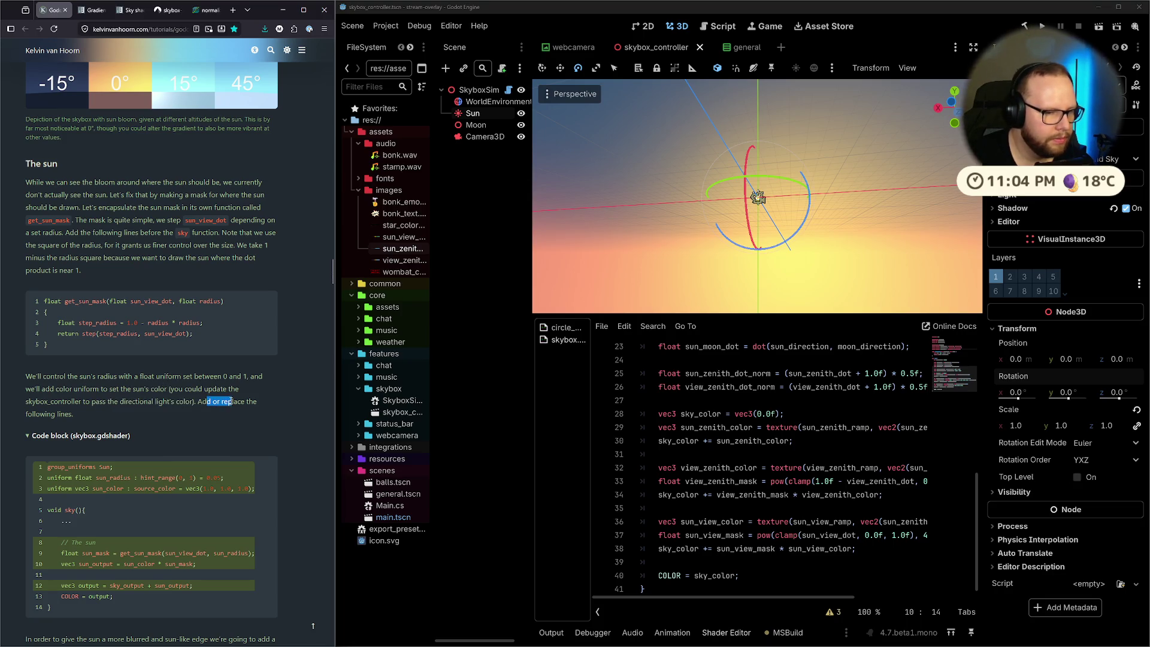
scroll(231, 398, down, 3)
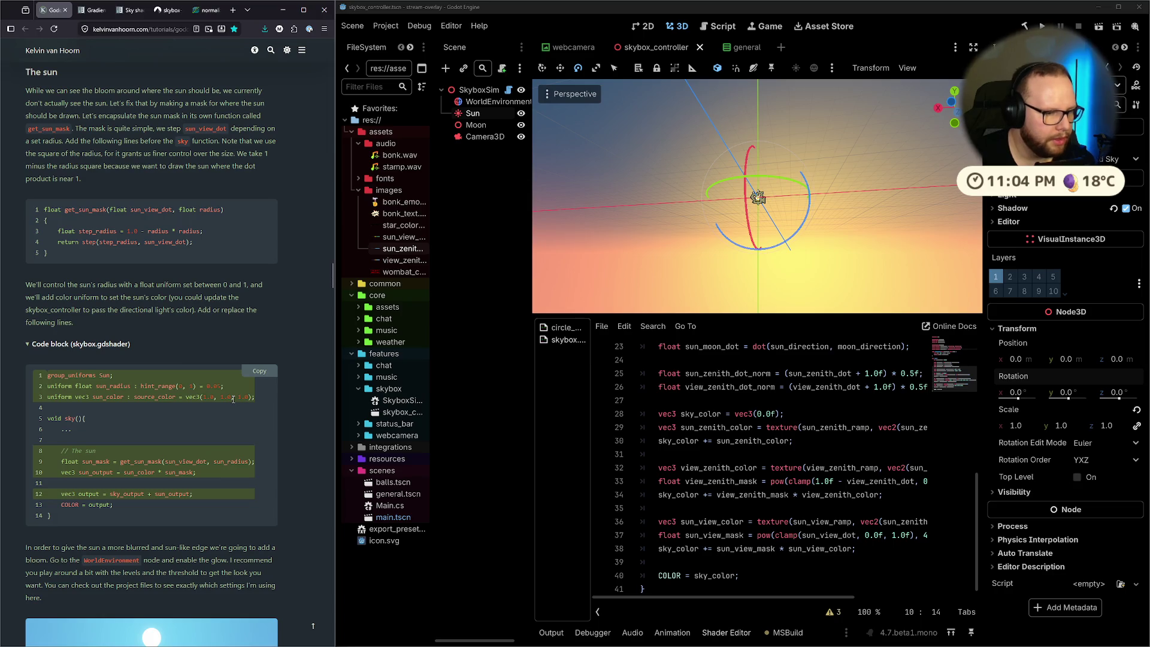
scroll(232, 399, down, 5)
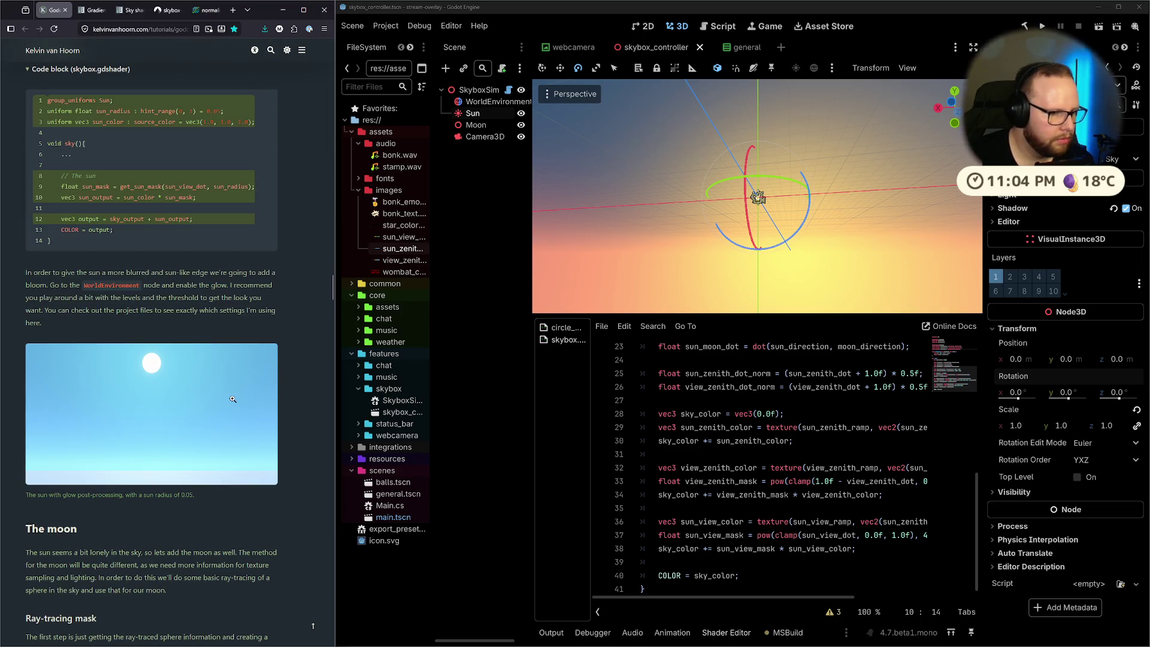
scroll(233, 399, down, 7)
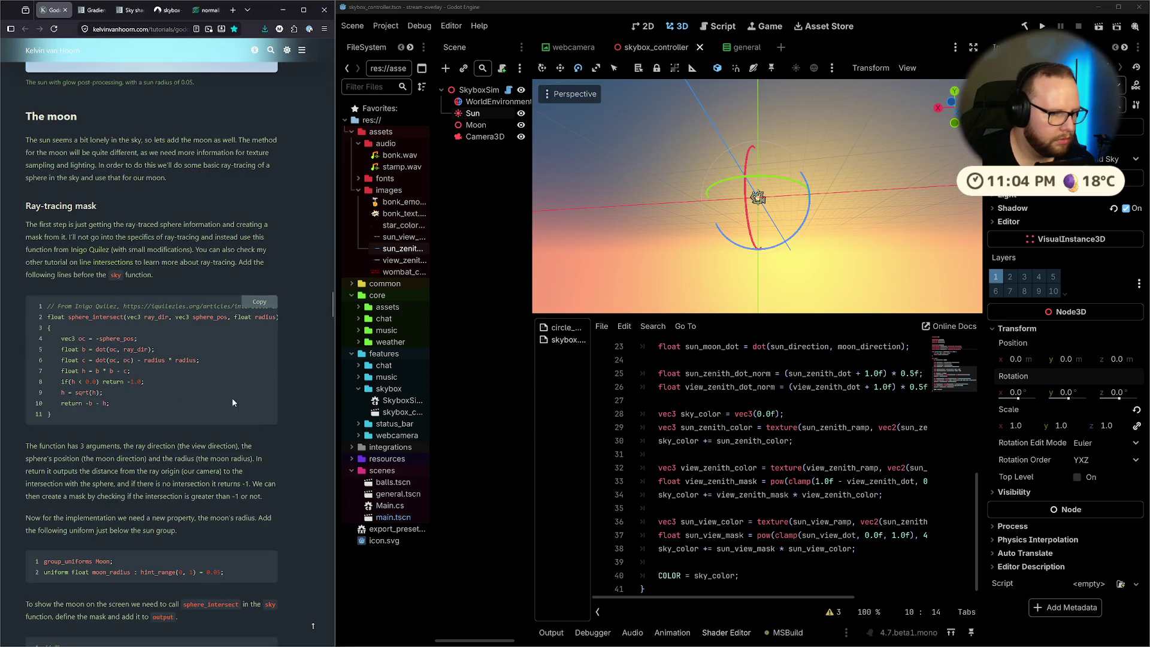
scroll(232, 399, up, 5)
scroll(231, 397, up, 6)
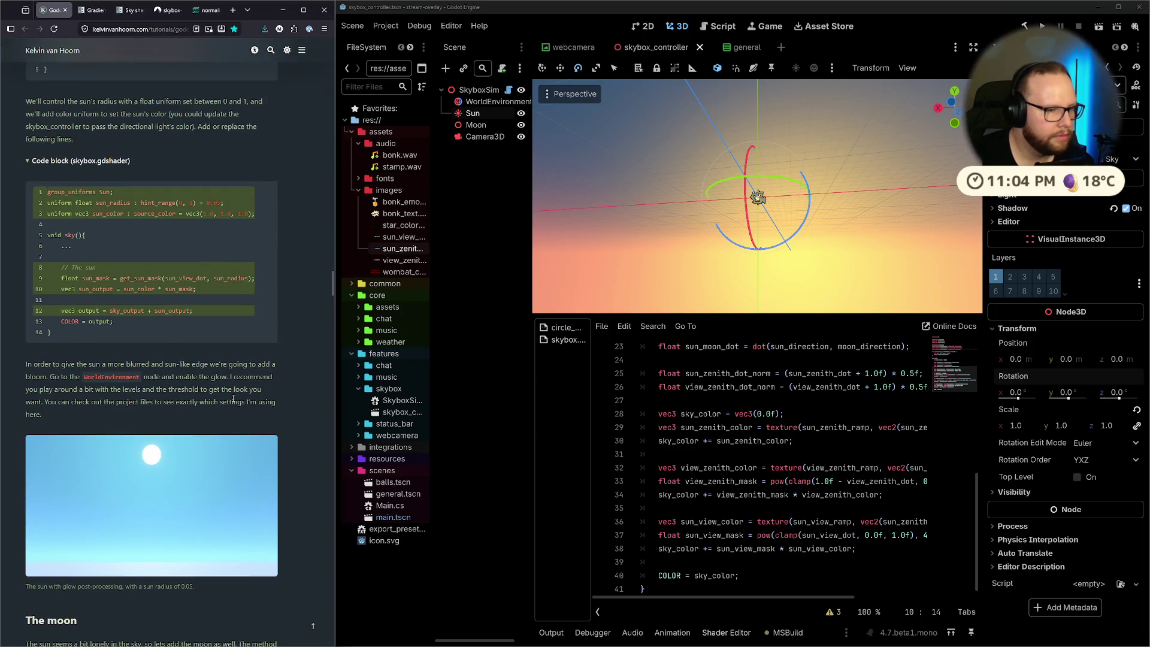
scroll(830, 461, up, 2)
scroll(829, 461, up, 6)
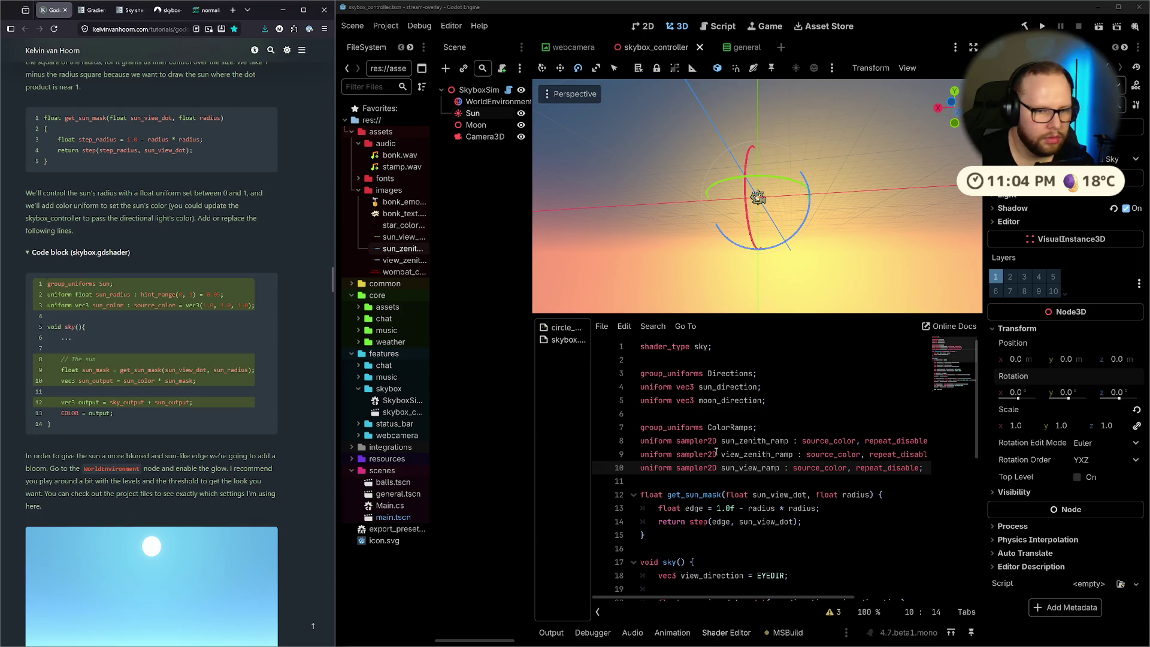
Start a group_uniforms Sun; section below the colour ramp uniforms
click(817, 485)
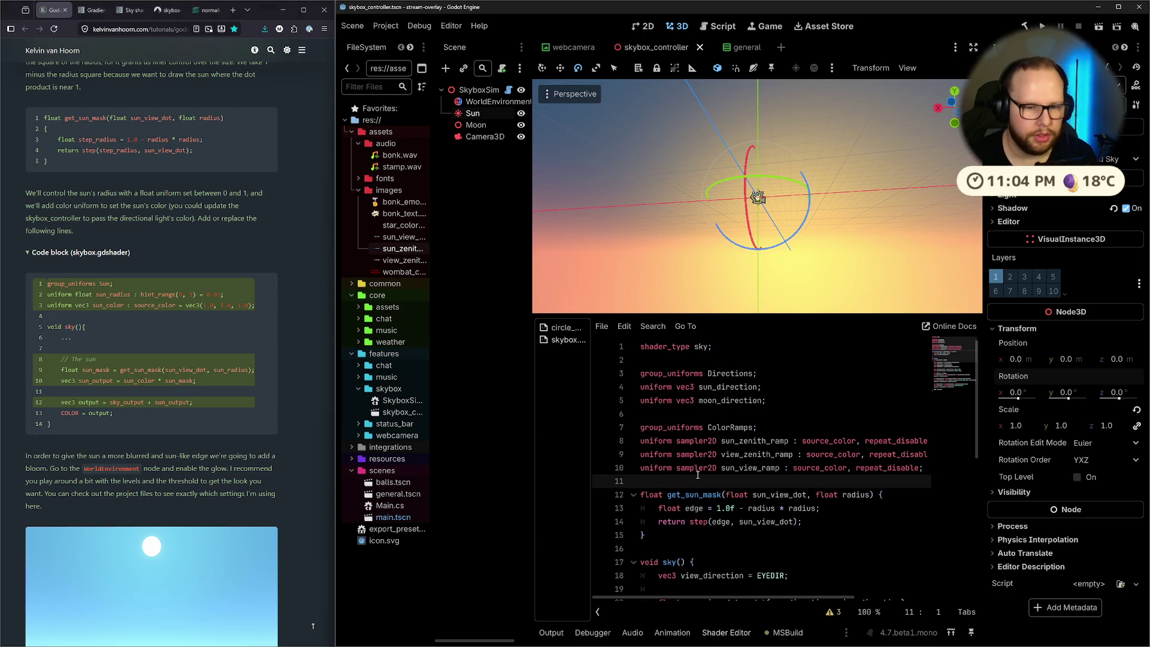
key(Return)
key(Return)
key(Up)
text(group_uni)
key(Return)
text(Sun;)
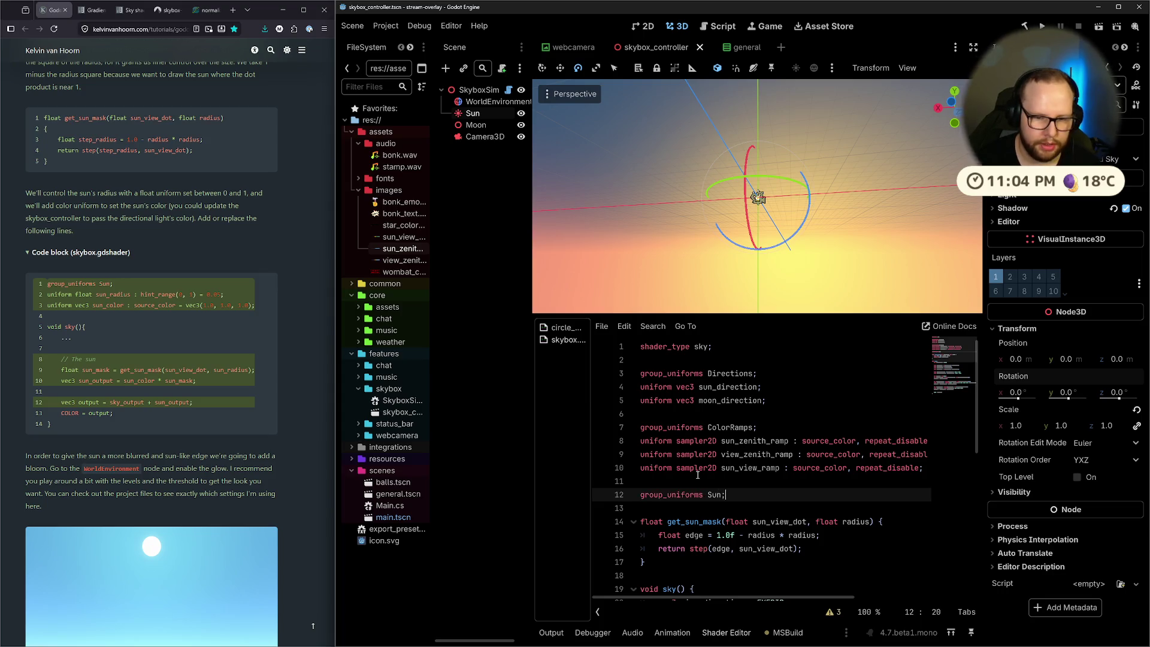
key(Return)
Add uniform float sun_radius : hint_range(0.0f, 1.0f) = 0.05f;
text(uniform float )
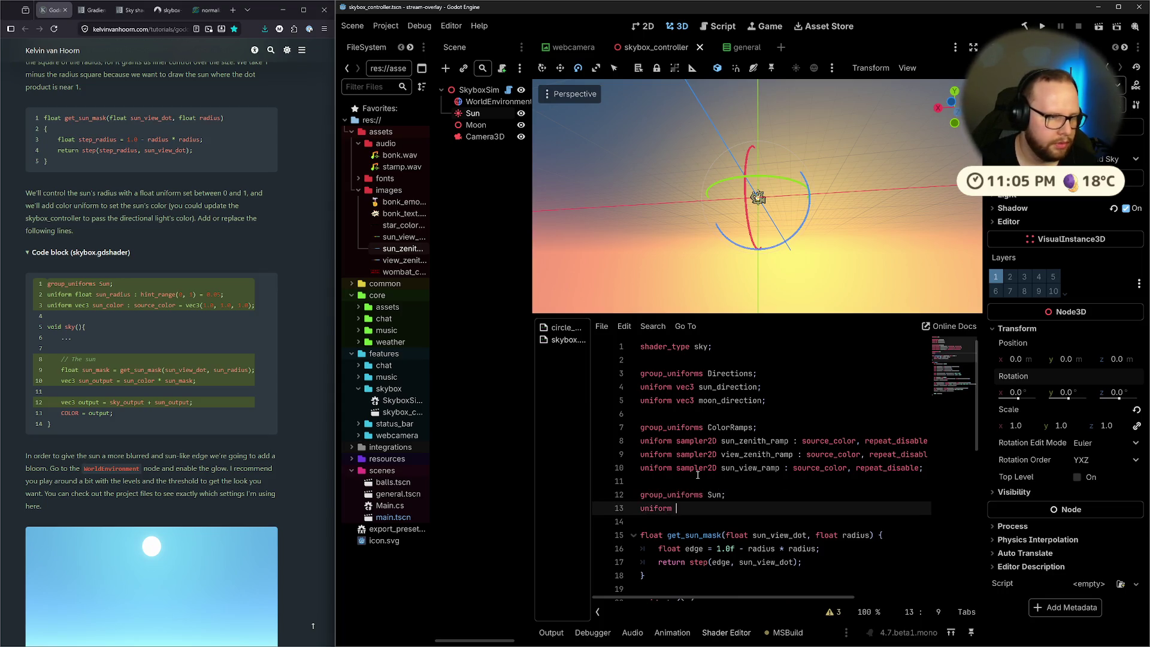
text(sun)
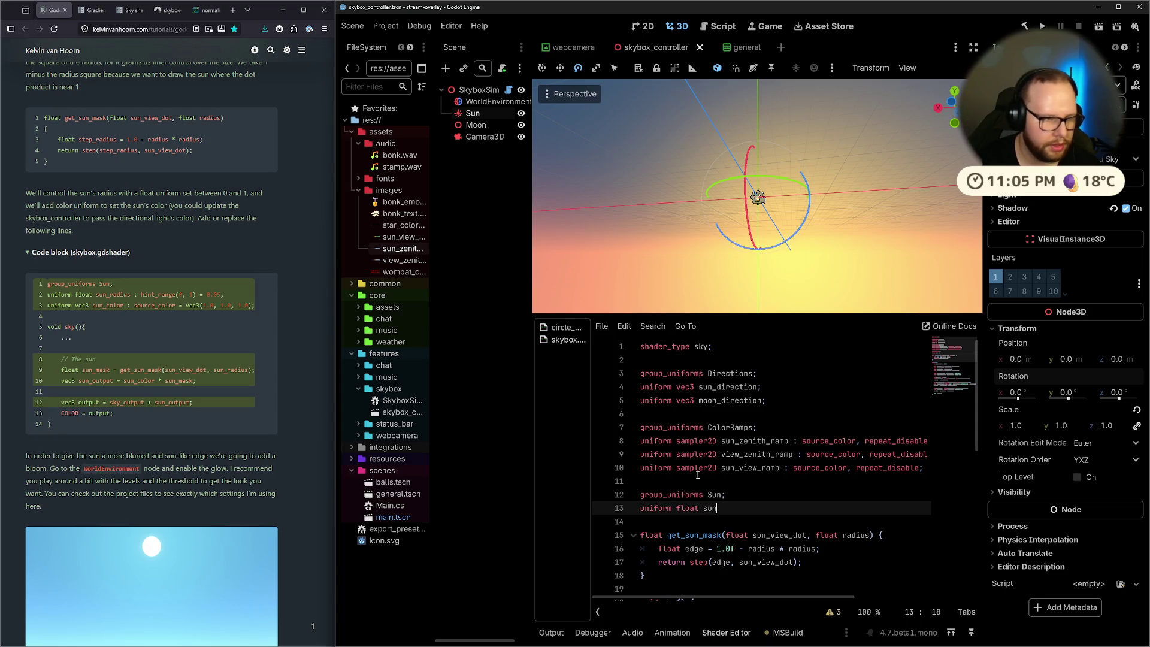
text(_radius )
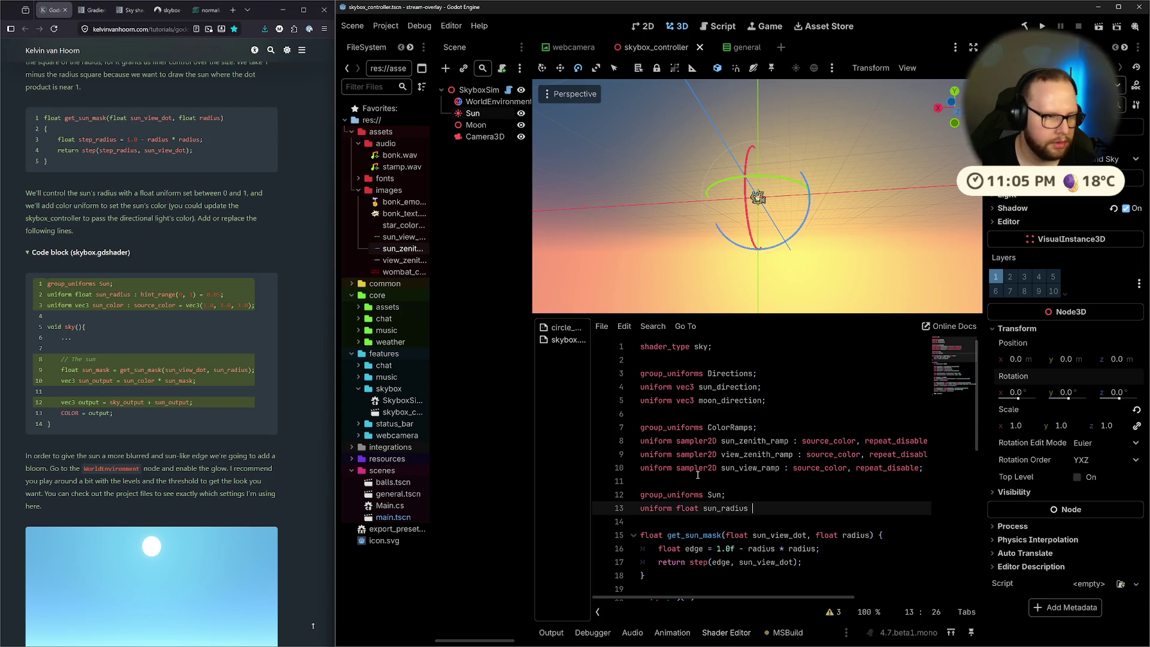
text(: hint_)
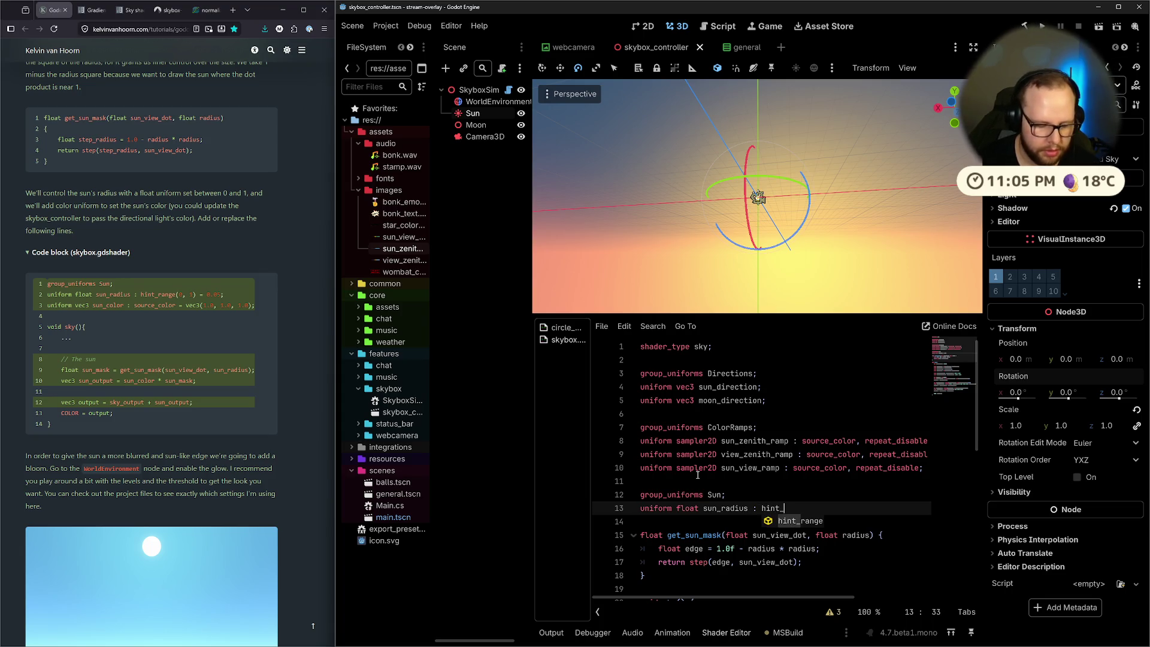
text(range(0, 1))
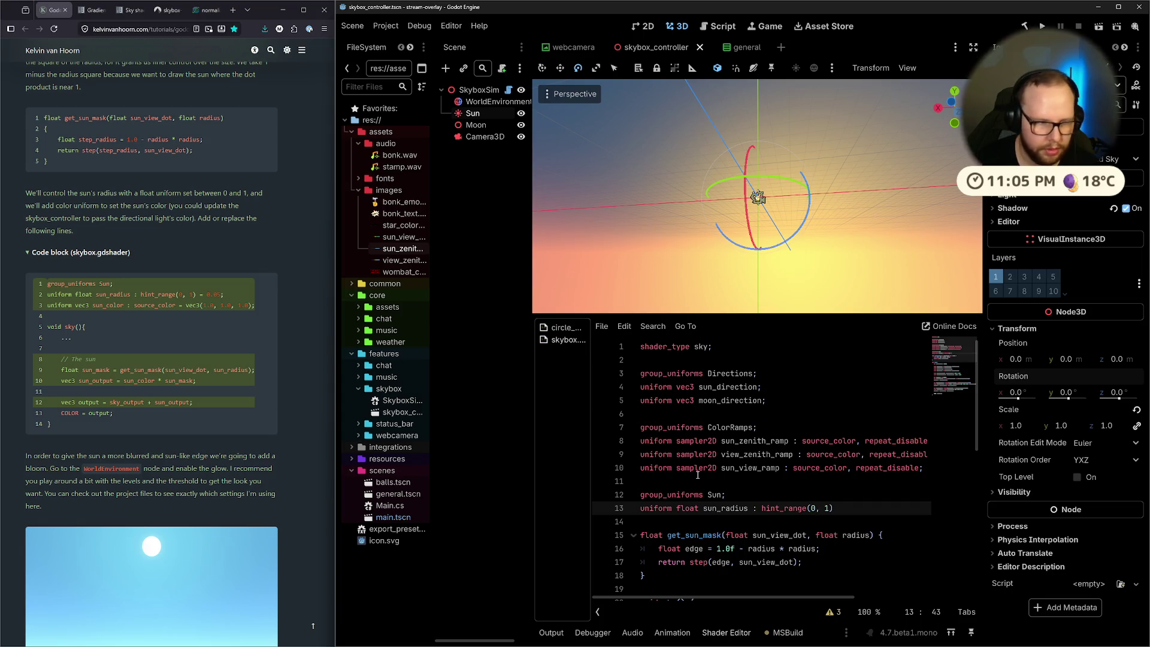
text( = 0.05f;)
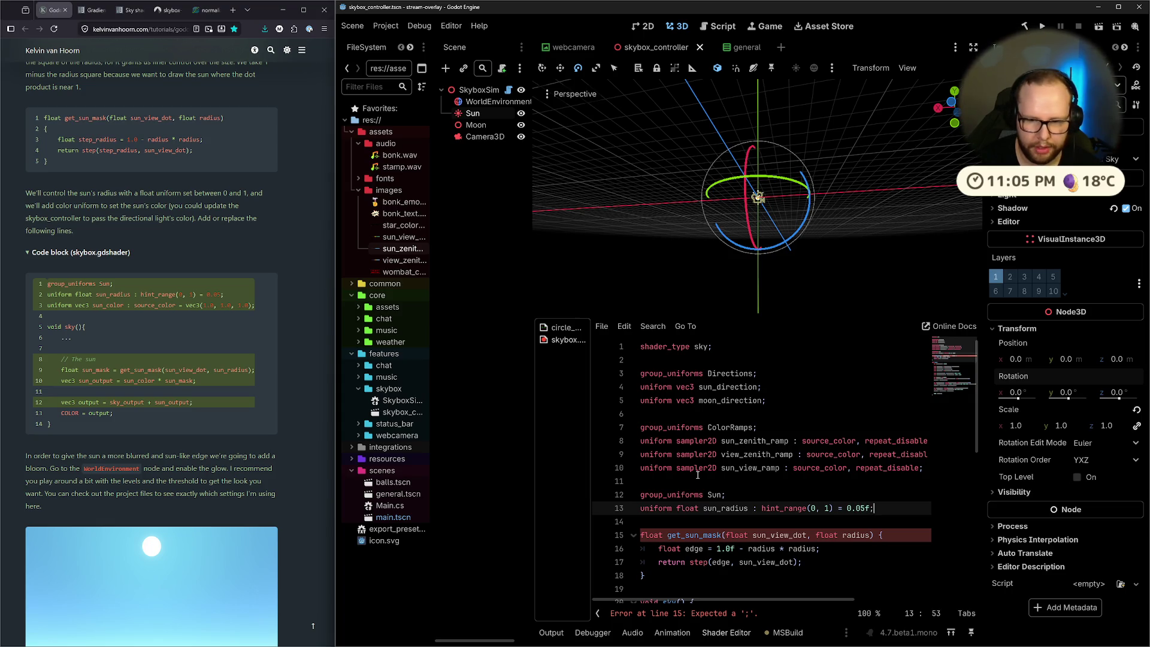
click(815, 508)
text(.0f)
key(Right)
key(Right)
key(Right)
text(.0f)
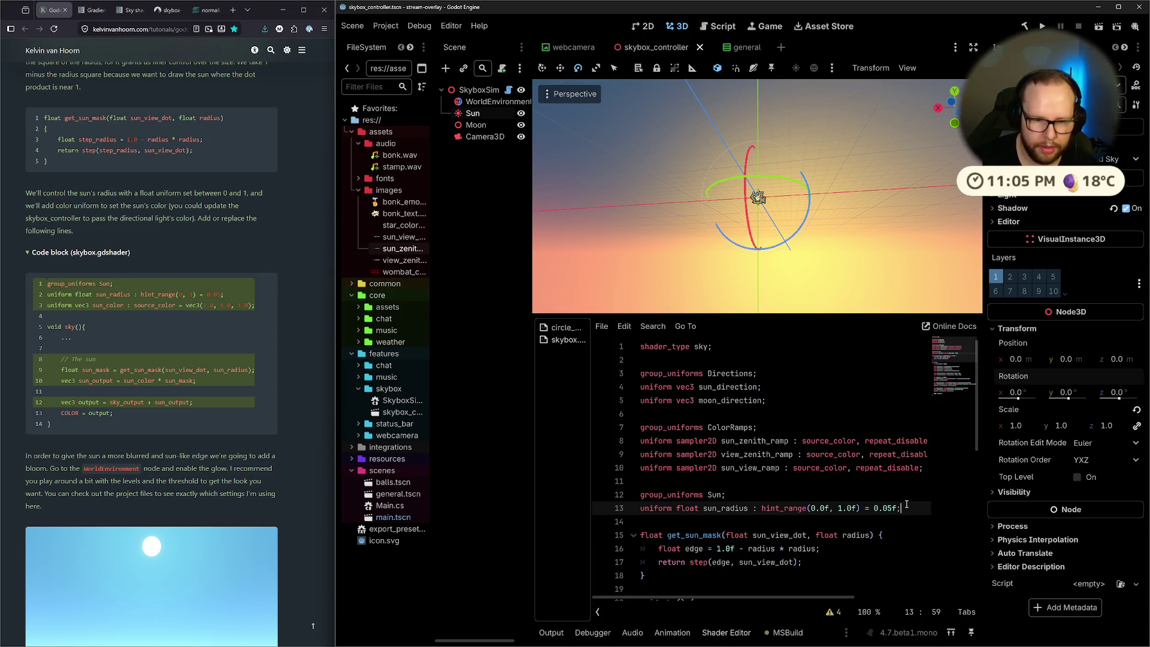
Add a vec3 sun colour uniform with source_color defaulting to vec3(1.0f), then save
key(Return)
text(uniform vec3 sun_colou)
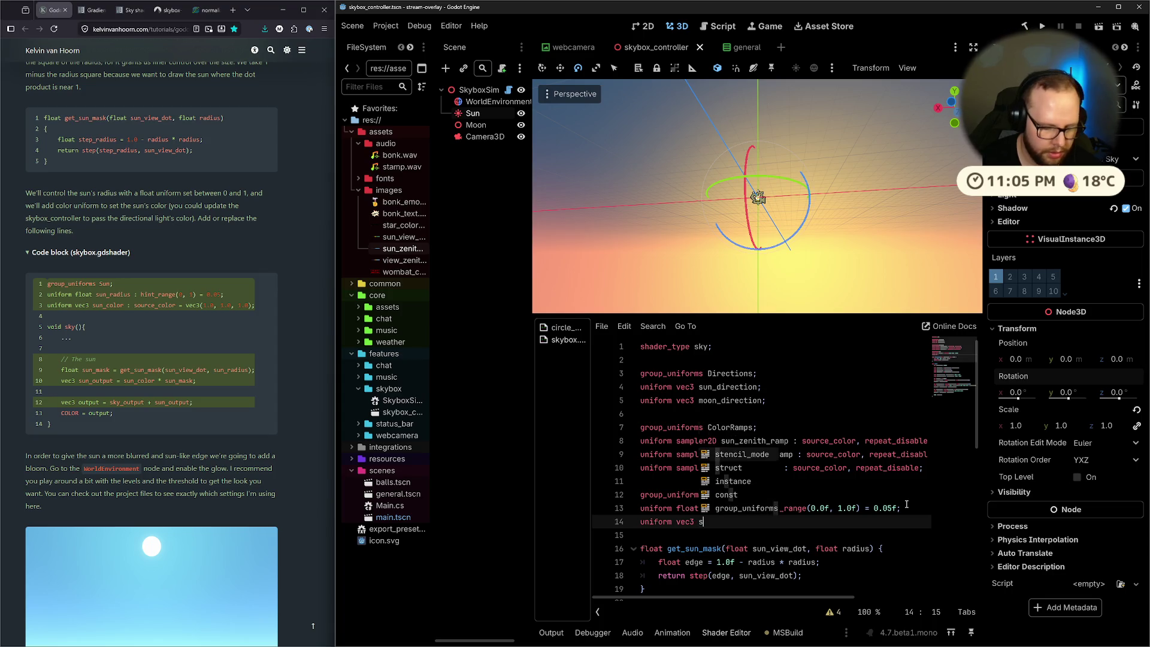
text(r)
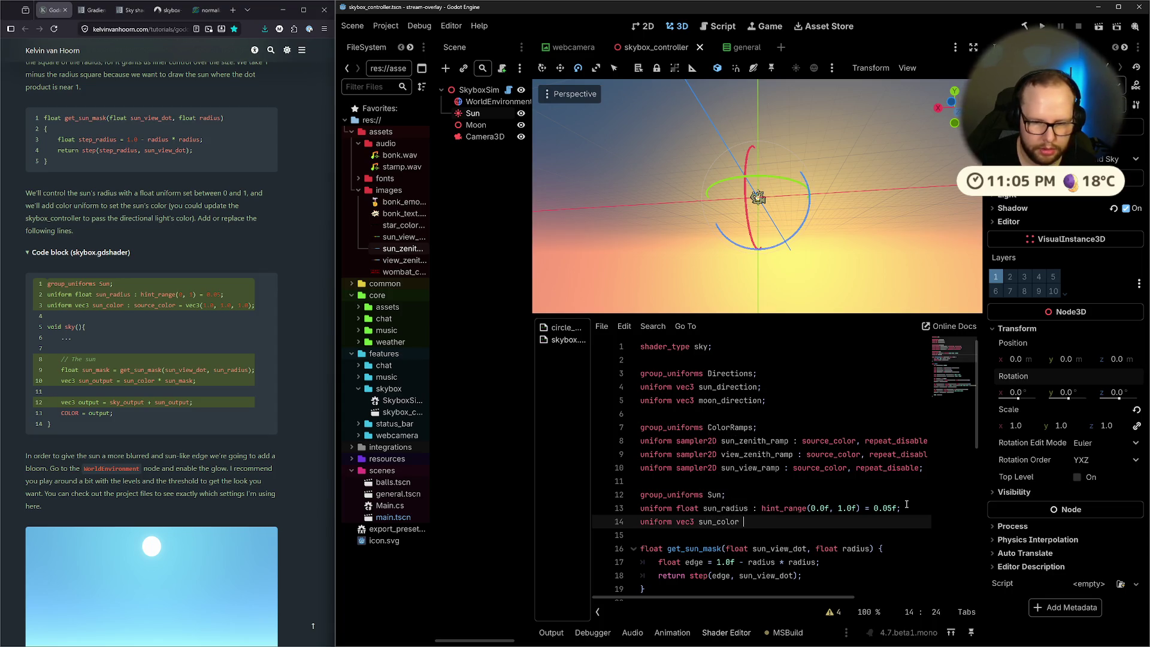
text(: source_))
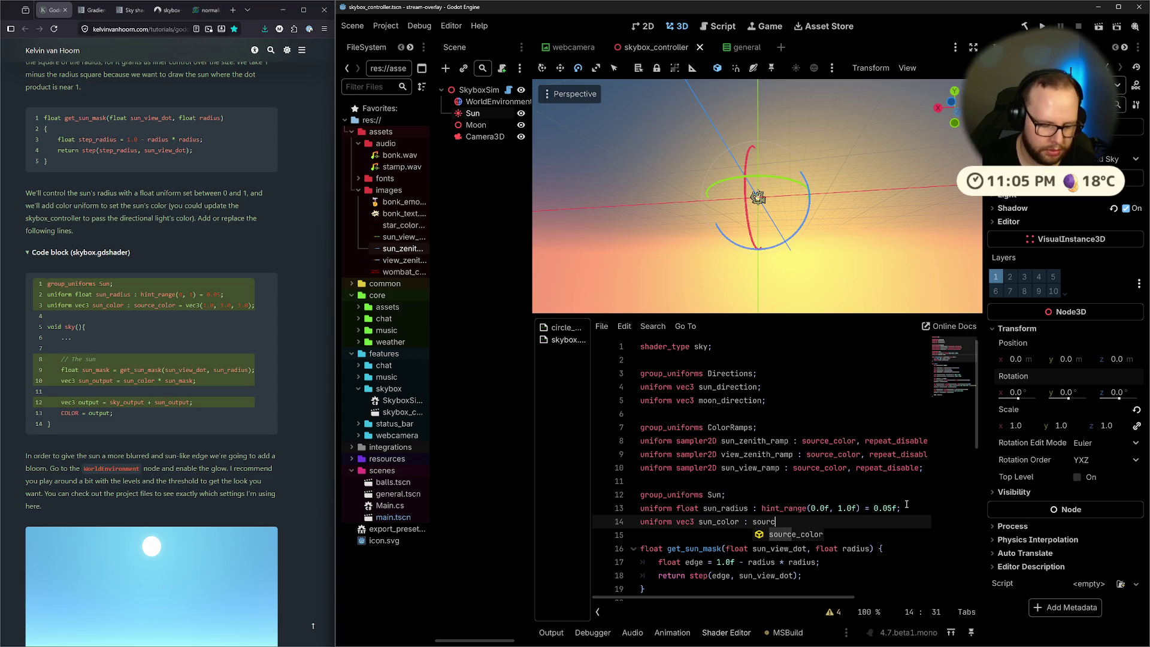
key(BackSpace)
text(color )
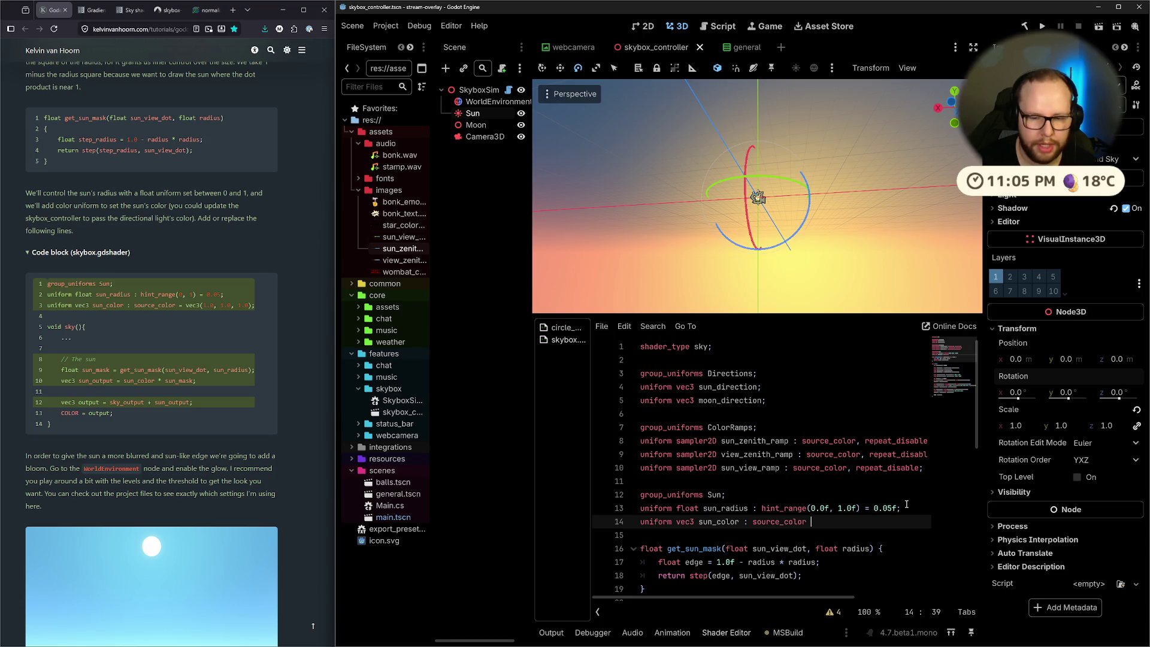
text(= )
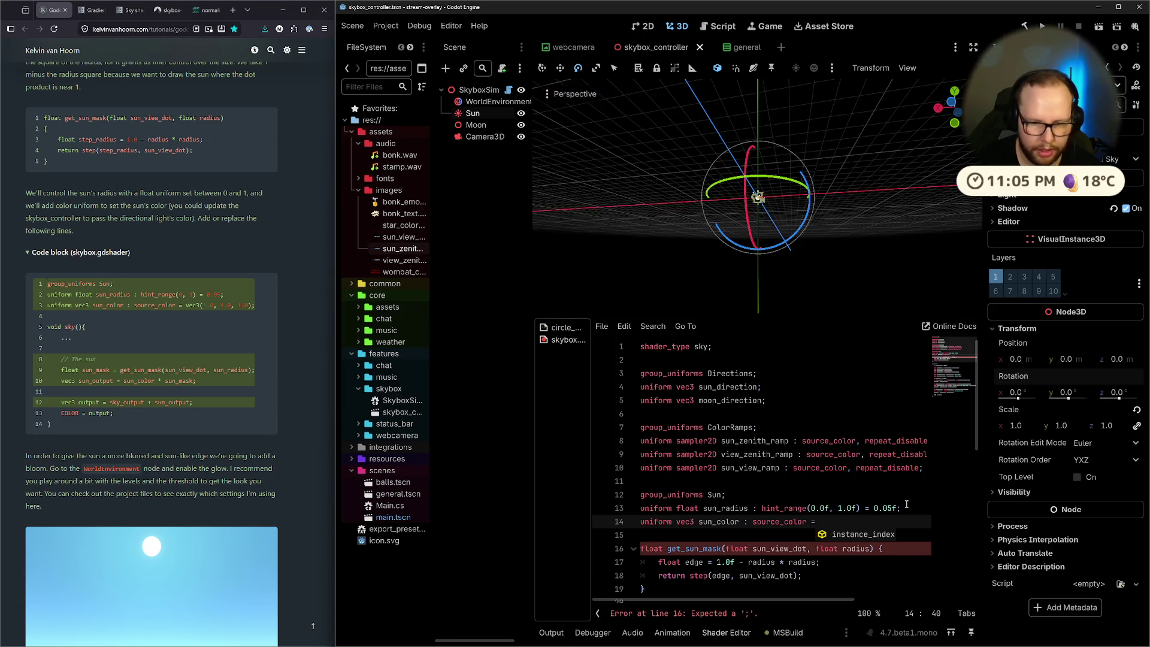
text(vec3()
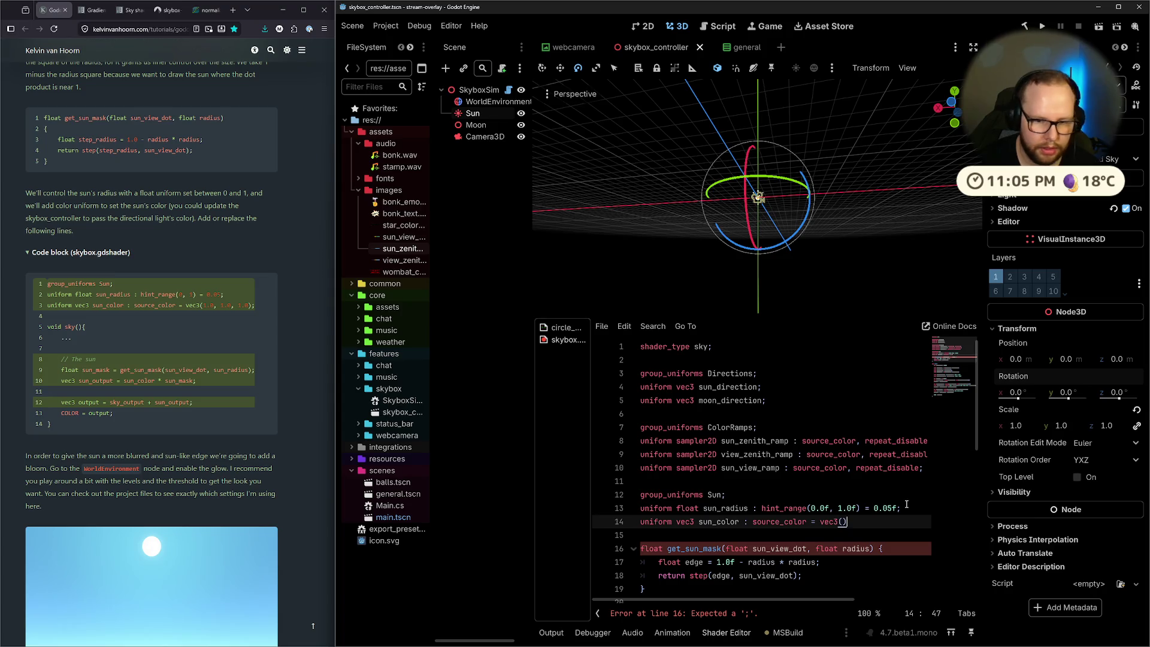
text(1.0f);)
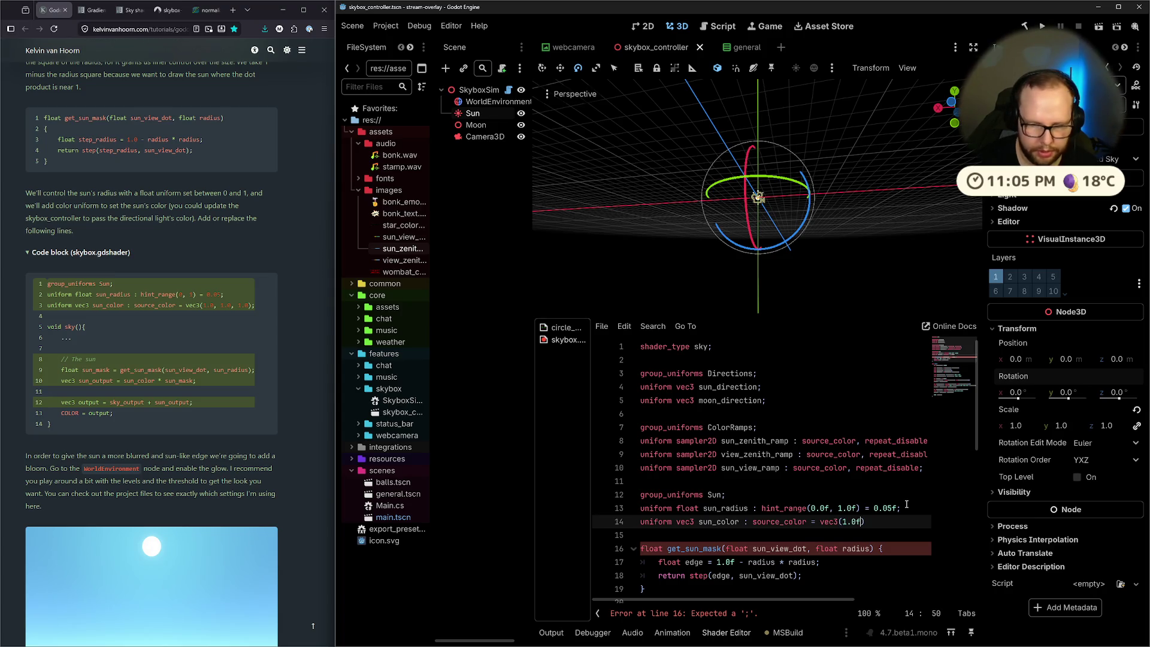
key(ctrl+s)
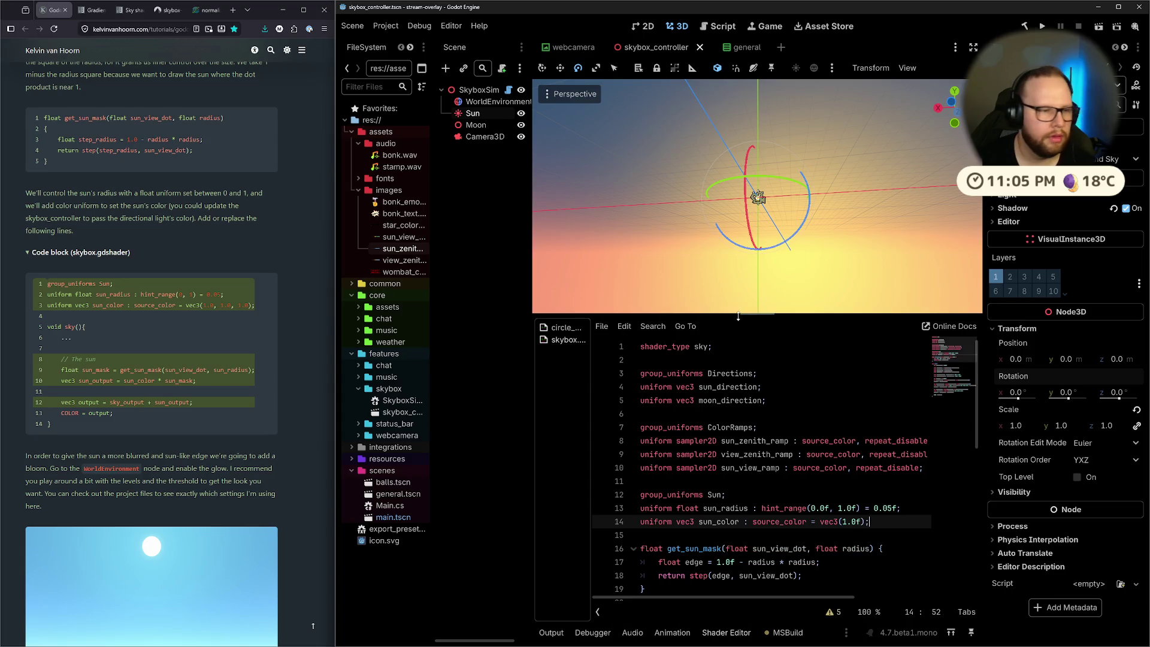
scroll(203, 324, down, 3)
Add a // Sky Colors comment line above the sky_color code
scroll(785, 467, down, 8)
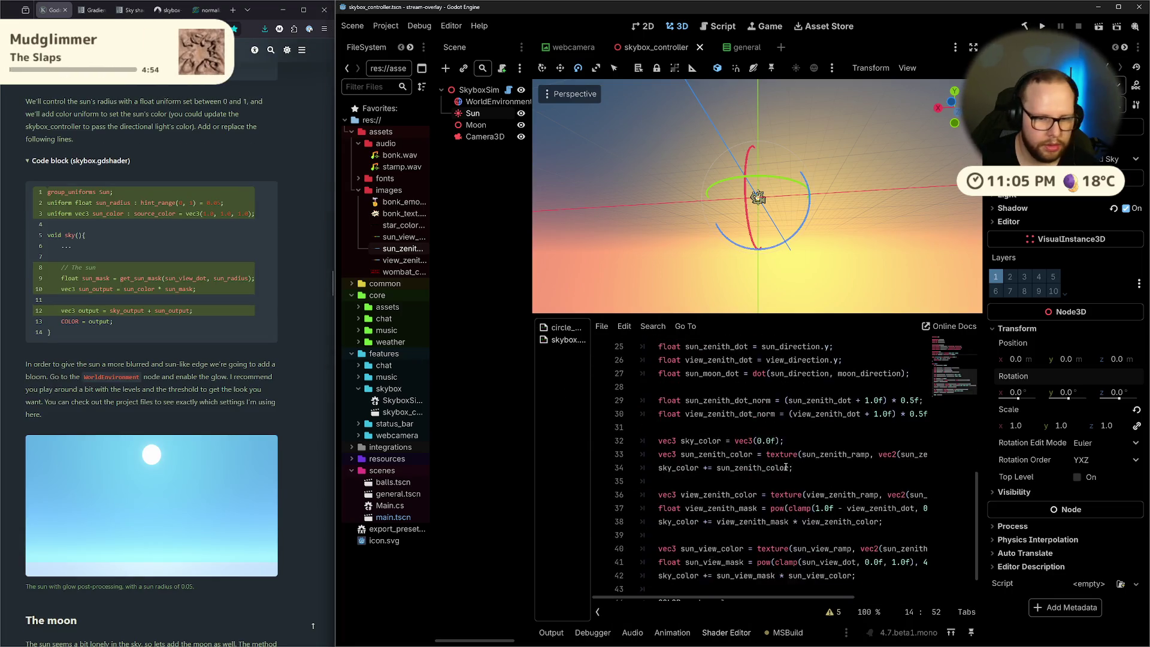
scroll(699, 540, up, 2)
click(766, 481)
key(Return)
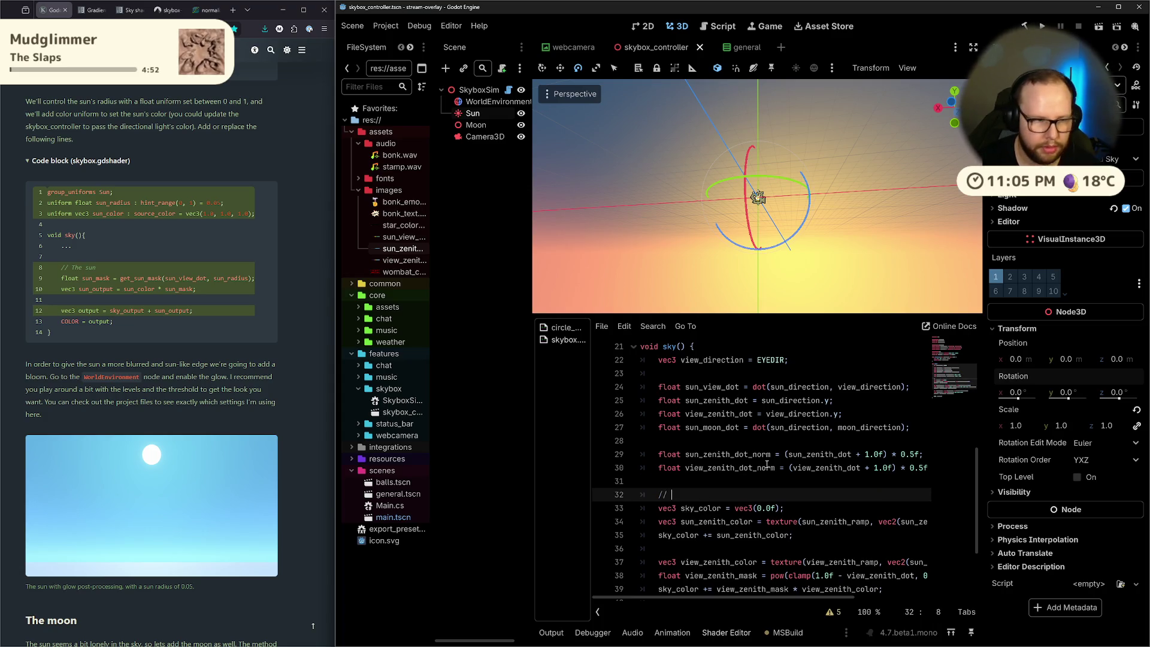
scroll(169, 368, down, 15)
scroll(171, 370, up, 10)
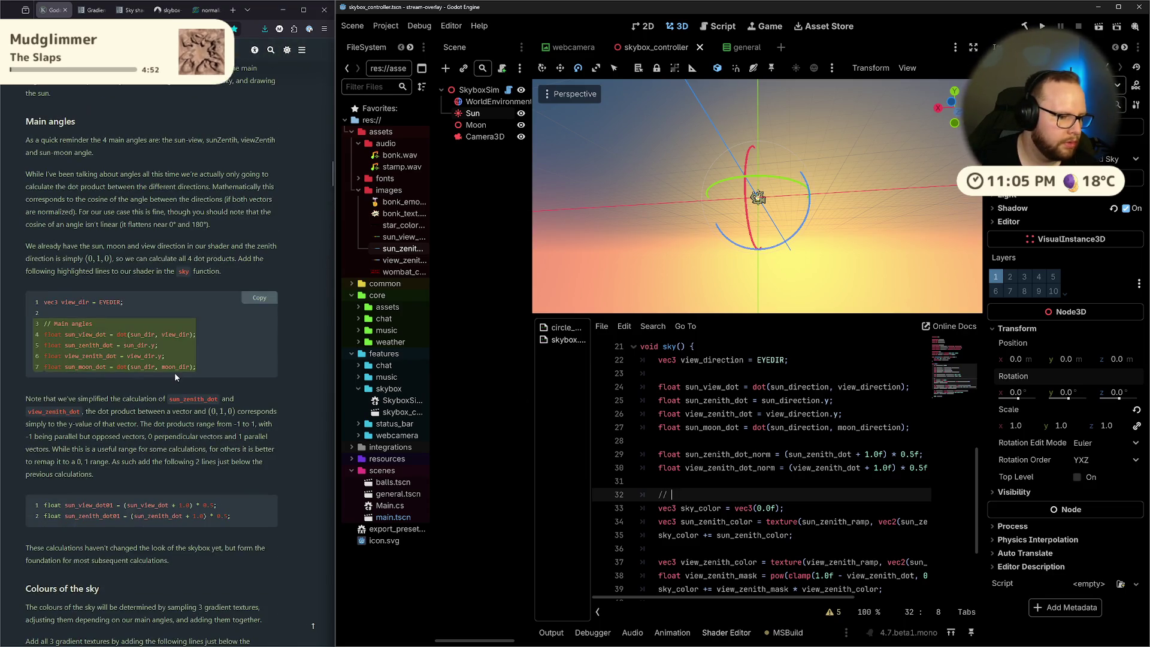
scroll(175, 372, down, 8)
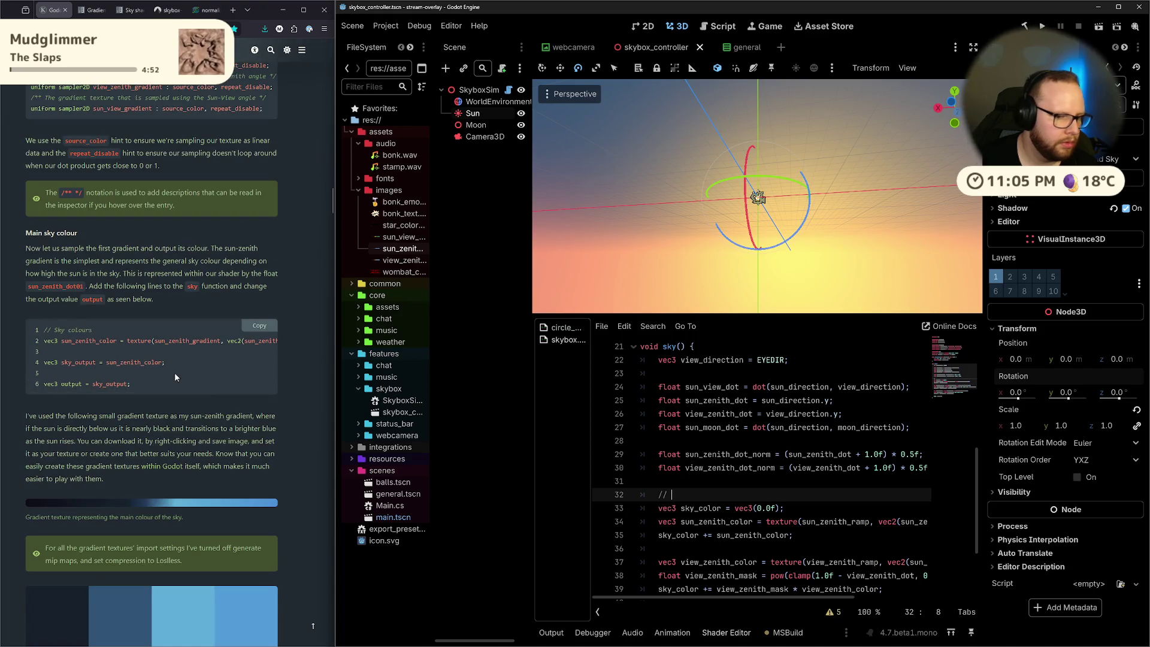
text(Sky Colours)
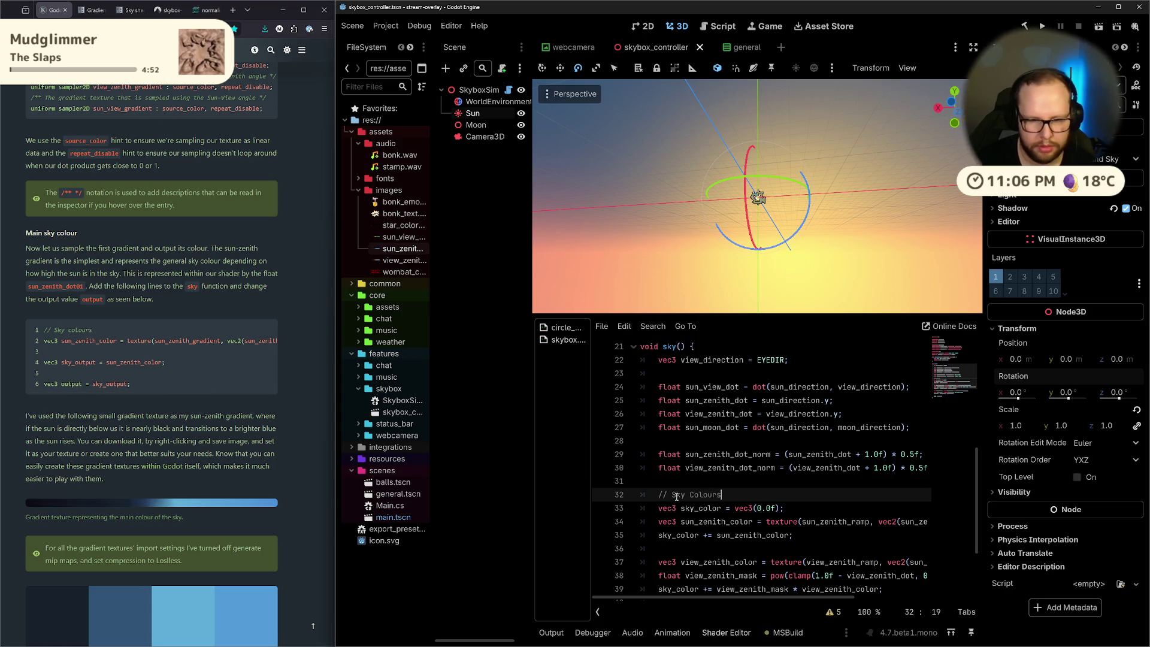
key(BackSpace)
scroll(708, 501, down, 3)
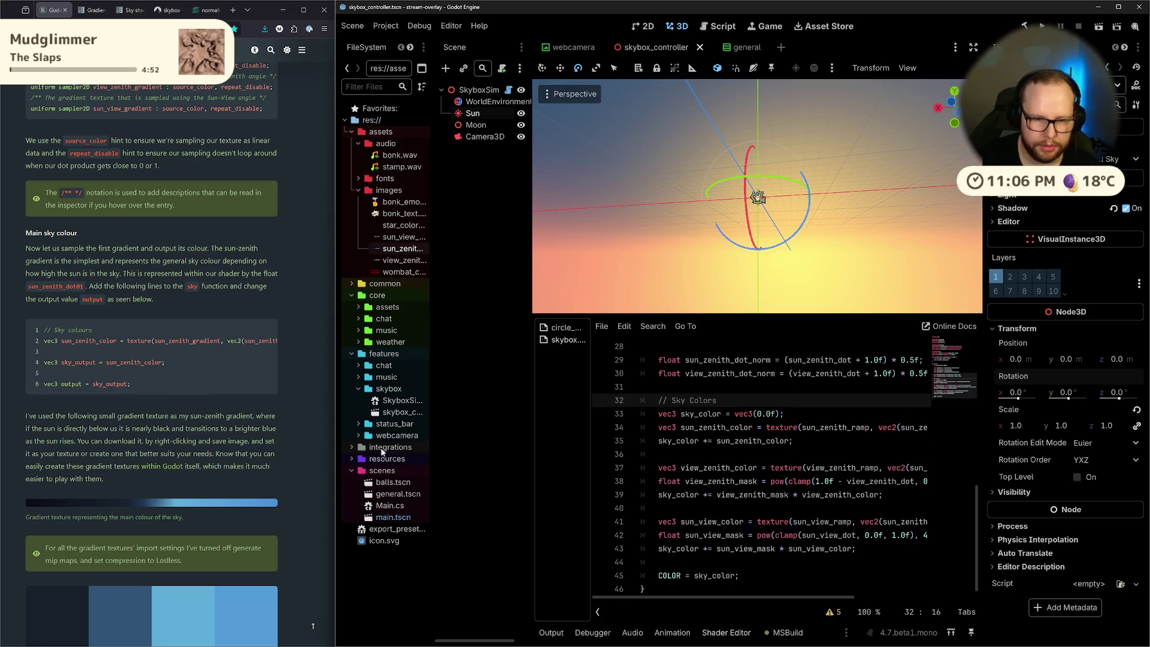
scroll(174, 361, down, 10)
scroll(174, 361, down, 15)
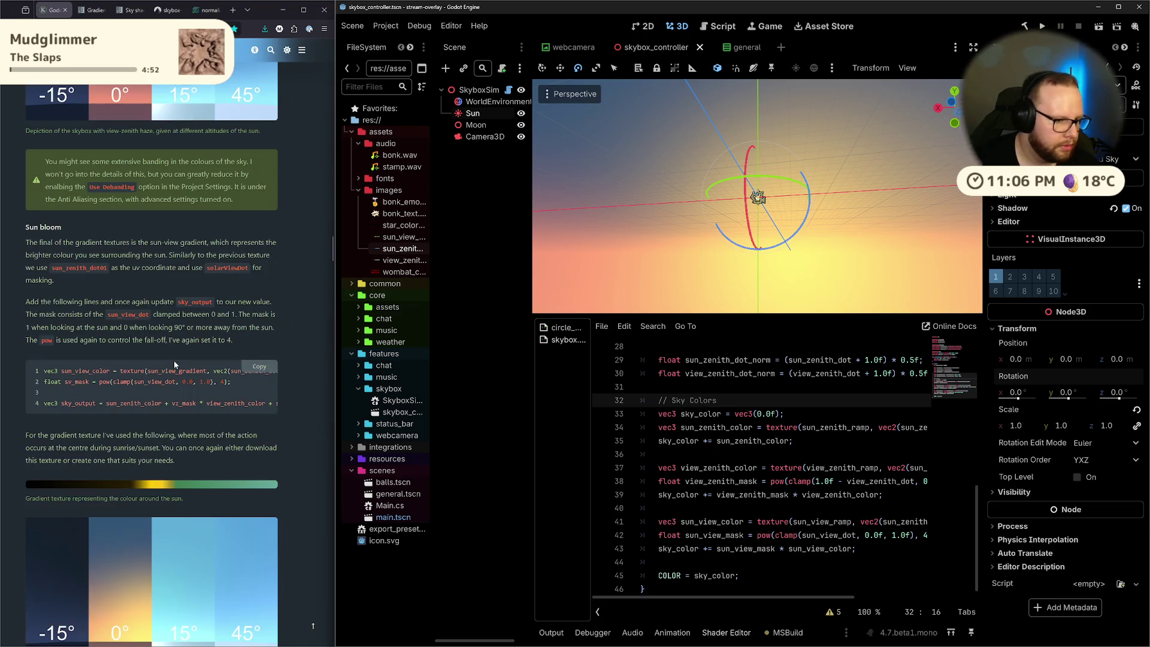
scroll(173, 360, down, 5)
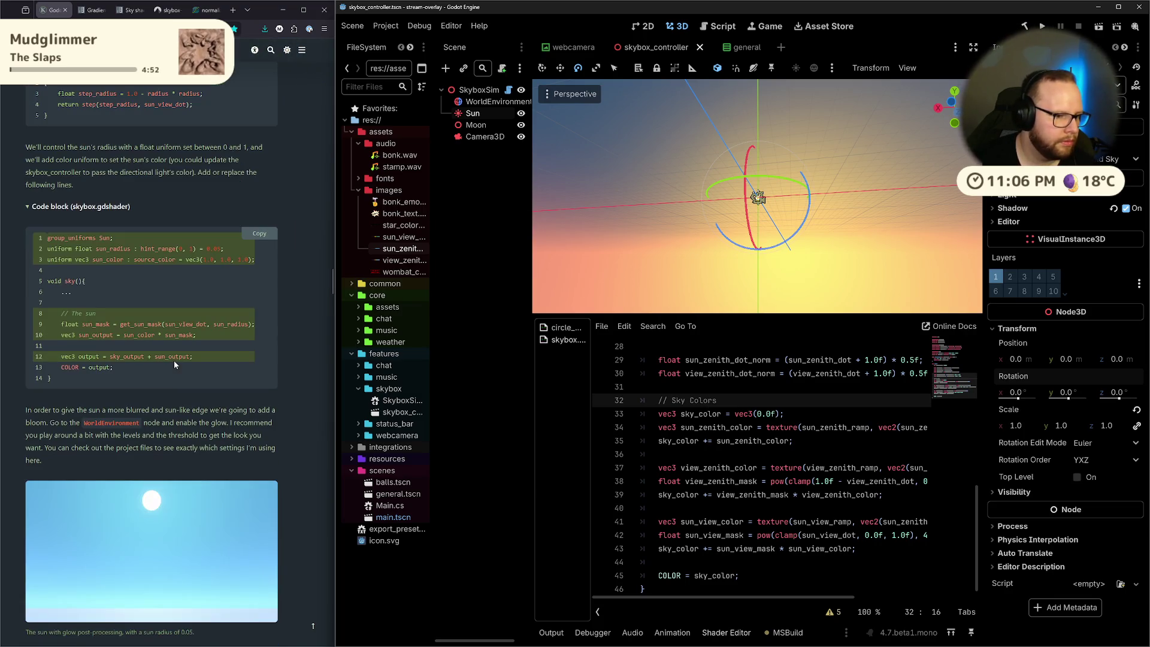
Add a // Sun Colors comment on new lines after the sun view mask code
click(779, 508)
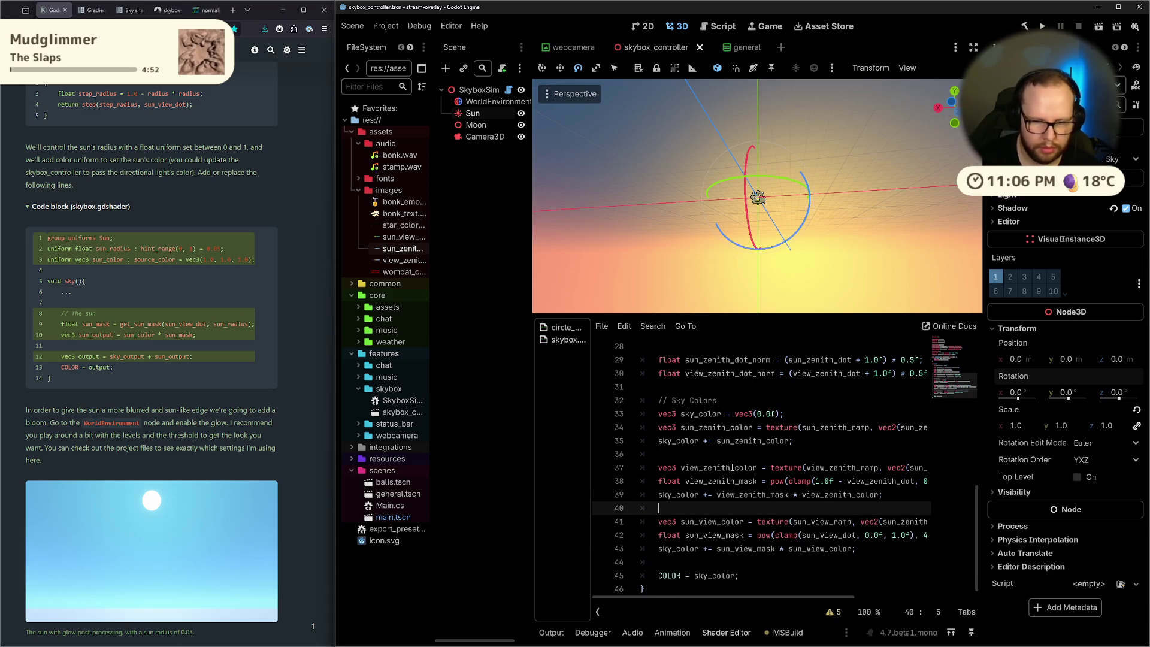
key(Down)
key(Down)
key(Down)
key(Return)
key(Return)
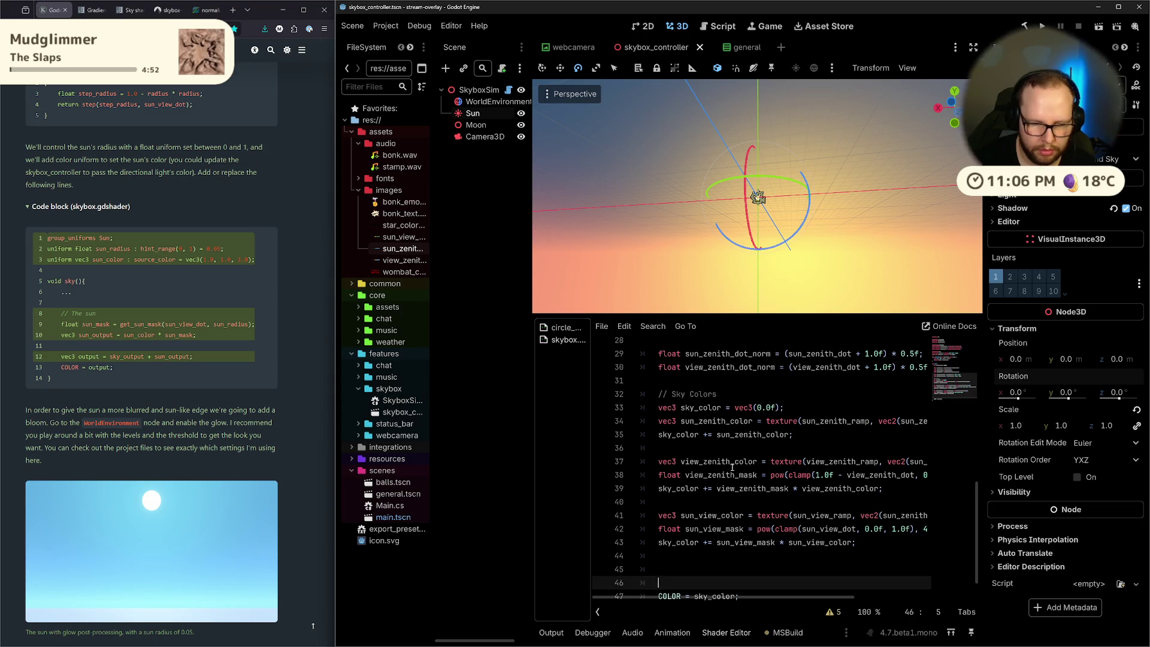
key(Up)
text(// Sun Colors)
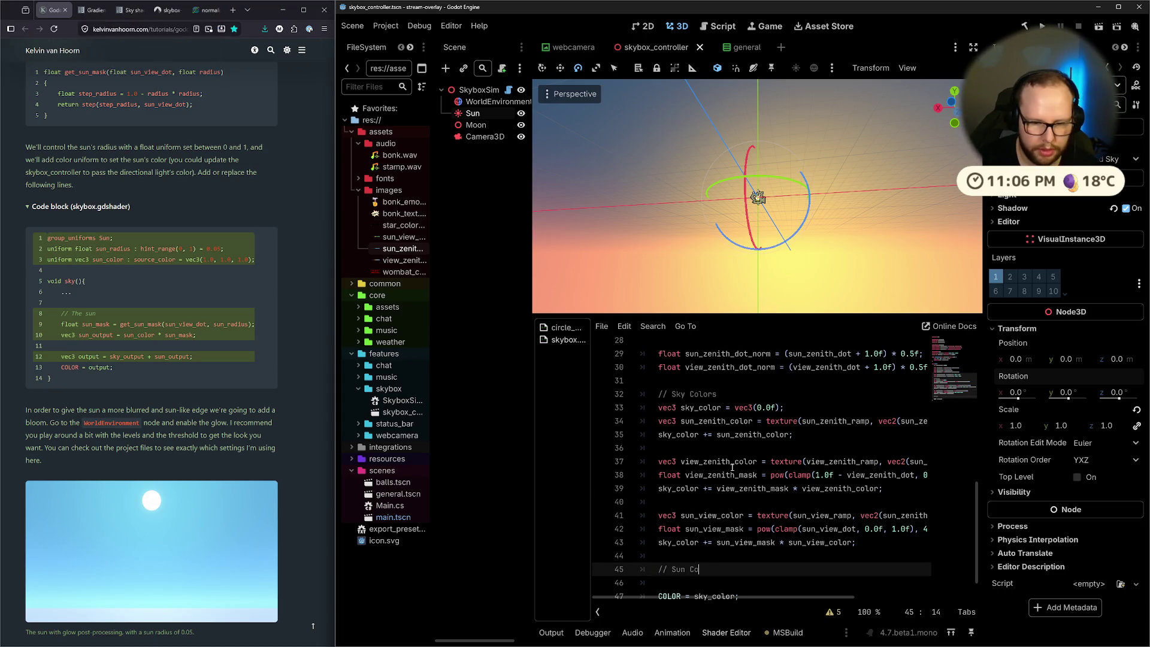
key(Return)
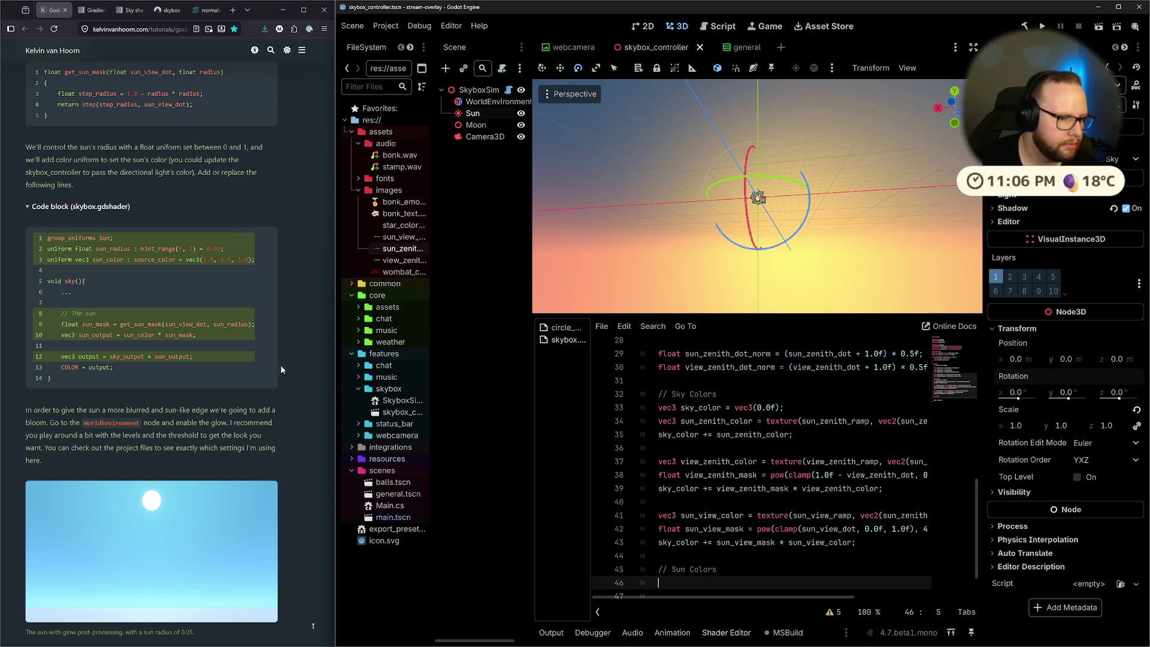
scroll(127, 325, down, 8)
scroll(127, 325, up, 8)
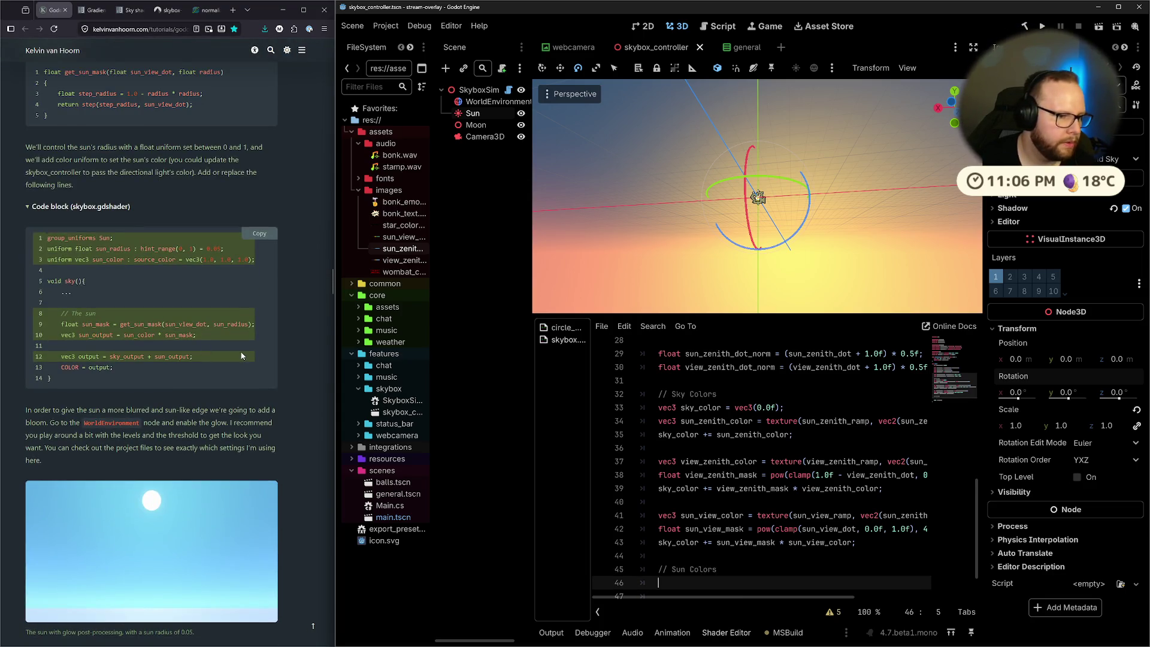
scroll(683, 588, down, 1)
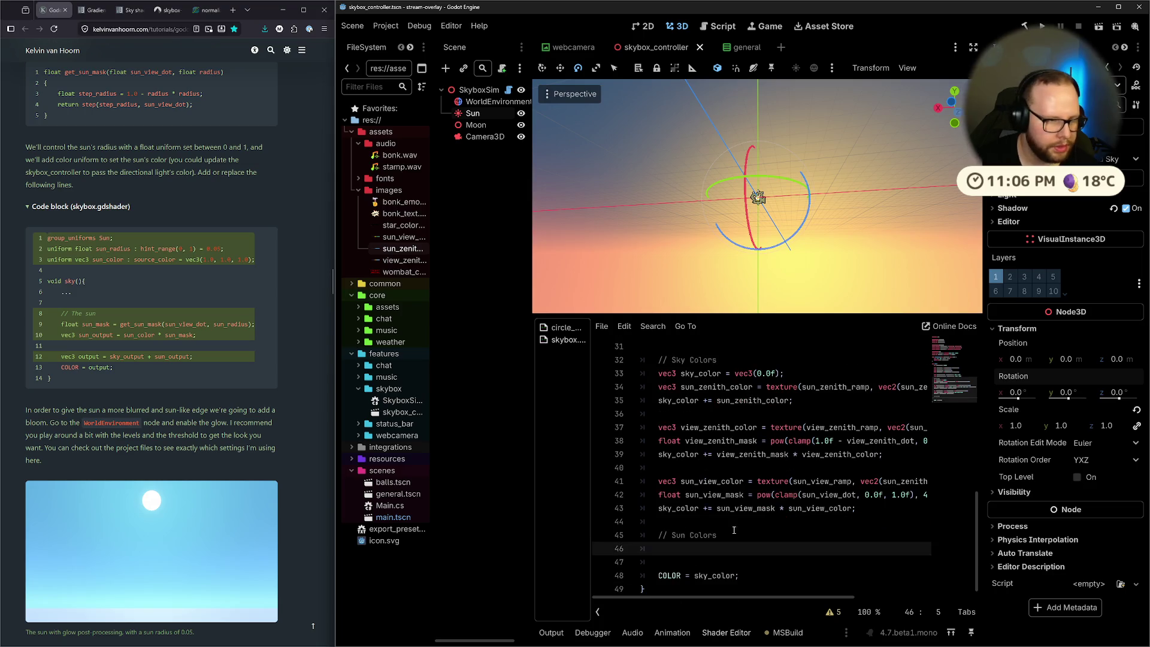
Start the sun_mask line, then make sun_color a sampler2D source_color uniform without default
text(float s)
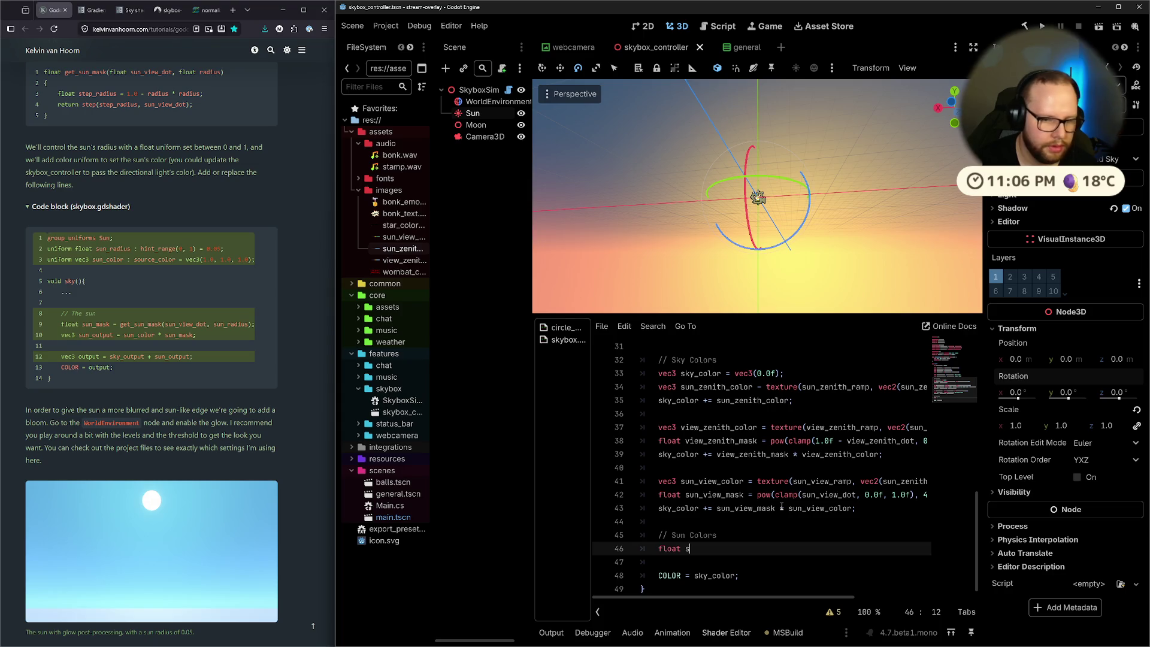
text(un)
text(_mask)
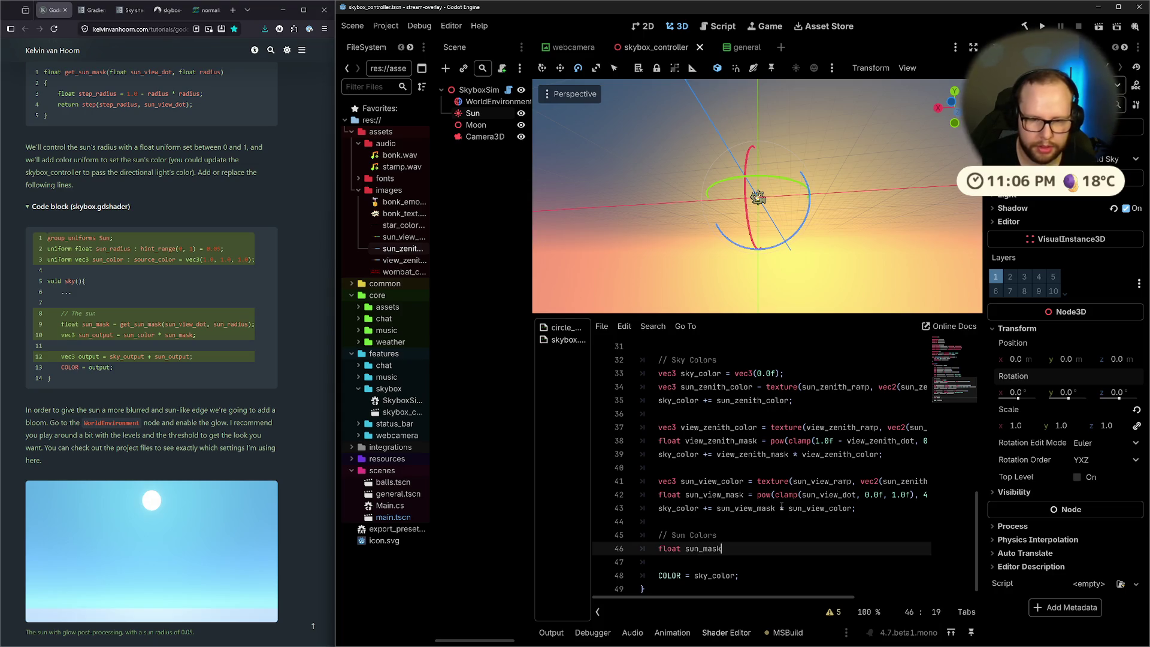
scroll(784, 503, up, 9)
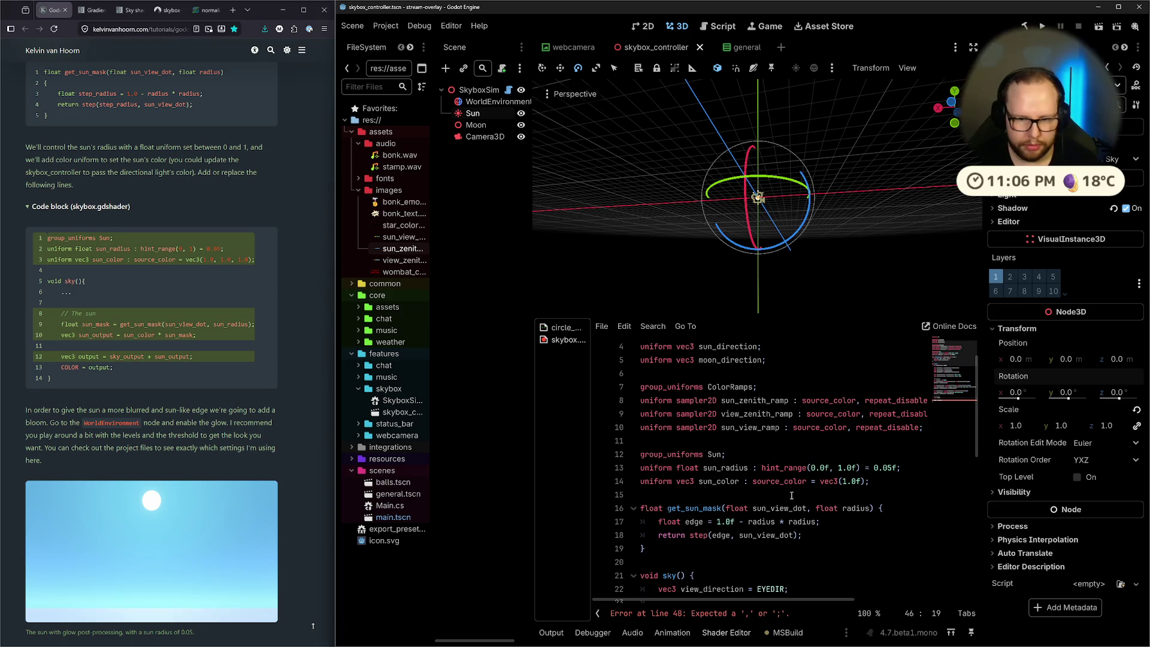
double_click(783, 482)
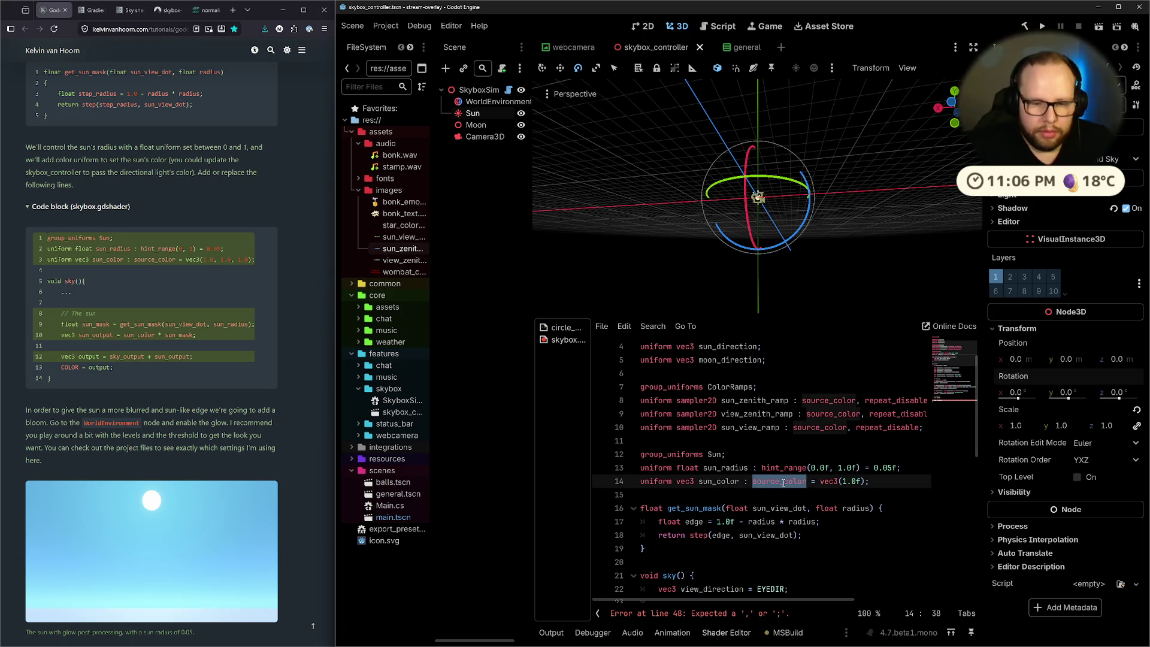
double_click(698, 426)
key(ctrl+c)
double_click(685, 481)
key(ctrl+v)
click(836, 490)
drag(830, 482, 886, 481)
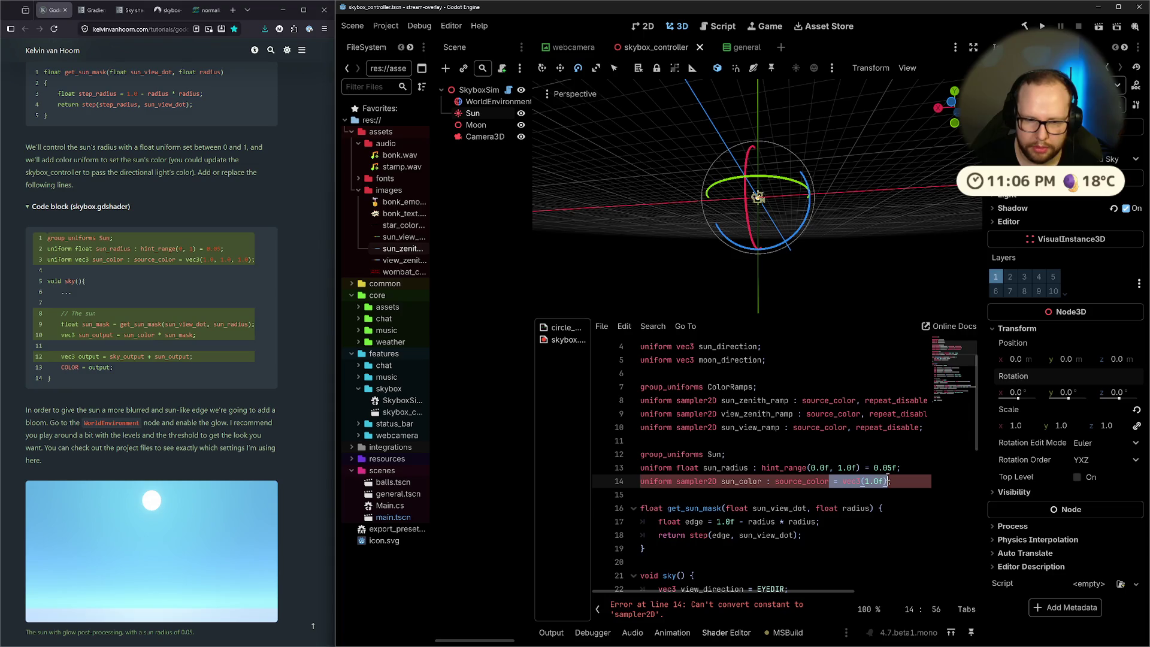
key(BackSpace)
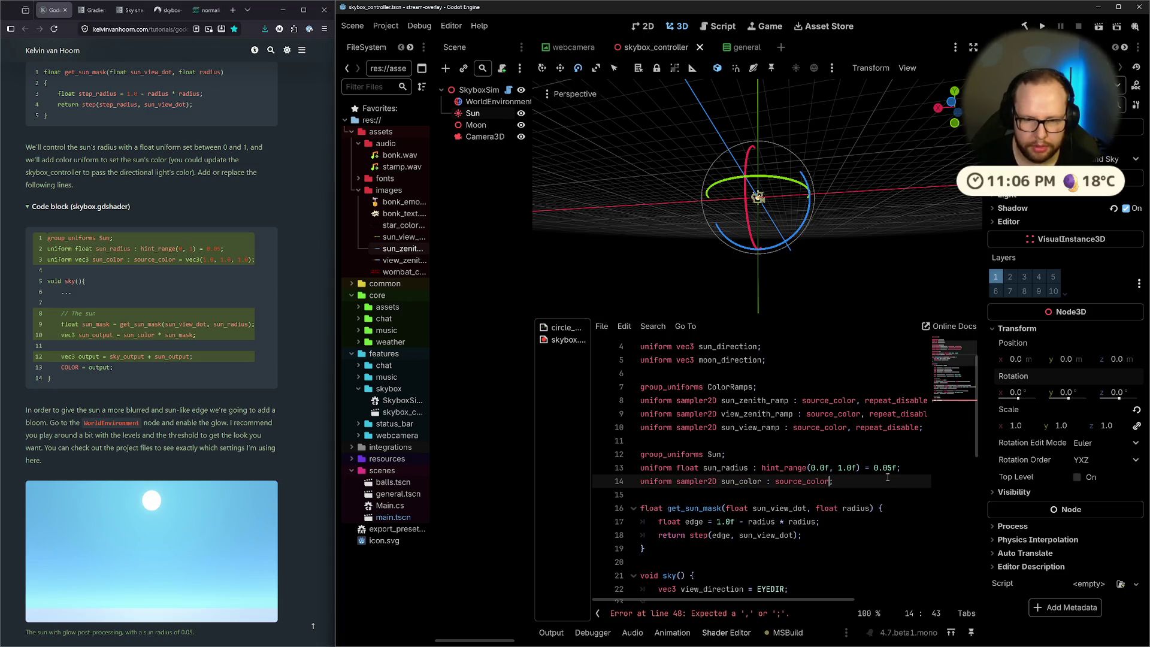
Complete line 46 as float sun_mask = get_sun_mask(sun_view_dot, sun_radius);
scroll(872, 474, down, 9)
click(728, 549)
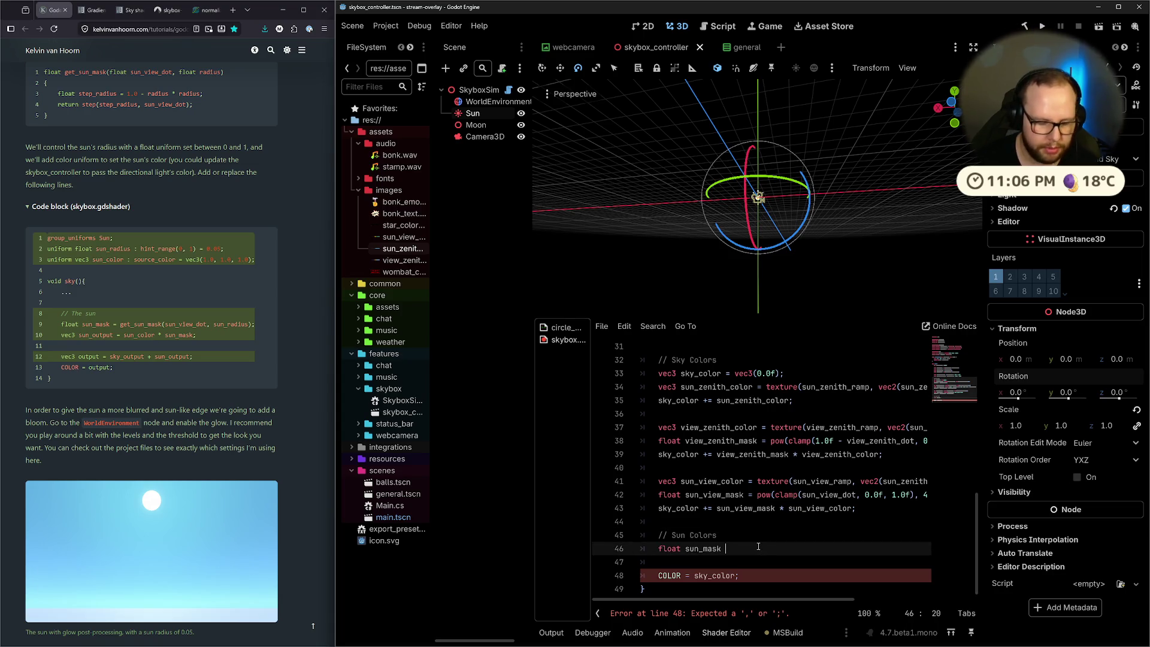
text(= get_sun)
key(Return)
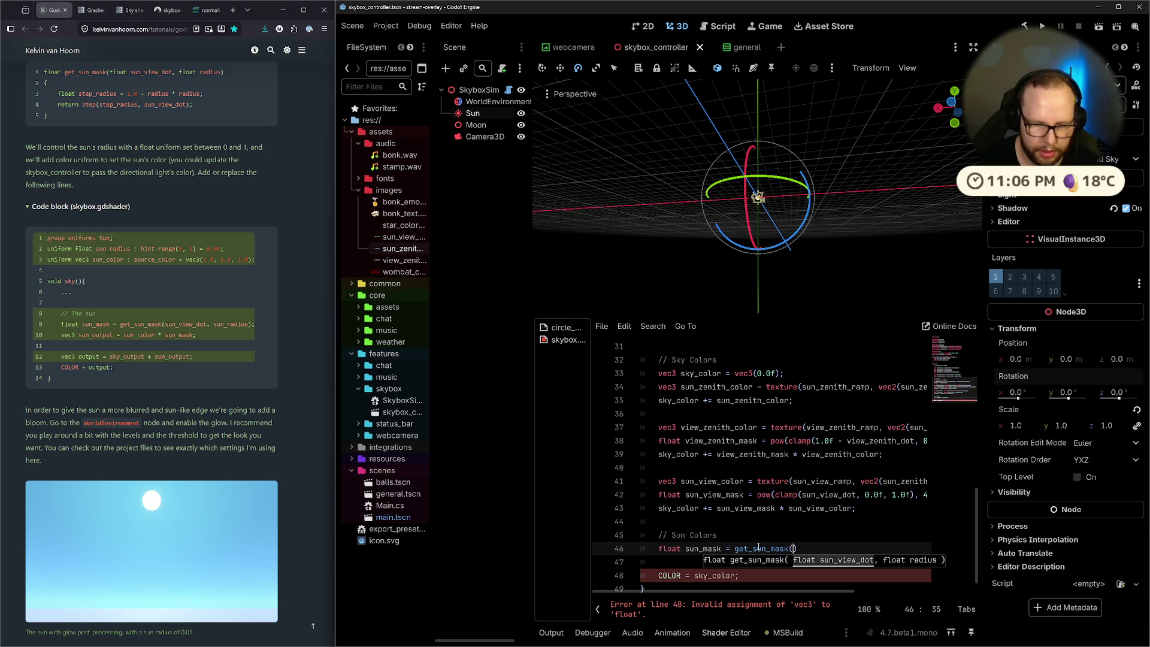
text(sun_ma)
text(sk(sun_view)
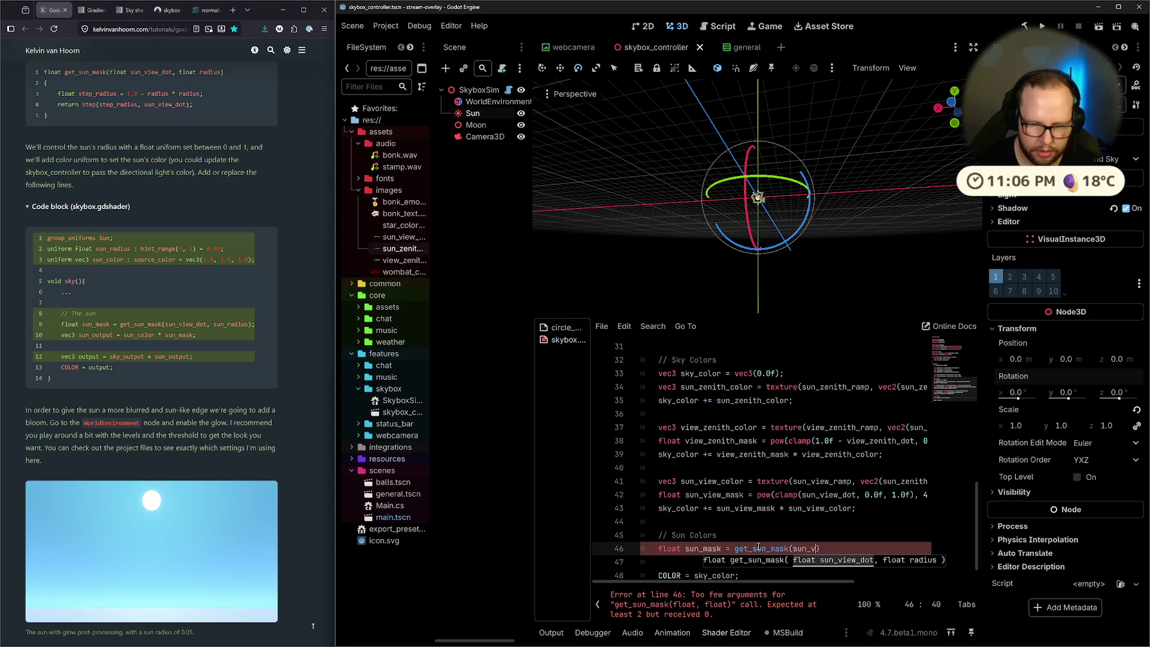
text(_dot, )
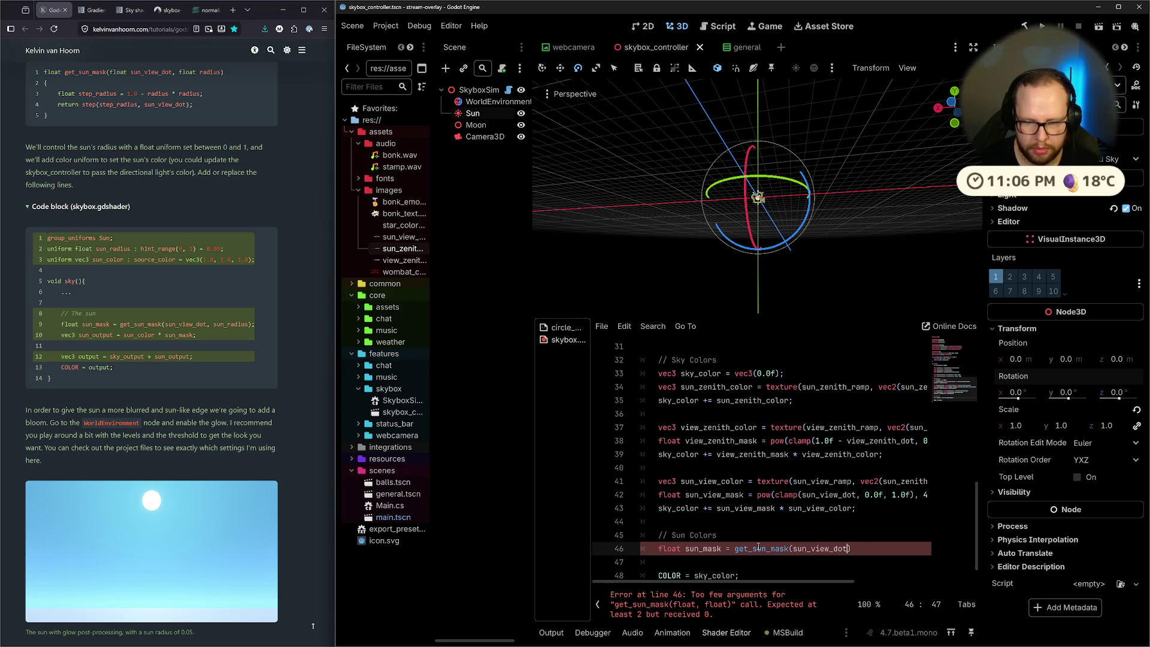
text(sun)
key(Down)
key(Down)
key(Down)
key(Return)
text();)
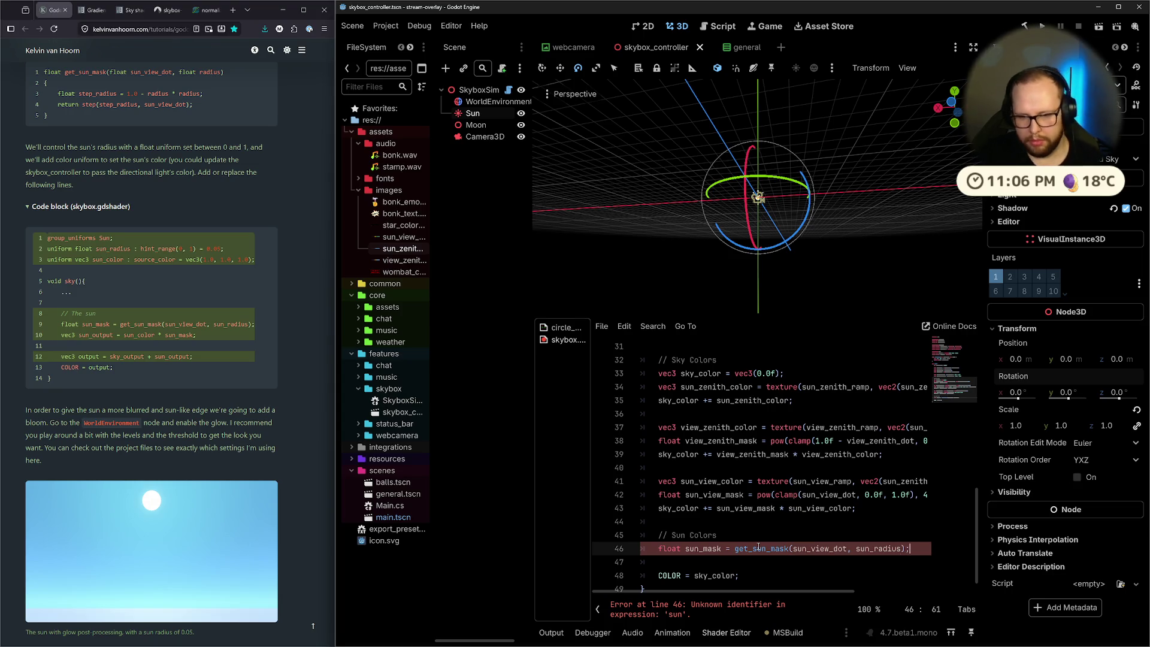